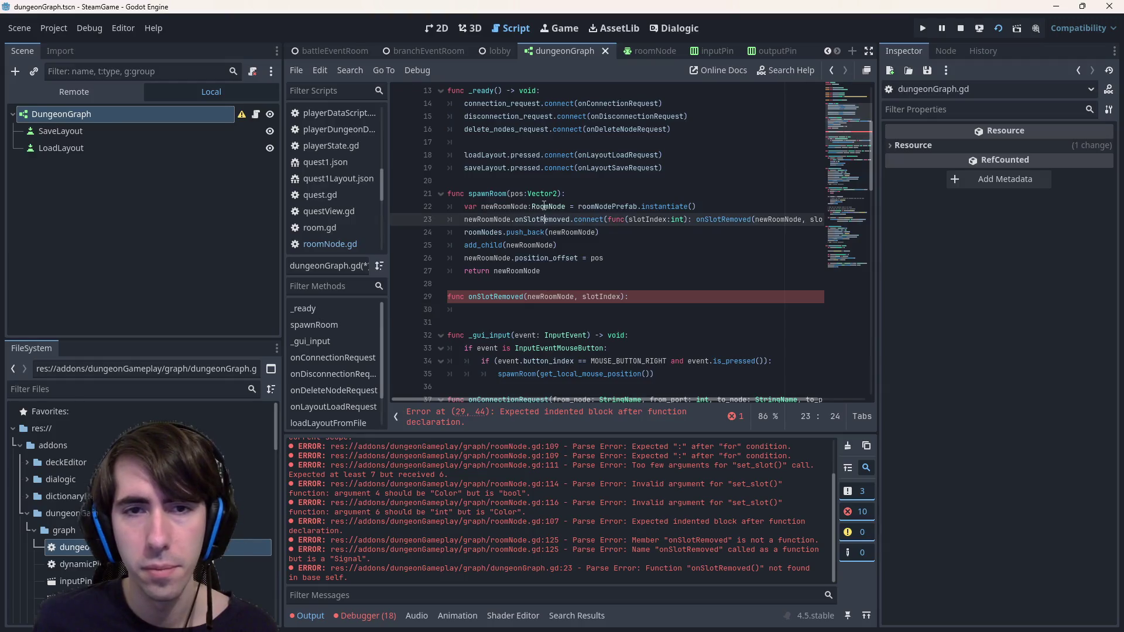
Type the onSlotRemoved parameters as newRoomNode:RoomNode and slotIndex:int, then save
{"action": "left_click", "coordinate": [572, 296]}
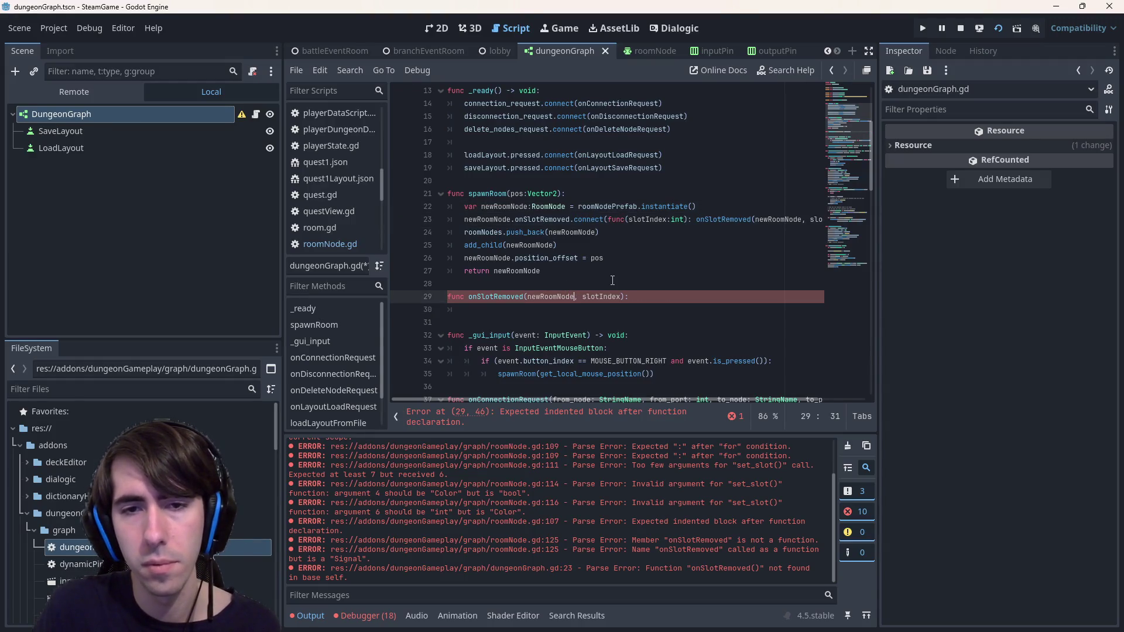
{"action": "type", "text": ":RoomNode"}
{"action": "key", "text": "End"}
{"action": "key", "text": "Left"}
{"action": "key", "text": "Left"}
{"action": "type", "text": ":int"}
{"action": "key", "text": "ctrl+s"}
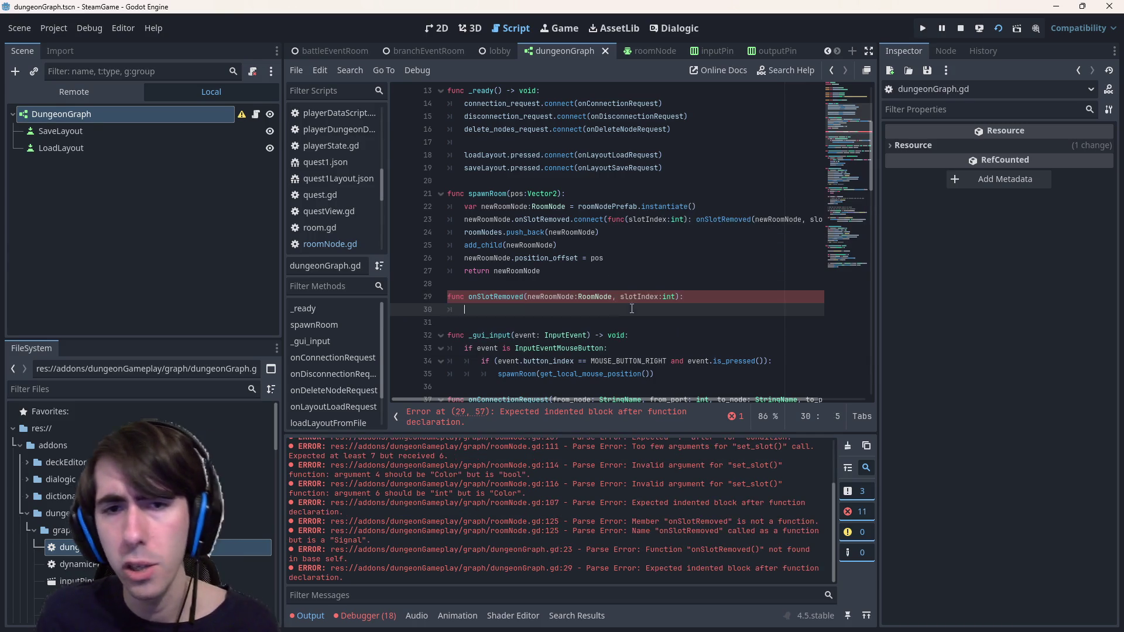
Cut the onSlotRemoved function and paste it above spawnRoom
{"action": "left_click_drag", "start_coordinate": [612, 310], "coordinate": [381, 290]}
{"action": "key", "text": "ctrl+x"}
{"action": "left_click", "coordinate": [508, 184]}
{"action": "key", "text": "Return"}
{"action": "key", "text": "Return"}
{"action": "key", "text": "Up"}
{"action": "key", "text": "ctrl+v"}
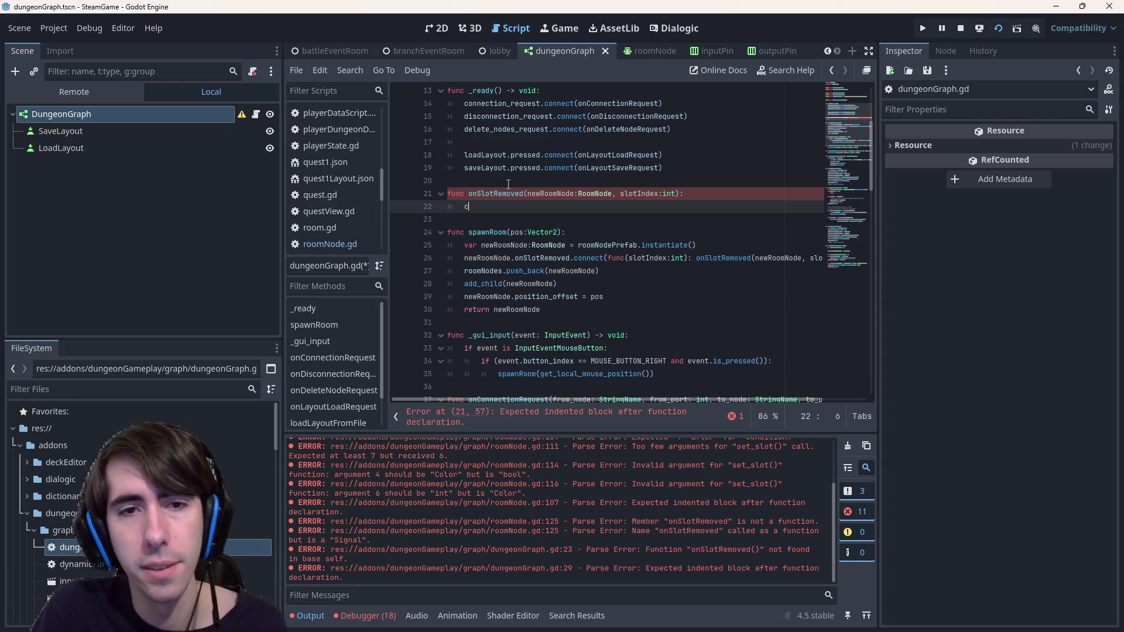
Look up the documentation for 'connections', then return to dungeonGraph.gd
{"action": "type", "text": "onnections"}
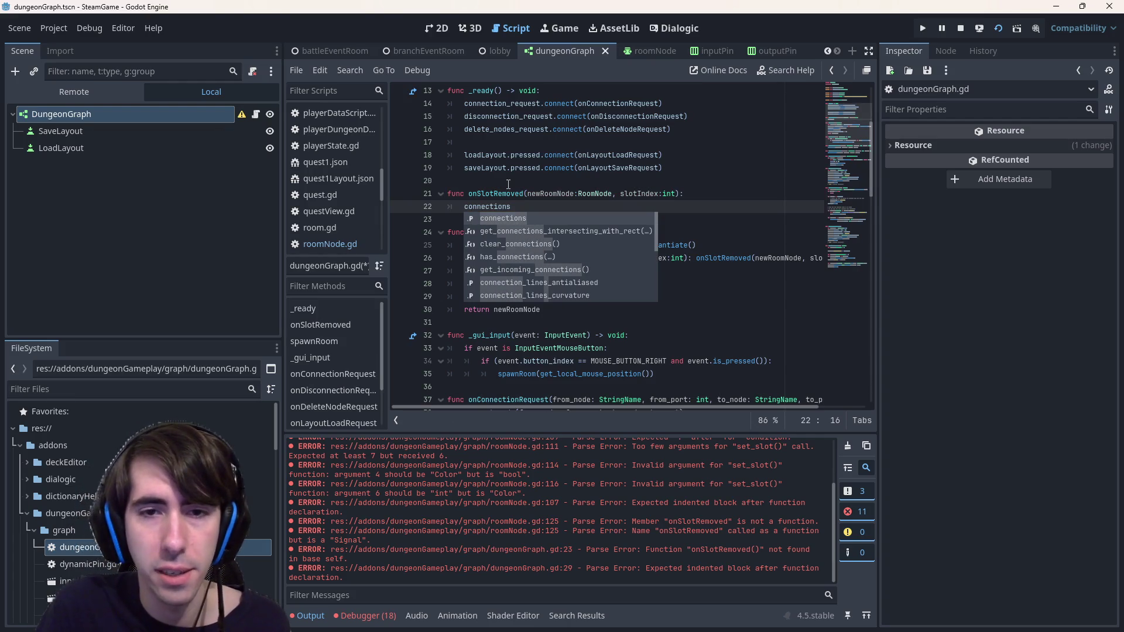
{"action": "key", "text": "Escape"}
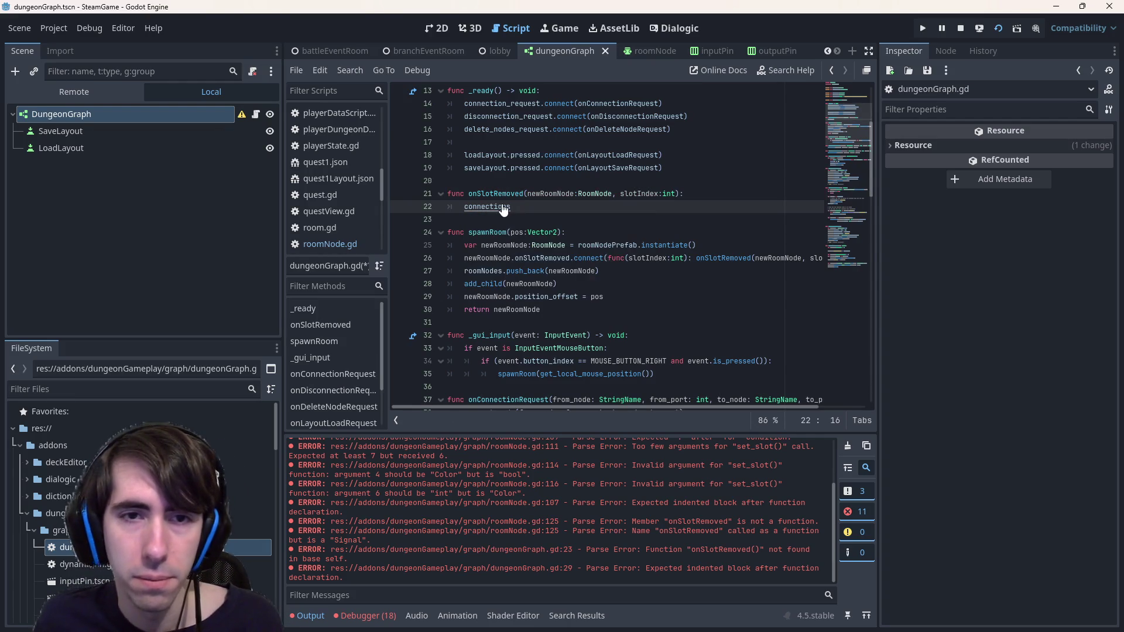
{"action": "left_click", "coordinate": [501, 206], "text": "ctrl"}
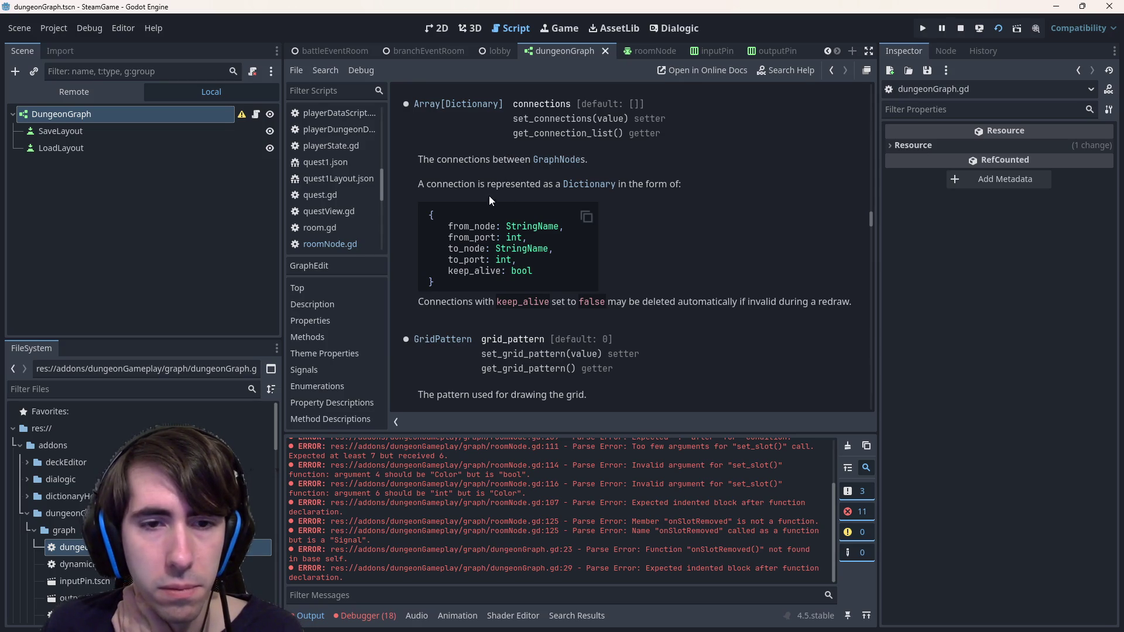
{"action": "scroll", "coordinate": [490, 199], "scroll_direction": "down", "scroll_amount": 5}
{"action": "scroll", "coordinate": [630, 210], "scroll_direction": "up", "scroll_amount": 6}
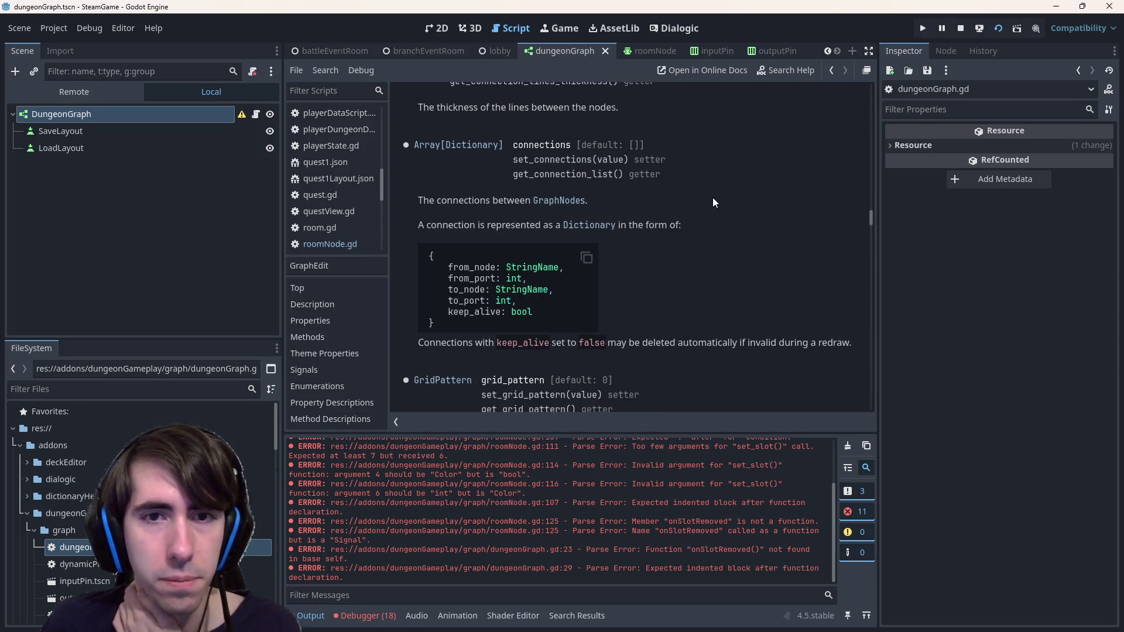
{"action": "scroll", "coordinate": [714, 197], "scroll_direction": "up", "scroll_amount": 3}
{"action": "key", "text": "alt+Left"}
Replace 'connections' on line 22 with a get_connection_list_from_node() call
{"action": "key", "text": "ctrl+BackSpace"}
{"action": "type", "text": "get_connections"}
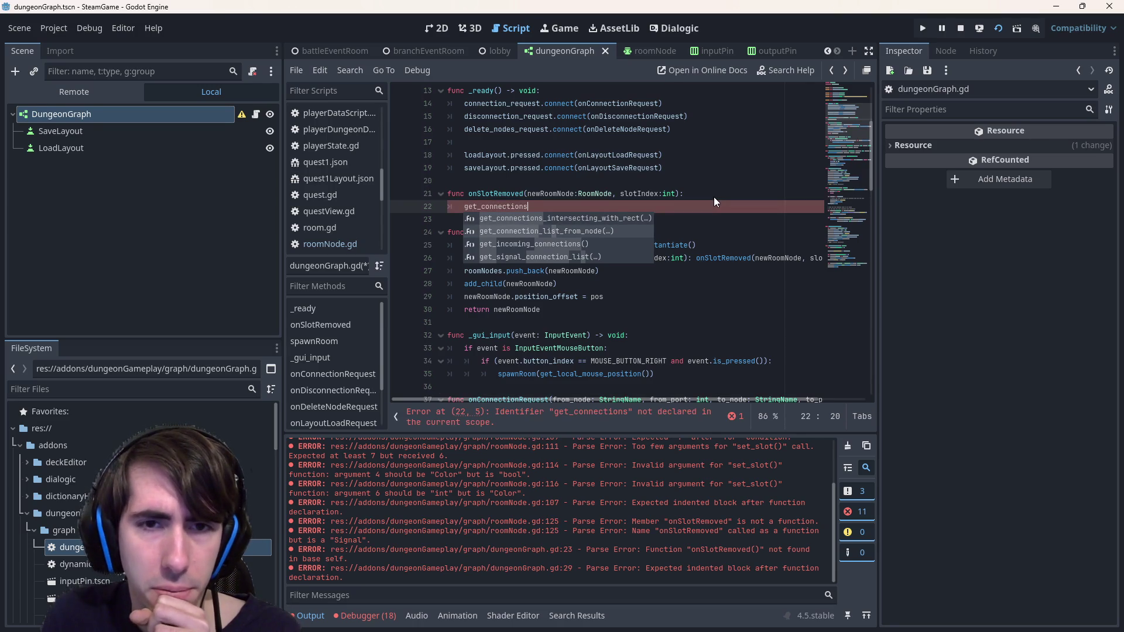
{"action": "key", "text": "Down"}
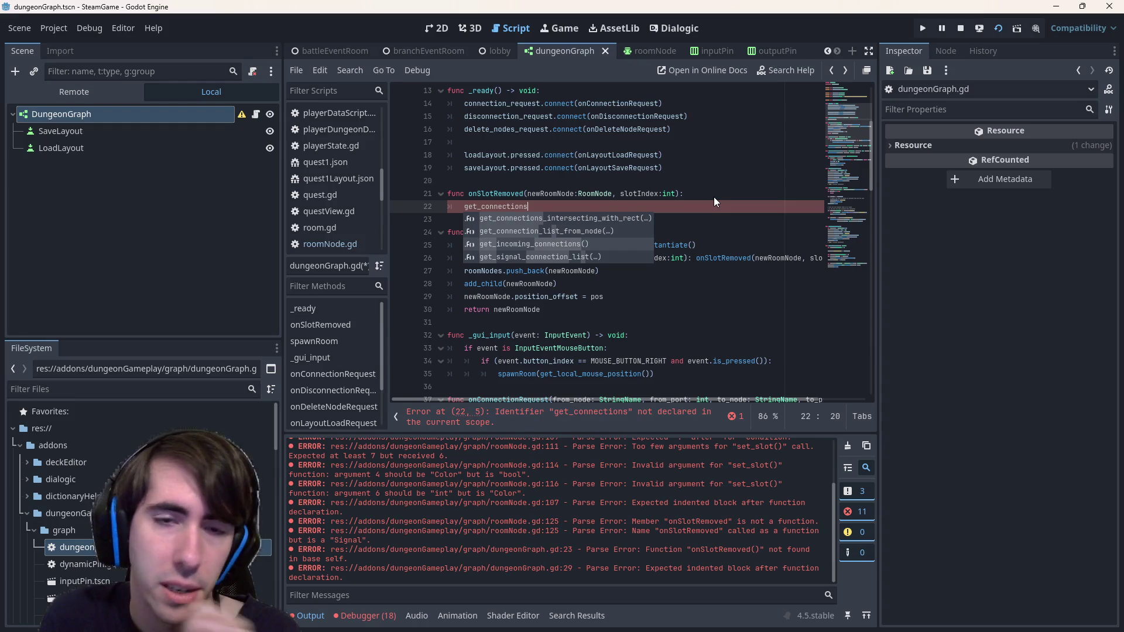
{"action": "key", "text": "Up"}
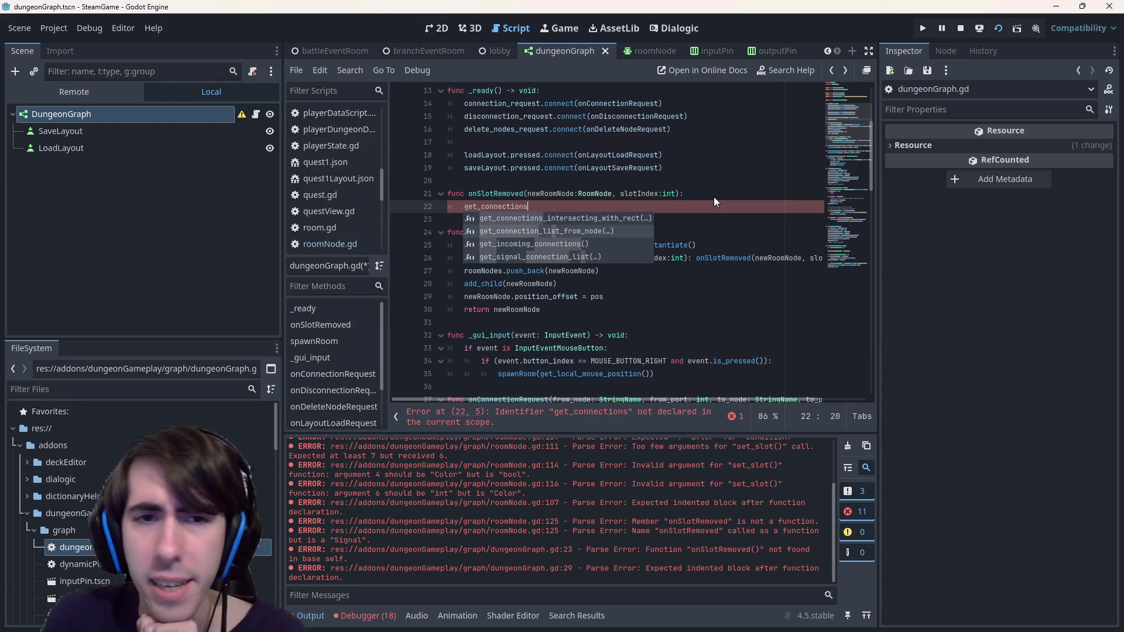
{"action": "key", "text": "Return"}
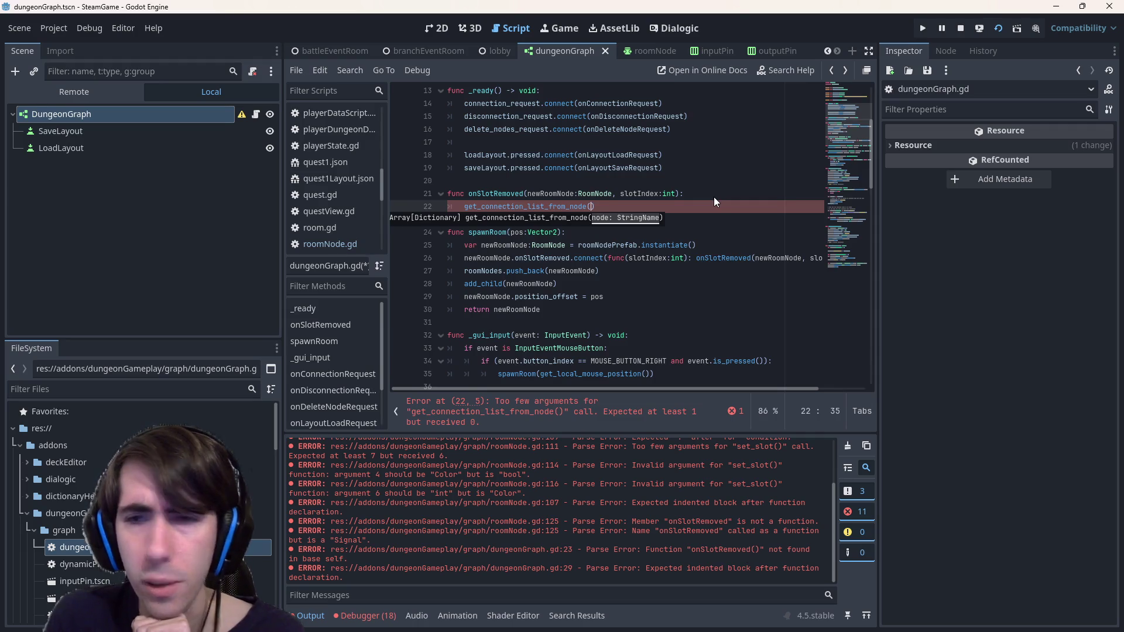
Open and read the GraphEdit help for get_connection_list_from_node
{"action": "left_click", "coordinate": [549, 211]}
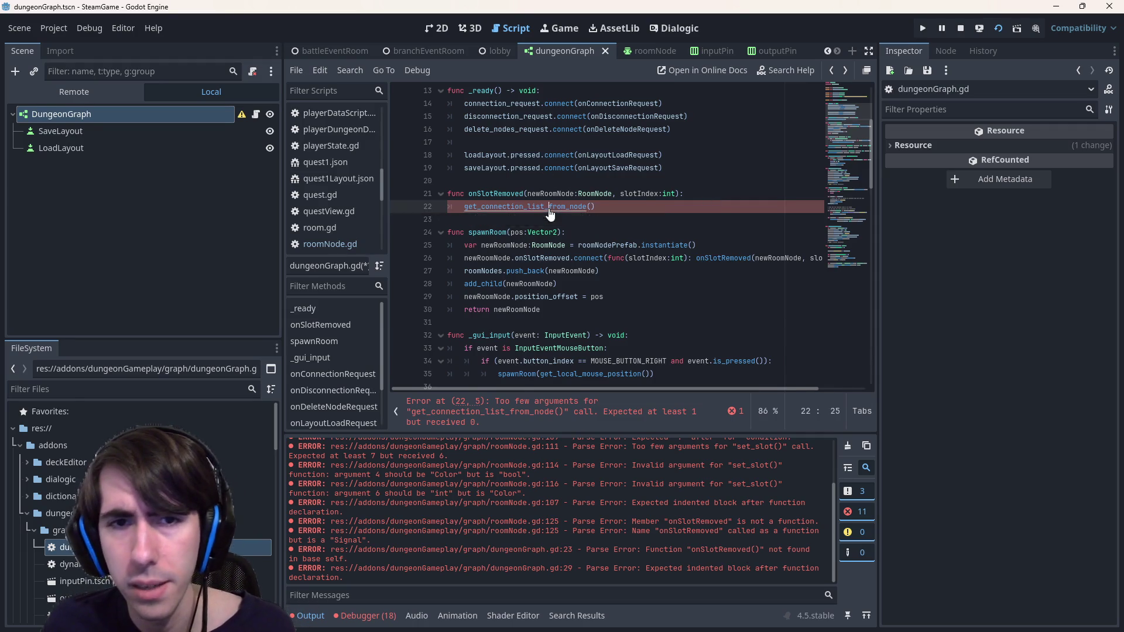
{"action": "left_click", "coordinate": [549, 208], "text": "ctrl"}
{"action": "left_click_drag", "start_coordinate": [417, 128], "coordinate": [459, 127]}
{"action": "left_click_drag", "start_coordinate": [558, 122], "coordinate": [626, 128]}
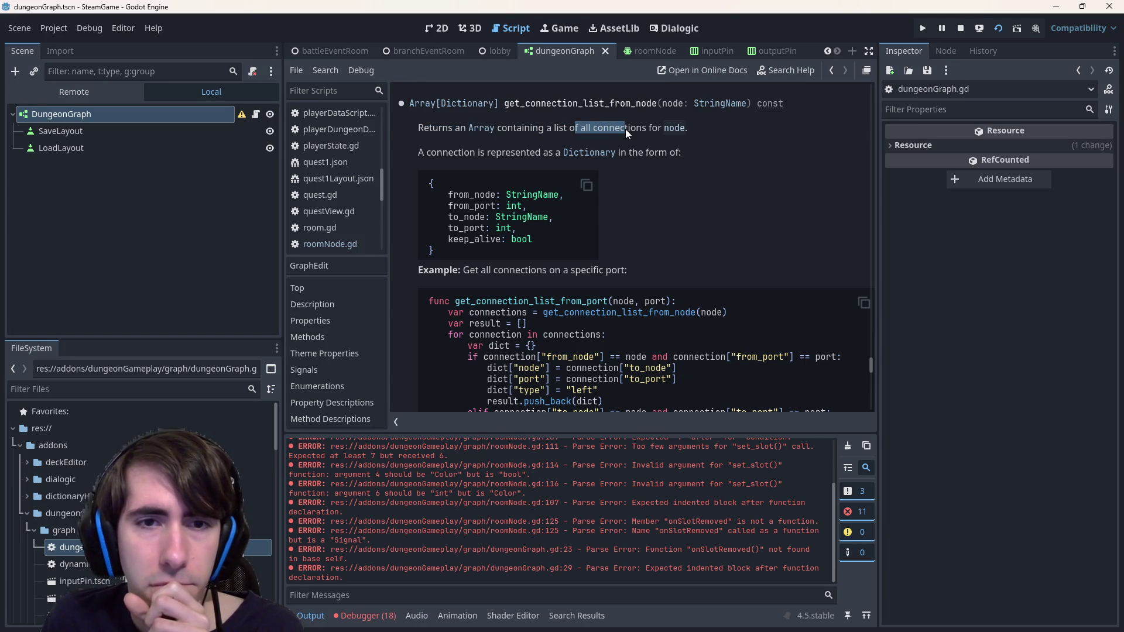
Read the method description and the example's from_node and from_port checks
{"action": "left_click", "coordinate": [620, 130]}
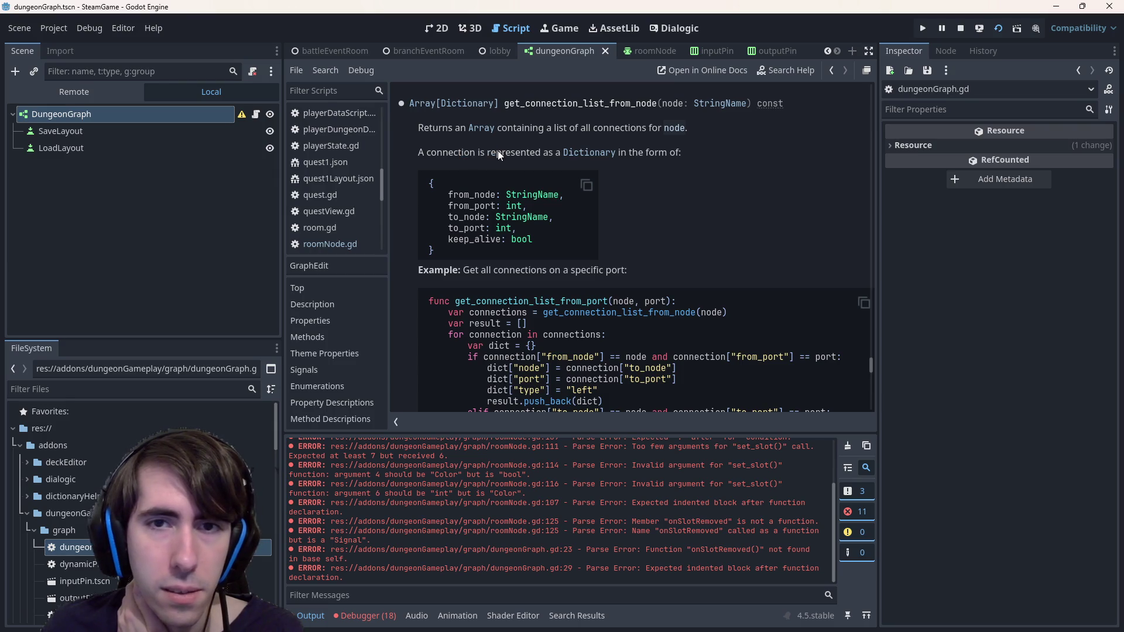
{"action": "scroll", "coordinate": [497, 150], "scroll_direction": "down", "scroll_amount": 3}
{"action": "left_click_drag", "start_coordinate": [503, 187], "coordinate": [589, 192]}
{"action": "left_click", "coordinate": [589, 192]}
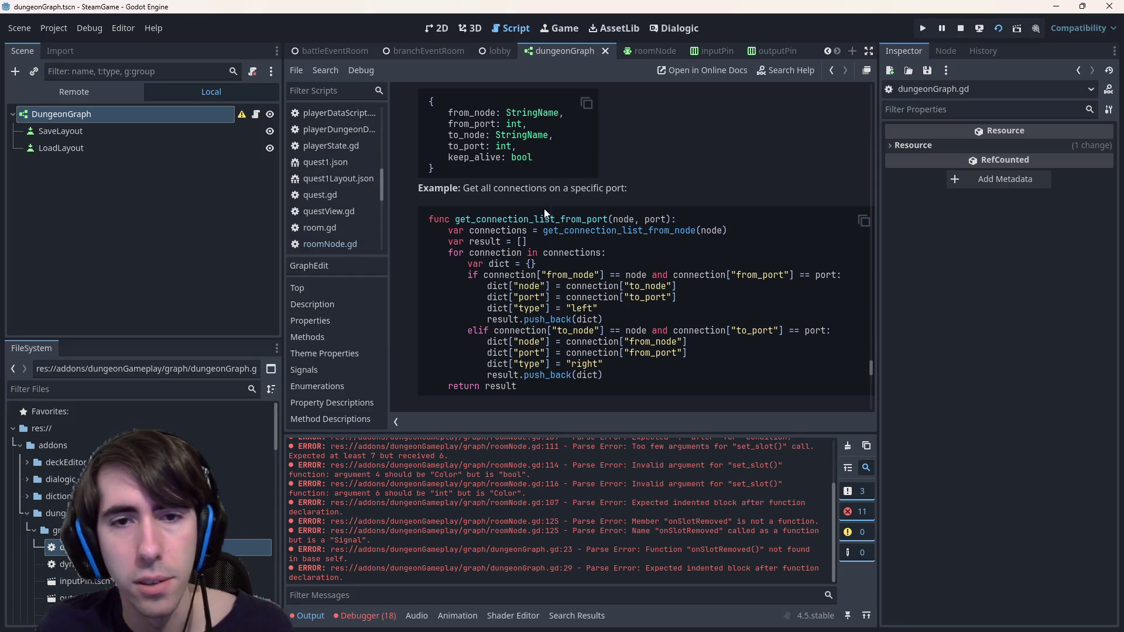
{"action": "mouse_move", "coordinate": [505, 275]}
{"action": "left_mouse_down"}
{"action": "mouse_move", "coordinate": [565, 287]}
{"action": "mouse_move", "coordinate": [609, 287]}
{"action": "mouse_move", "coordinate": [627, 273]}
{"action": "mouse_move", "coordinate": [795, 274]}
{"action": "left_mouse_up"}
{"action": "left_click", "coordinate": [628, 273]}
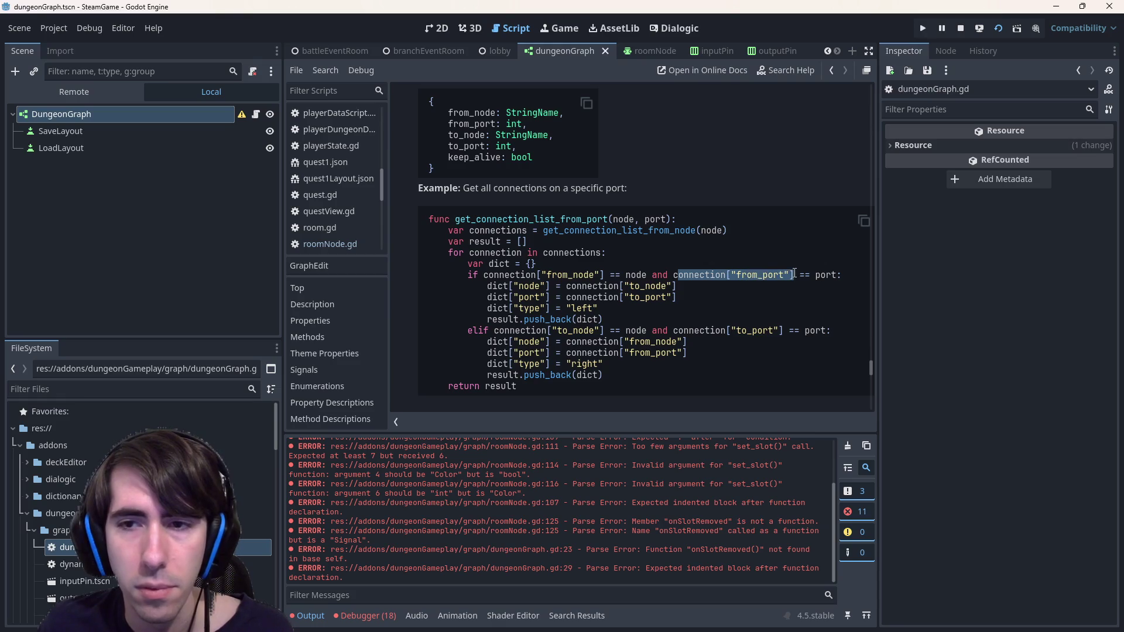
{"action": "left_click", "coordinate": [794, 274]}
{"action": "scroll", "coordinate": [789, 272], "scroll_direction": "up", "scroll_amount": 4}
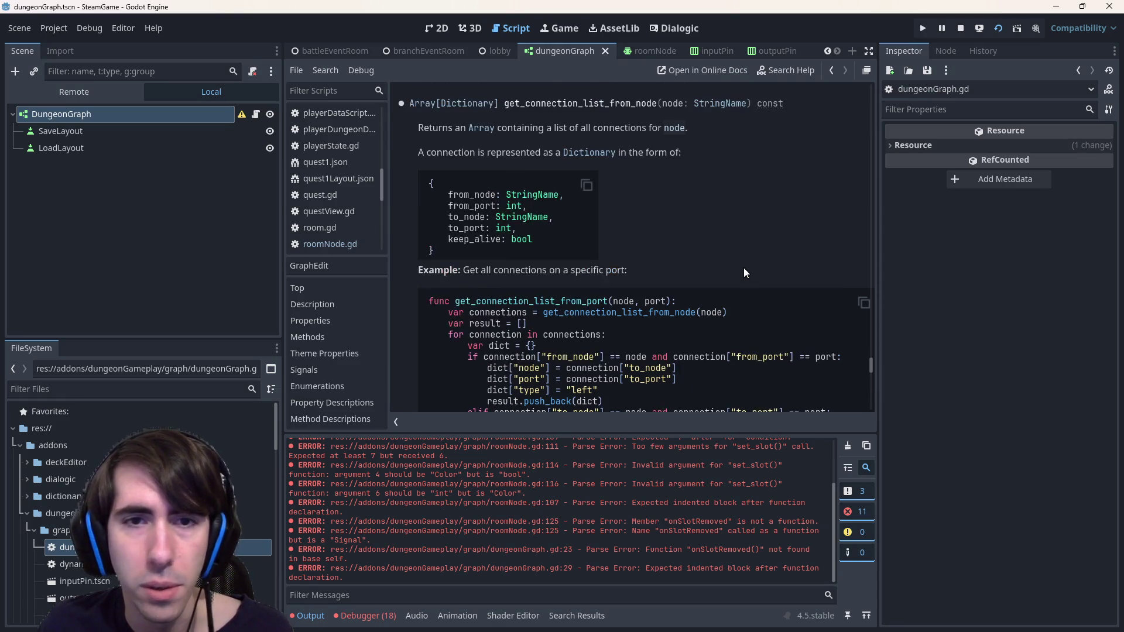
{"action": "scroll", "coordinate": [585, 261], "scroll_direction": "up", "scroll_amount": 1}
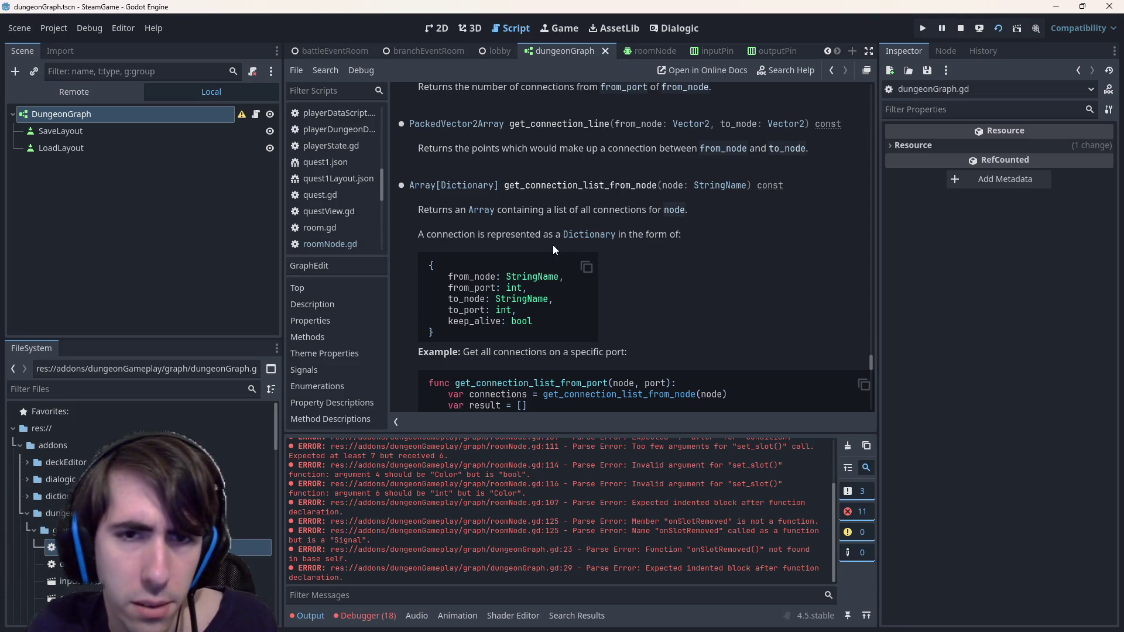
{"action": "left_click", "coordinate": [514, 232]}
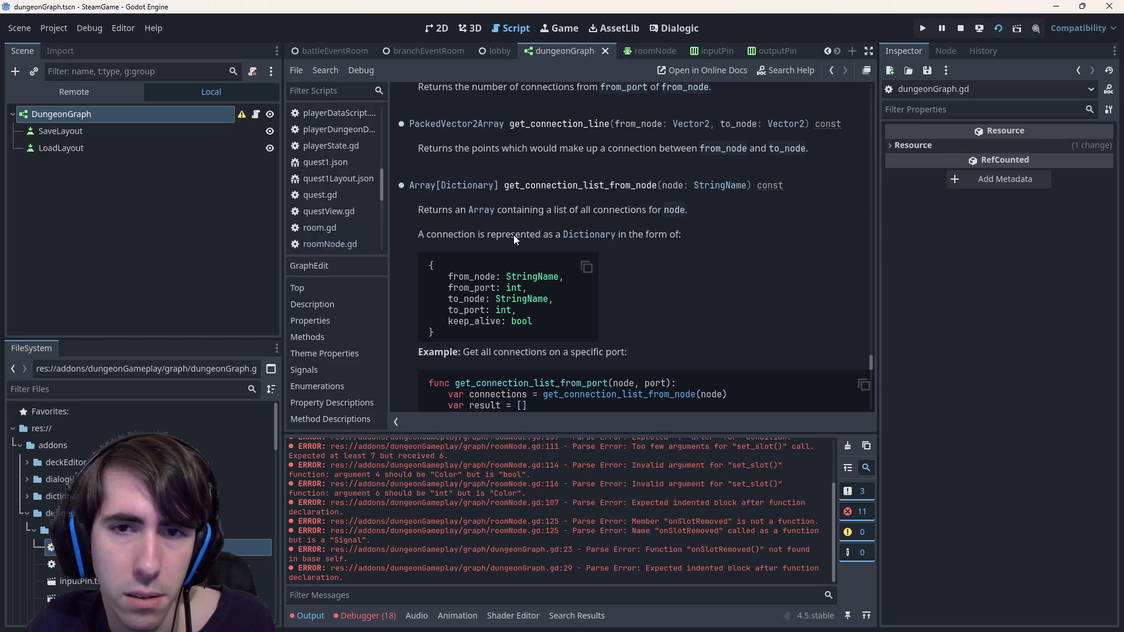
Study the example's loop and from_node condition, then go back to dungeonGraph.gd
{"action": "scroll", "coordinate": [513, 237], "scroll_direction": "down", "scroll_amount": 5}
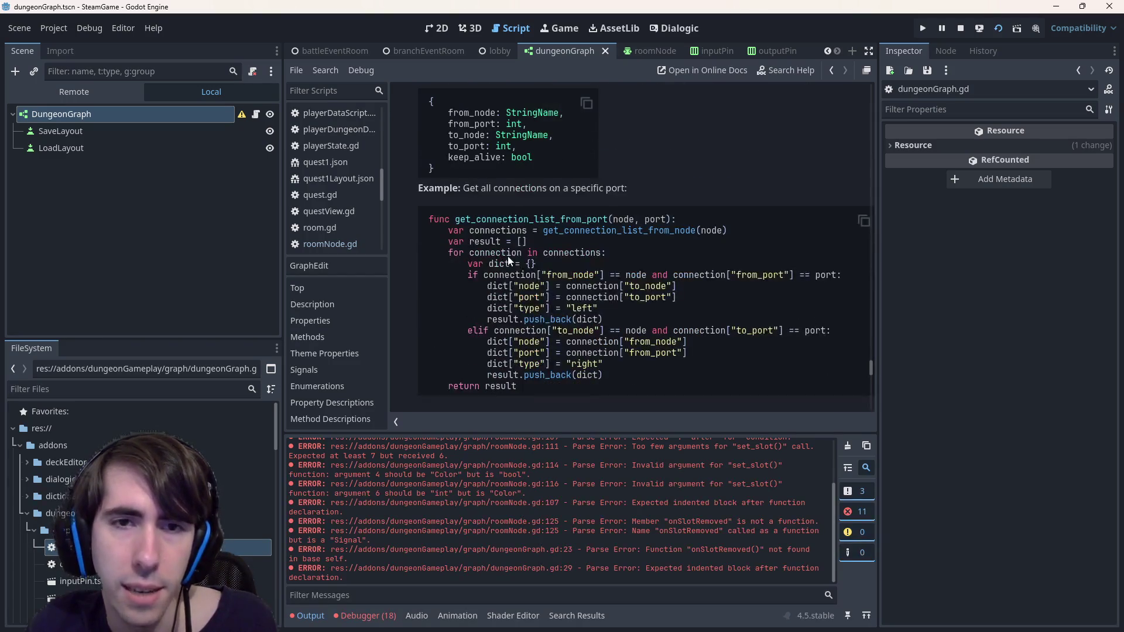
{"action": "scroll", "coordinate": [537, 238], "scroll_direction": "up", "scroll_amount": 5}
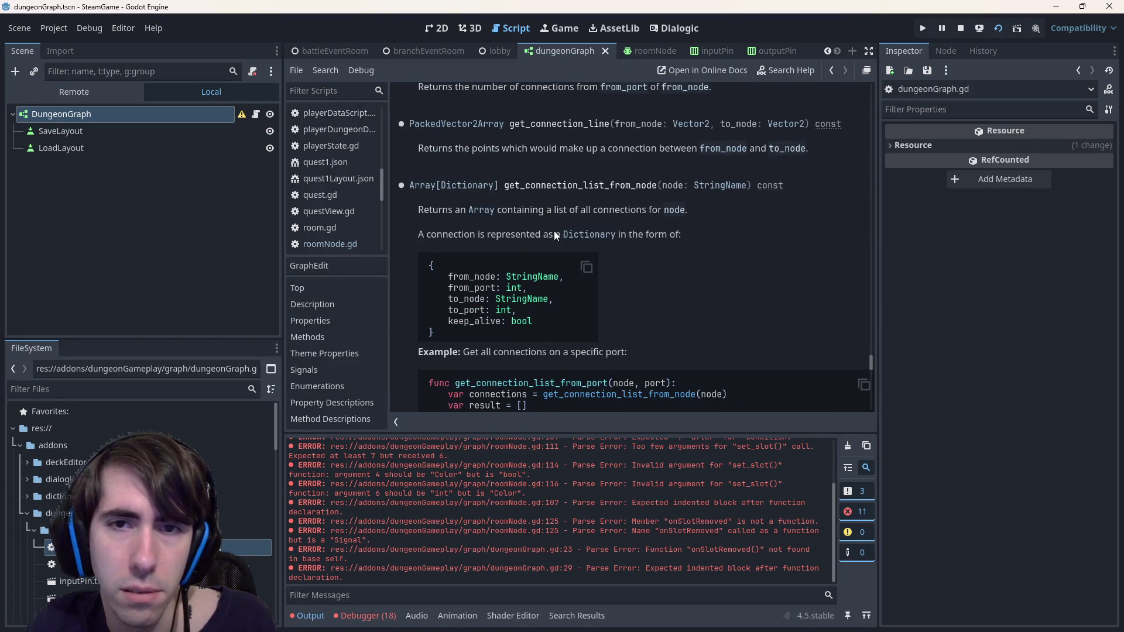
{"action": "scroll", "coordinate": [585, 194], "scroll_direction": "down", "scroll_amount": 9}
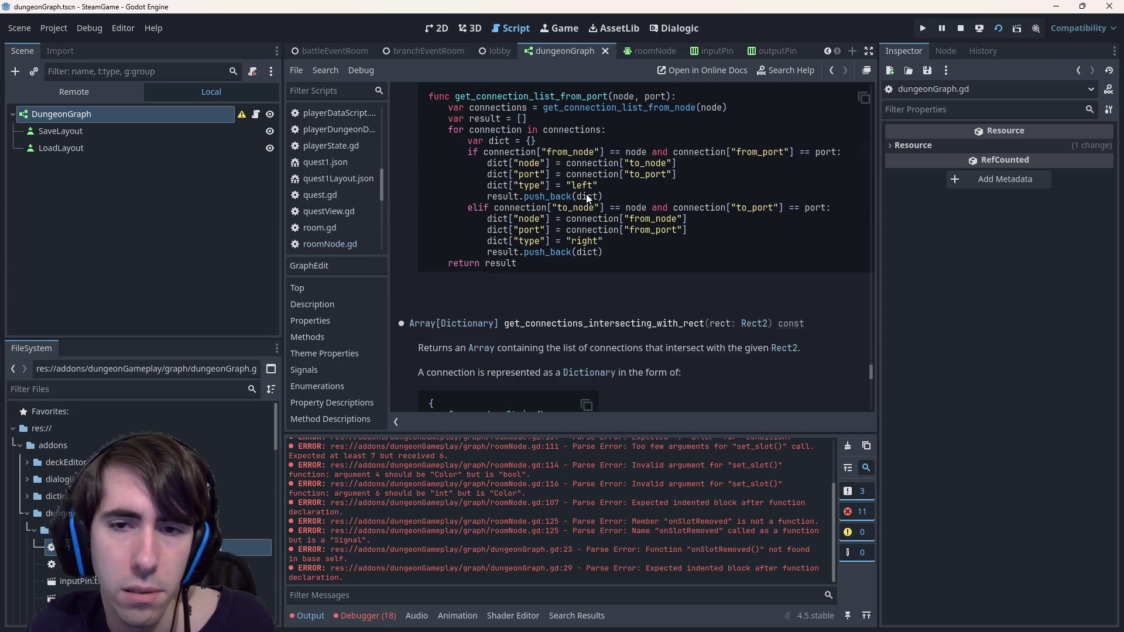
{"action": "scroll", "coordinate": [585, 194], "scroll_direction": "down", "scroll_amount": 4}
{"action": "scroll", "coordinate": [603, 210], "scroll_direction": "up", "scroll_amount": 9}
{"action": "left_click_drag", "start_coordinate": [560, 260], "coordinate": [593, 358]}
{"action": "left_click", "coordinate": [593, 354]}
{"action": "left_click_drag", "start_coordinate": [560, 261], "coordinate": [694, 275]}
{"action": "left_click", "coordinate": [694, 275]}
{"action": "scroll", "coordinate": [657, 277], "scroll_direction": "down", "scroll_amount": 3}
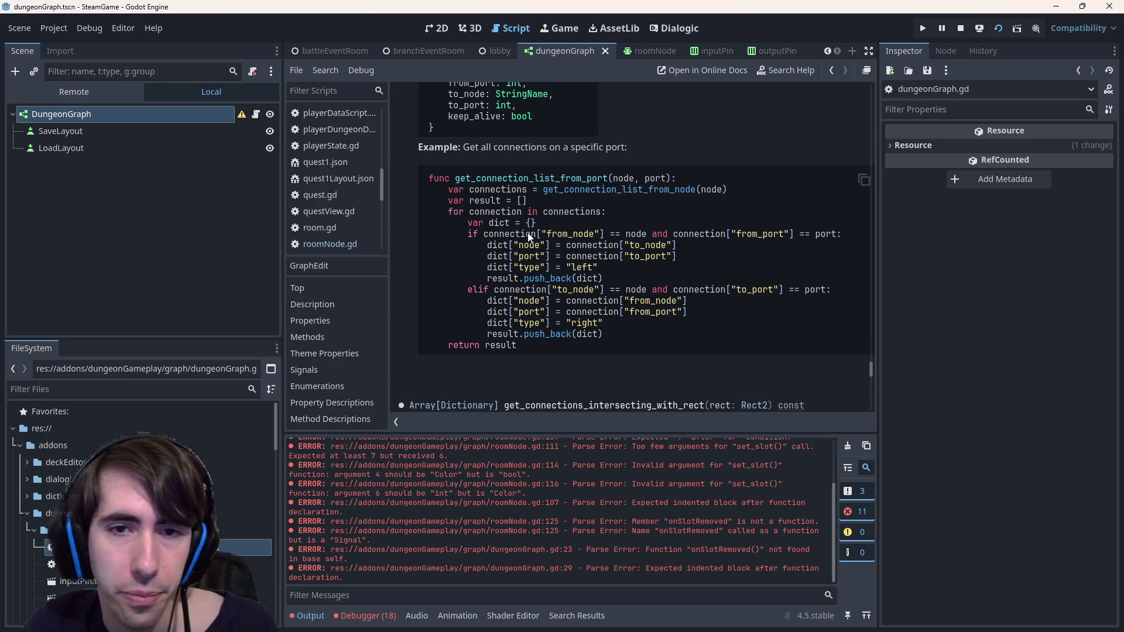
{"action": "left_click_drag", "start_coordinate": [576, 235], "coordinate": [674, 237]}
{"action": "left_click", "coordinate": [674, 237]}
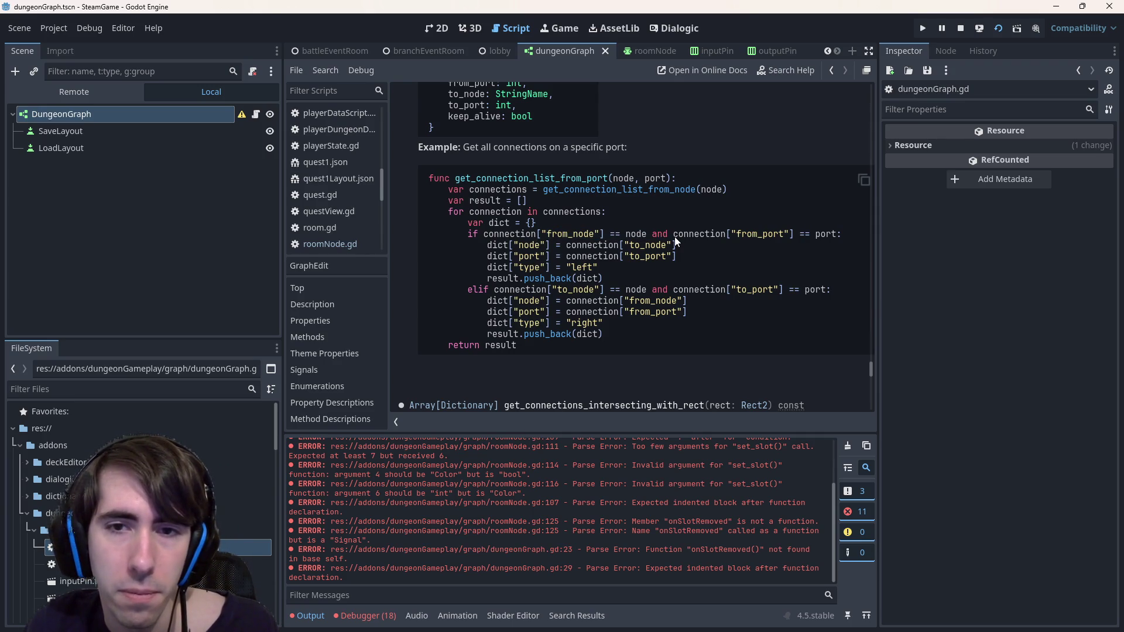
{"action": "scroll", "coordinate": [651, 219], "scroll_direction": "up", "scroll_amount": 1}
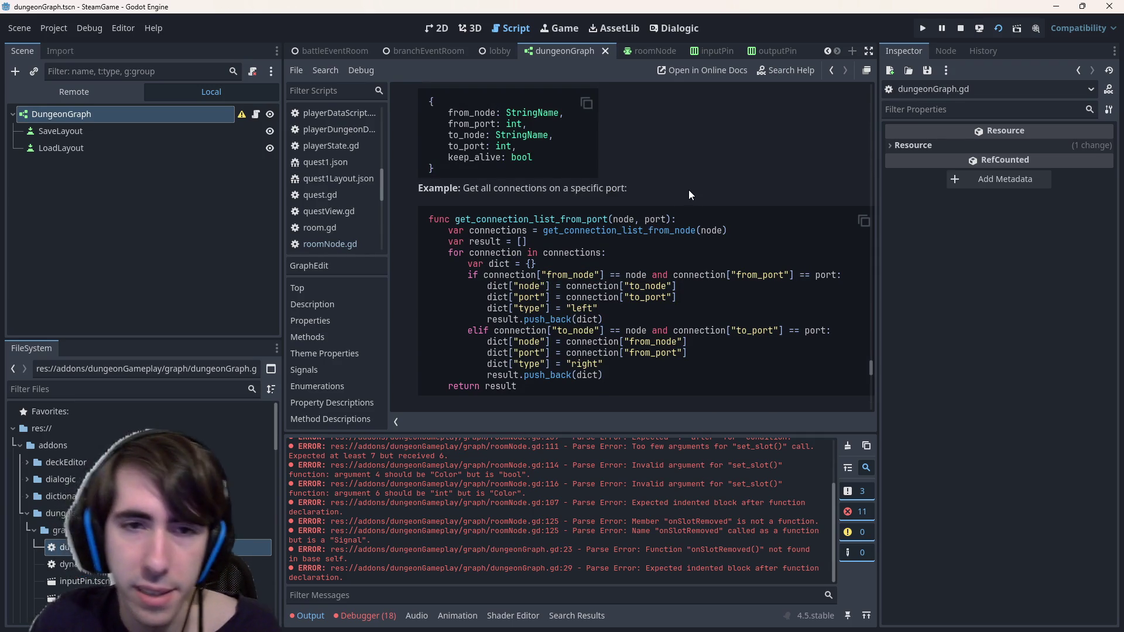
{"action": "key", "text": "alt+Left"}
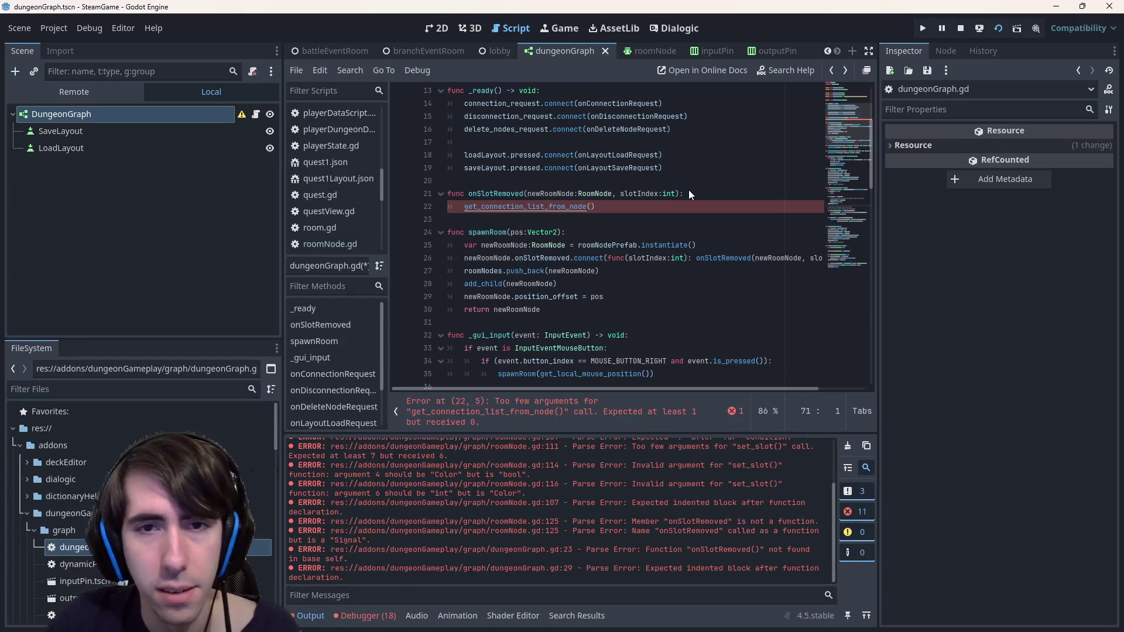
Rename the newRoomNode parameter to roomNode and pass roomNode into the call on line 22
{"action": "key", "text": "alt+Left"}
{"action": "key", "text": "alt+Right"}
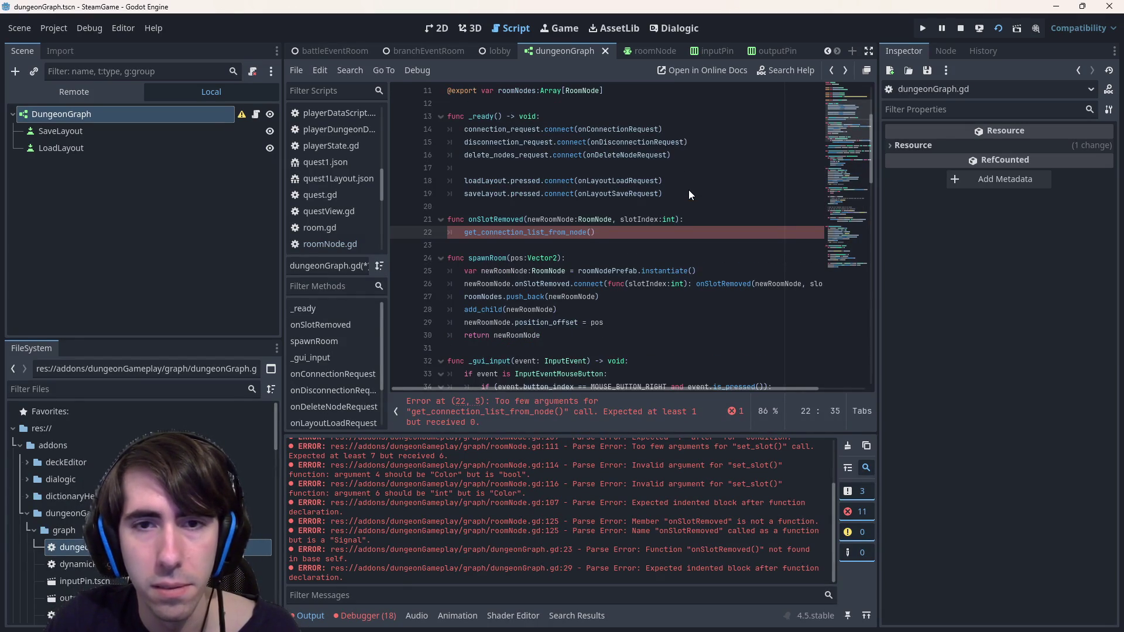
{"action": "type", "text": "new"}
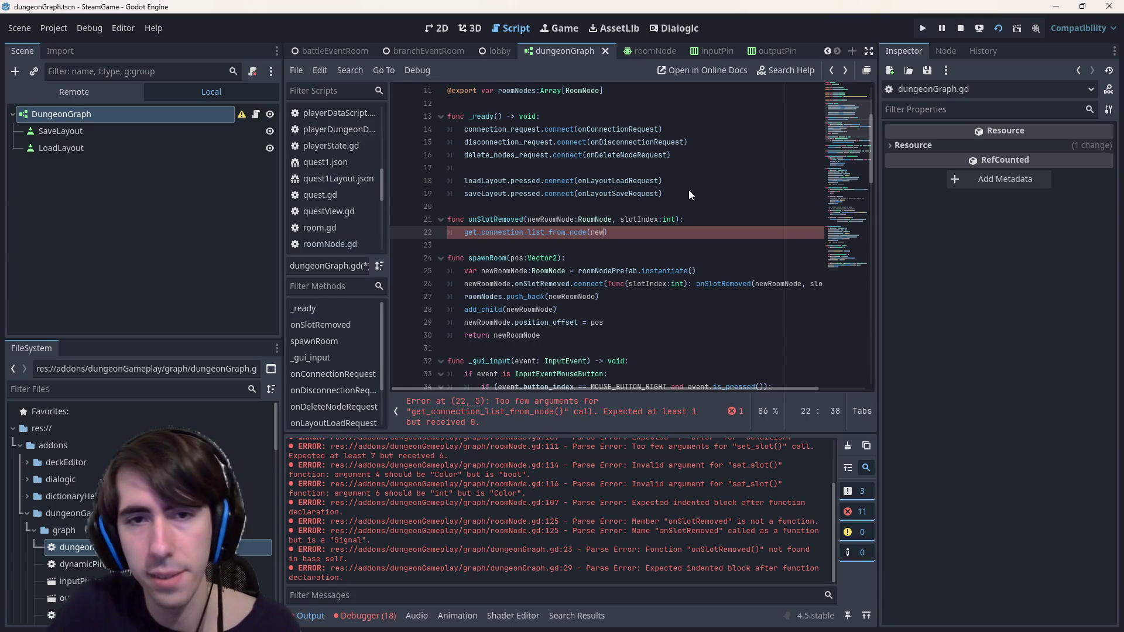
{"action": "key", "text": "Escape"}
{"action": "double_click", "coordinate": [556, 219]}
{"action": "type", "text": "roomNode"}
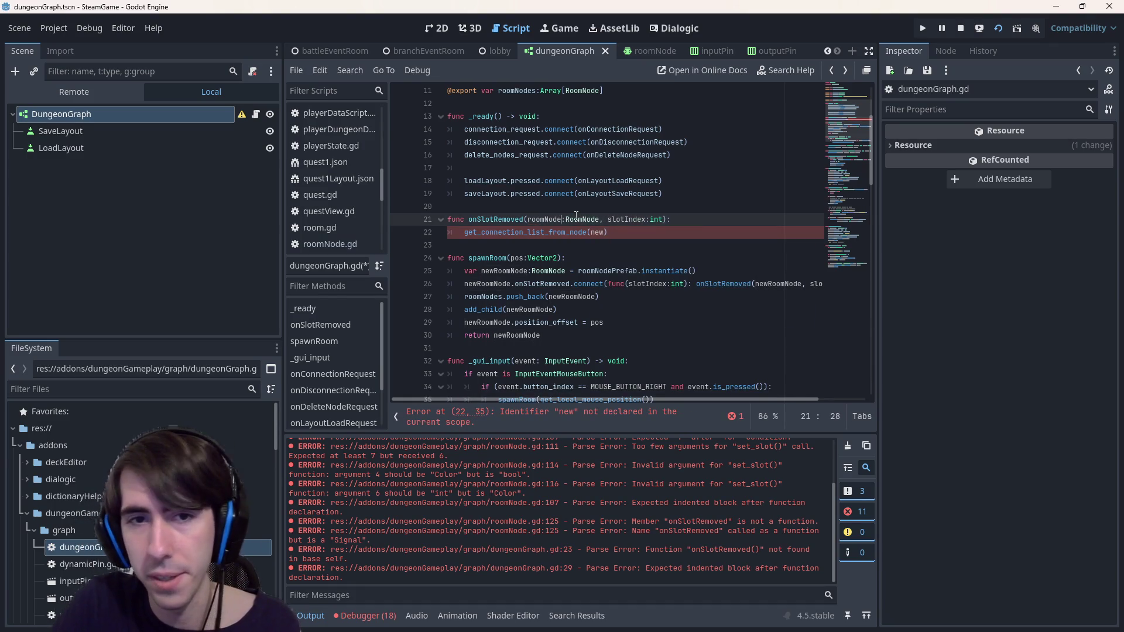
{"action": "key", "text": "Down"}
{"action": "type", "text": "roomNode"}
{"action": "key", "text": "Home"}
{"action": "key", "text": "ctrl+s"}
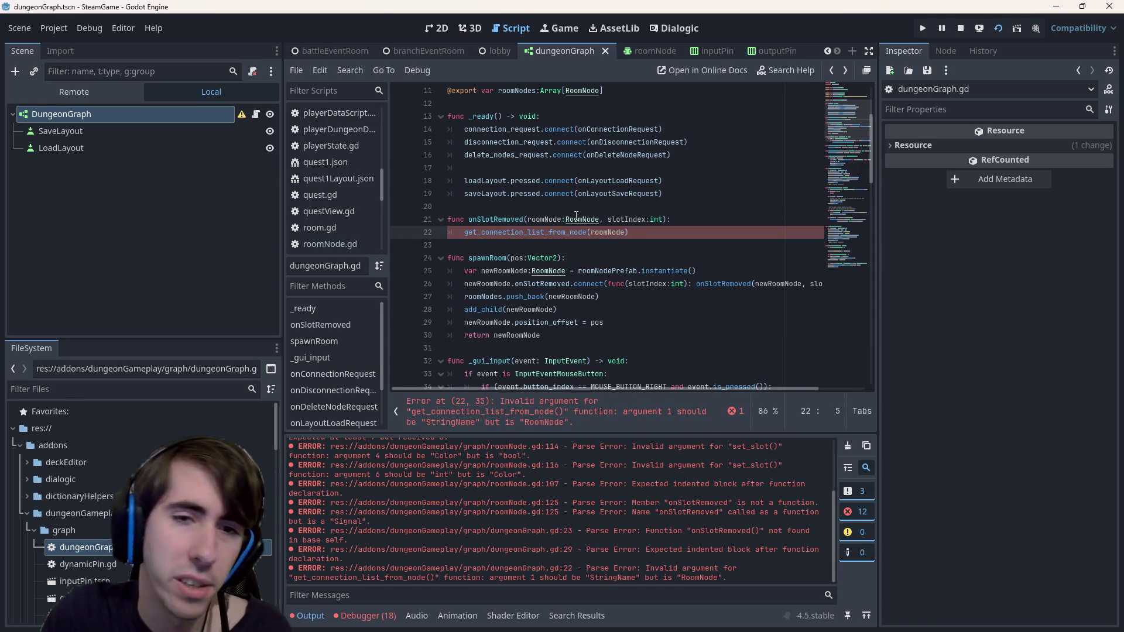
Make line 22 declare var nodeConnections:Array[Dictionary] = get_connection_list_from_node(roomNode)
{"action": "type", "text": "var"}
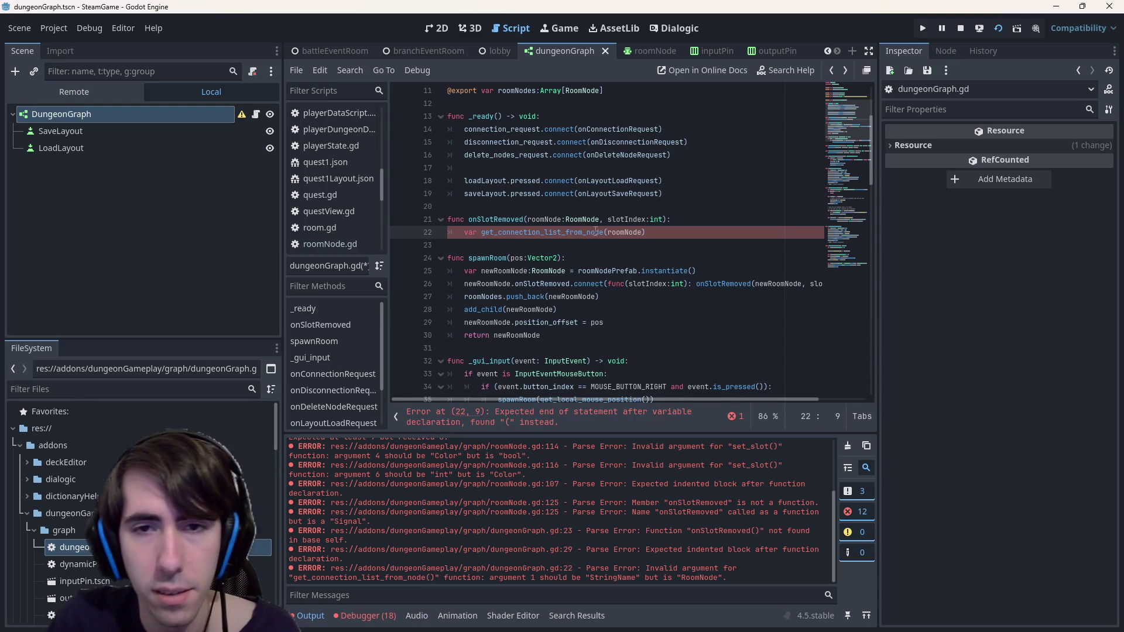
{"action": "double_click", "coordinate": [603, 233]}
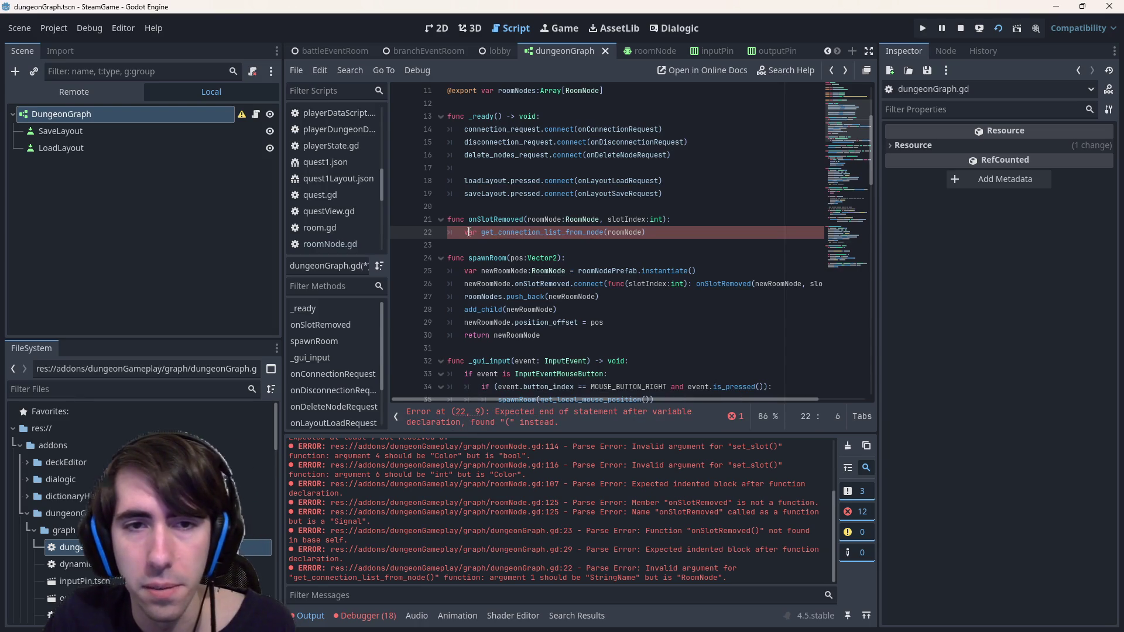
{"action": "left_click", "coordinate": [494, 232], "text": "ctrl"}
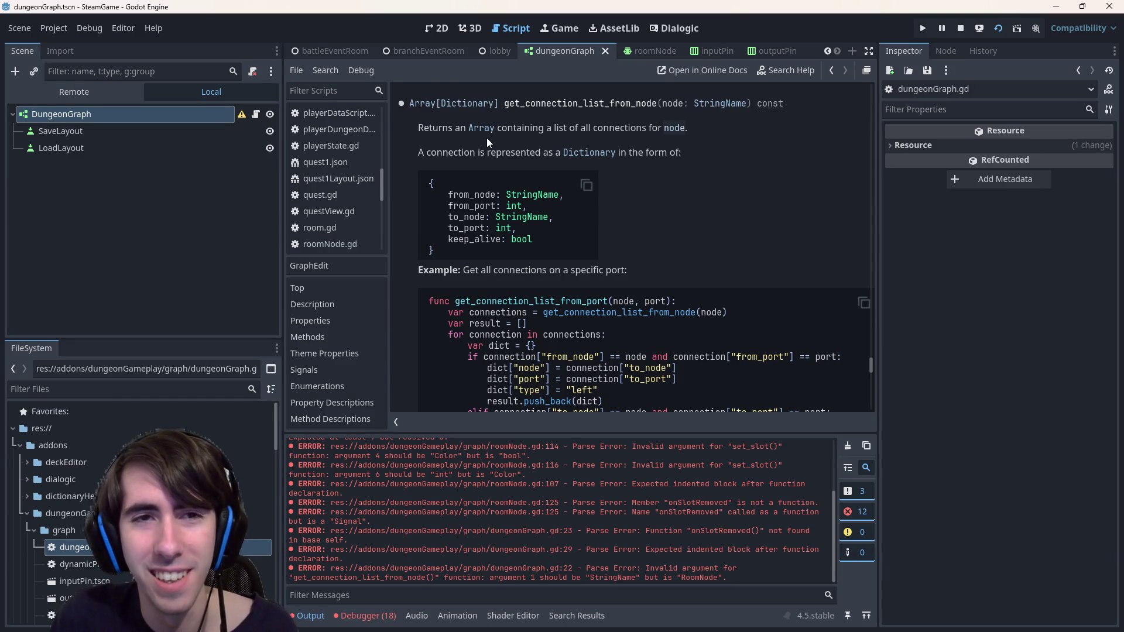
{"action": "key", "text": "alt+Left"}
{"action": "key", "text": "Home"}
{"action": "type", "text": "var connect"}
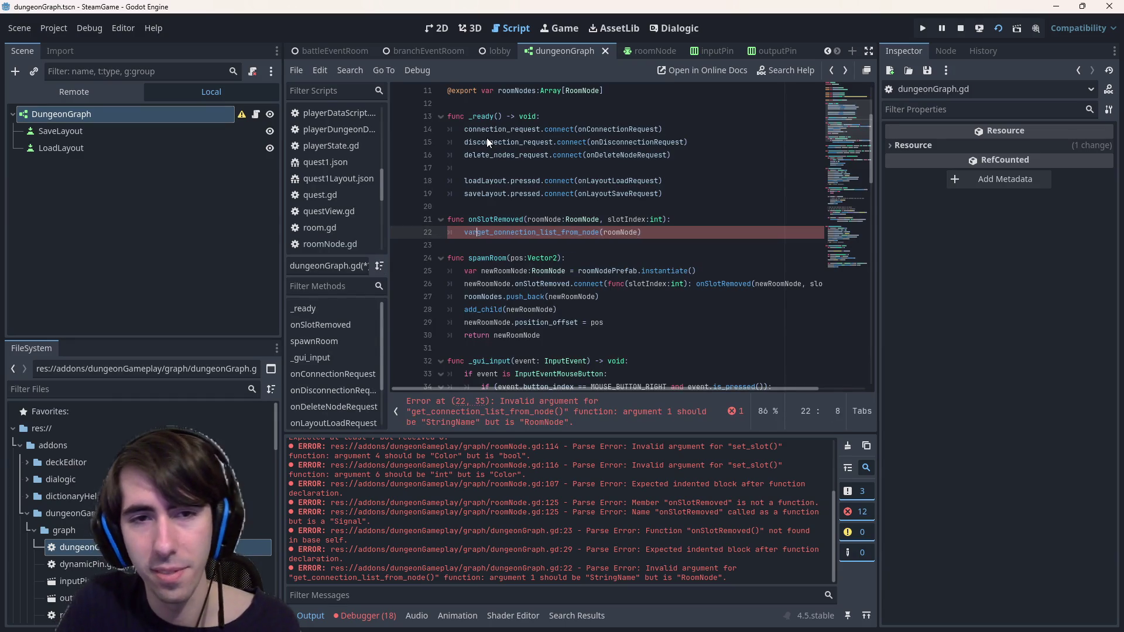
{"action": "key", "text": "ctrl+BackSpace"}
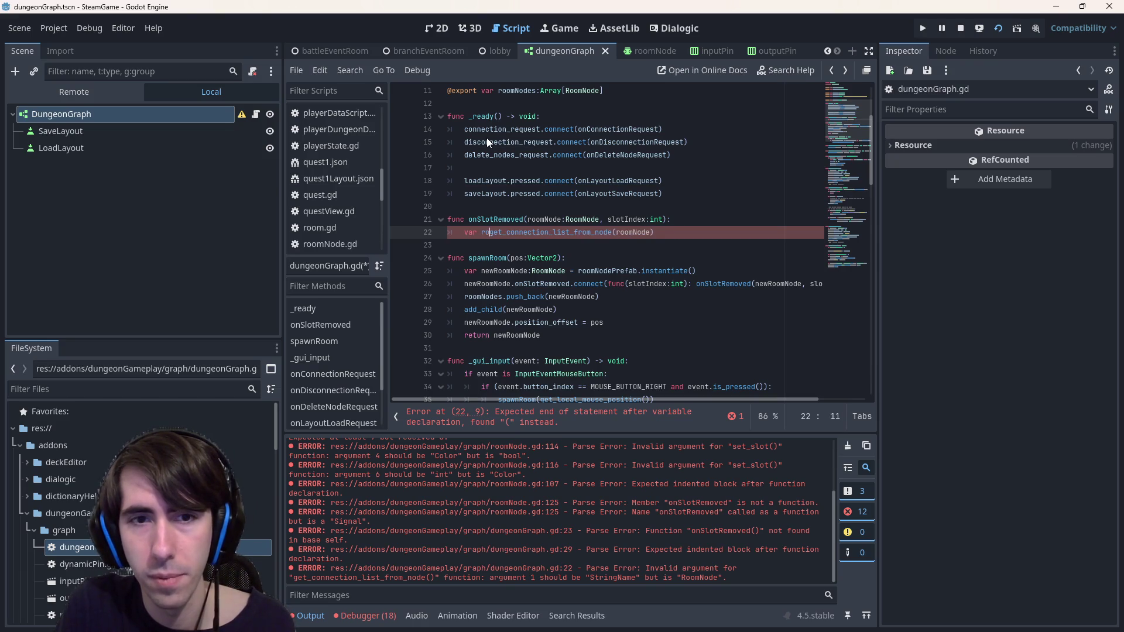
{"action": "key", "text": "ctrl"}
{"action": "type", "text": "nodeConnections:Array "}
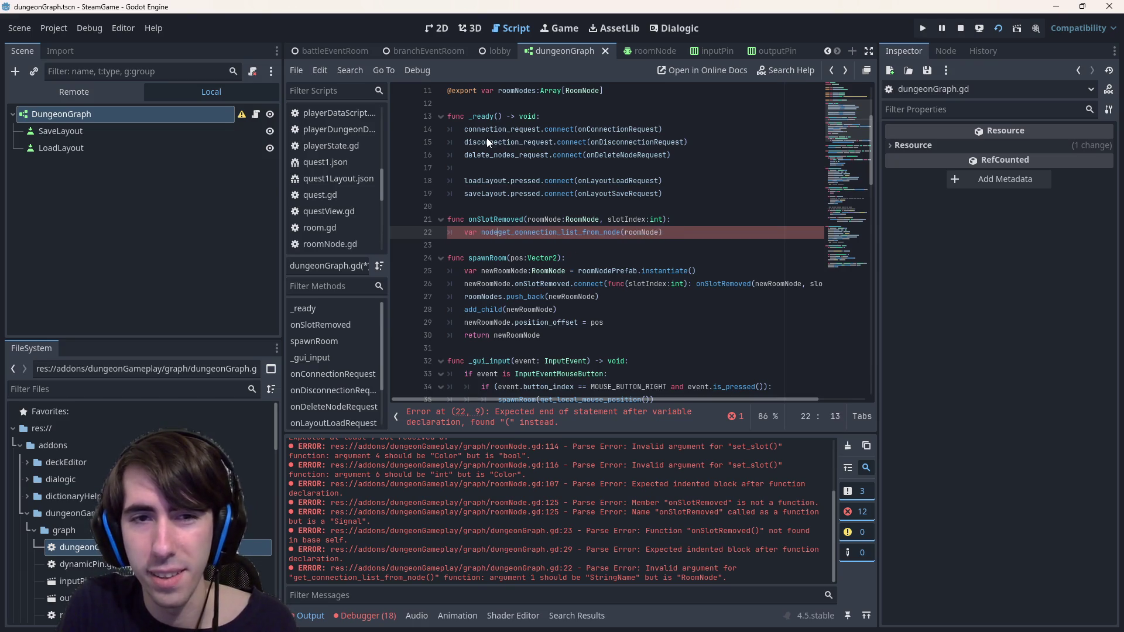
{"action": "type", "text": "="}
{"action": "key", "text": "Left"}
{"action": "key", "text": "Left"}
{"action": "key", "text": "Left"}
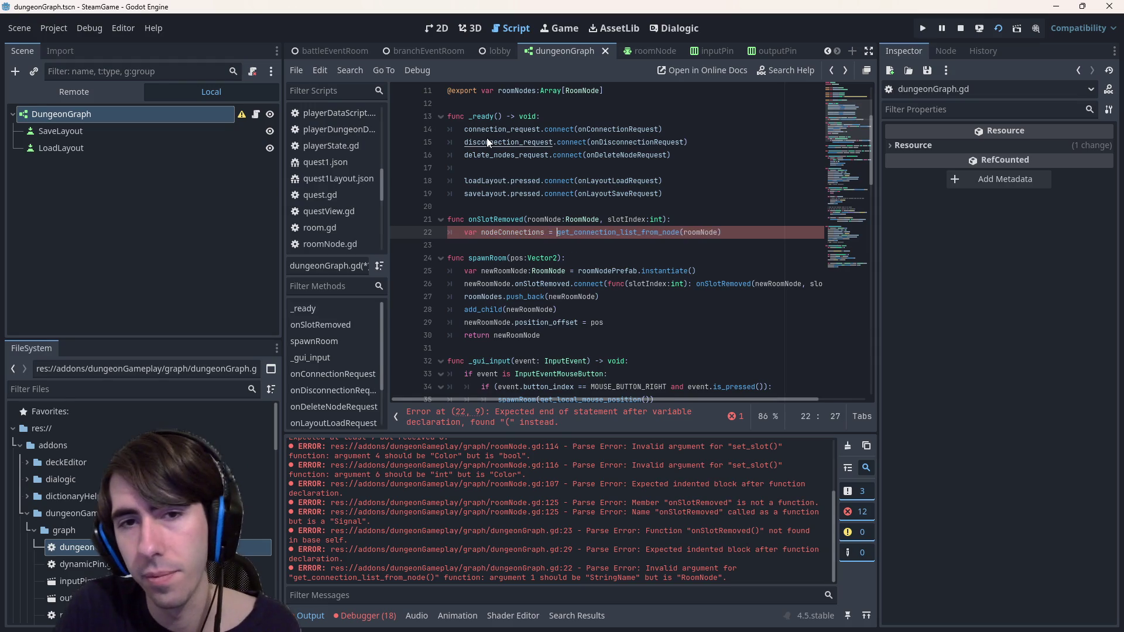
{"action": "type", "text": ":Array"}
{"action": "type", "text": "[Dicti"}
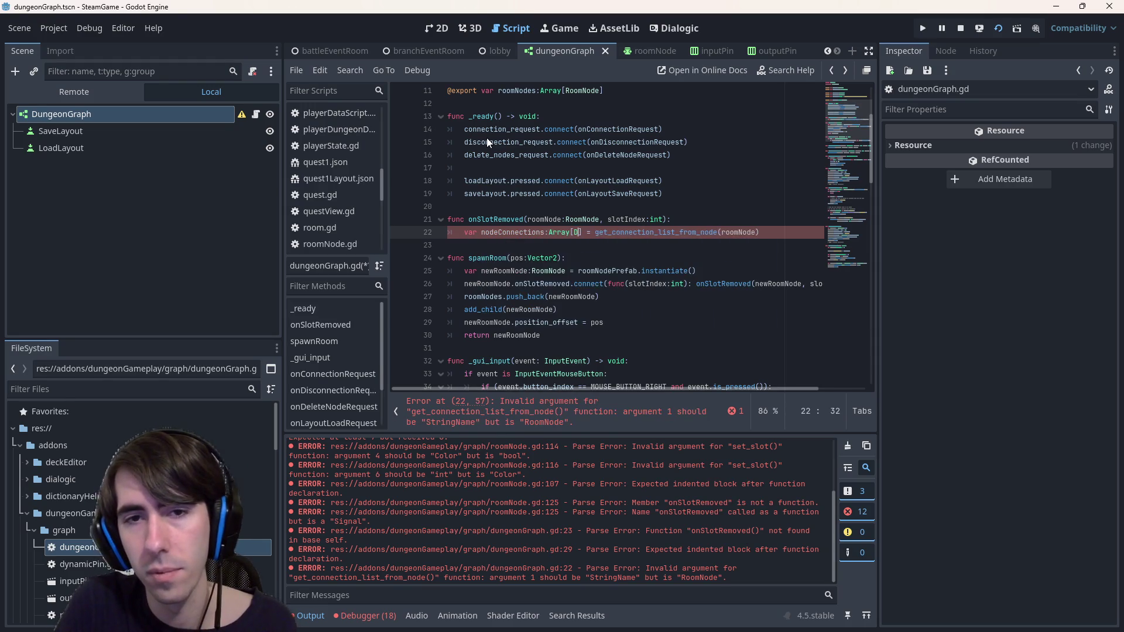
{"action": "key", "text": "Return"}
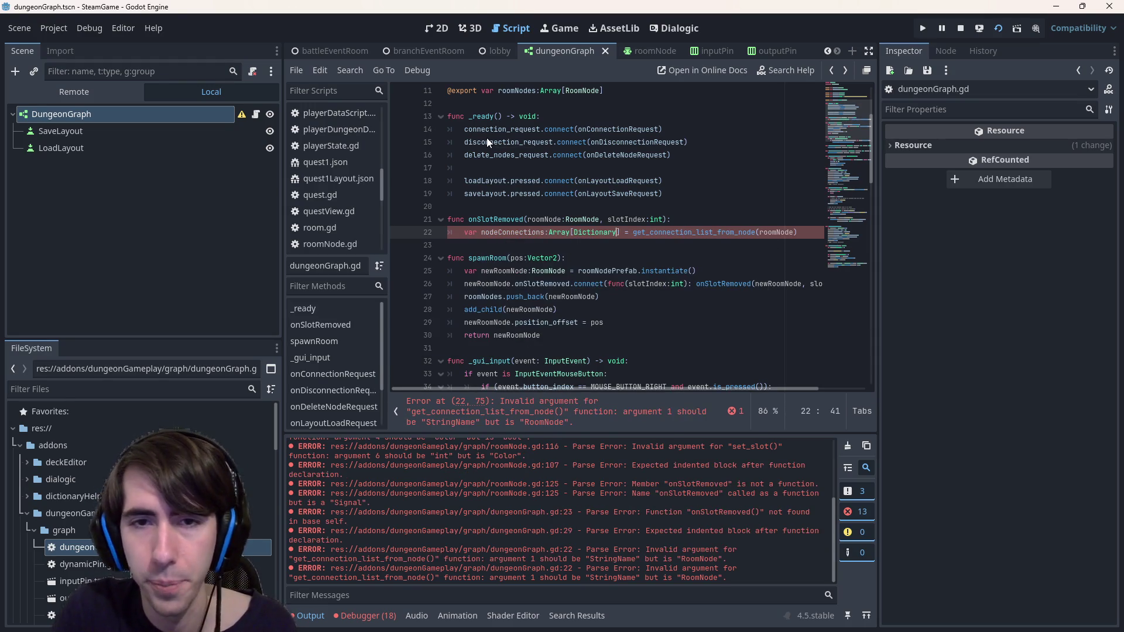
Add an indented line below the declaration and place the caret after roomNode
{"action": "key", "text": "End"}
{"action": "key", "text": "Return"}
{"action": "key", "text": "Return"}
{"action": "key", "text": "BackSpace"}
{"action": "key", "text": "Up"}
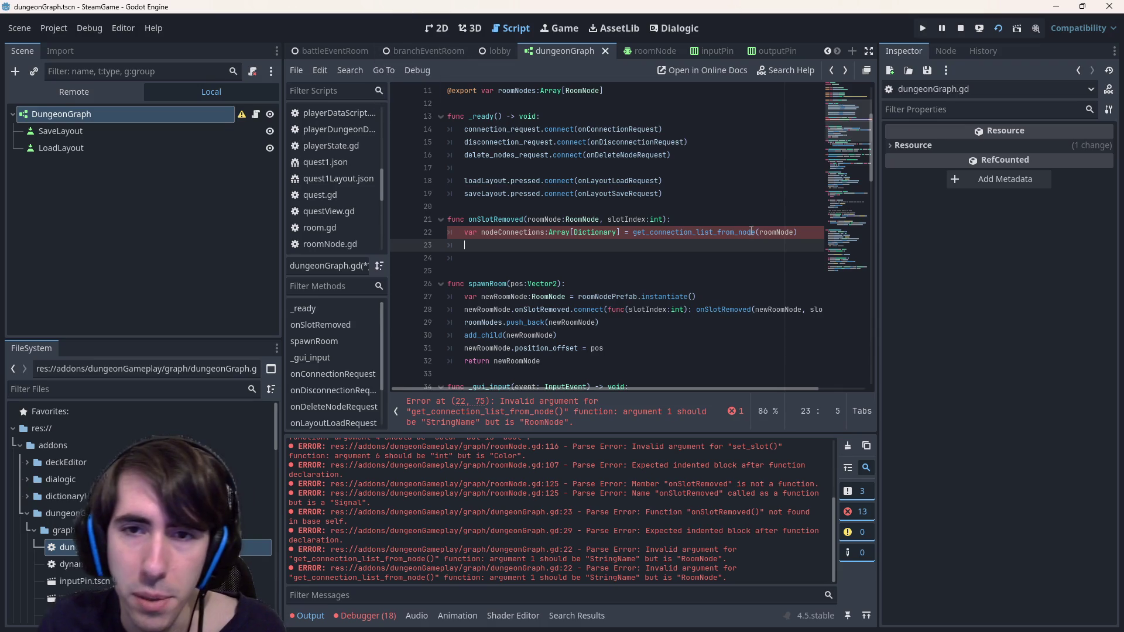
{"action": "mouse_move", "coordinate": [742, 234]}
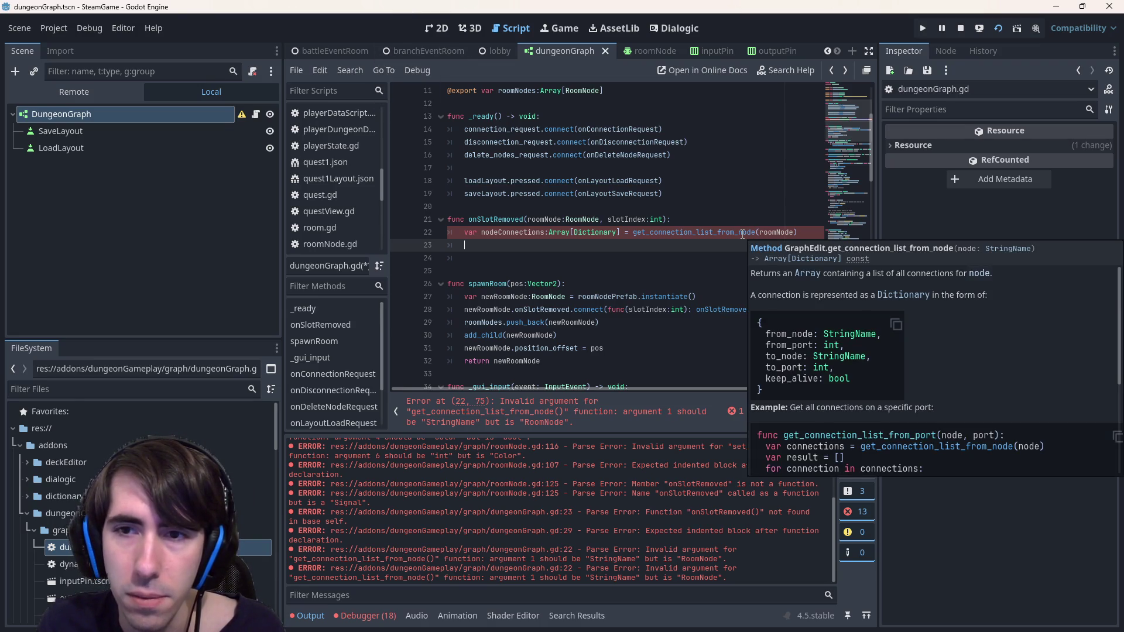
{"action": "left_click", "coordinate": [793, 232]}
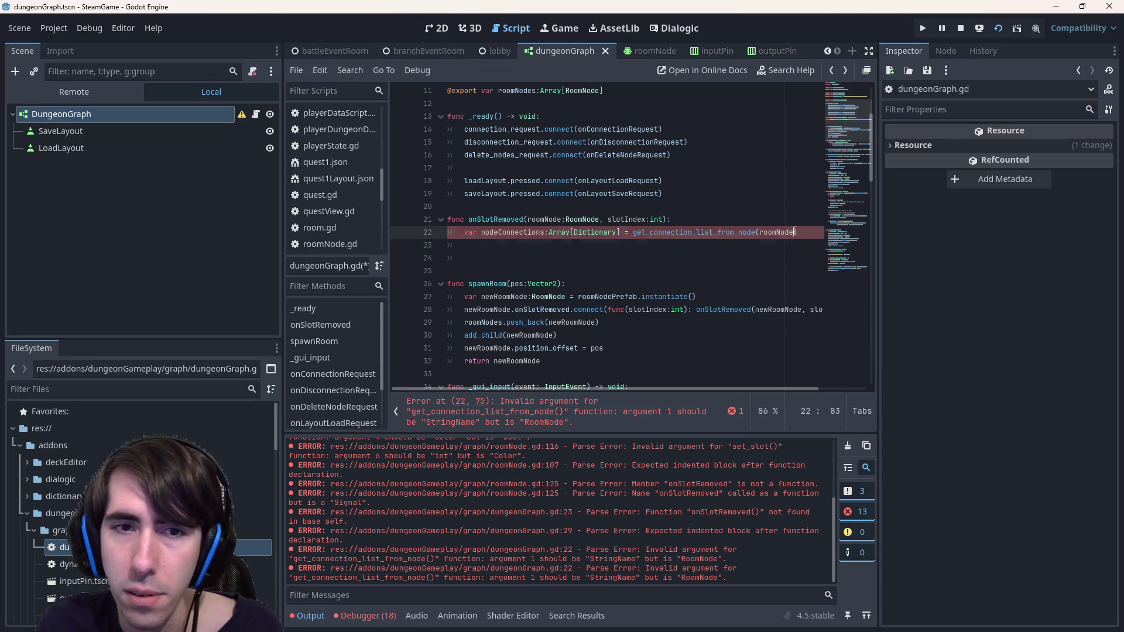
Pass roomNode.name, paste the example loop, rename its variable to connection, and save
{"action": "type", "text": ".name"}
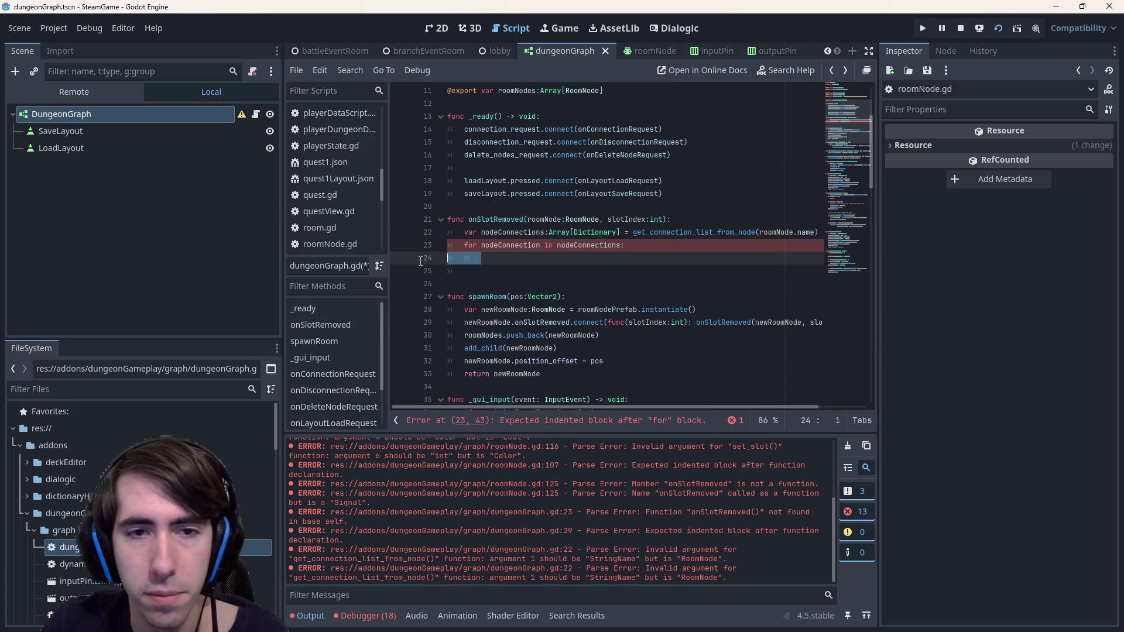
{"action": "type", "text": "if connection[\"from_node\"] == node and connection[\"from_port\"] == port: \t\t\tdict[\"node\"] = connection[\"to_node\"] \t\t\tdict[\"port\"] = connection[\"to_port\"] \t\t\tdict[\"type\"] = \"left\" \t\t\tresult.push_back(dict) \t\telif connection[\"to_node\"] == node and connection[\"to_port\"] == port: \t\t\tdict[\"node\"] = connection[\"from_node\"] \t\t\tdict[\"port\"] = connection[\"from_port\"] \t\t\tdict[\"type\"] = \"right\" \t\t\tresult.push_back(dict)"}
{"action": "double_click", "coordinate": [525, 232]}
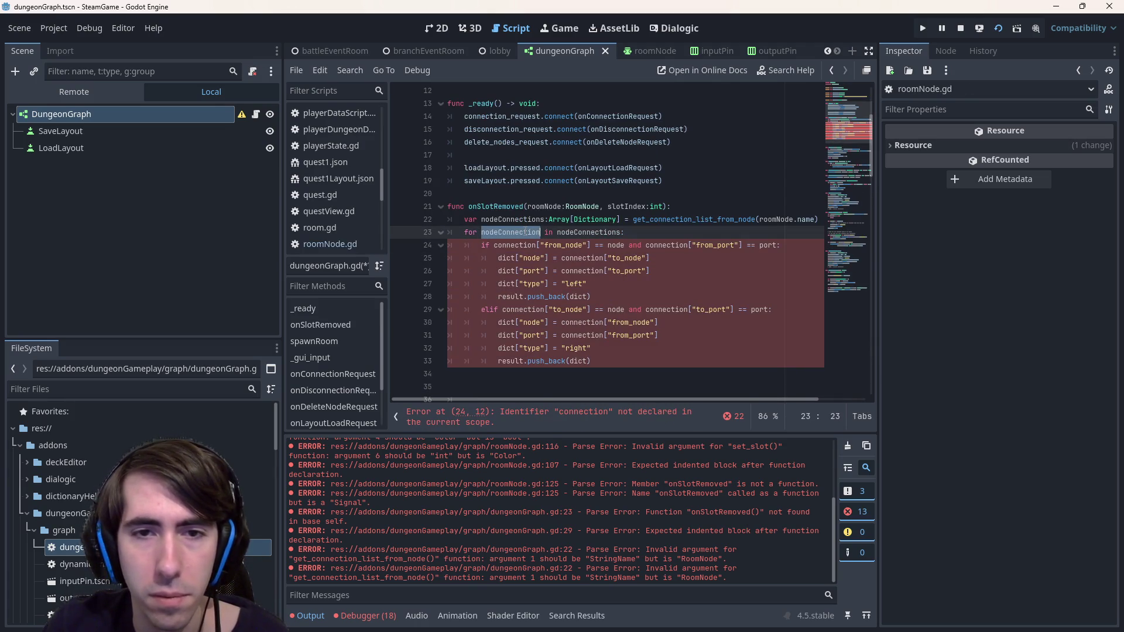
{"action": "type", "text": "connection"}
{"action": "key", "text": "ctrl+s"}
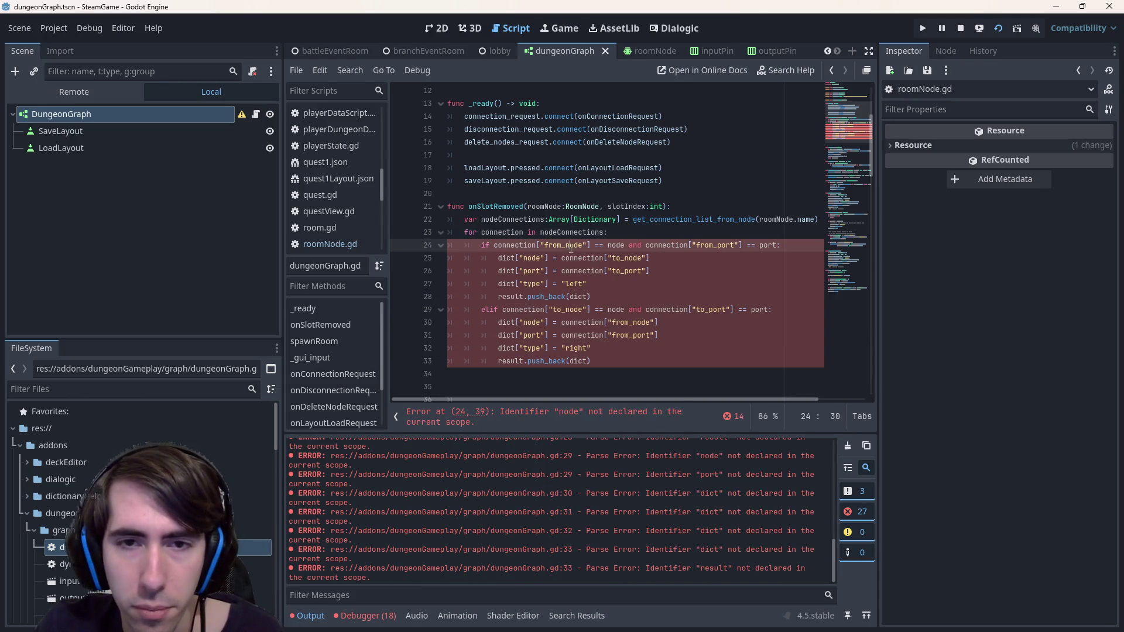
Inspect the from_node check and the undeclared node on line 24
{"action": "double_click", "coordinate": [563, 245]}
{"action": "left_click", "coordinate": [607, 245]}
{"action": "scroll", "coordinate": [589, 305], "scroll_direction": "down", "scroll_amount": 1}
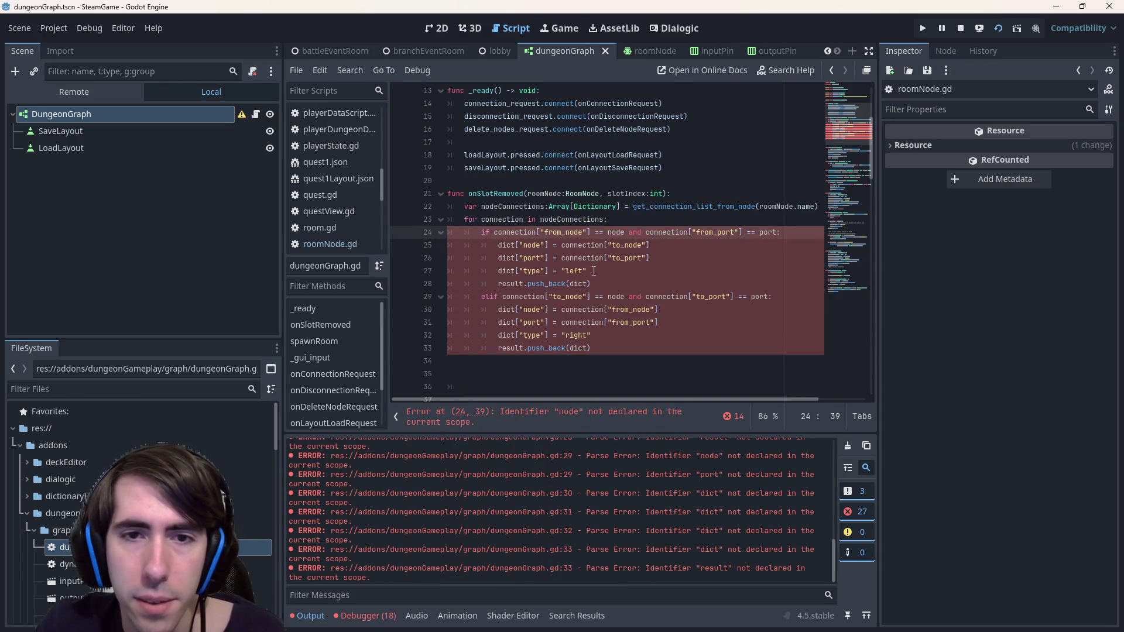
{"action": "left_click", "coordinate": [682, 221]}
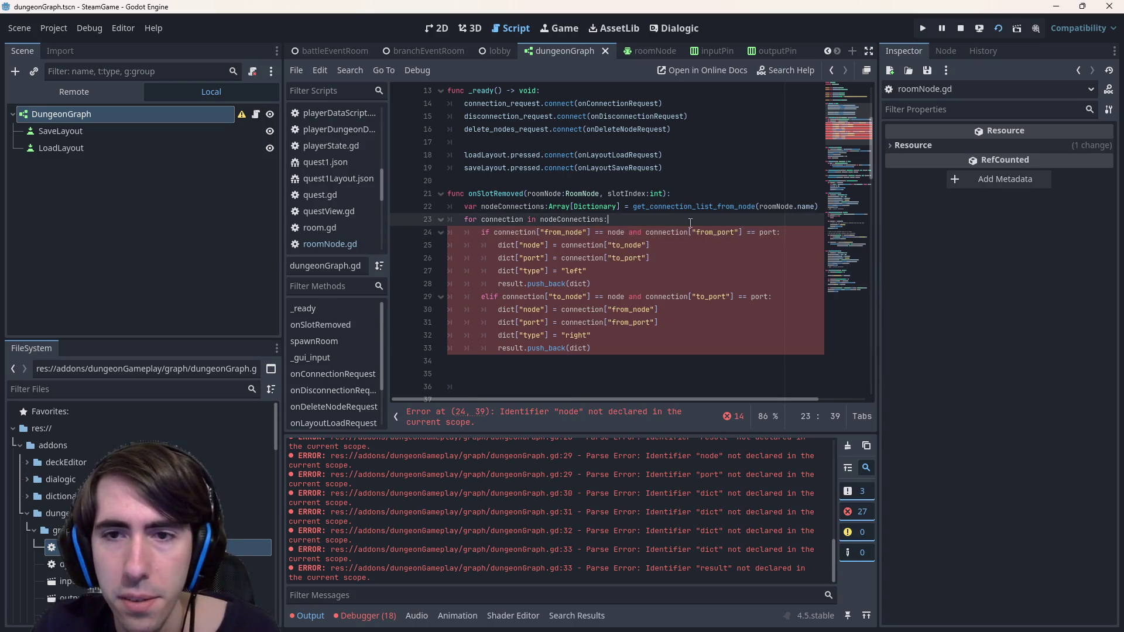
{"action": "double_click", "coordinate": [616, 232]}
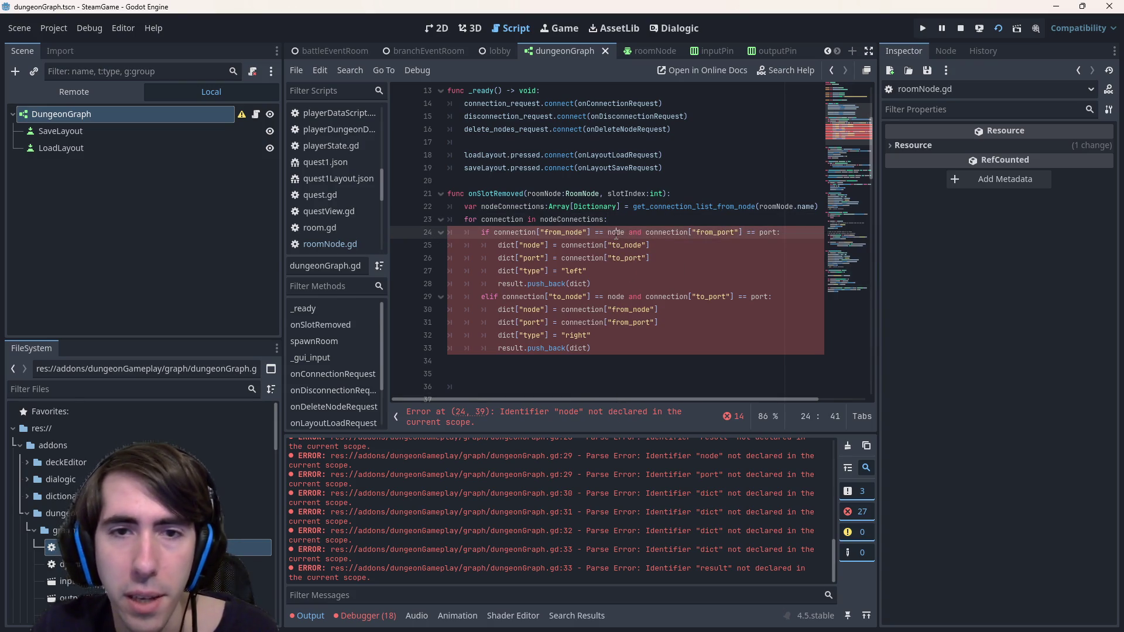
Rename both occurrences of roomNode to node
{"action": "double_click", "coordinate": [552, 195]}
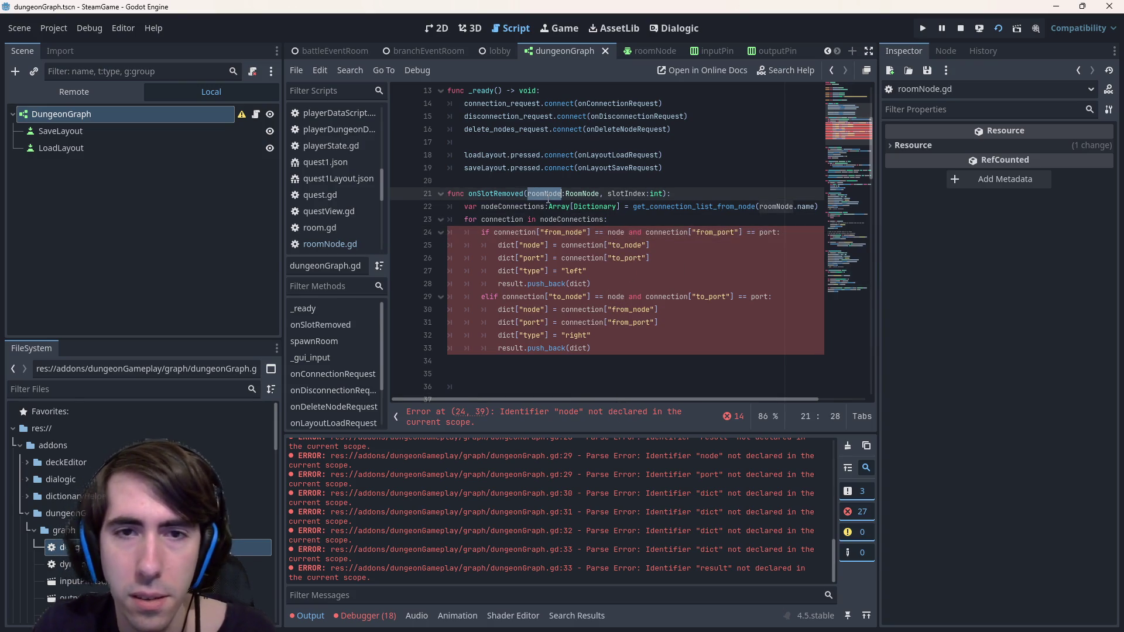
{"action": "double_click", "coordinate": [618, 234]}
{"action": "double_click", "coordinate": [535, 195]}
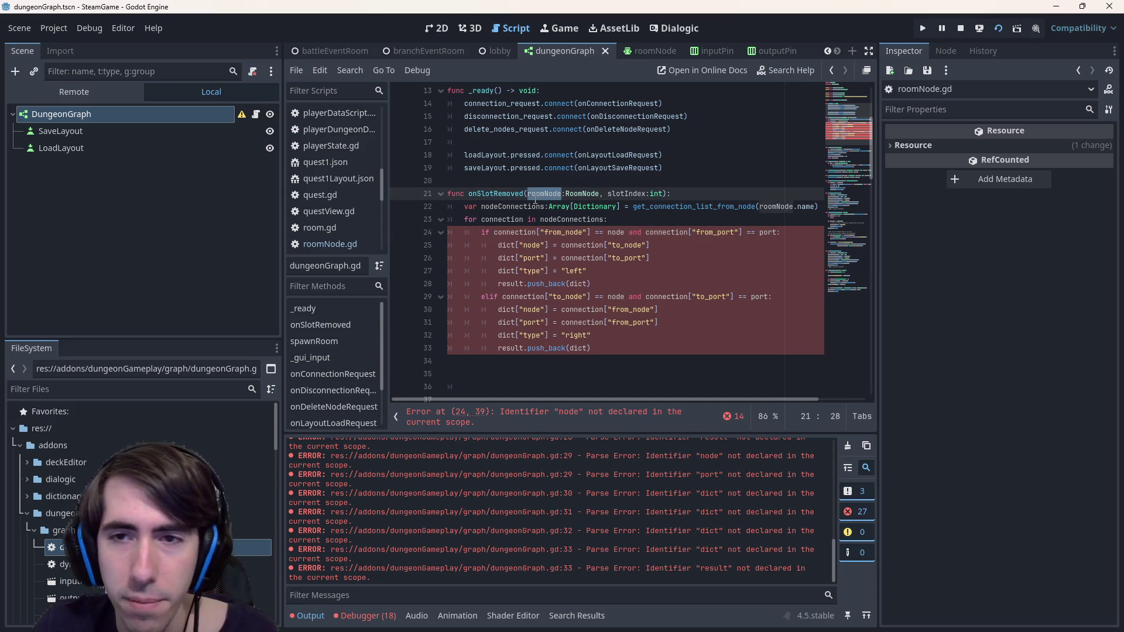
{"action": "key", "text": "ctrl+d"}
{"action": "type", "text": "node"}
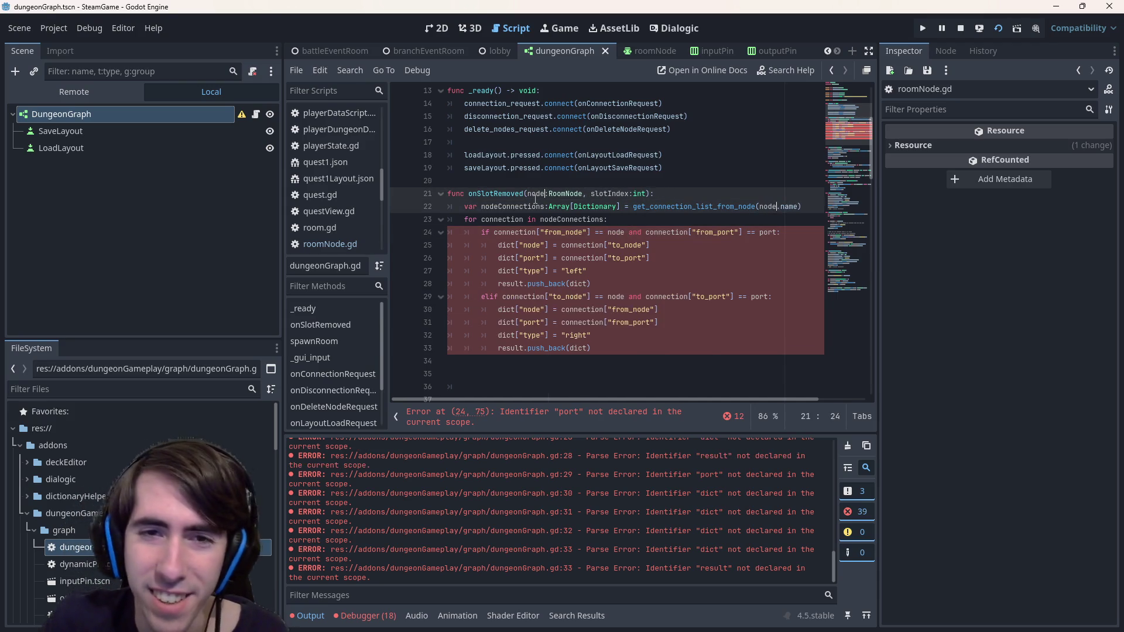
{"action": "left_click", "coordinate": [620, 232]}
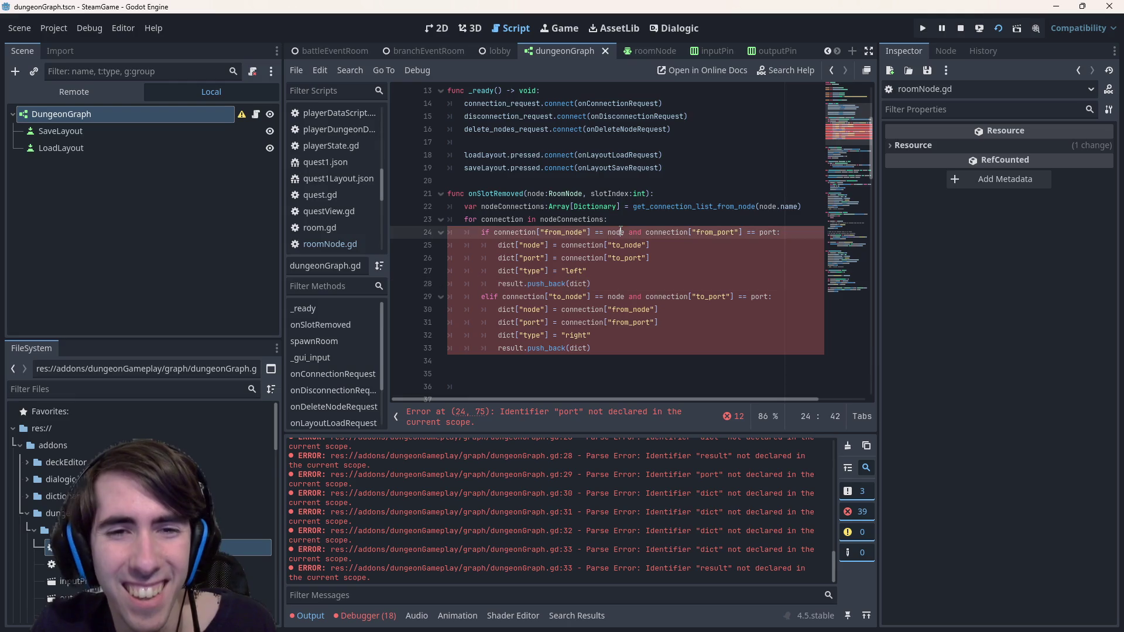
{"action": "left_click", "coordinate": [608, 232]}
{"action": "left_click", "coordinate": [609, 414]}
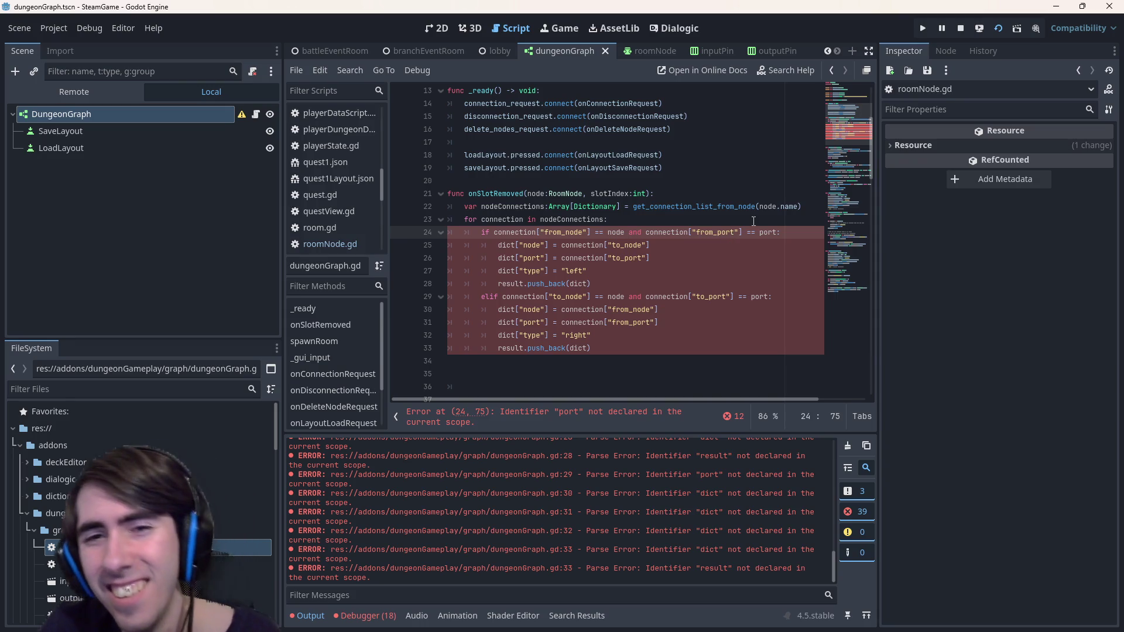
Replace port with slotIndex in the if and elif conditions and save
{"action": "double_click", "coordinate": [611, 195]}
{"action": "key", "text": "ctrl+c"}
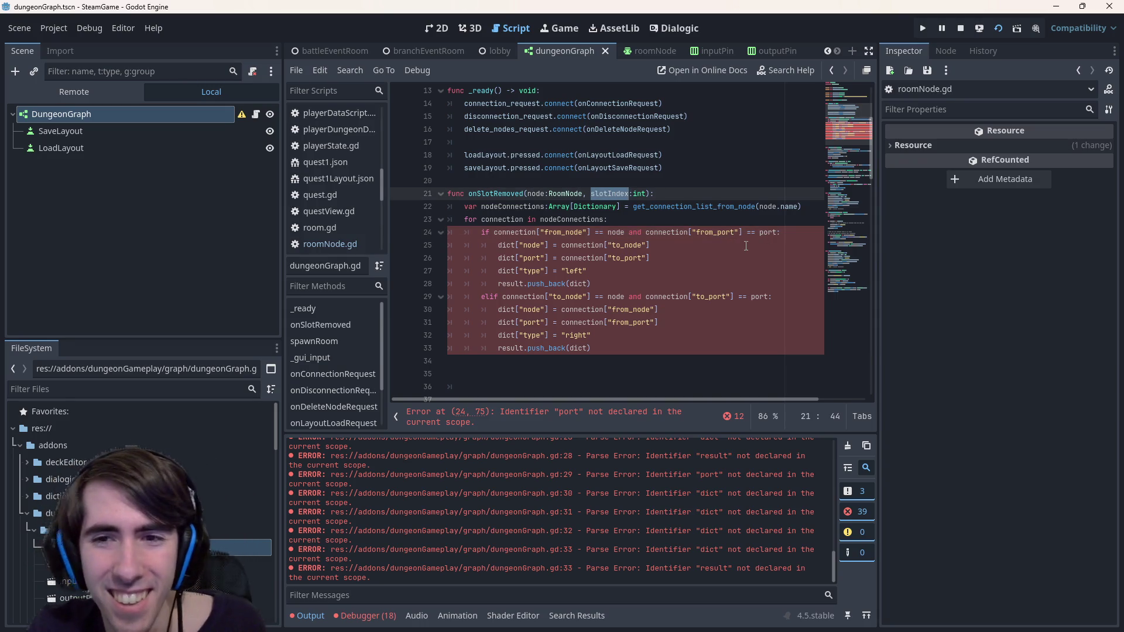
{"action": "double_click", "coordinate": [767, 232]}
{"action": "key", "text": "ctrl+v"}
{"action": "double_click", "coordinate": [755, 296]}
{"action": "key", "text": "ctrl+v"}
{"action": "key", "text": "ctrl+s"}
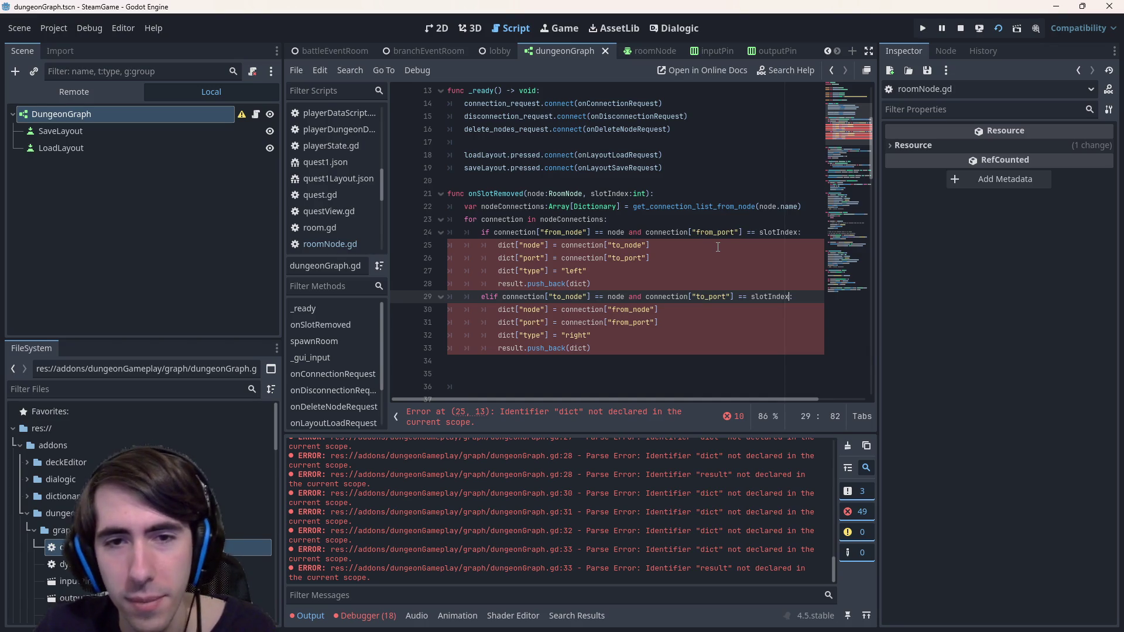
Check the type of the connection variable on line 25
{"action": "left_click", "coordinate": [726, 250]}
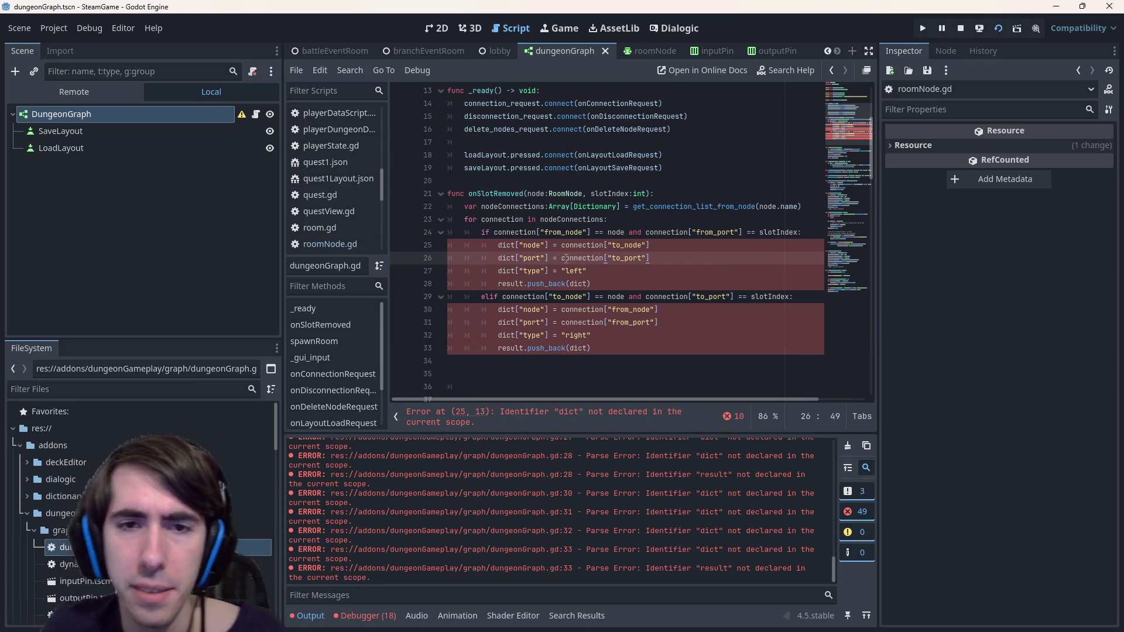
{"action": "double_click", "coordinate": [582, 245]}
{"action": "mouse_move", "coordinate": [584, 237]}
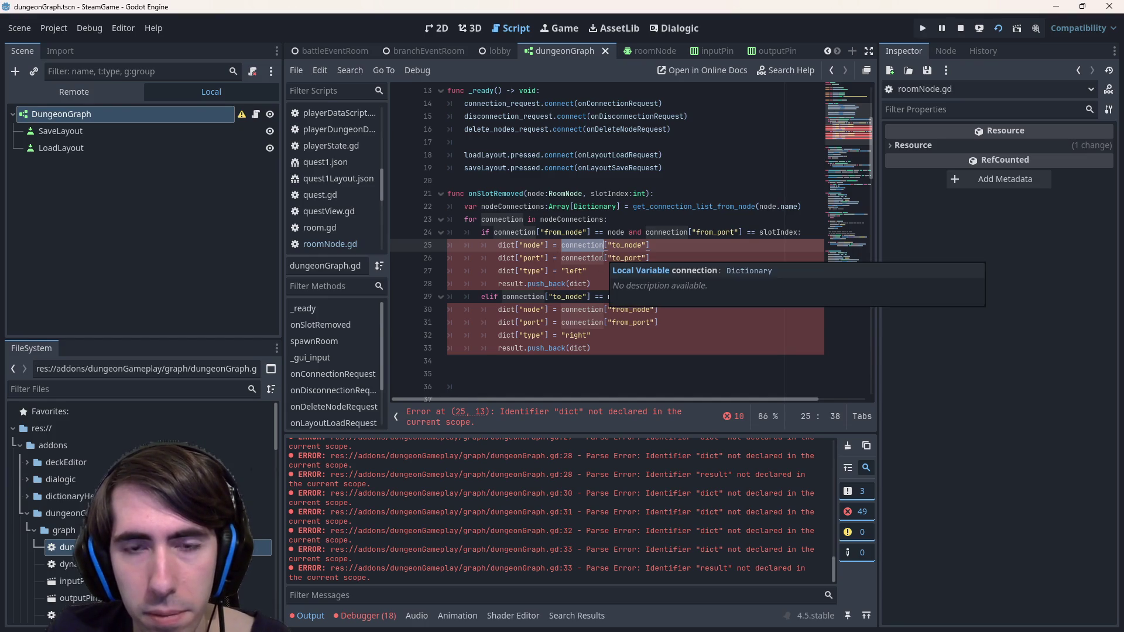
{"action": "mouse_move", "coordinate": [566, 258]}
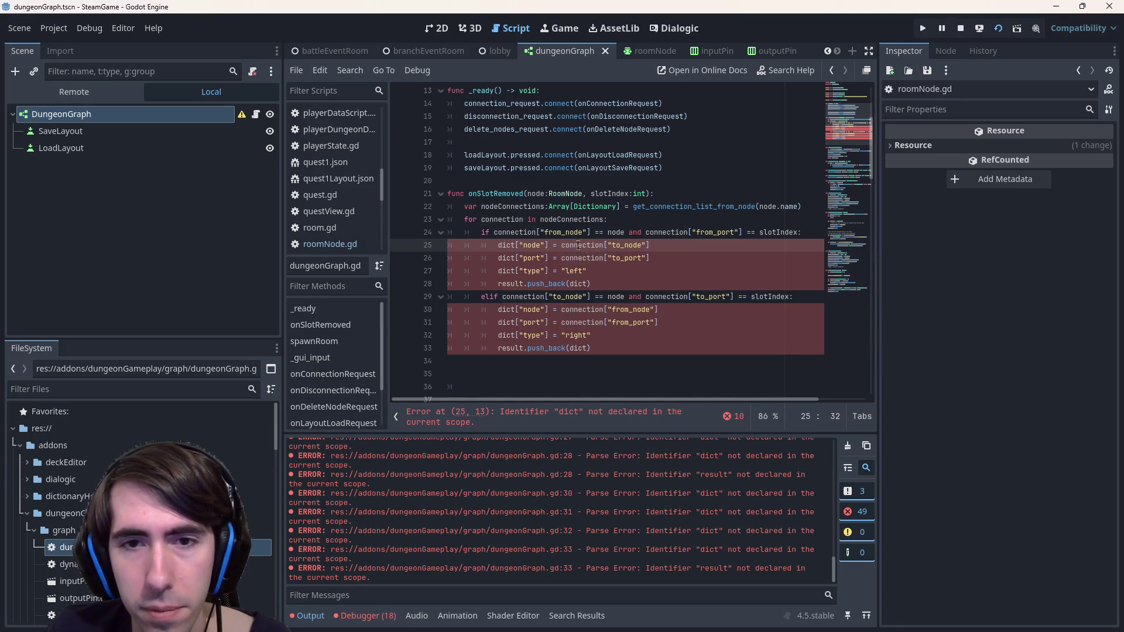
Delete both dict["type"] lines and both result.push_back(dict) lines
{"action": "key", "text": "Home"}
{"action": "scroll", "coordinate": [550, 261], "scroll_direction": "down", "scroll_amount": 1}
{"action": "double_click", "coordinate": [512, 230]}
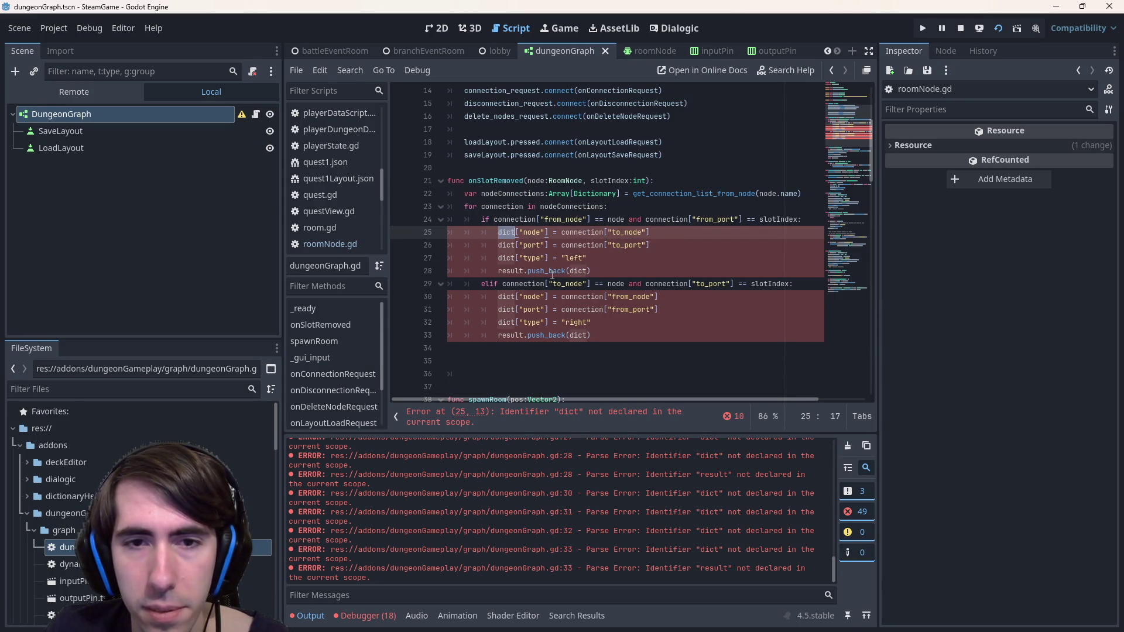
{"action": "left_click", "coordinate": [548, 258]}
{"action": "triple_click", "coordinate": [578, 258]}
{"action": "key", "text": "BackSpace"}
{"action": "key", "text": "BackSpace"}
{"action": "triple_click", "coordinate": [605, 311]}
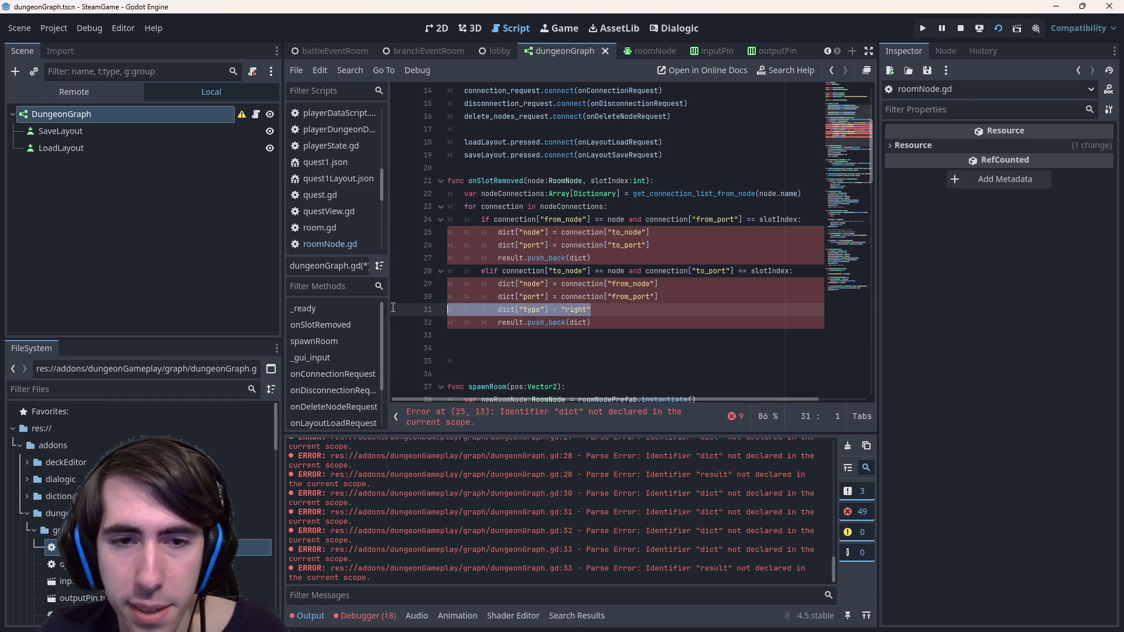
{"action": "key", "text": "BackSpace"}
{"action": "key", "text": "BackSpace"}
{"action": "mouse_move", "coordinate": [591, 258]}
{"action": "left_mouse_down"}
{"action": "mouse_move", "coordinate": [410, 246]}
{"action": "mouse_move", "coordinate": [342, 261]}
{"action": "left_mouse_up"}
{"action": "key", "text": "BackSpace"}
{"action": "key", "text": "BackSpace"}
{"action": "left_click_drag", "start_coordinate": [591, 297], "coordinate": [413, 290]}
{"action": "key", "text": "BackSpace"}
{"action": "key", "text": "BackSpace"}
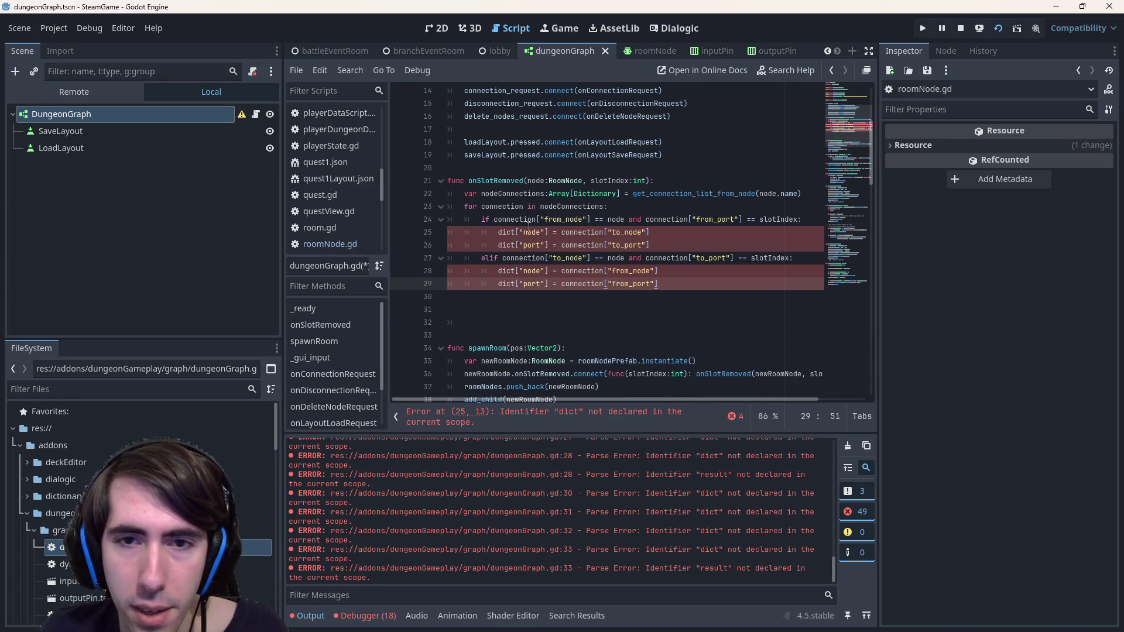
Add a blank line in each branch, then jump to the RoomNode class in roomNode.gd
{"action": "left_click", "coordinate": [668, 245]}
{"action": "key", "text": "Return"}
{"action": "left_click", "coordinate": [687, 296]}
{"action": "key", "text": "Return"}
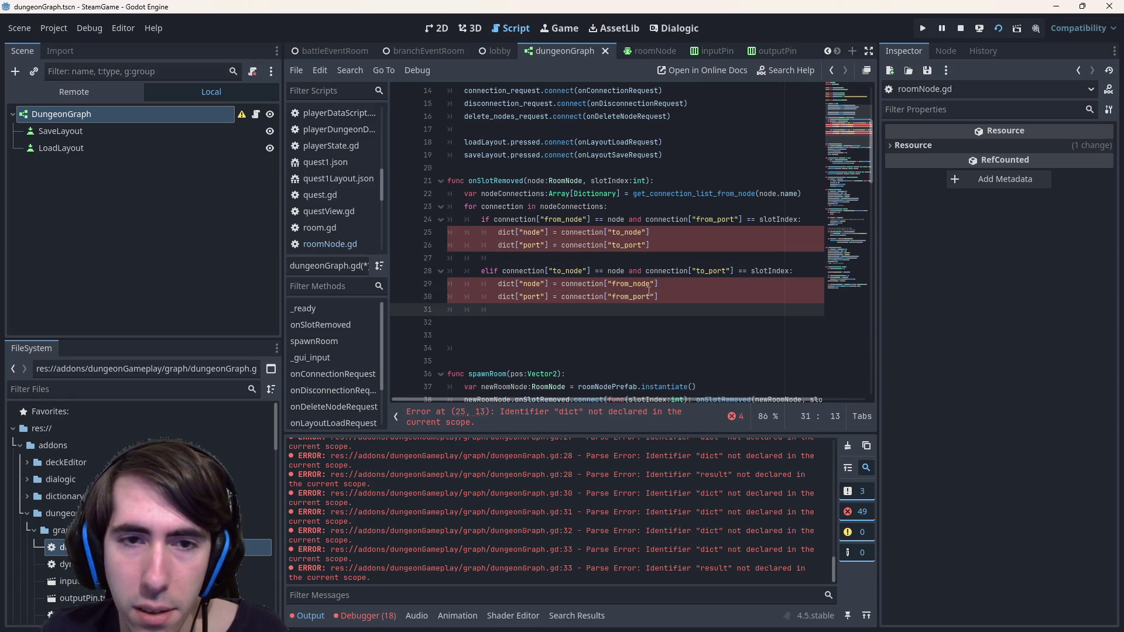
{"action": "left_click", "coordinate": [616, 255]}
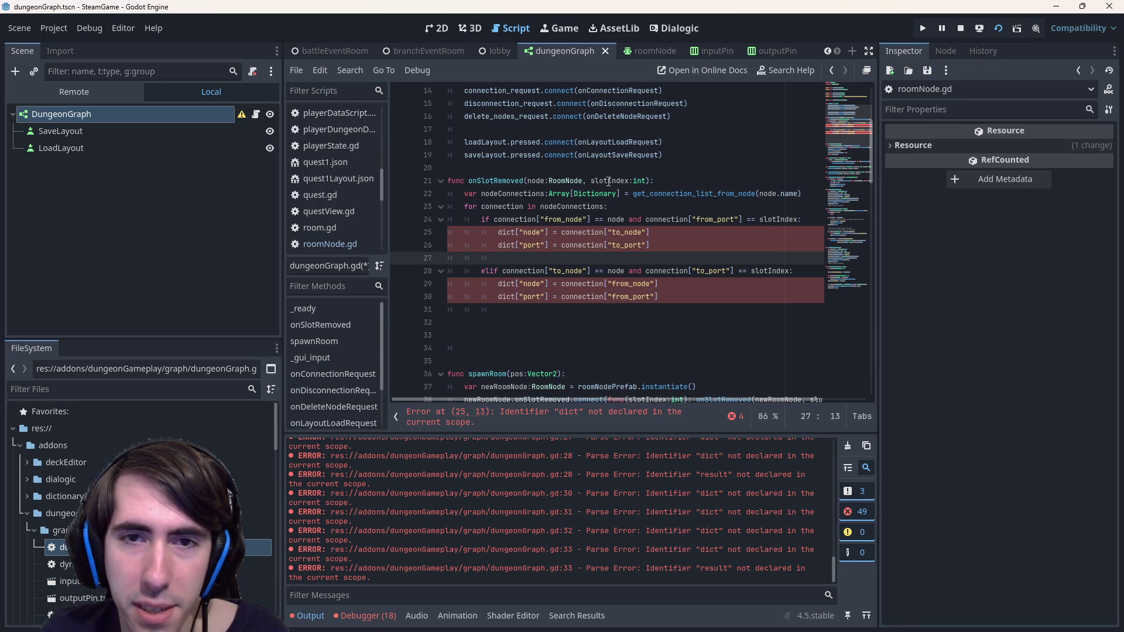
{"action": "left_click", "coordinate": [565, 183], "text": "ctrl"}
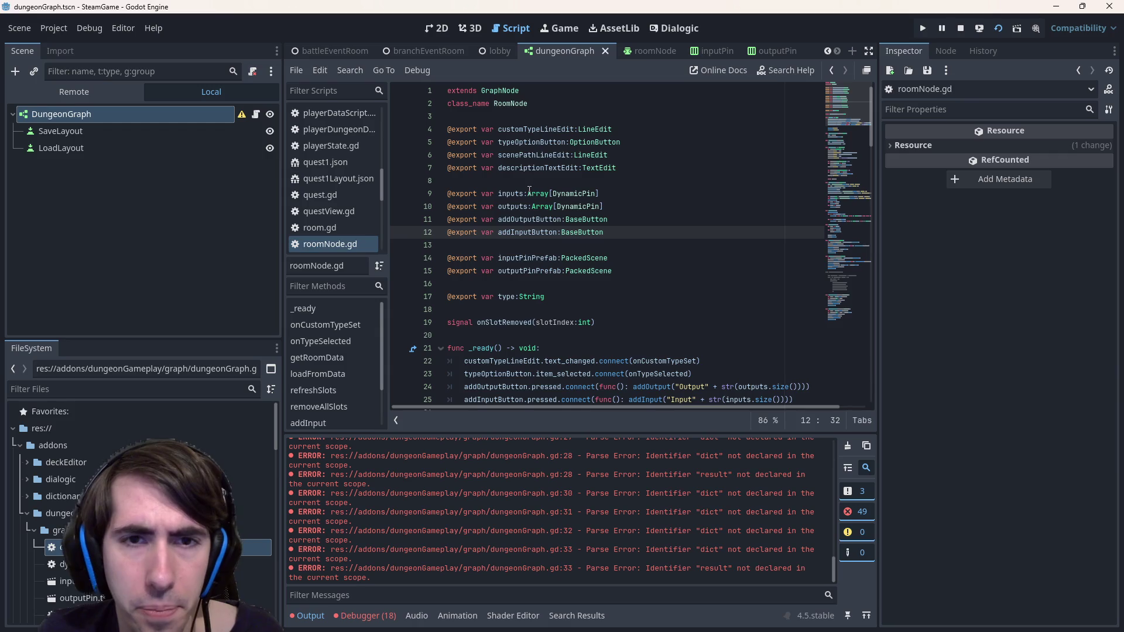
Review the inputs and outputs arrays and the removeInputPin/removeOutputPin emit calls in roomNode.gd
{"action": "double_click", "coordinate": [511, 194]}
{"action": "double_click", "coordinate": [514, 202]}
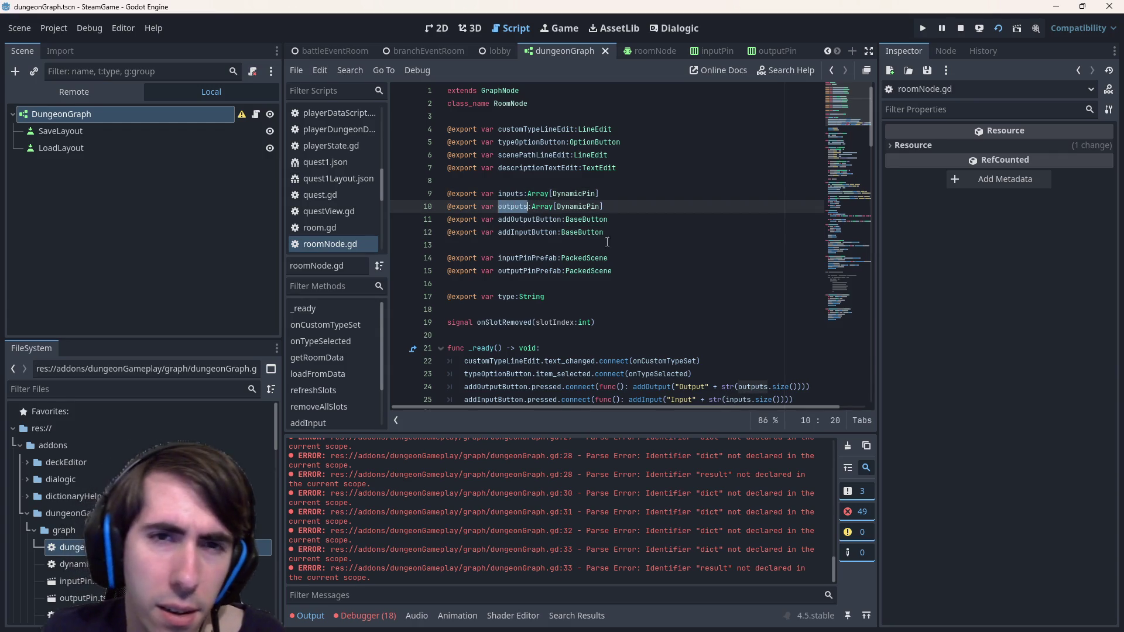
{"action": "scroll", "coordinate": [561, 211], "scroll_direction": "down", "scroll_amount": 13}
{"action": "scroll", "coordinate": [595, 210], "scroll_direction": "down", "scroll_amount": 11}
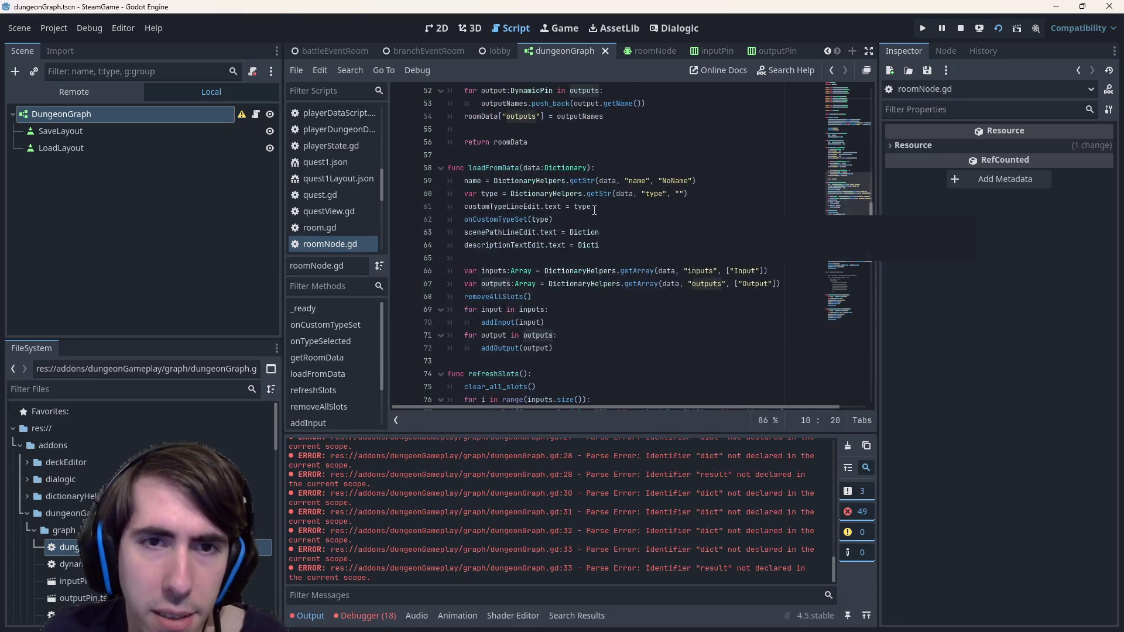
{"action": "scroll", "coordinate": [563, 237], "scroll_direction": "down", "scroll_amount": 5}
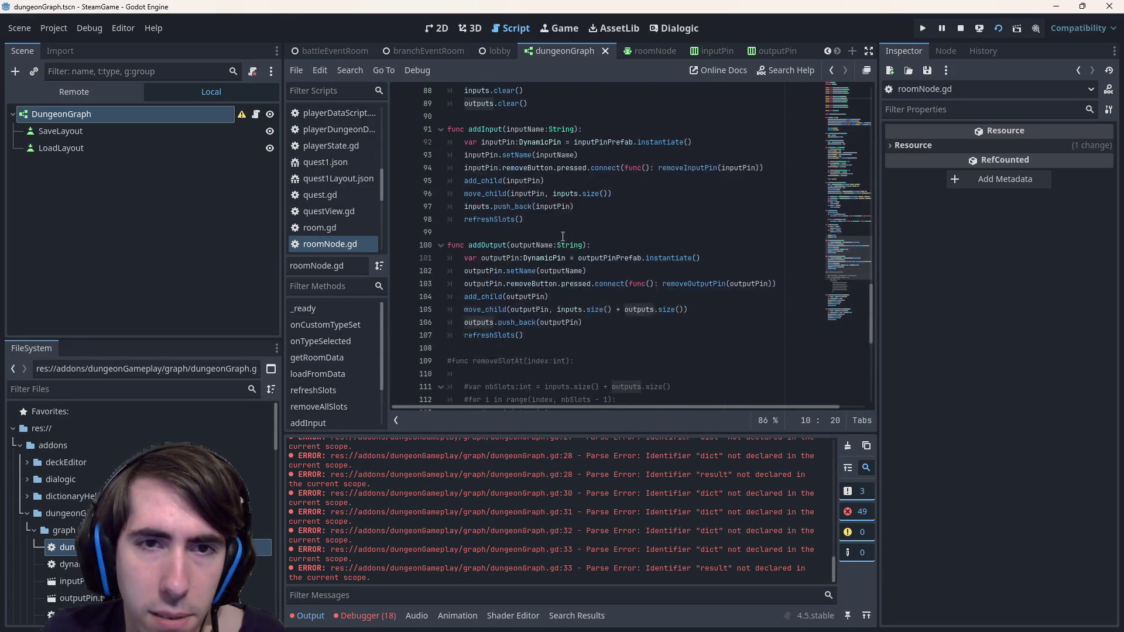
{"action": "scroll", "coordinate": [556, 281], "scroll_direction": "down", "scroll_amount": 9}
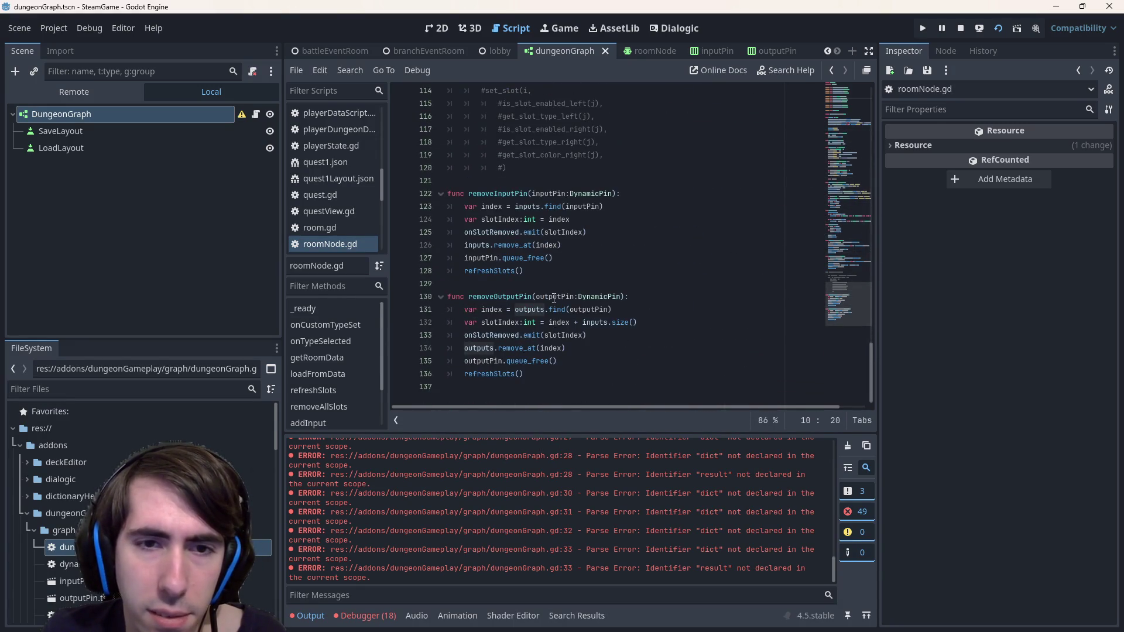
{"action": "scroll", "coordinate": [553, 298], "scroll_direction": "up", "scroll_amount": 20}
{"action": "scroll", "coordinate": [589, 301], "scroll_direction": "up", "scroll_amount": 3}
{"action": "scroll", "coordinate": [590, 300], "scroll_direction": "down", "scroll_amount": 1}
Check inputNames usages in getRoomData, then return to onSlotRemoved in dungeonGraph.gd
{"action": "left_click", "coordinate": [563, 232]}
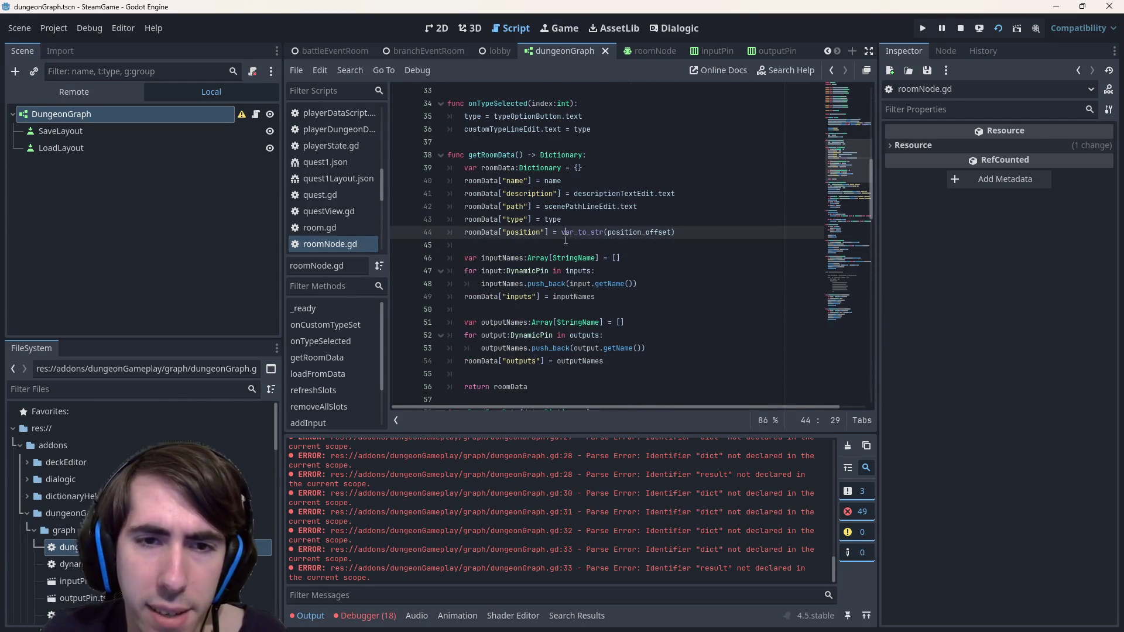
{"action": "double_click", "coordinate": [574, 297]}
{"action": "left_click", "coordinate": [644, 244]}
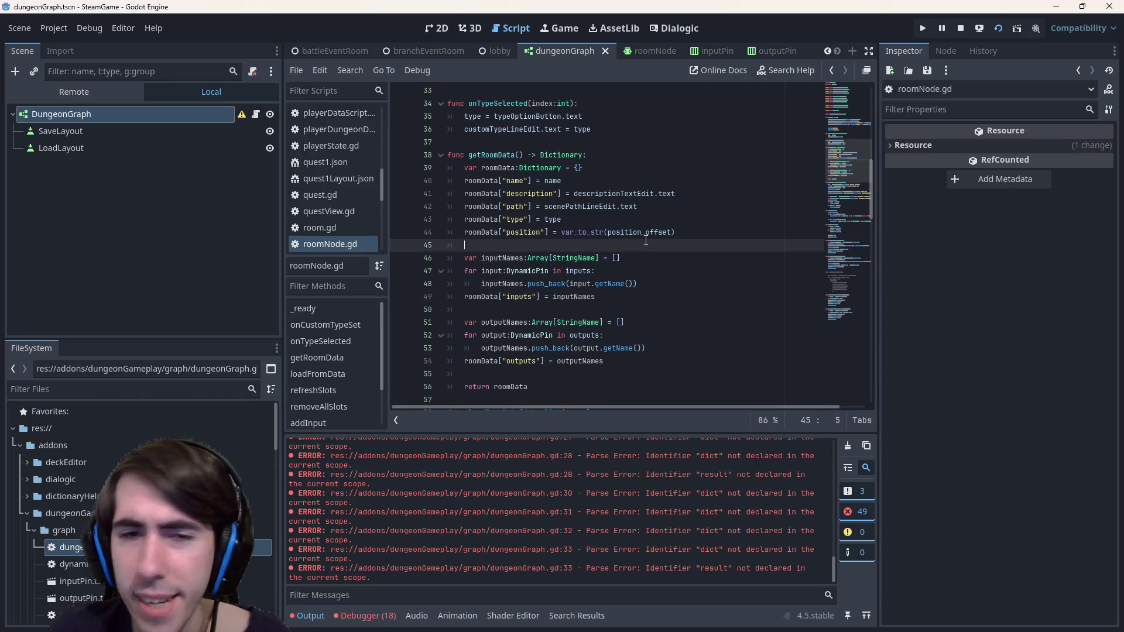
{"action": "key", "text": "alt+Left"}
{"action": "key", "text": "alt+Left"}
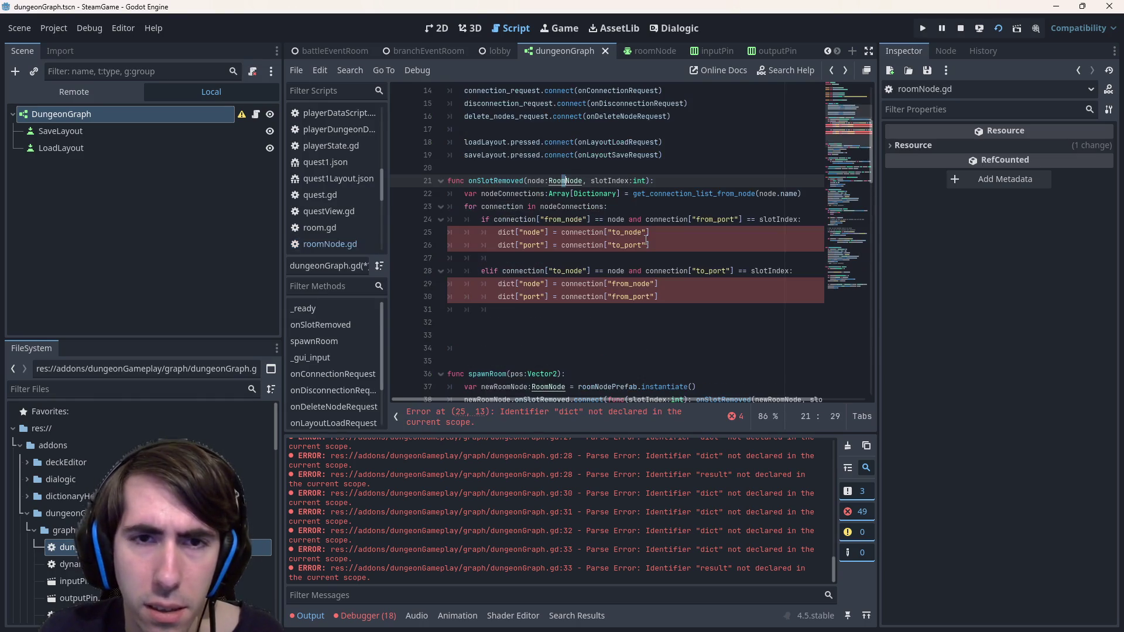
Start a new line after to_port in the first branch, trying then erasing a remove_conne completion
{"action": "key", "text": "Left"}
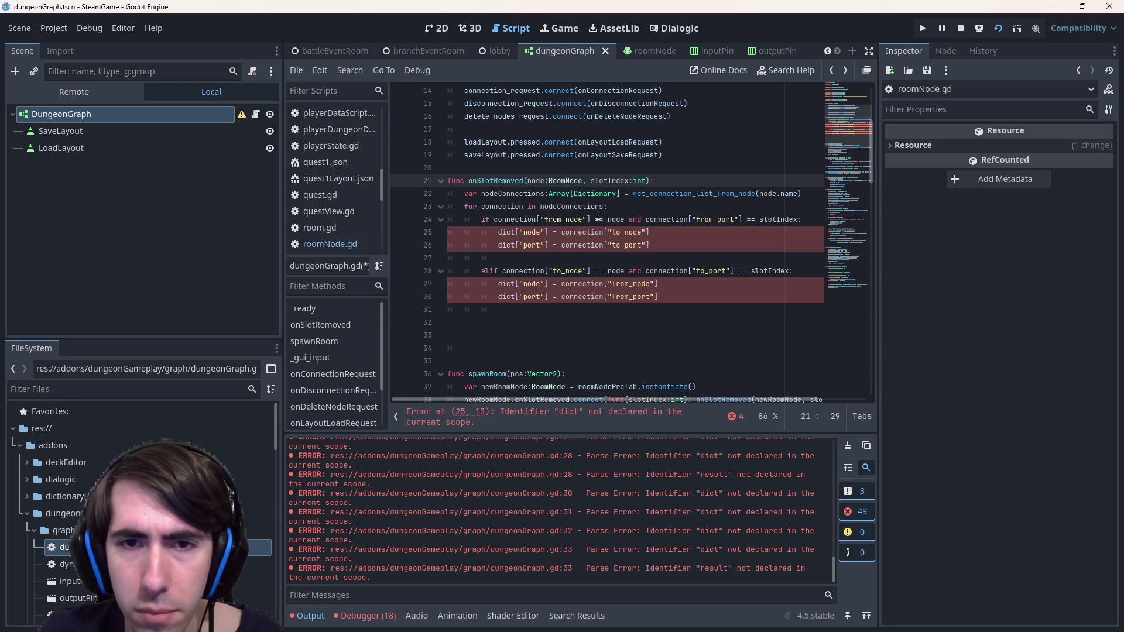
{"action": "left_click", "coordinate": [762, 251]}
{"action": "key", "text": "Return"}
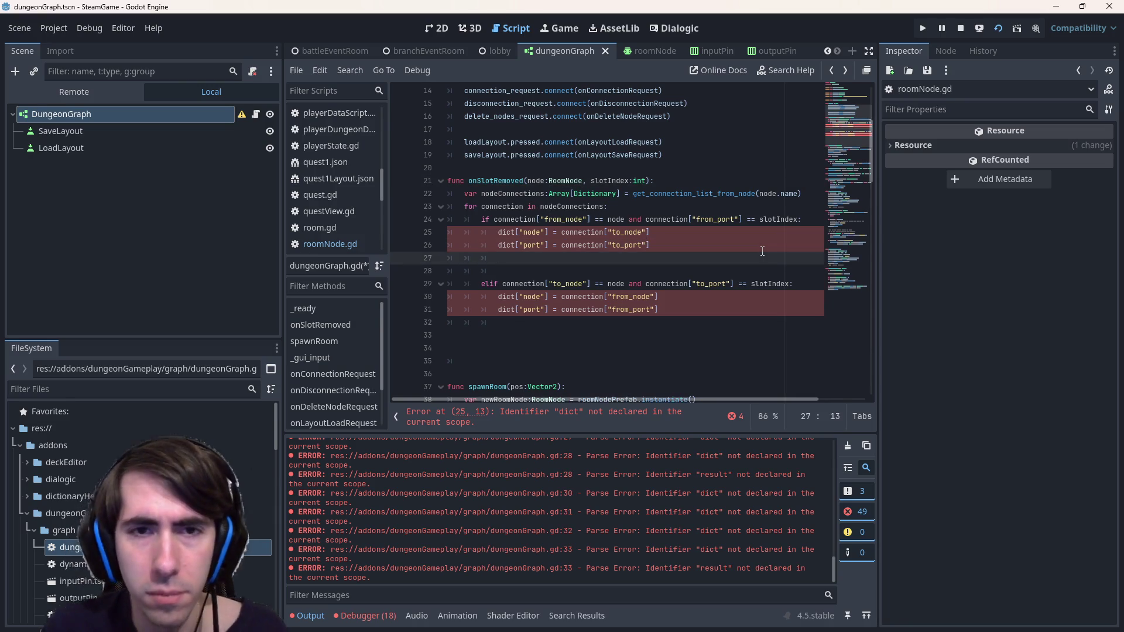
{"action": "type", "text": "remove_conne"}
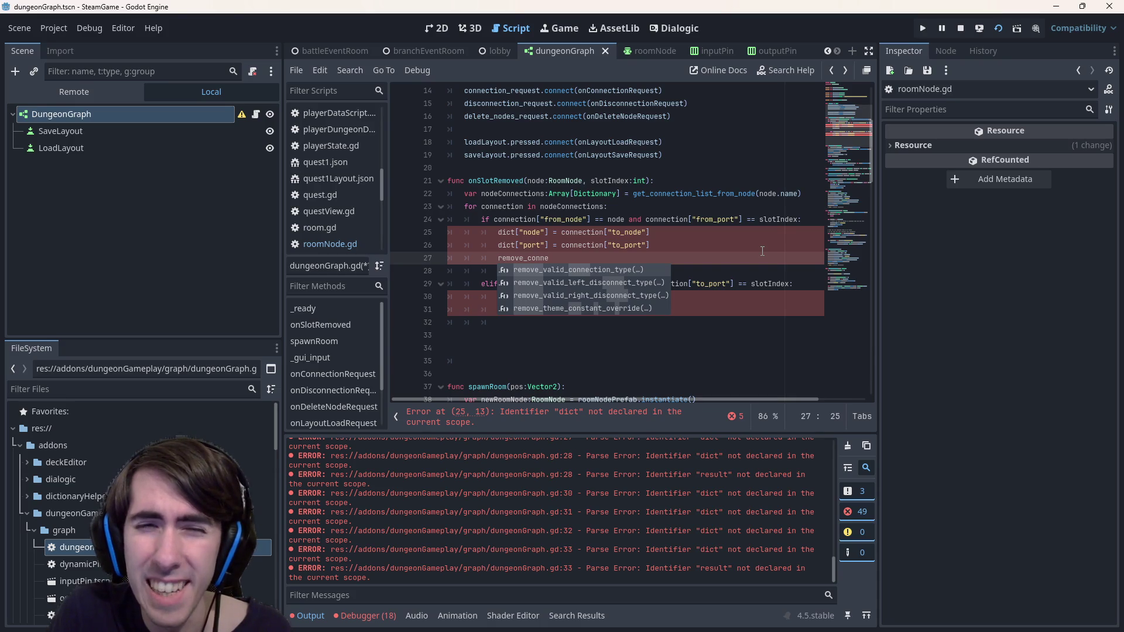
{"action": "key", "text": "Down"}
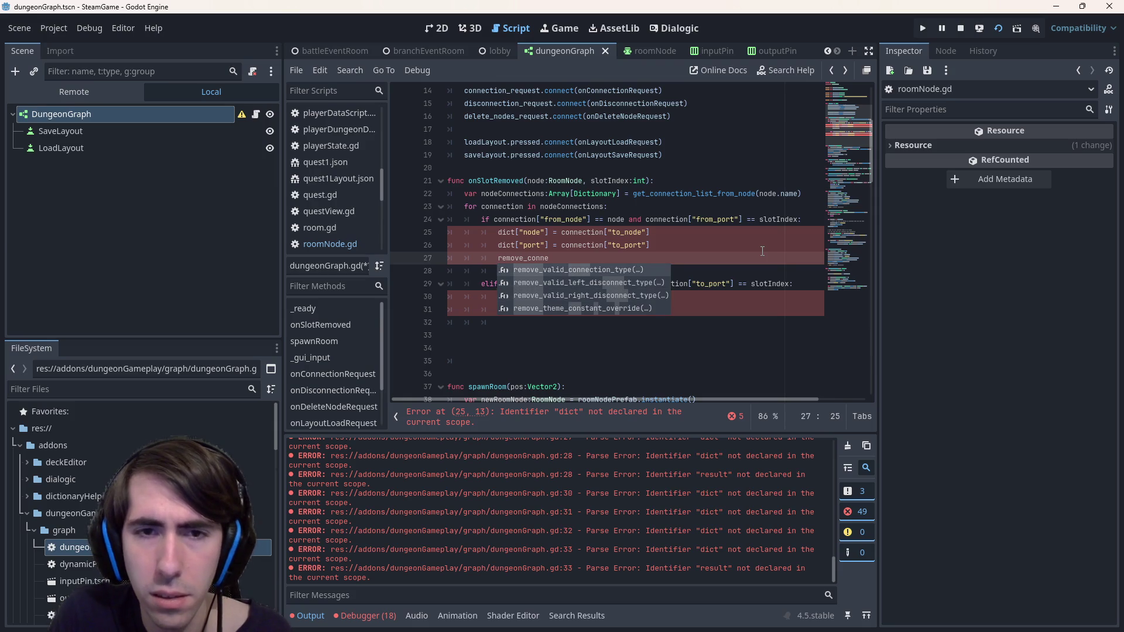
{"action": "key", "text": "ctrl+BackSpace"}
Complete the line as disconnect_node(from_node, from_port, to_node, to_port) and save dungeonGraph.gd
{"action": "type", "text": "disconnect_"}
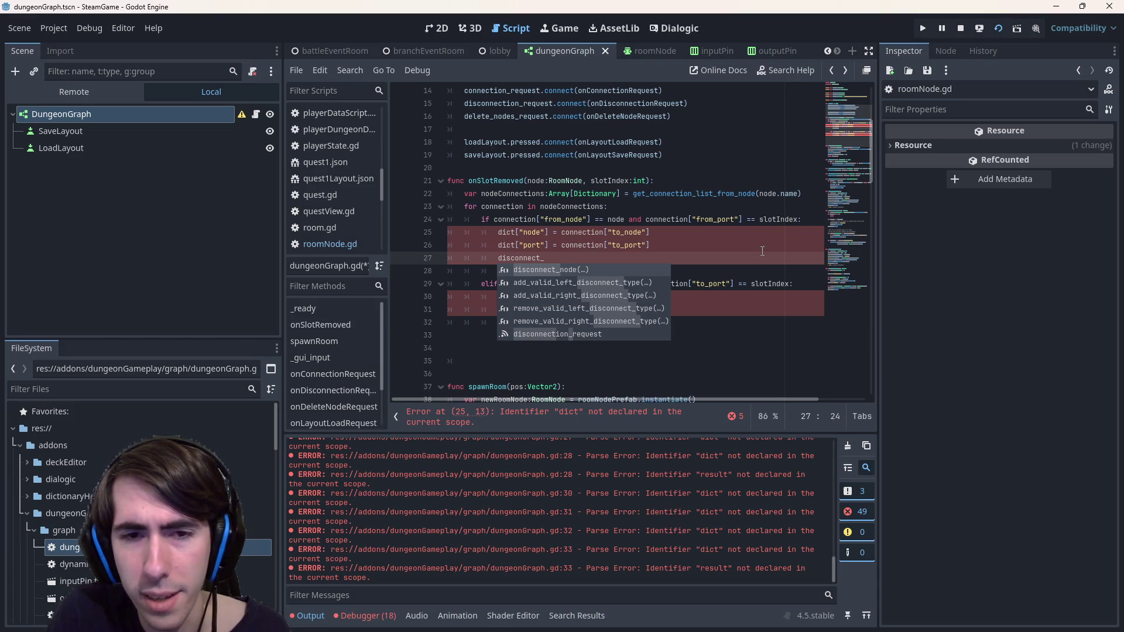
{"action": "key", "text": "Down"}
{"action": "key", "text": "Down"}
{"action": "key", "text": "Down"}
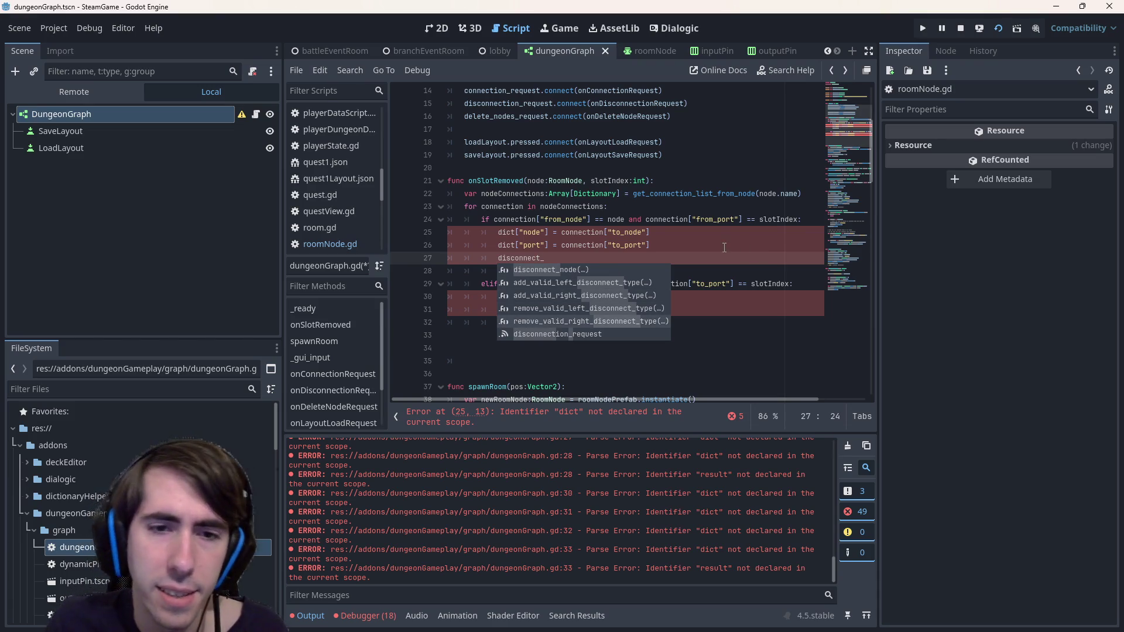
{"action": "scroll", "coordinate": [585, 275], "scroll_direction": "up", "scroll_amount": 5}
{"action": "scroll", "coordinate": [547, 285], "scroll_direction": "down", "scroll_amount": 10}
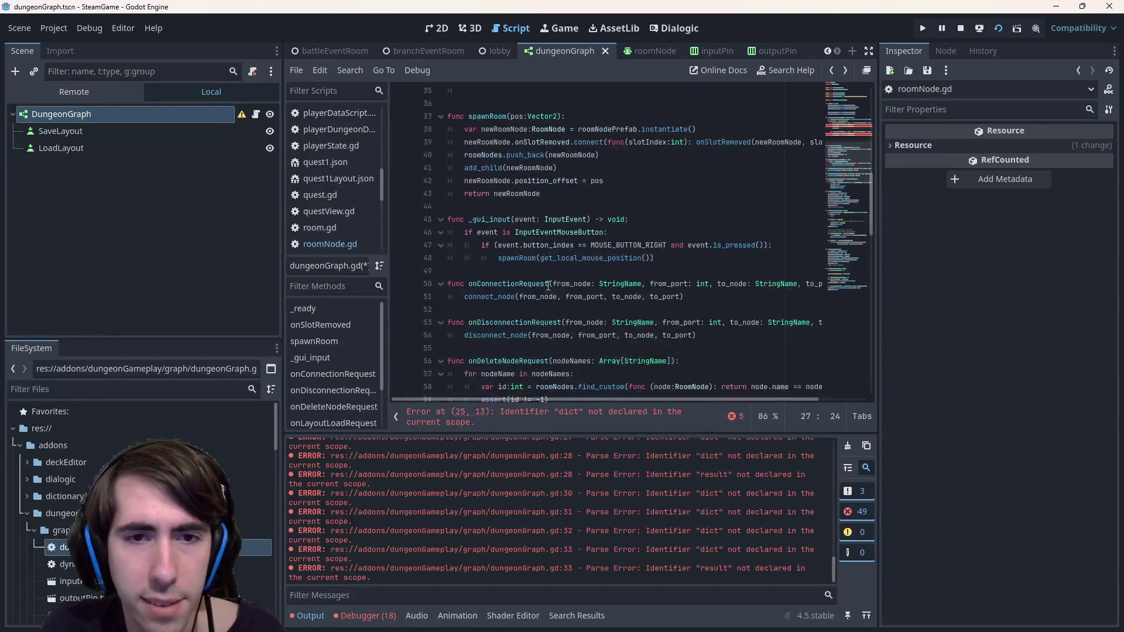
{"action": "left_click", "coordinate": [722, 259]}
{"action": "key", "text": "shift+Home"}
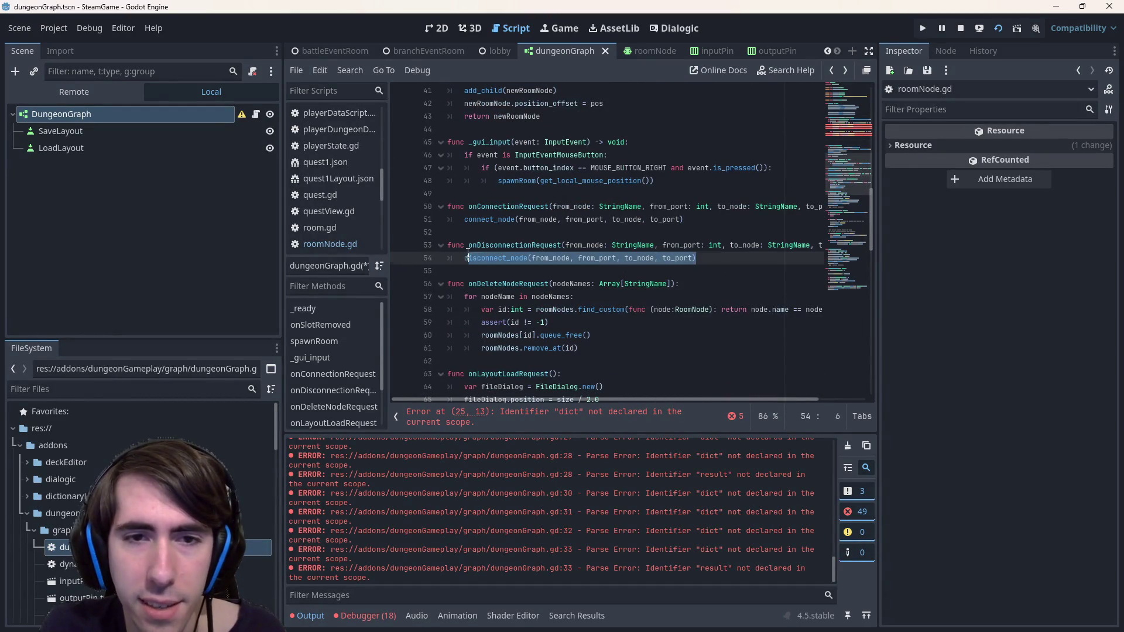
{"action": "scroll", "coordinate": [629, 314], "scroll_direction": "up", "scroll_amount": 1}
{"action": "scroll", "coordinate": [628, 314], "scroll_direction": "up", "scroll_amount": 8}
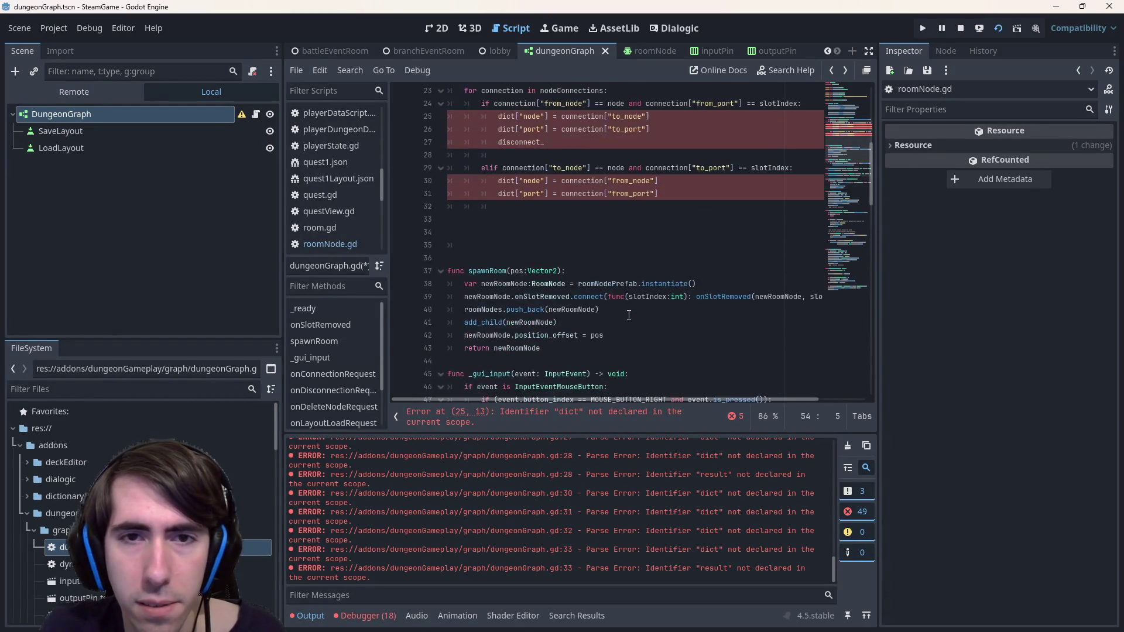
{"action": "left_click", "coordinate": [535, 256]}
{"action": "key", "text": "Return"}
{"action": "key", "text": "ctrl+s"}
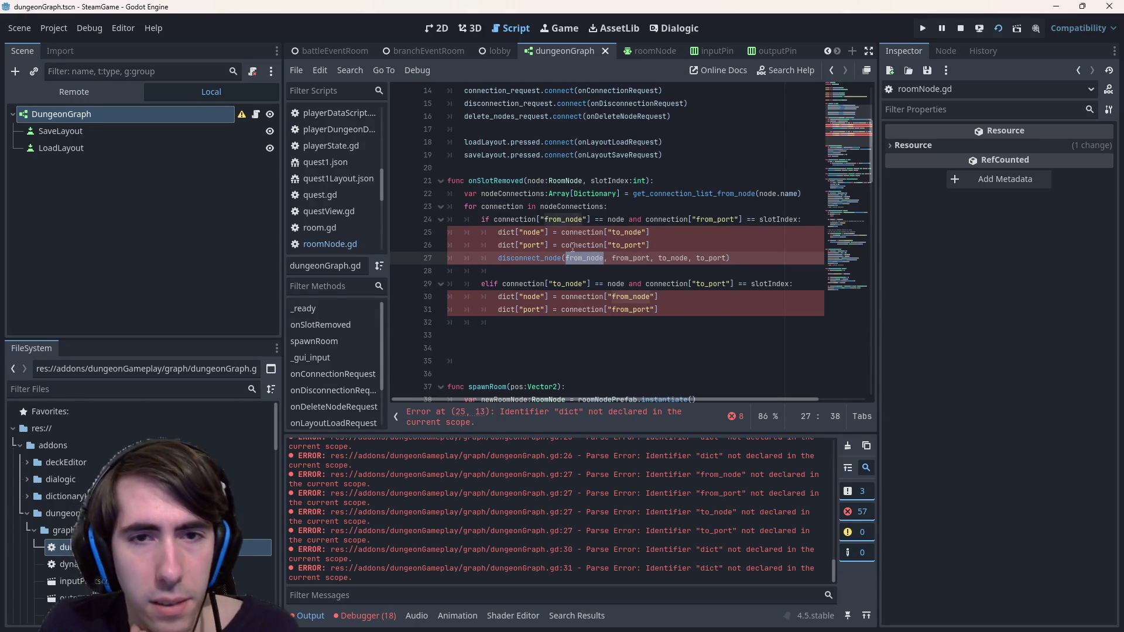
Copy the disconnect_node line above the if and outdent it into the loop body
{"action": "double_click", "coordinate": [536, 181]}
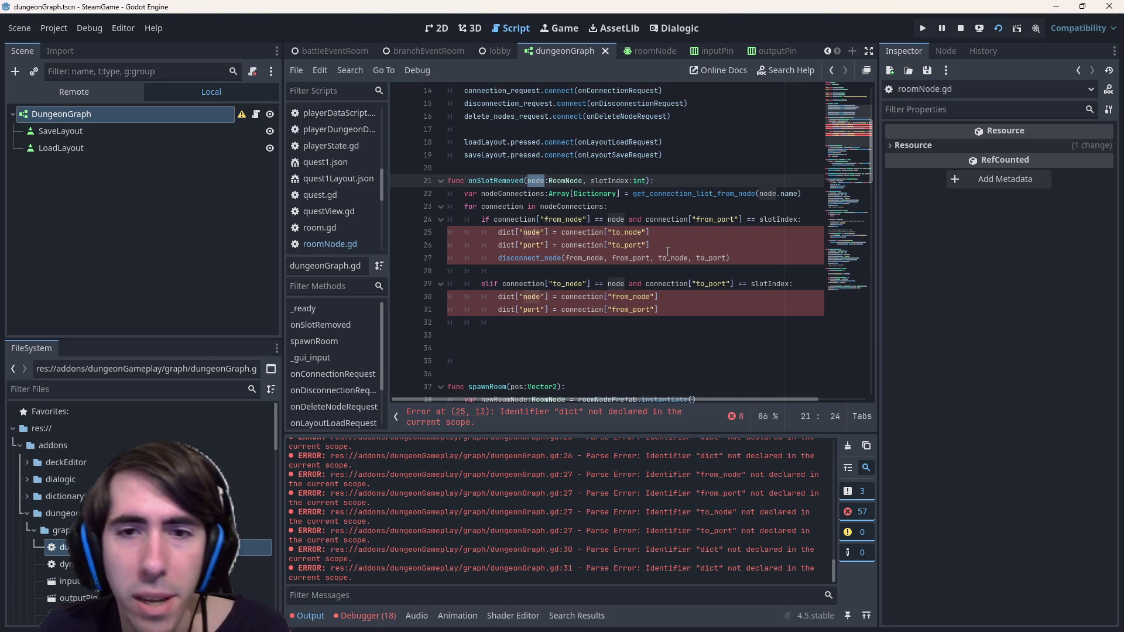
{"action": "left_click_drag", "start_coordinate": [735, 257], "coordinate": [358, 254]}
{"action": "key", "text": "ctrl+c"}
{"action": "left_click", "coordinate": [631, 220]}
{"action": "key", "text": "ctrl+v"}
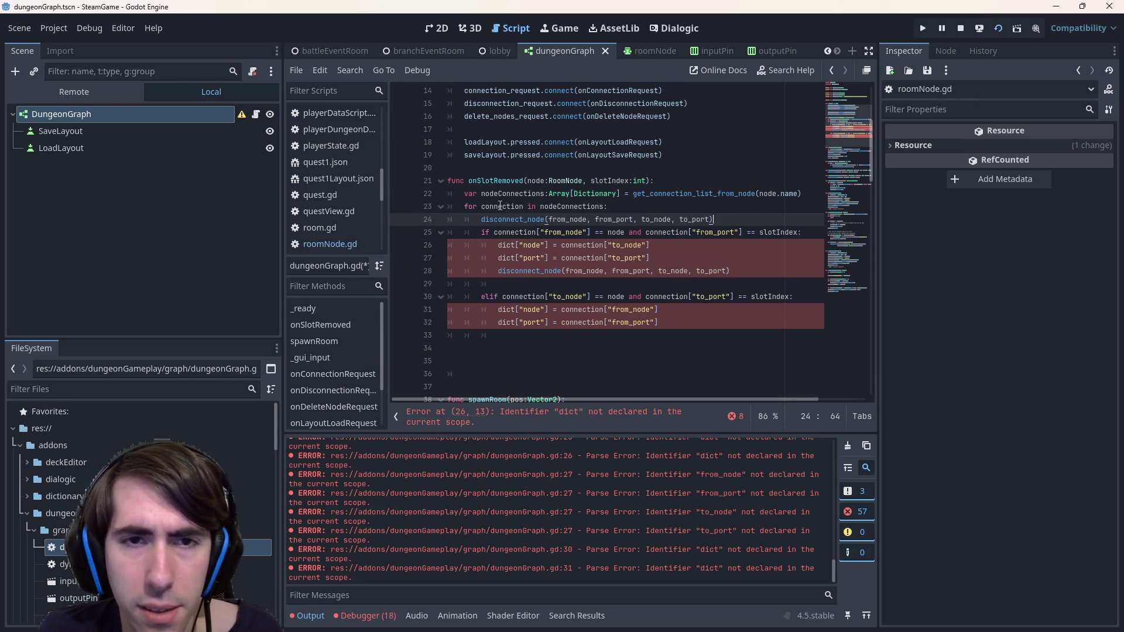
{"action": "key", "text": "shift+Tab"}
Prefix from_node, from_port, to_node and to_port with 'connection.' and save
{"action": "left_click", "coordinate": [552, 220]}
{"action": "type", "text": "connection."}
{"action": "key", "text": "ctrl+Right"}
{"action": "key", "text": "ctrl+Right"}
{"action": "key", "text": "ctrl+Left"}
{"action": "type", "text": "connection."}
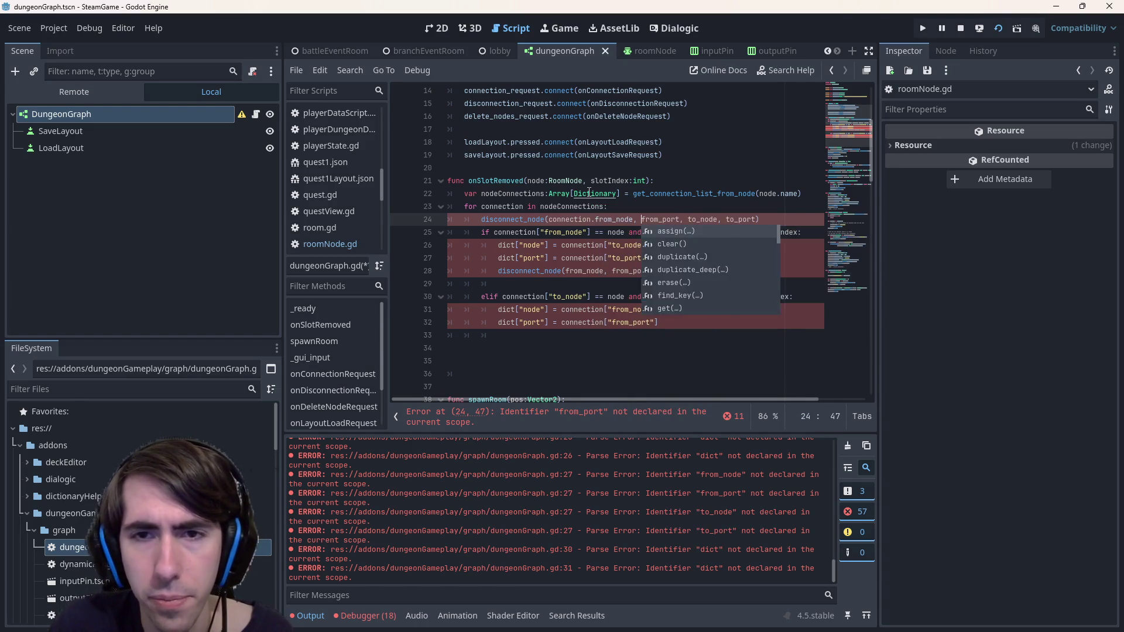
{"action": "key", "text": "ctrl+Right"}
{"action": "key", "text": "Right"}
{"action": "key", "text": "Right"}
{"action": "type", "text": "connection."}
{"action": "key", "text": "ctrl+Right"}
{"action": "key", "text": "Right"}
{"action": "type", "text": "connection."}
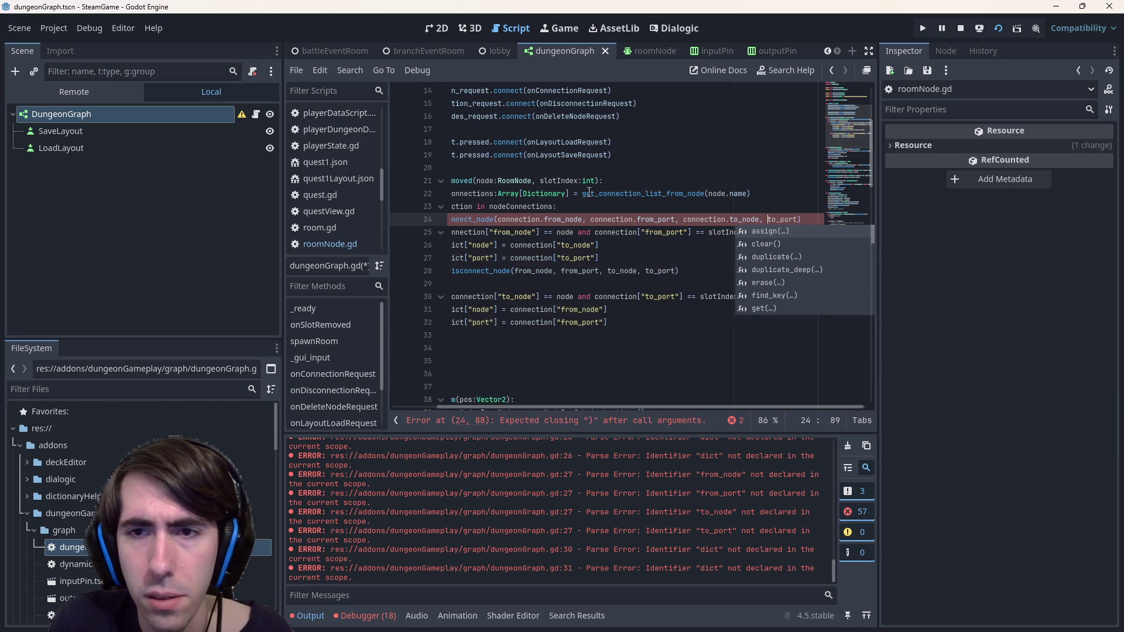
{"action": "key", "text": "ctrl+s"}
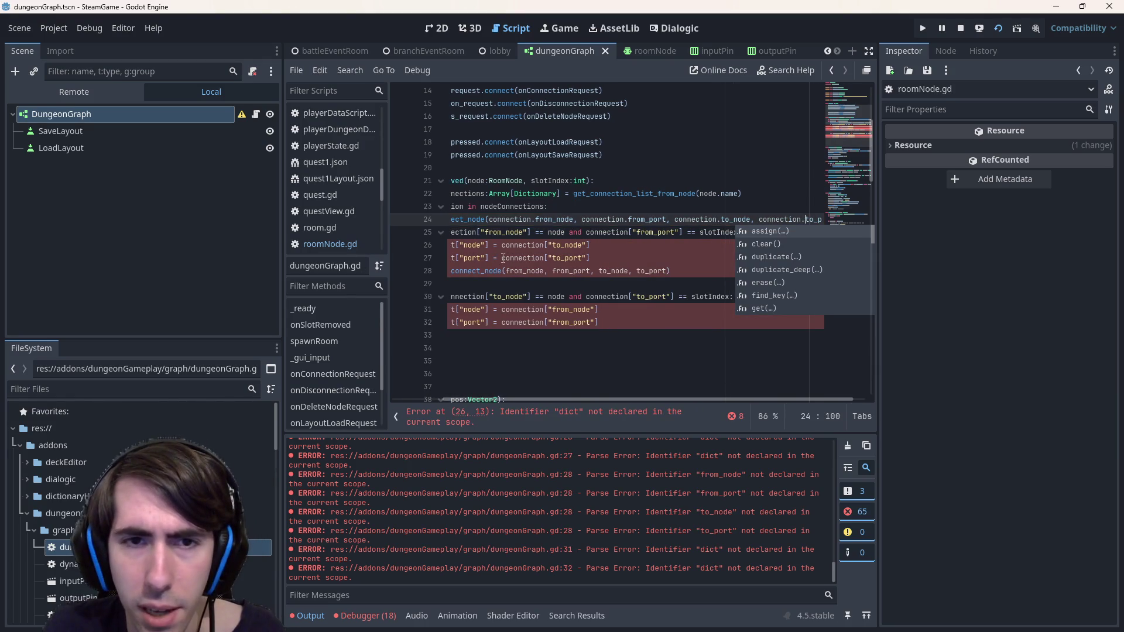
Delete the old if/elif branch block and leftover blank lines, then save dungeonGraph.gd
{"action": "left_click", "coordinate": [594, 358]}
{"action": "key", "text": "Up"}
{"action": "key", "text": "Up"}
{"action": "mouse_move", "coordinate": [585, 336]}
{"action": "left_mouse_down"}
{"action": "mouse_move", "coordinate": [527, 258]}
{"action": "mouse_move", "coordinate": [348, 228]}
{"action": "left_mouse_up"}
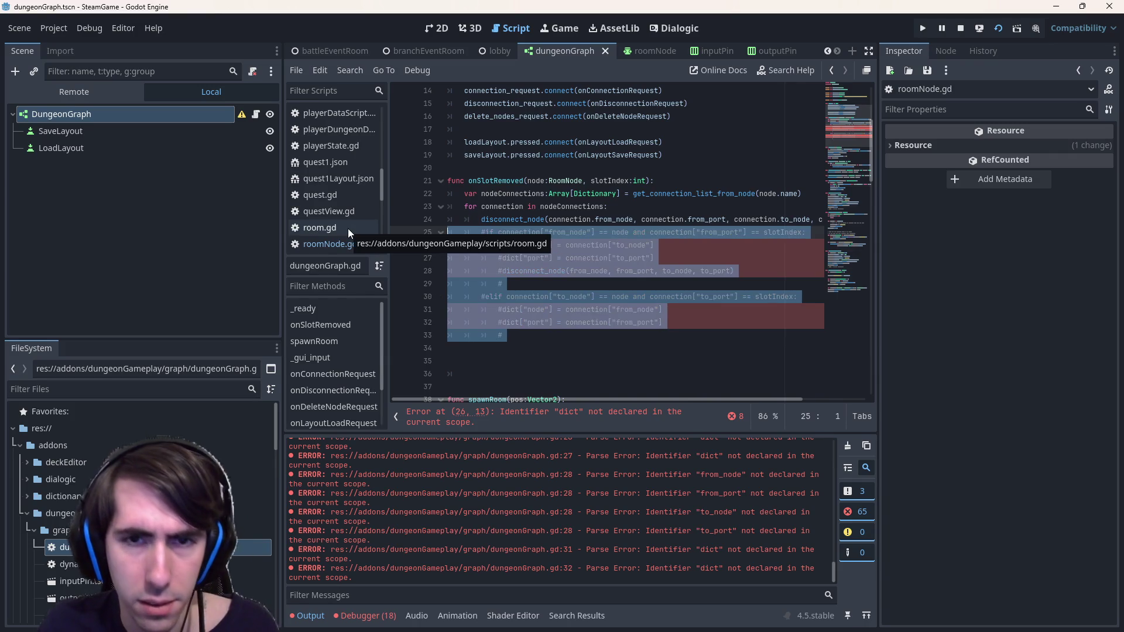
{"action": "key", "text": "BackSpace"}
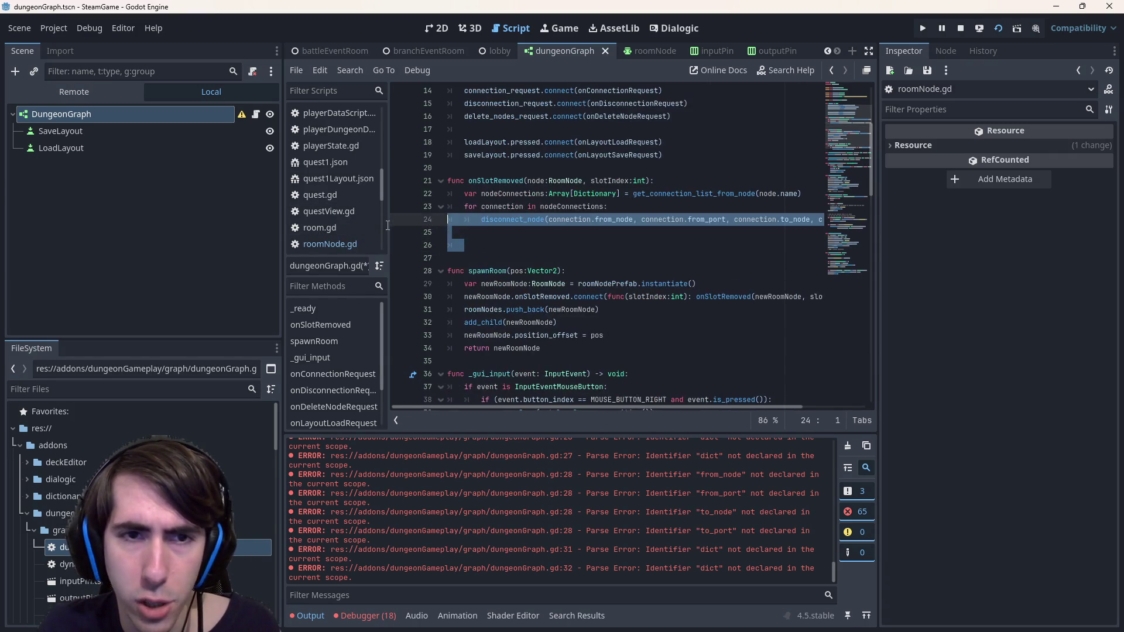
{"action": "key", "text": "BackSpace"}
{"action": "key", "text": "BackSpace"}
{"action": "key", "text": "BackSpace"}
{"action": "left_click", "coordinate": [678, 236]}
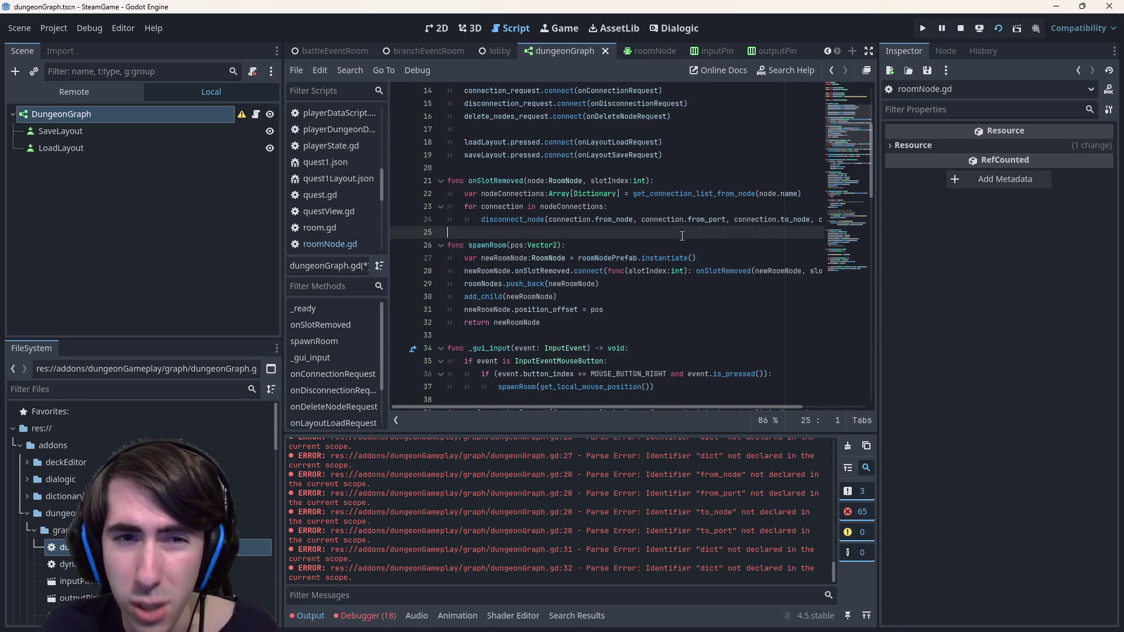
{"action": "key", "text": "ctrl+s"}
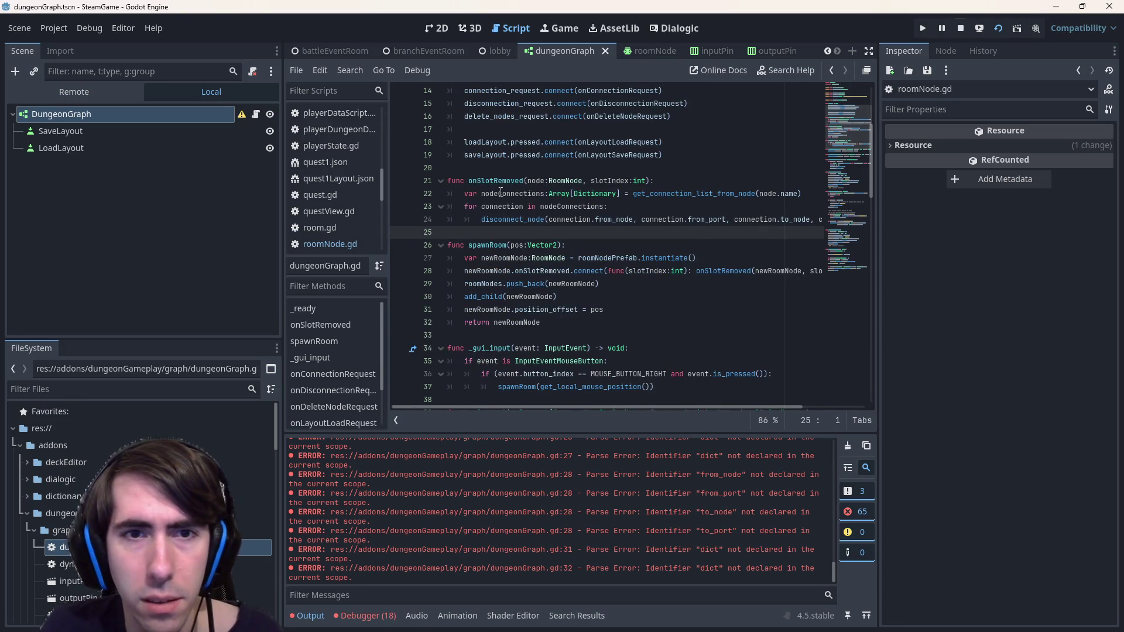
Check the onSlotRemoved signal and removeInputPin/removeOutputPin in roomNode.gd, then relaunch the game
{"action": "double_click", "coordinate": [496, 180]}
{"action": "left_click", "coordinate": [347, 243]}
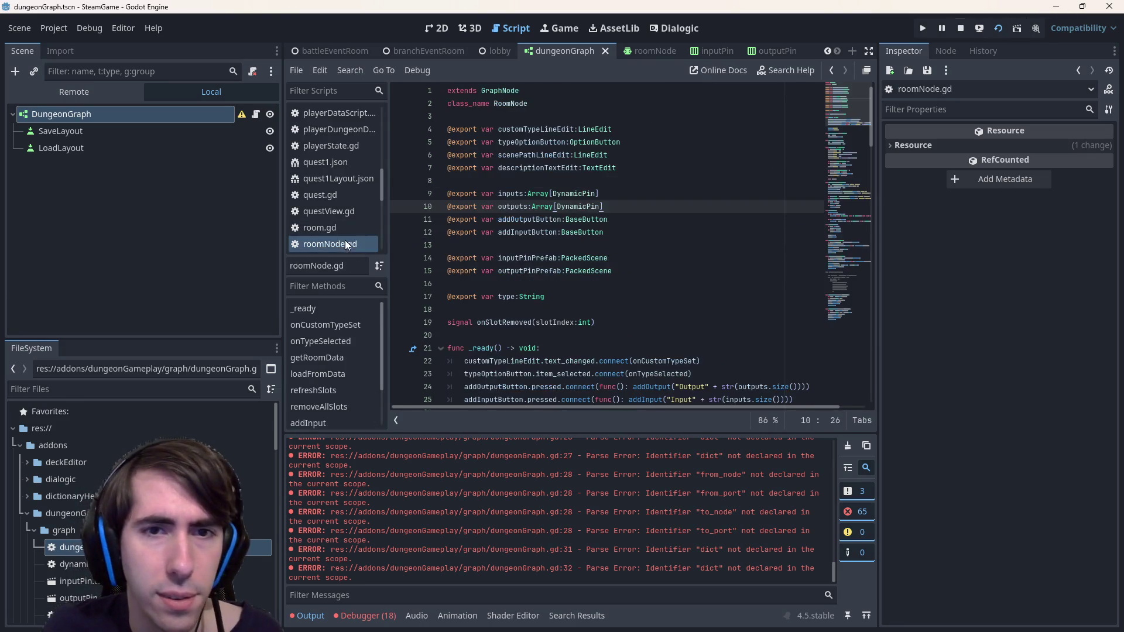
{"action": "double_click", "coordinate": [509, 321]}
{"action": "scroll", "coordinate": [573, 256], "scroll_direction": "down", "scroll_amount": 15}
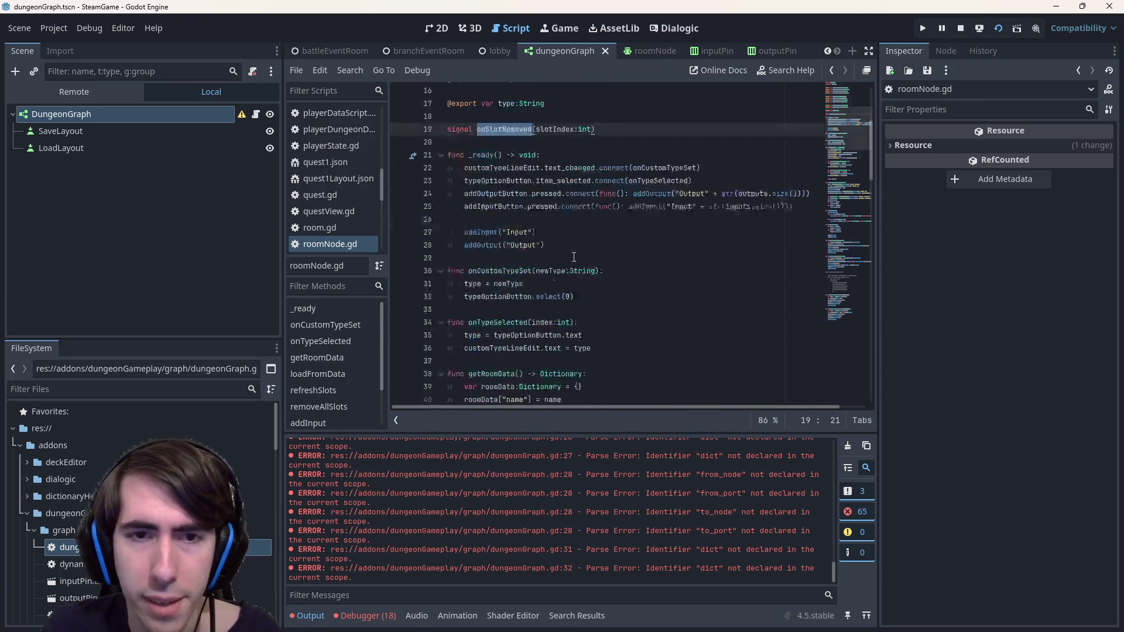
{"action": "scroll", "coordinate": [573, 256], "scroll_direction": "down", "scroll_amount": 17}
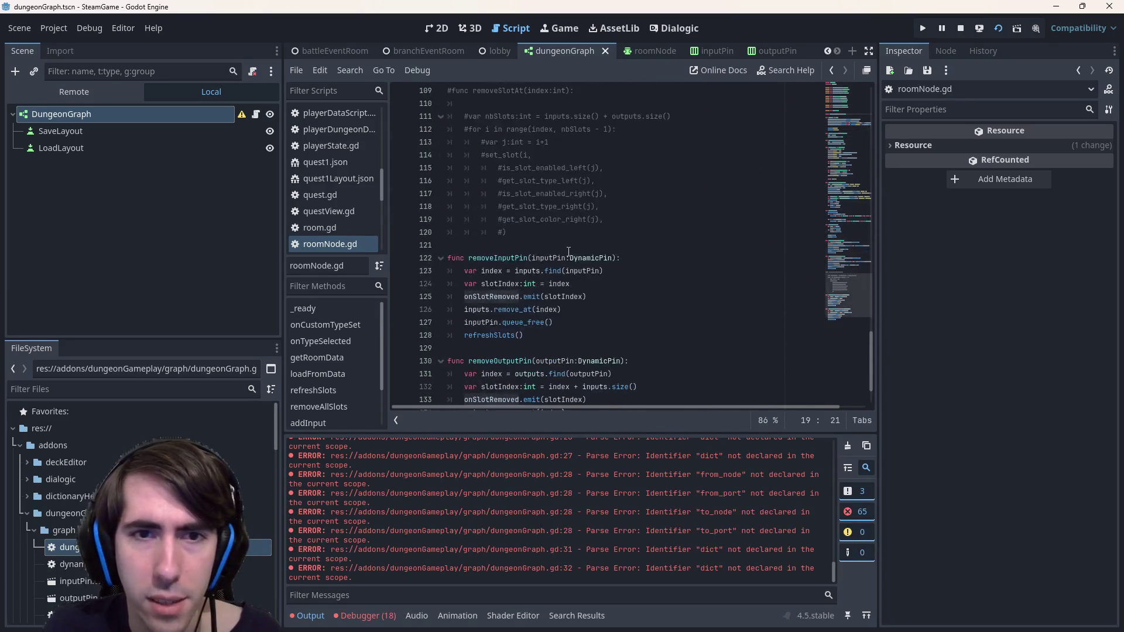
{"action": "scroll", "coordinate": [568, 251], "scroll_direction": "down", "scroll_amount": 2}
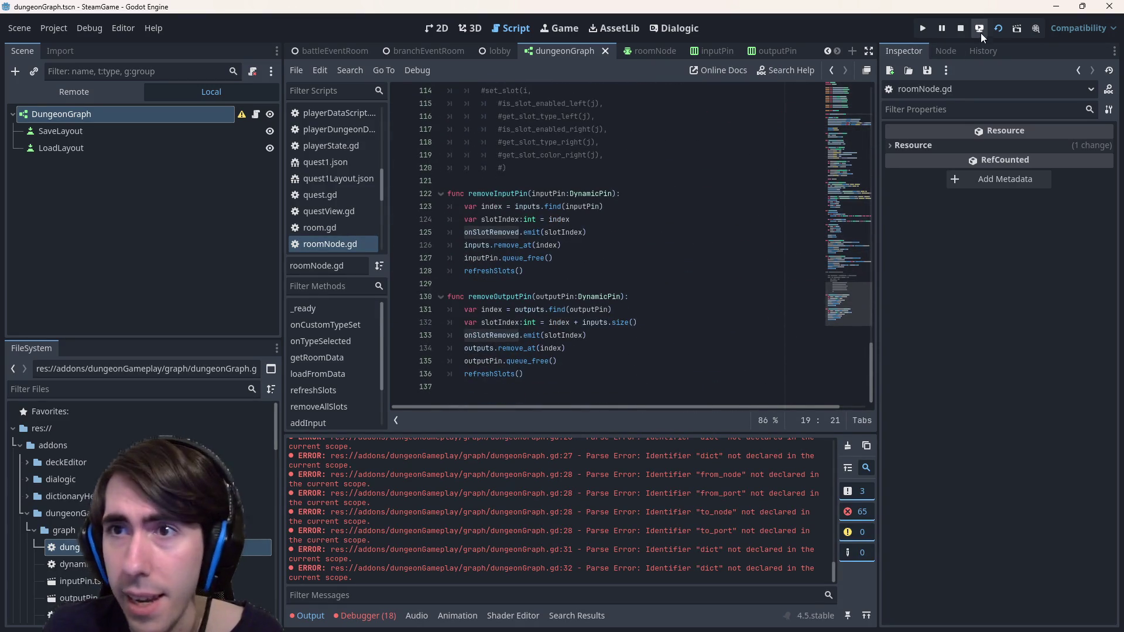
{"action": "left_click", "coordinate": [960, 28]}
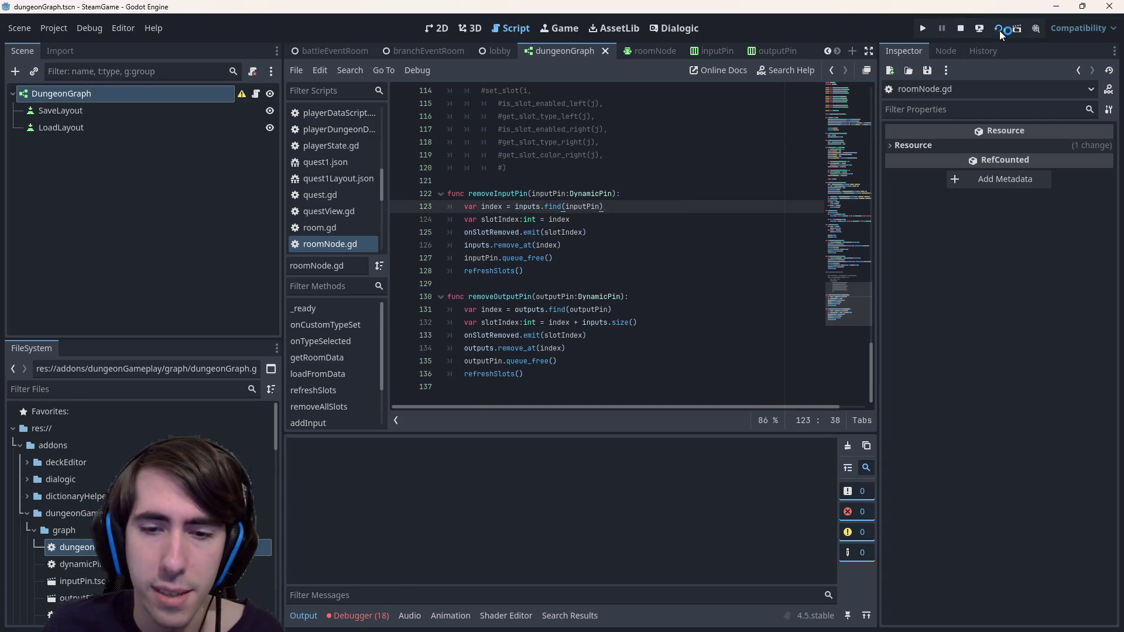
{"action": "left_click", "coordinate": [637, 256]}
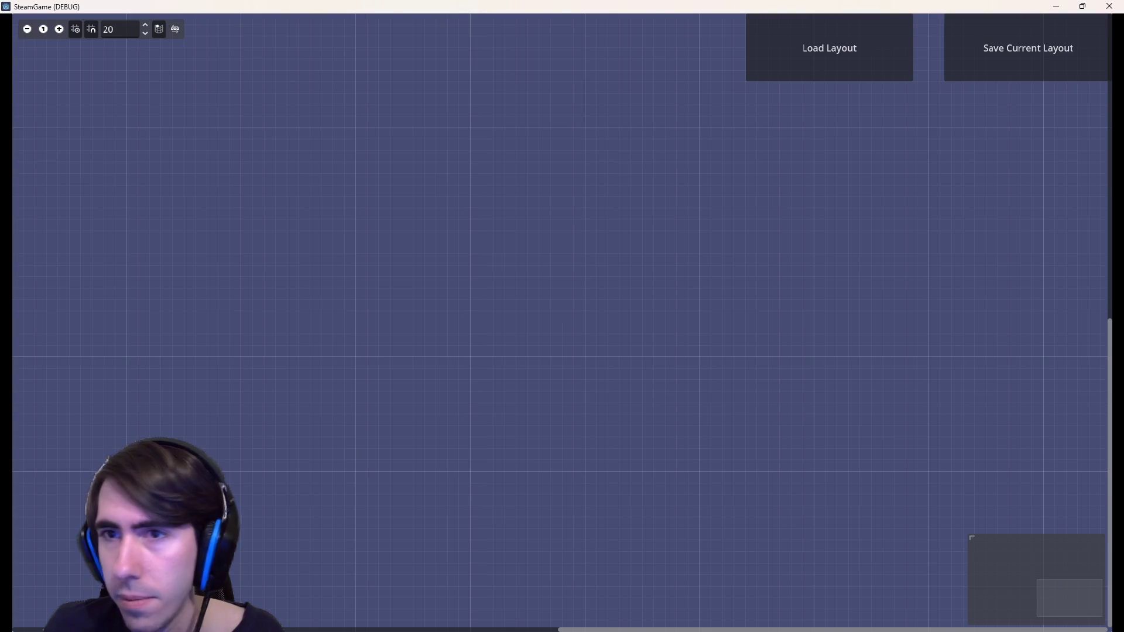
Load quest1Layout.json from the saved layouts folder
{"action": "left_click", "coordinate": [807, 62]}
{"action": "double_click", "coordinate": [681, 231]}
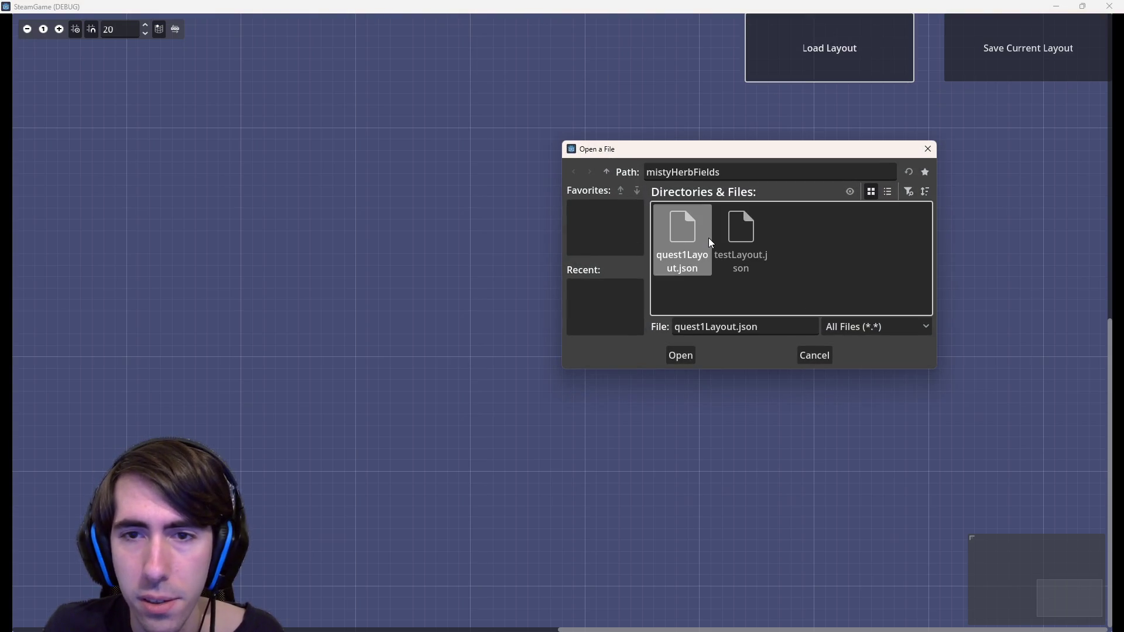
{"action": "double_click", "coordinate": [709, 238]}
Remove the Branch room's 'right' output, see all its links vanish, and close the game
{"action": "scroll", "coordinate": [722, 313], "scroll_direction": "down", "scroll_amount": 6}
{"action": "scroll", "coordinate": [650, 369], "scroll_direction": "up", "scroll_amount": 3}
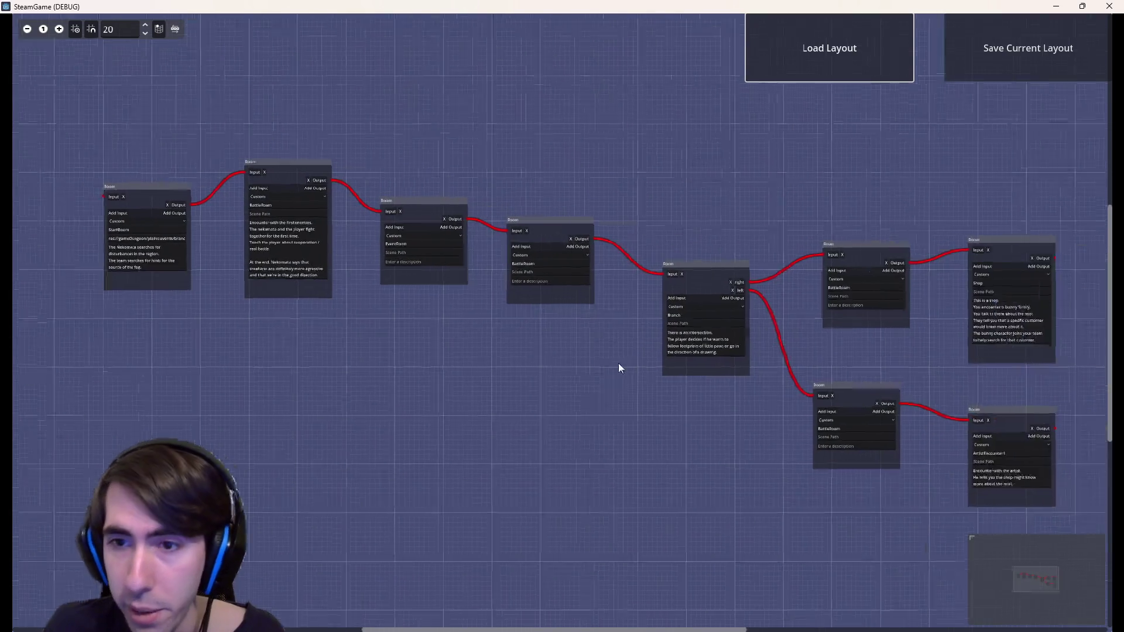
{"action": "scroll", "coordinate": [603, 350], "scroll_direction": "up", "scroll_amount": 2}
{"action": "scroll", "coordinate": [556, 280], "scroll_direction": "right", "scroll_amount": 3}
{"action": "scroll", "coordinate": [532, 220], "scroll_direction": "down", "scroll_amount": 1}
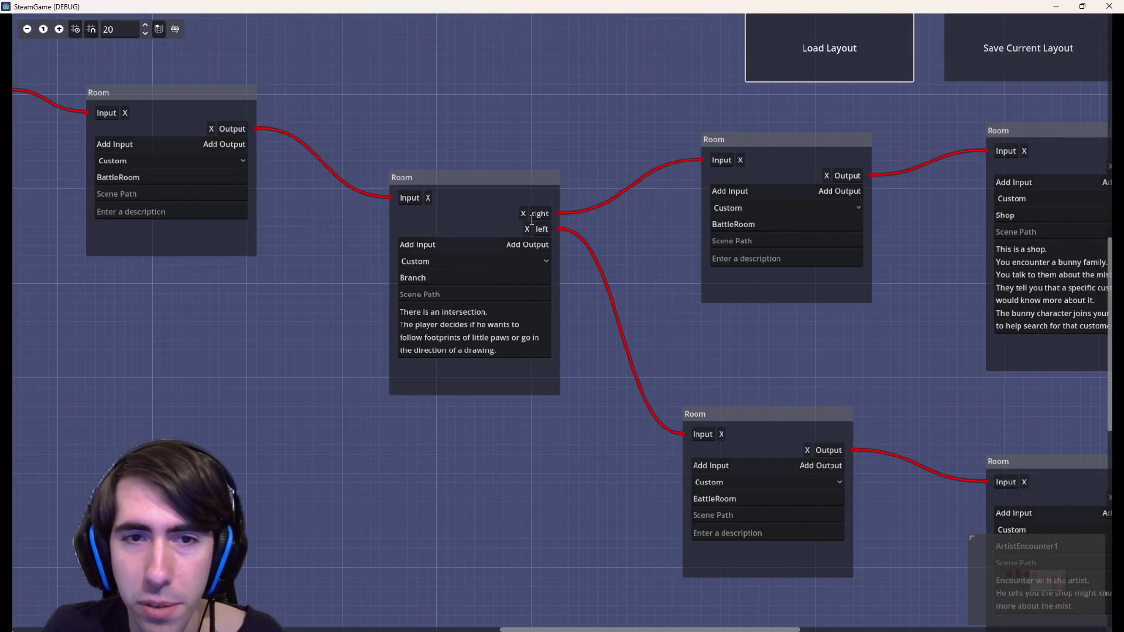
{"action": "left_click", "coordinate": [523, 213]}
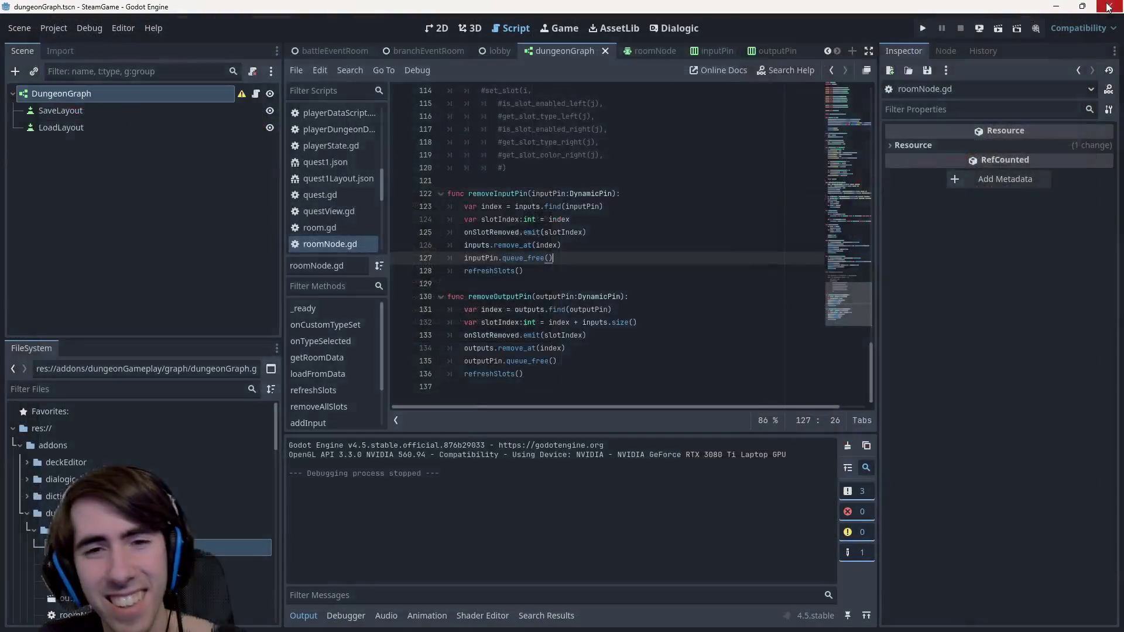
{"action": "left_click", "coordinate": [1111, 6]}
Uncomment the if/elif block in dungeonGraph.gd's onSlotRemoved
{"action": "key", "text": "ctrl+z"}
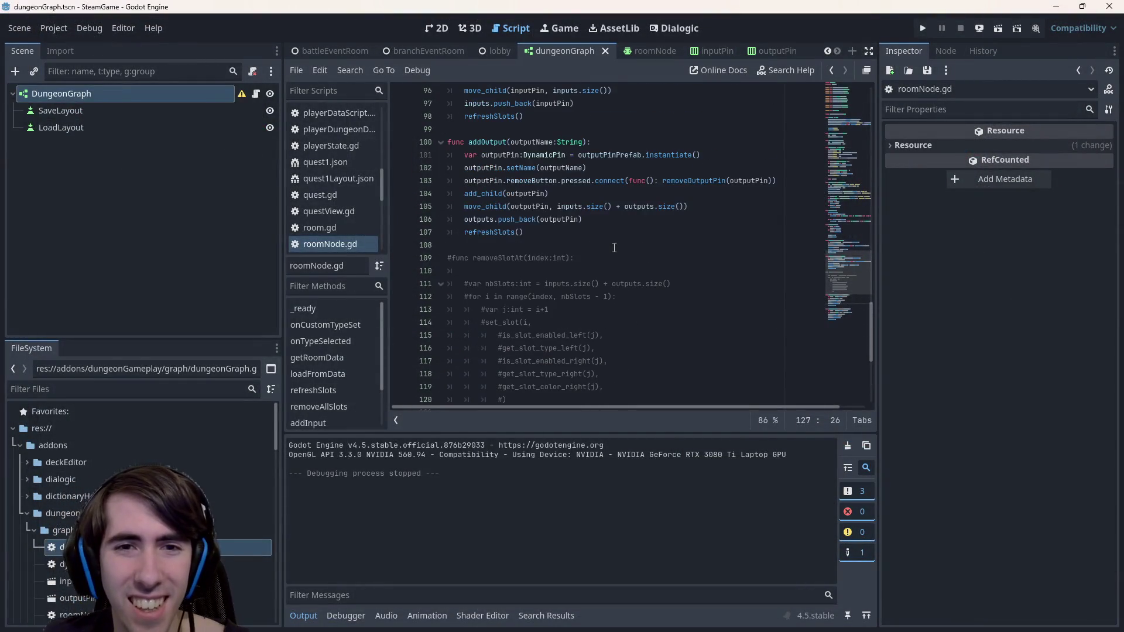
{"action": "key", "text": "ctrl+y"}
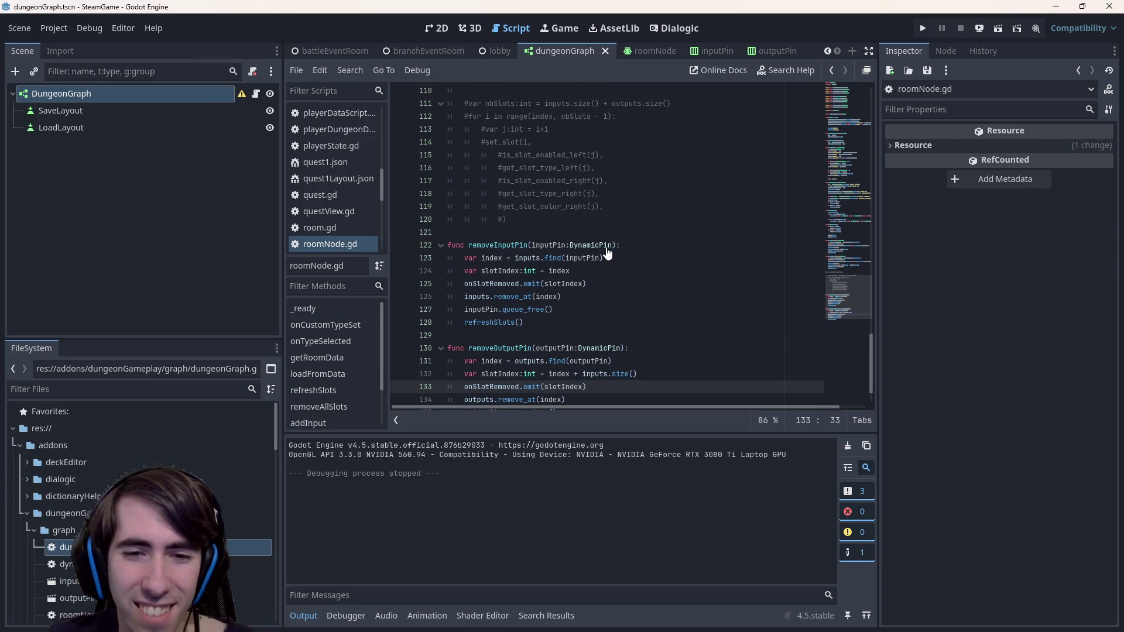
{"action": "scroll", "coordinate": [609, 249], "scroll_direction": "down", "scroll_amount": 2}
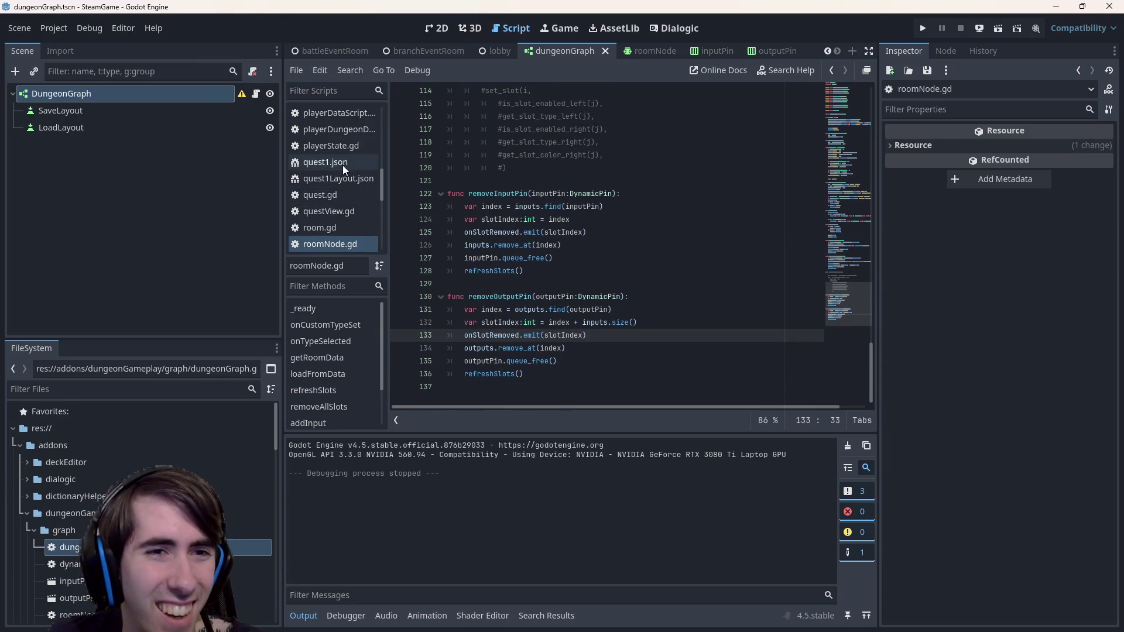
{"action": "left_click", "coordinate": [256, 94]}
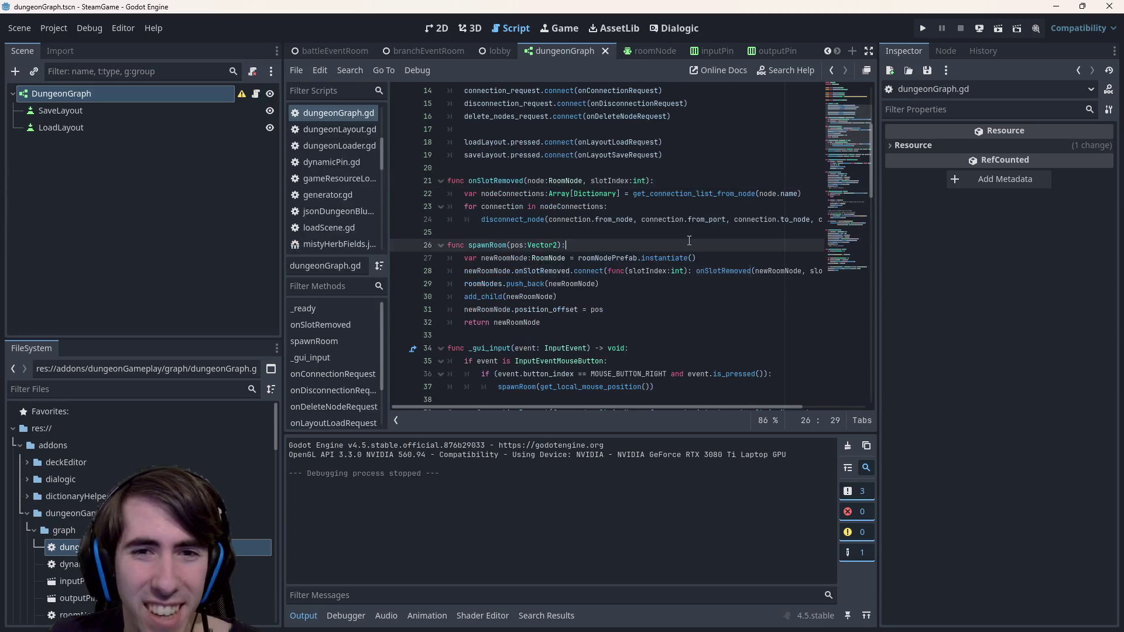
{"action": "left_click_drag", "start_coordinate": [507, 336], "coordinate": [448, 232]}
{"action": "key", "text": "ctrl+k"}
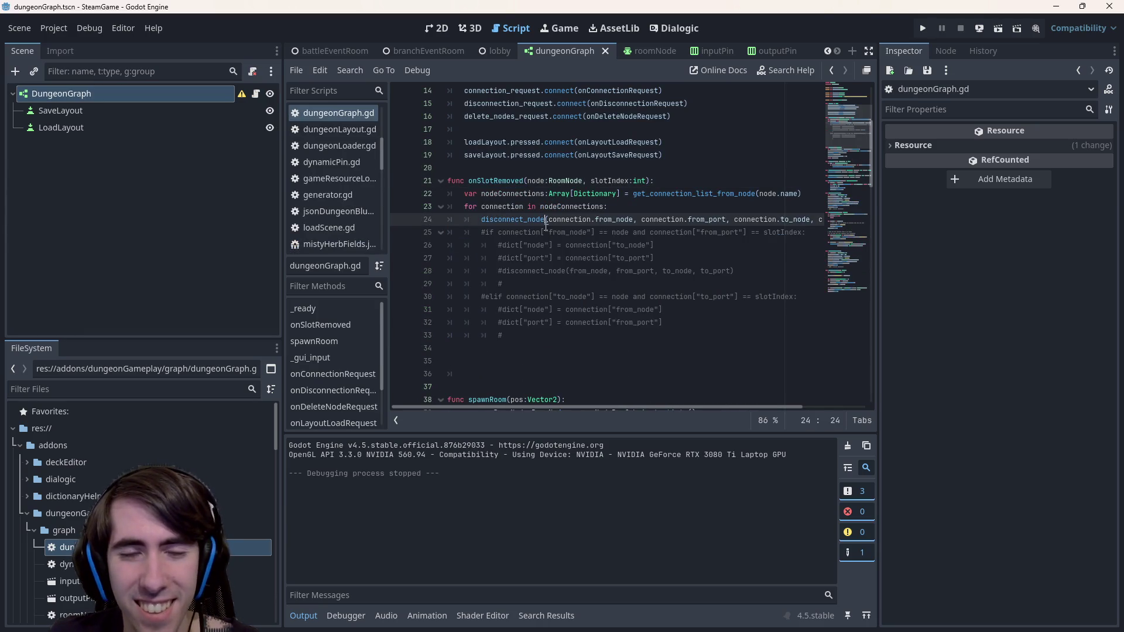
{"action": "key", "text": "ctrl+k"}
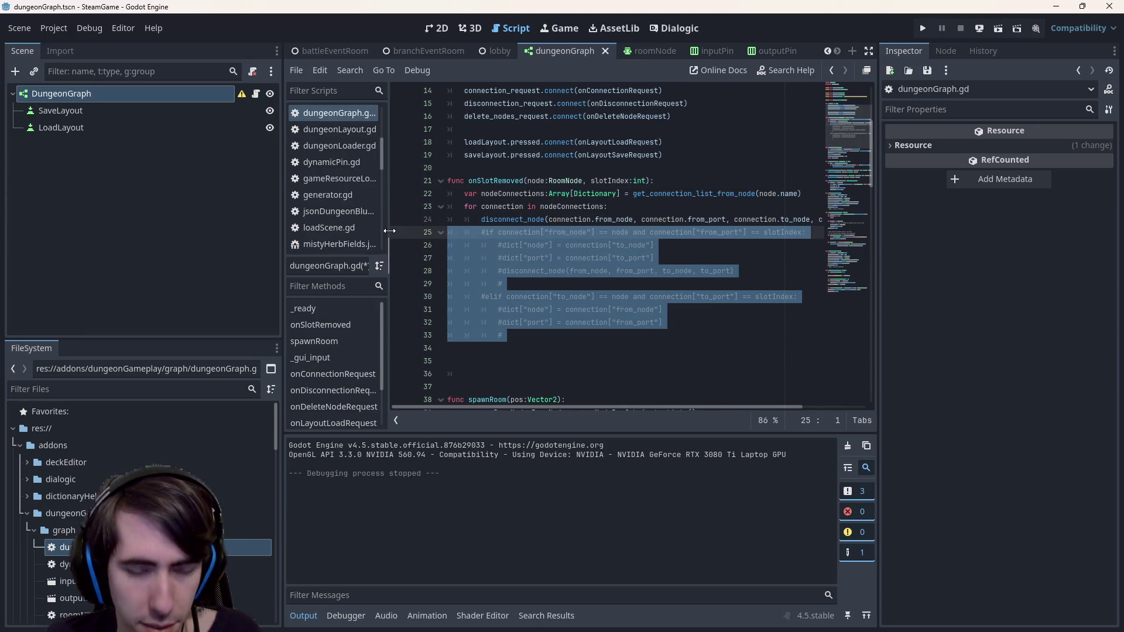
{"action": "key", "text": "ctrl+k"}
Remove the unconditional disconnect_node line and put the call, indented, under the if branch
{"action": "left_click", "coordinate": [515, 232]}
{"action": "left_click_drag", "start_coordinate": [479, 222], "coordinate": [858, 219]}
{"action": "key", "text": "BackSpace"}
{"action": "key", "text": "BackSpace"}
{"action": "key", "text": "BackSpace"}
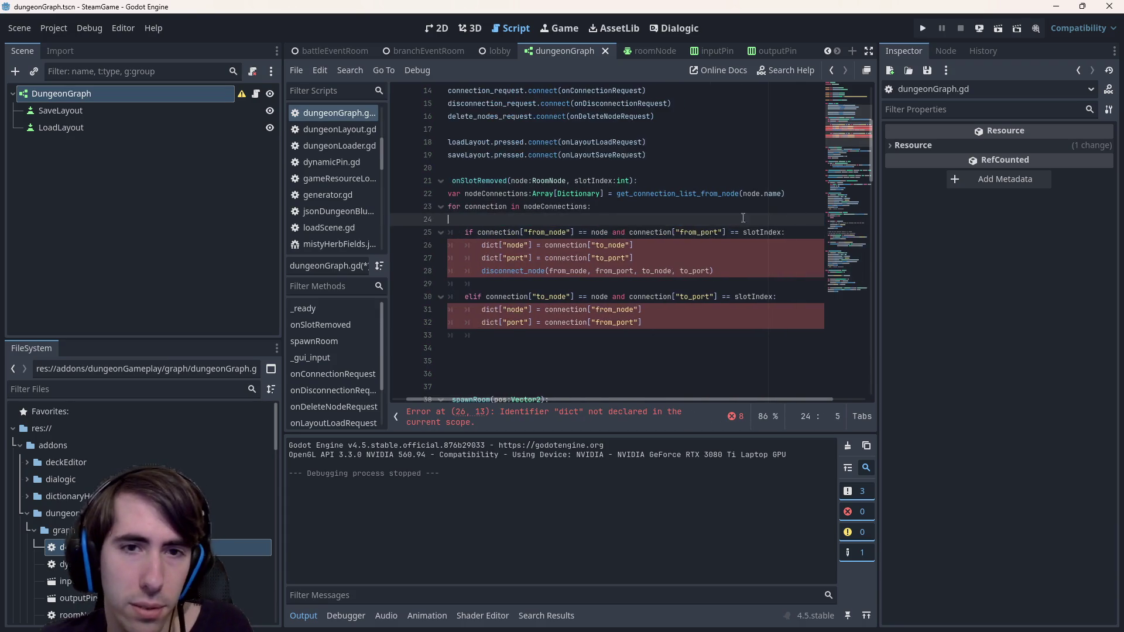
{"action": "left_click_drag", "start_coordinate": [739, 258], "coordinate": [428, 234]}
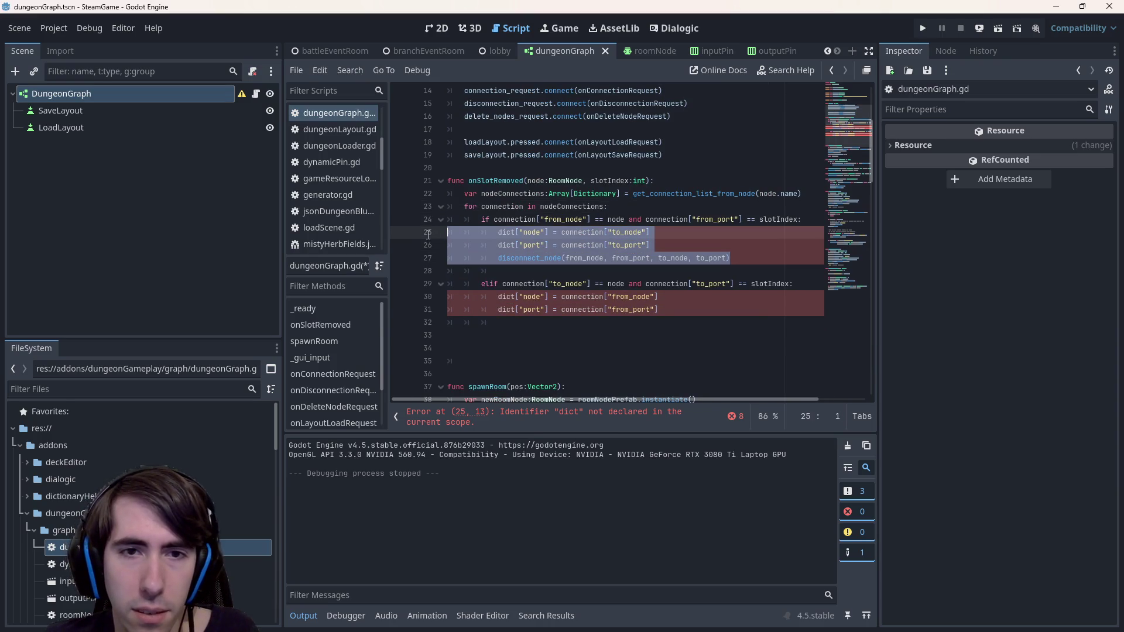
{"action": "type", "text": "disconnect_node(connection.from_node, connection.from_port, connection.to_node, connection.to_port)"}
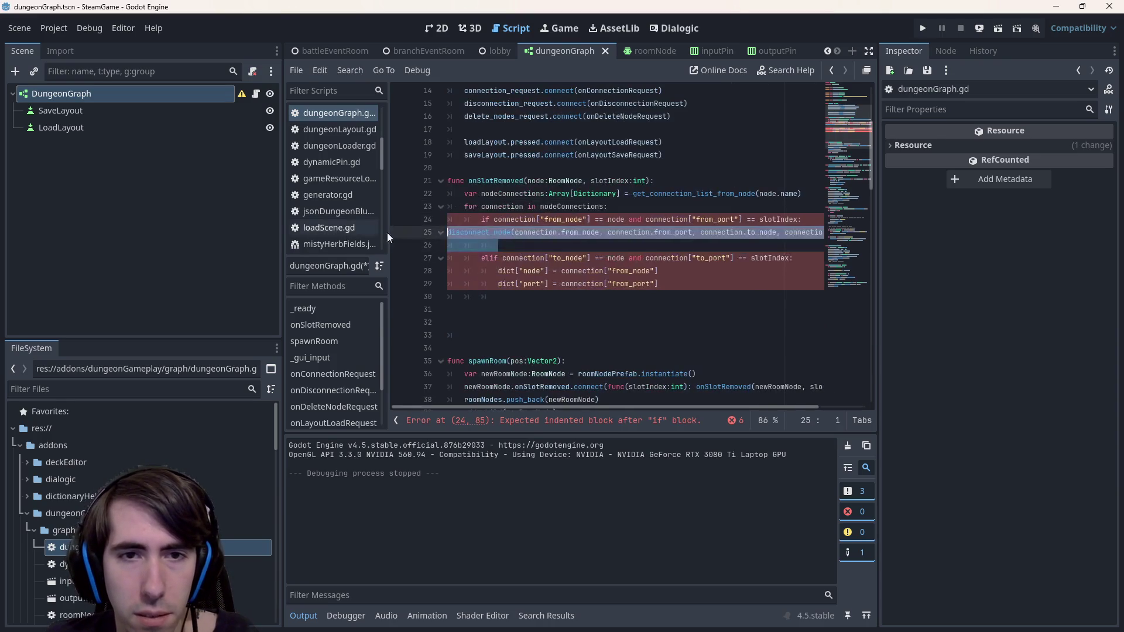
{"action": "key", "text": "Tab"}
{"action": "key", "text": "Tab"}
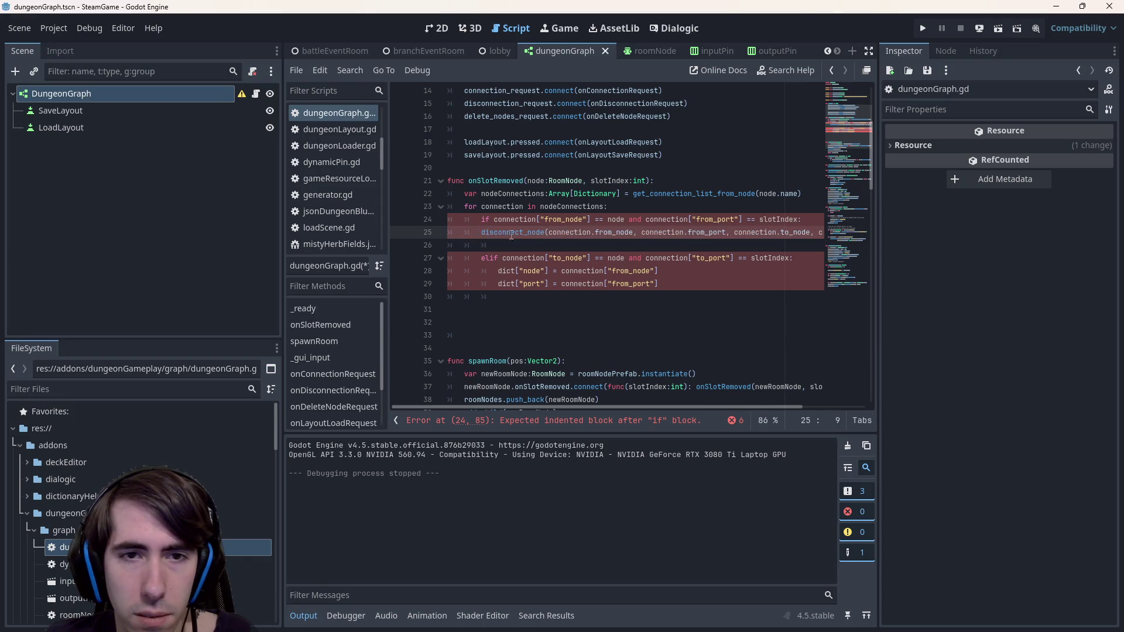
Place the indented disconnect_node call under the elif branch, drop the blank line, and save
{"action": "left_click_drag", "start_coordinate": [659, 284], "coordinate": [431, 268]}
{"action": "type", "text": "disconnect_node(connection.from_node, connection.from_port, connection.to_node, connection.to_port)"}
{"action": "left_click_drag", "start_coordinate": [497, 284], "coordinate": [429, 269]}
{"action": "key", "text": "Tab"}
{"action": "key", "text": "Tab"}
{"action": "key", "text": "Tab"}
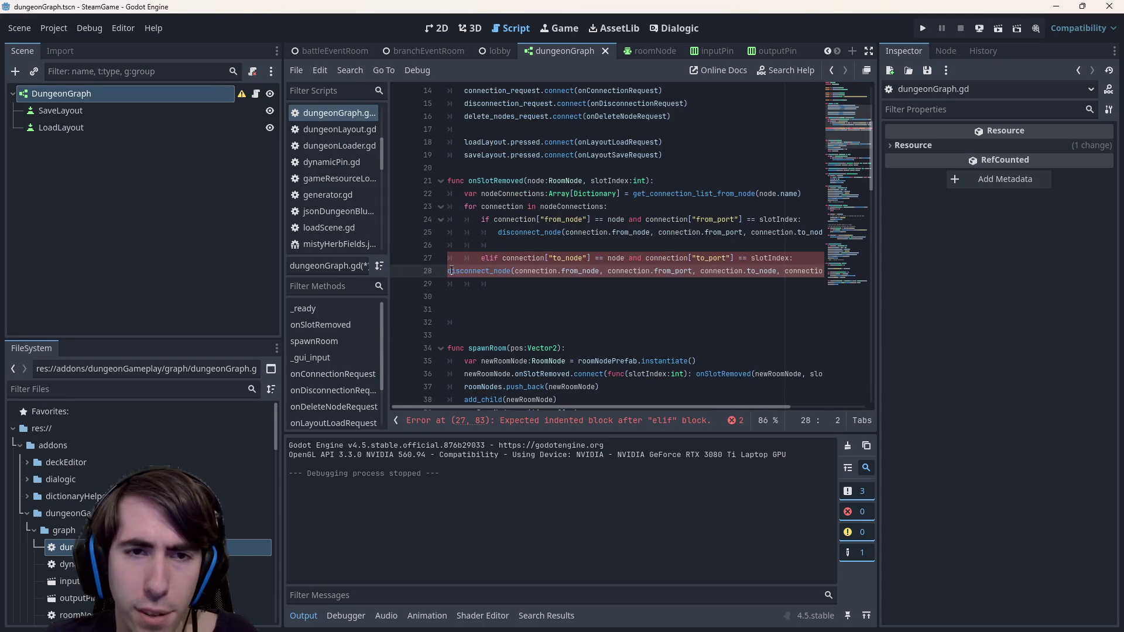
{"action": "key", "text": "Up"}
{"action": "key", "text": "Up"}
{"action": "key", "text": "BackSpace"}
{"action": "key", "text": "BackSpace"}
{"action": "key", "text": "BackSpace"}
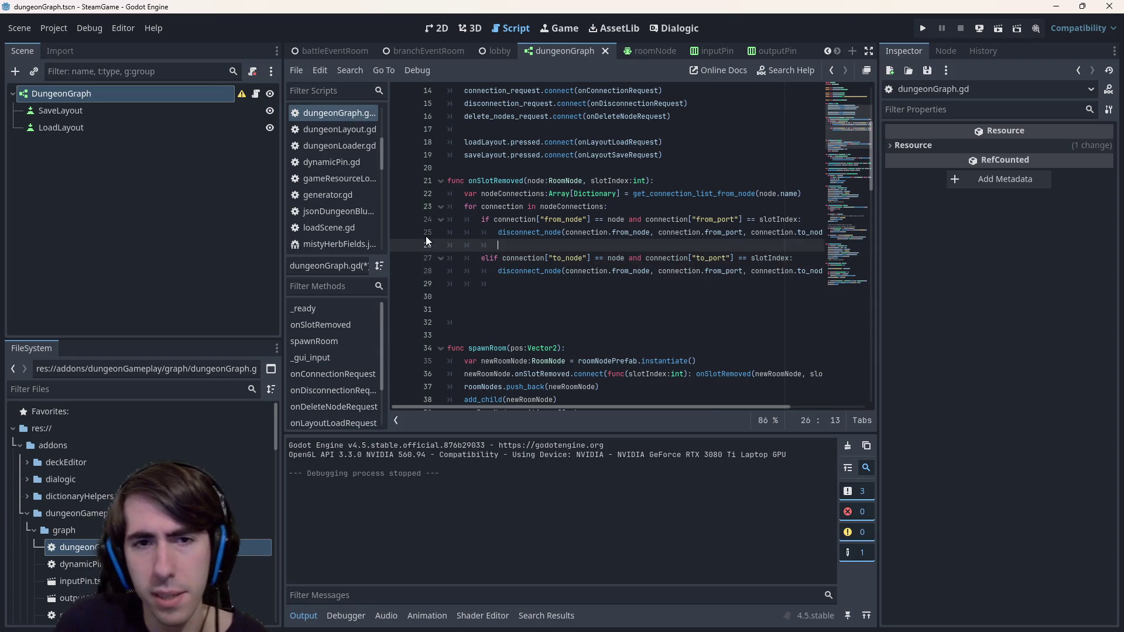
{"action": "key", "text": "ctrl+s"}
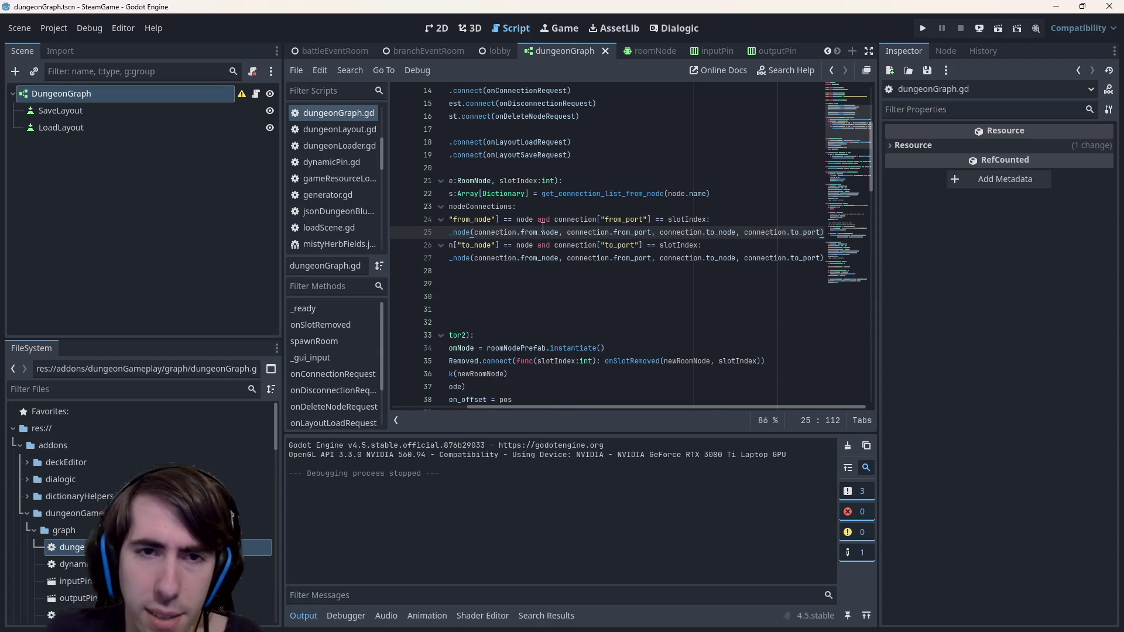
Review the new branches and run the game to test the fix
{"action": "scroll", "coordinate": [426, 236], "scroll_direction": "left", "scroll_amount": 5}
{"action": "left_click_drag", "start_coordinate": [520, 219], "coordinate": [609, 206]}
{"action": "left_click_drag", "start_coordinate": [540, 259], "coordinate": [608, 258]}
{"action": "left_click", "coordinate": [1001, 26]}
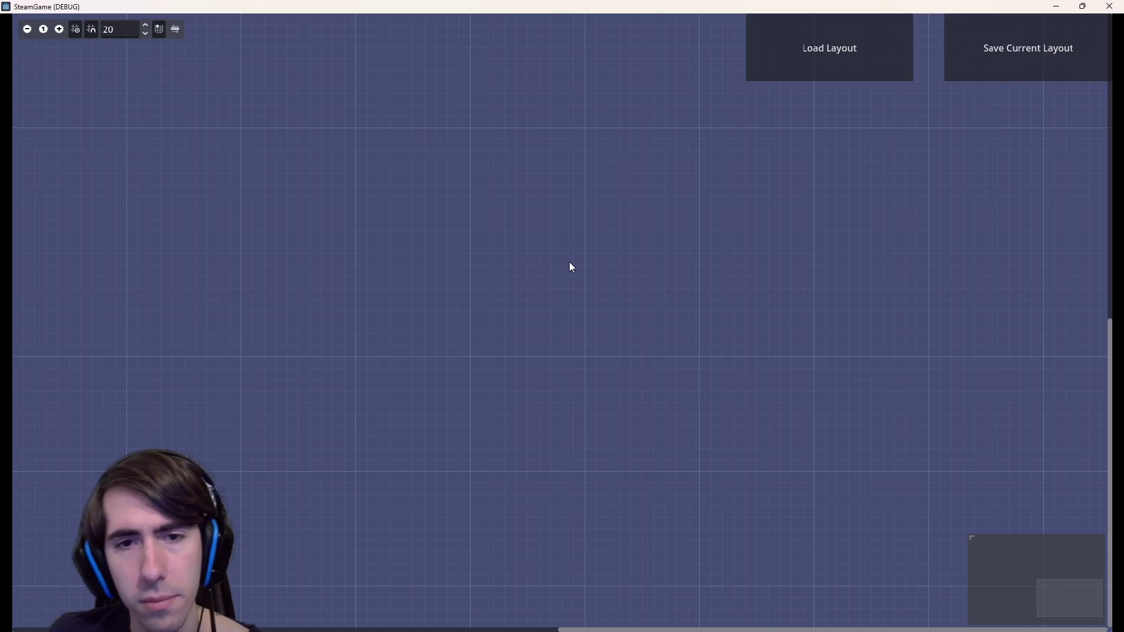
Reload quest1Layout.json and remove the Branch room's 'right' output, hitting the line-24 comparison error
{"action": "left_click", "coordinate": [826, 75]}
{"action": "left_click", "coordinate": [691, 224]}
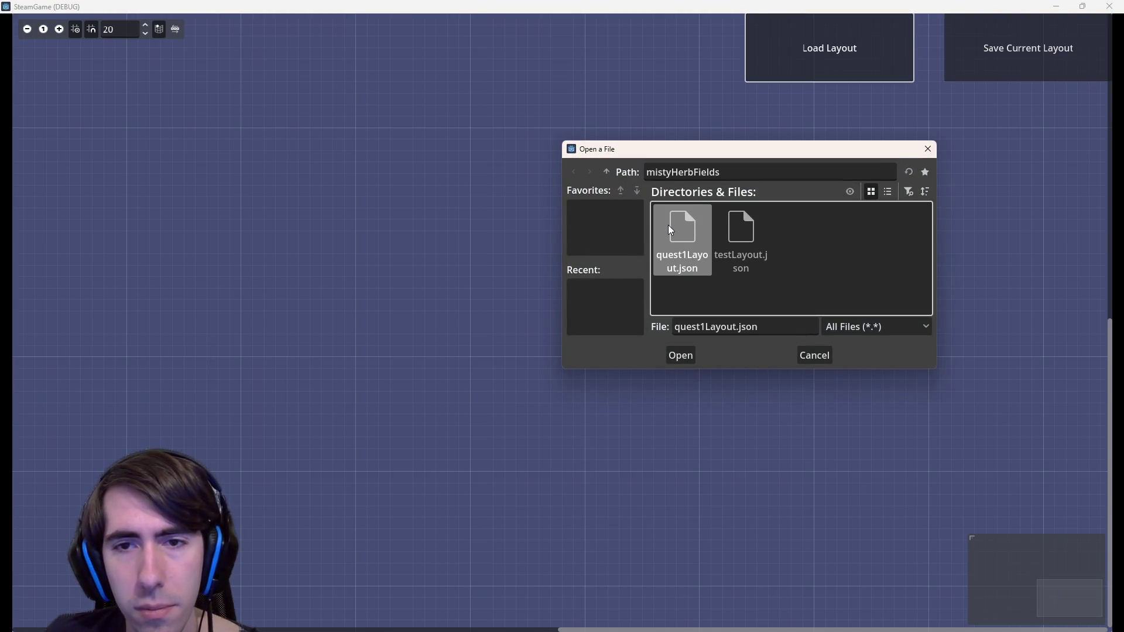
{"action": "double_click", "coordinate": [668, 225]}
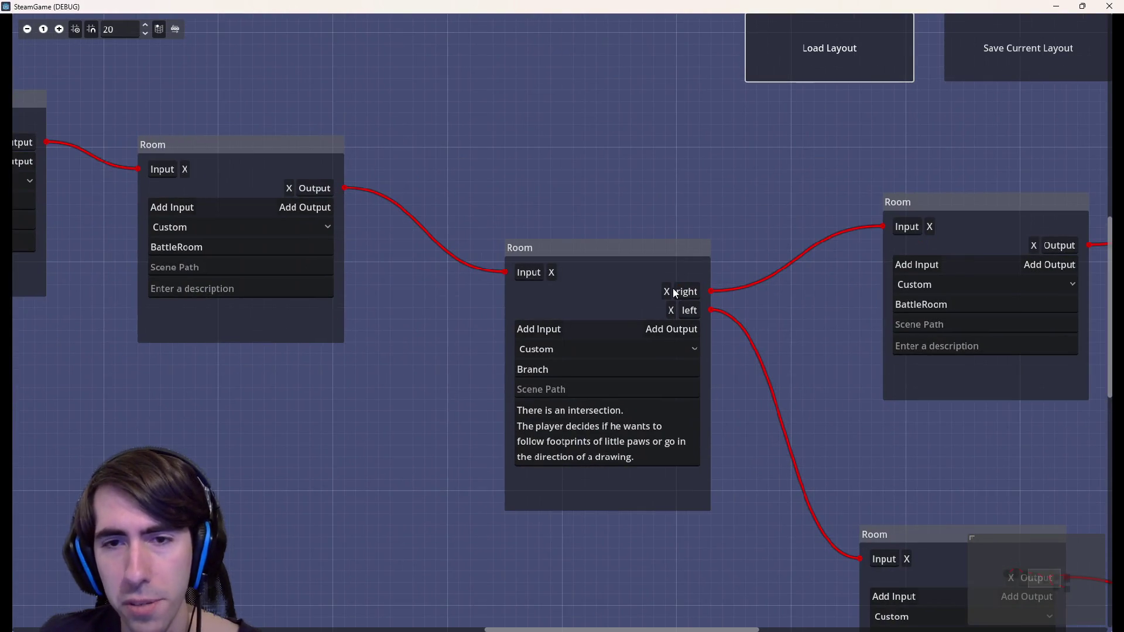
{"action": "left_click", "coordinate": [667, 291]}
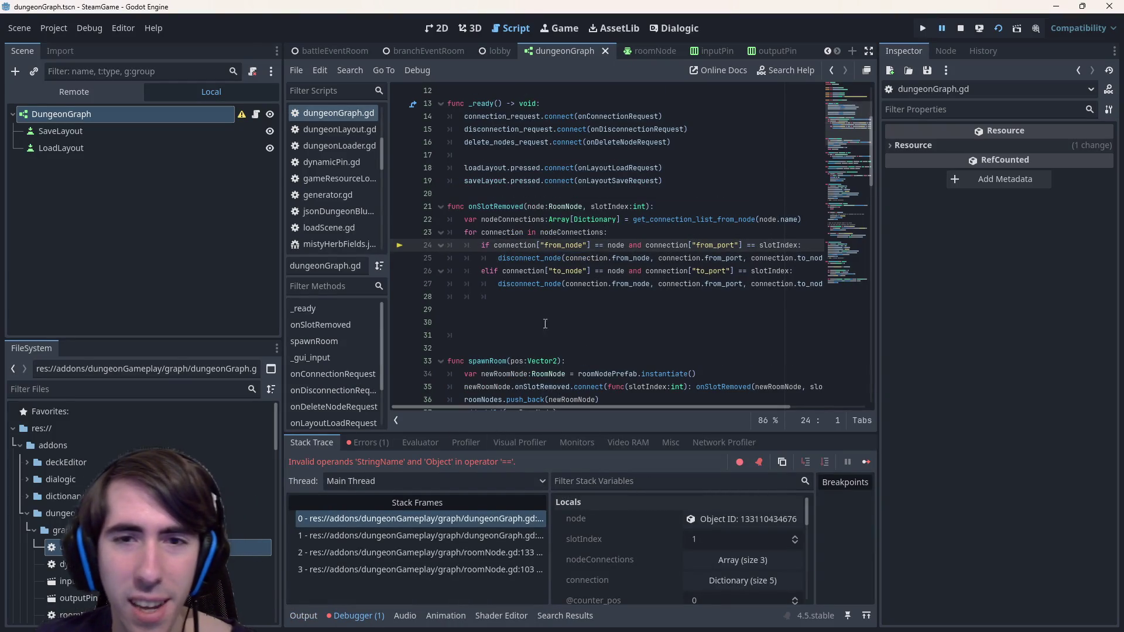
Change node to node.name in the from_node comparison
{"action": "double_click", "coordinate": [619, 245]}
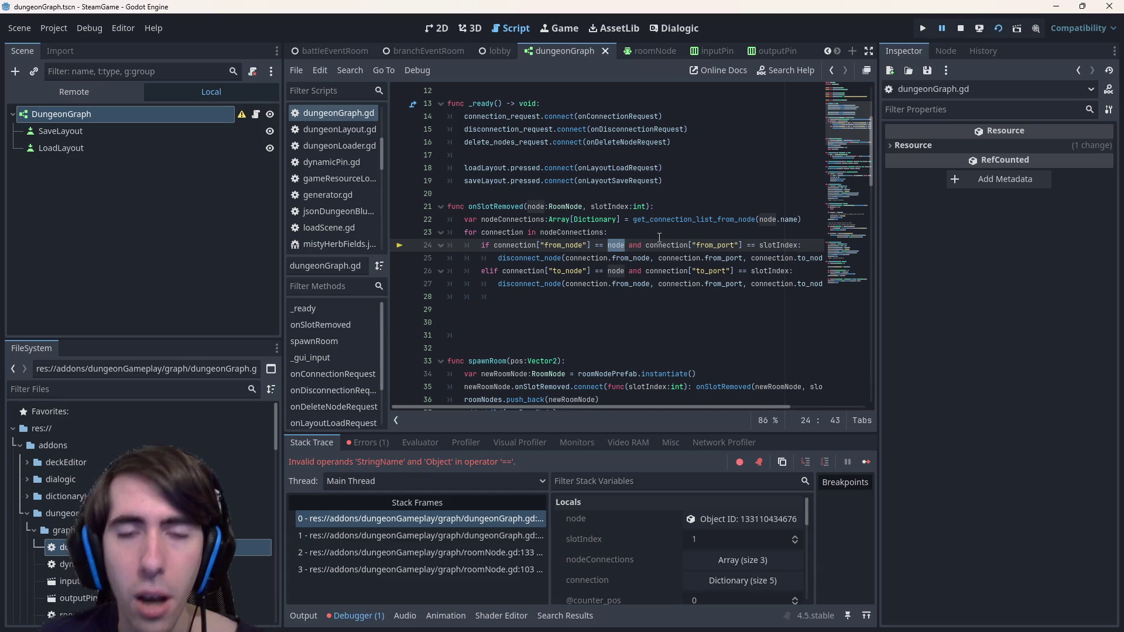
{"action": "key", "text": "Right"}
{"action": "type", "text": ".name"}
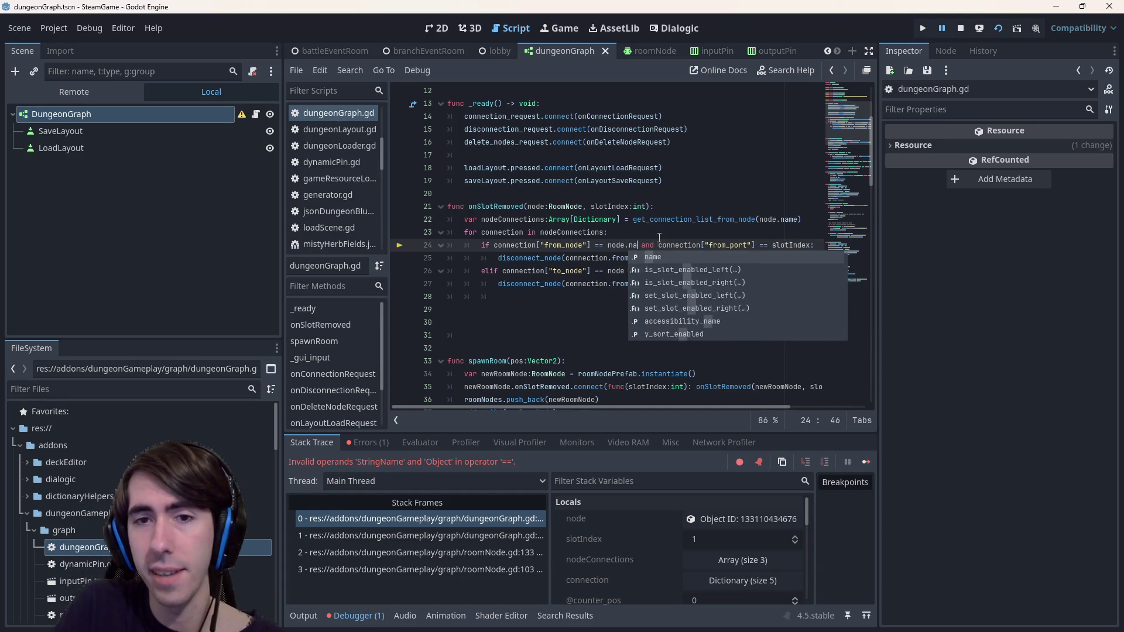
{"action": "key", "text": "Escape"}
{"action": "key", "text": "Down"}
{"action": "key", "text": "Down"}
{"action": "key", "text": "ctrl+Left"}
{"action": "key", "text": "ctrl+Left"}
Add 'var nodeName:StringName = node.name' below the onSlotRemoved header
{"action": "key", "text": "Up"}
{"action": "key", "text": "Up"}
{"action": "key", "text": "Up"}
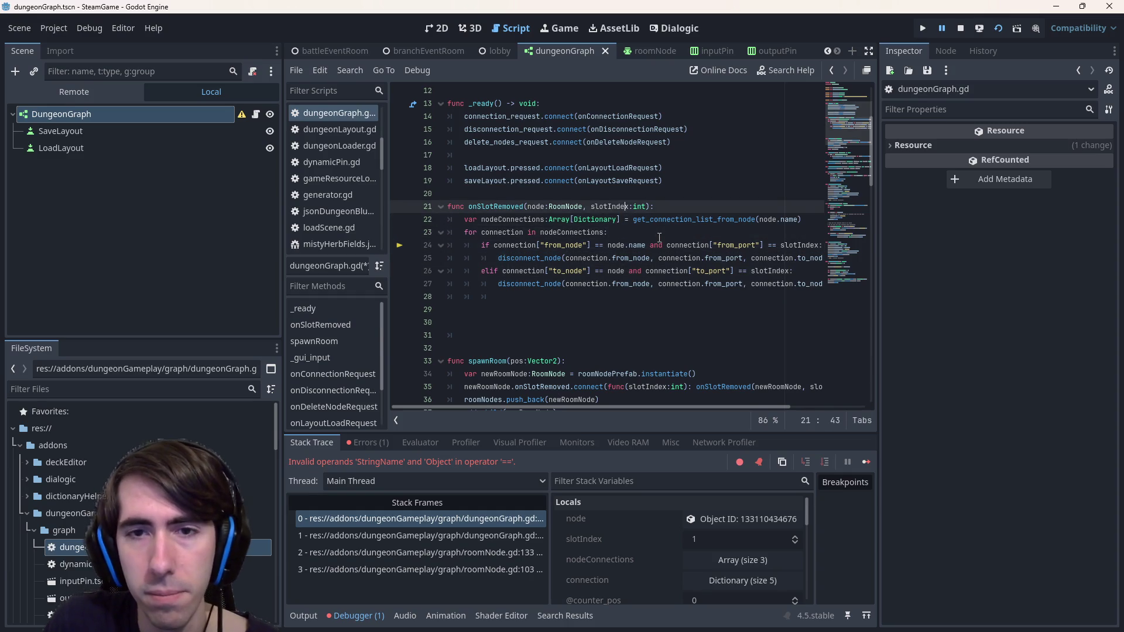
{"action": "key", "text": "End"}
{"action": "key", "text": "Return"}
{"action": "type", "text": "var node"}
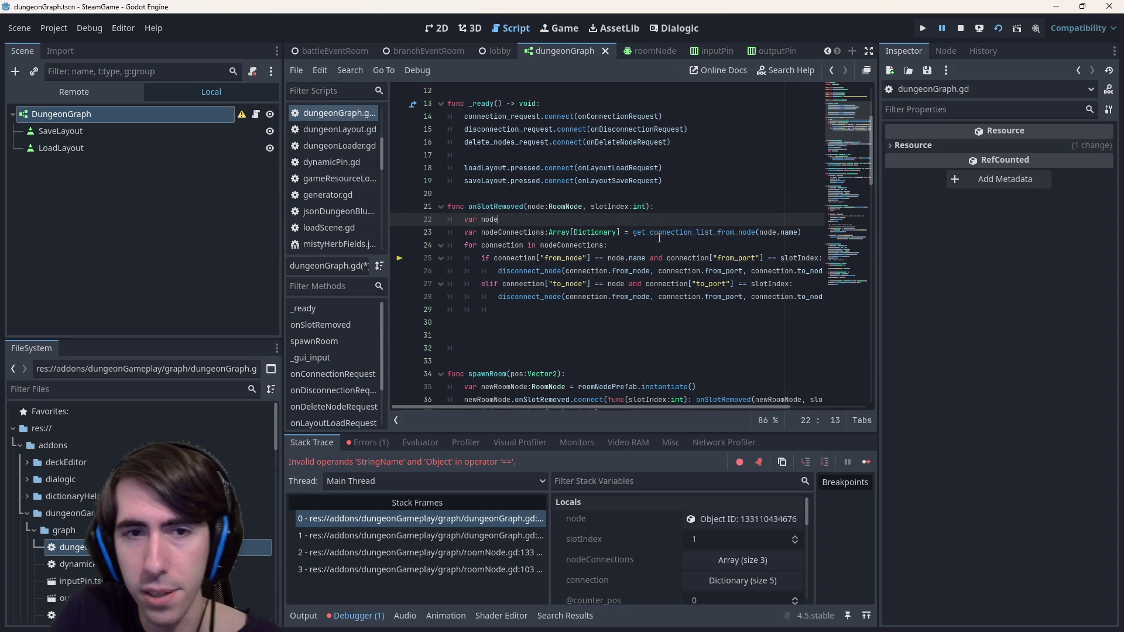
{"action": "type", "text": "Name = node.name"}
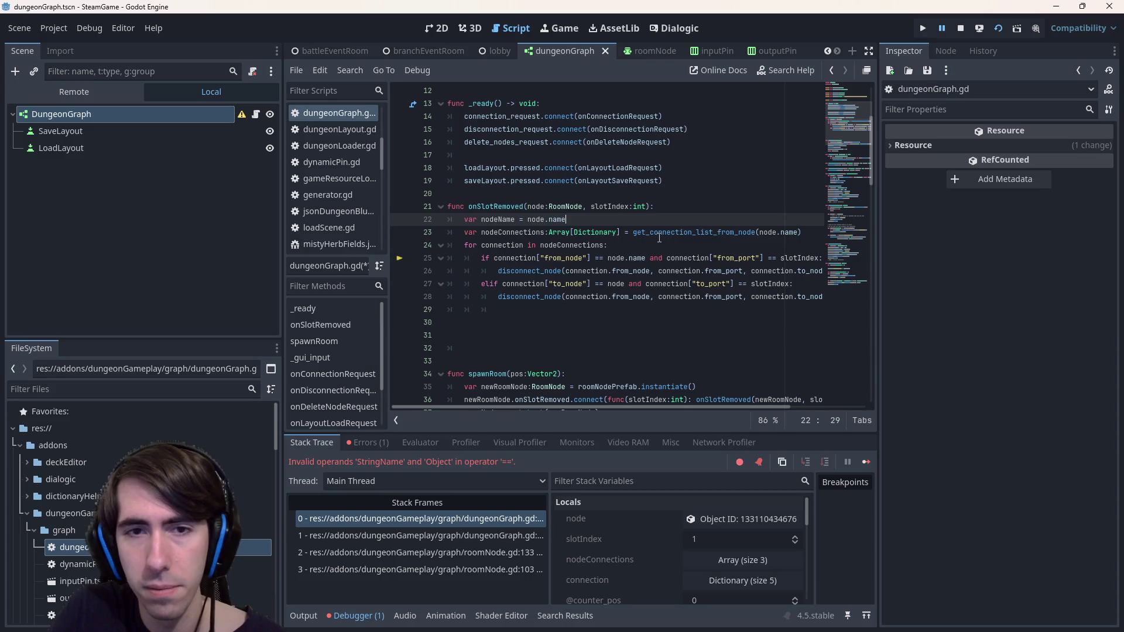
{"action": "key", "text": "ctrl+Left"}
{"action": "key", "text": "ctrl+Left"}
{"action": "key", "text": "ctrl+Left"}
{"action": "key", "text": "Escape"}
{"action": "key", "text": "ctrl+Right"}
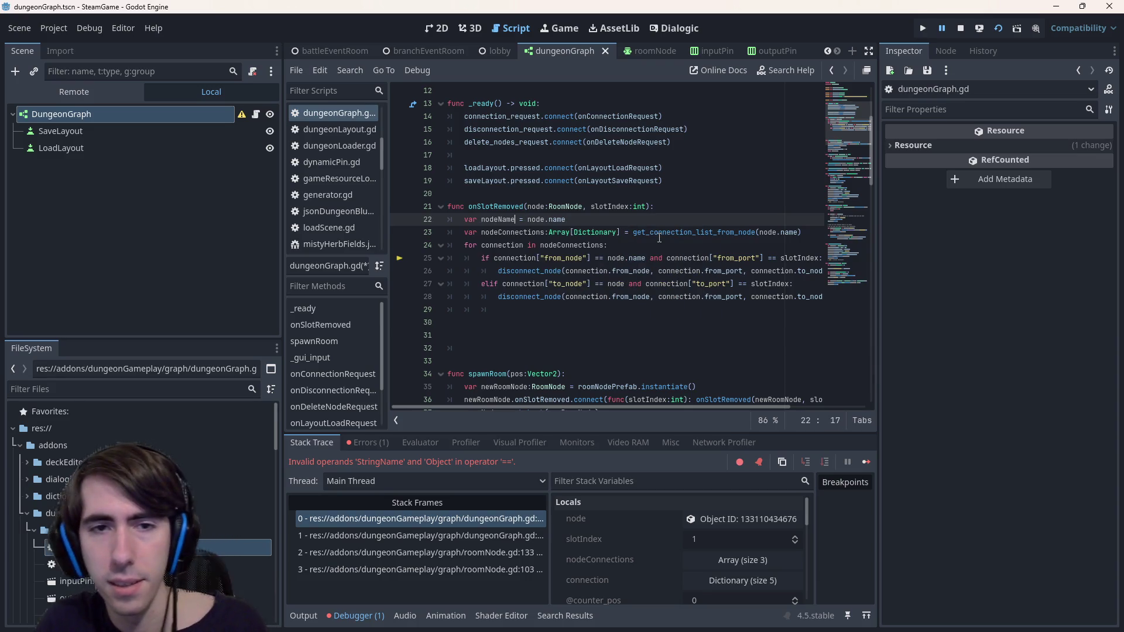
{"action": "type", "text": ":StringName"}
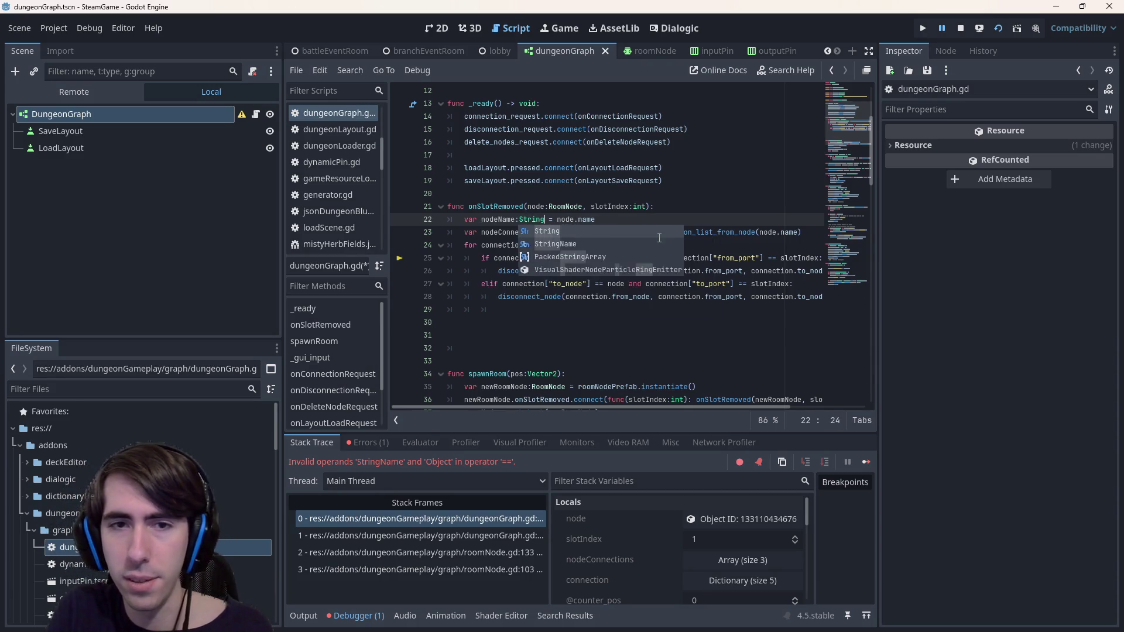
Replace node.name and node with nodeName in the connection lookup and both comparisons
{"action": "key", "text": "ctrl+Left"}
{"action": "key", "text": "Left"}
{"action": "key", "text": "ctrl+shift+Left"}
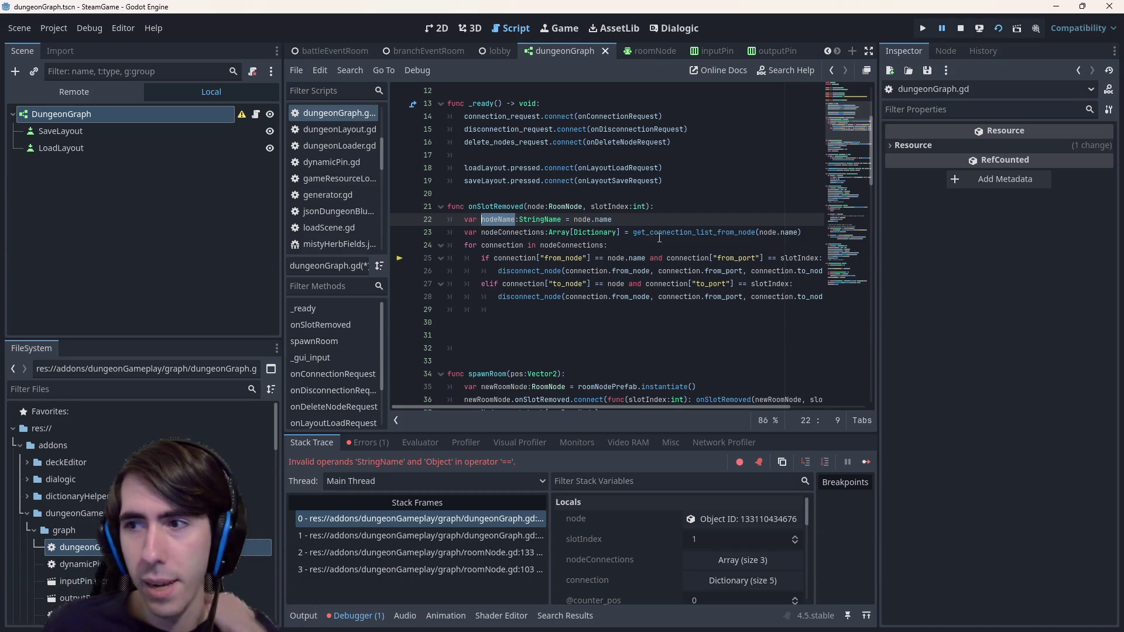
{"action": "key", "text": "ctrl+c"}
{"action": "left_click_drag", "start_coordinate": [760, 232], "coordinate": [800, 232]}
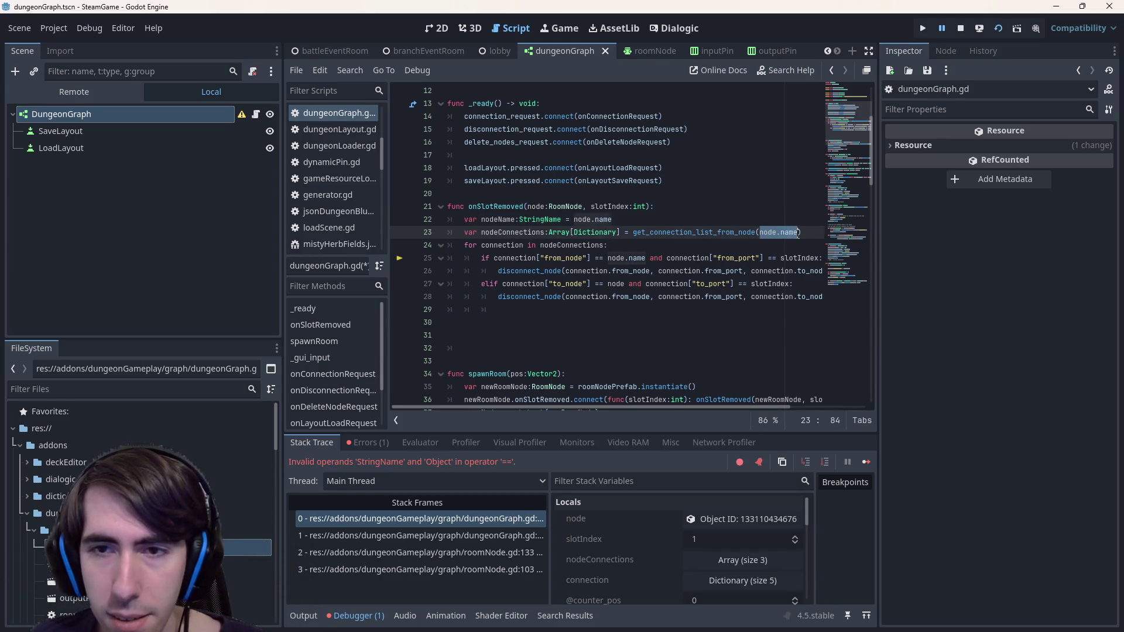
{"action": "key", "text": "ctrl+v"}
{"action": "left_click_drag", "start_coordinate": [607, 258], "coordinate": [643, 258]}
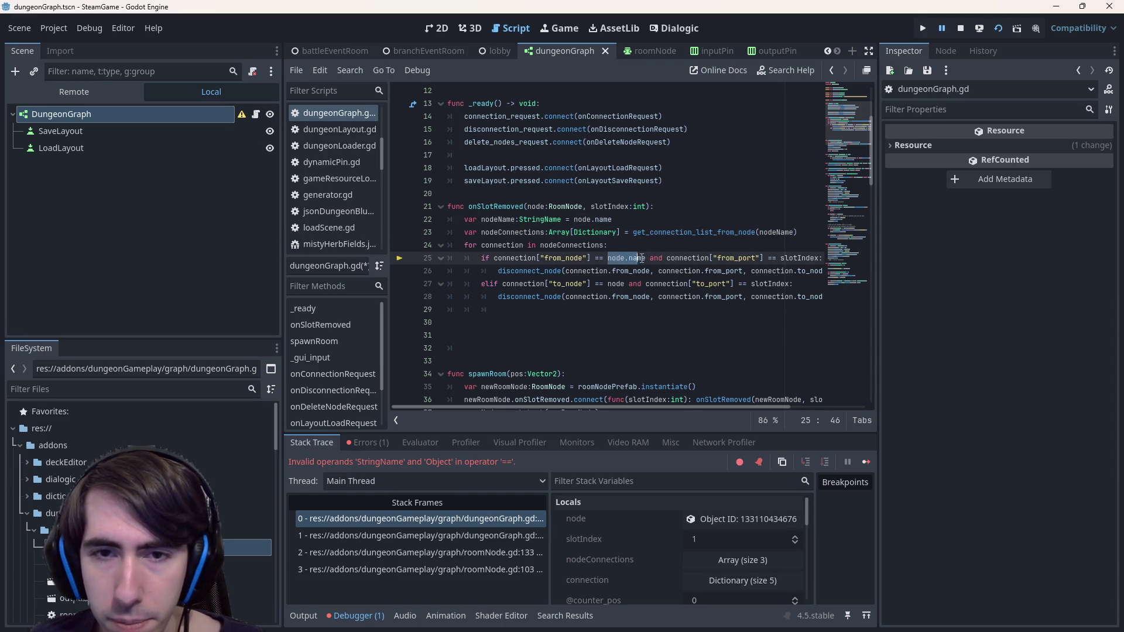
{"action": "key", "text": "ctrl+v"}
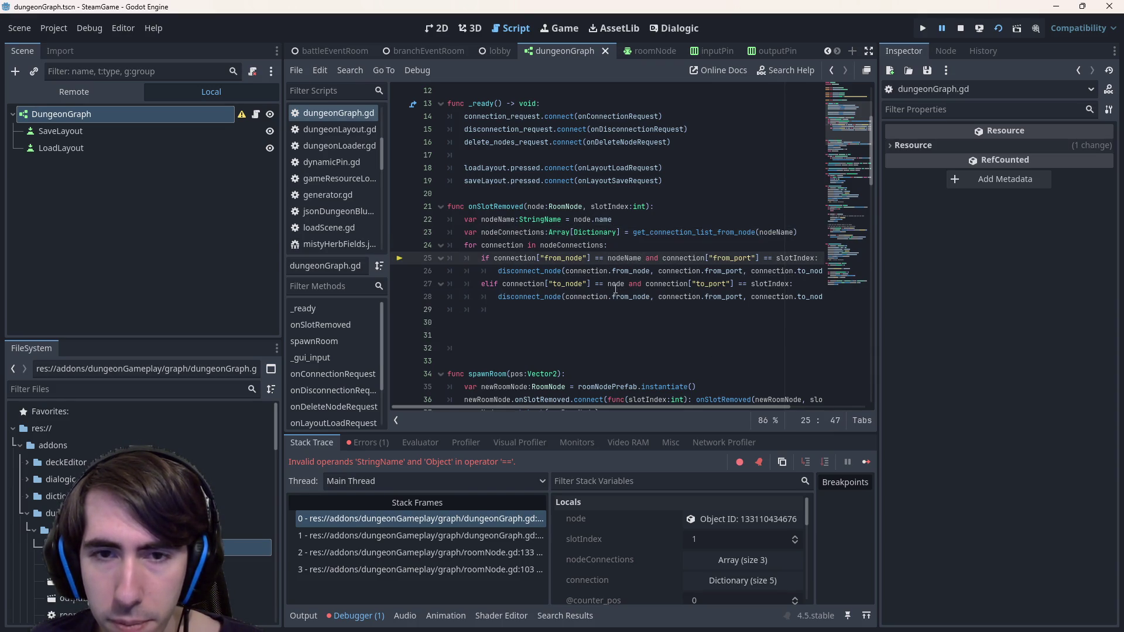
{"action": "double_click", "coordinate": [617, 284]}
{"action": "key", "text": "ctrl+v"}
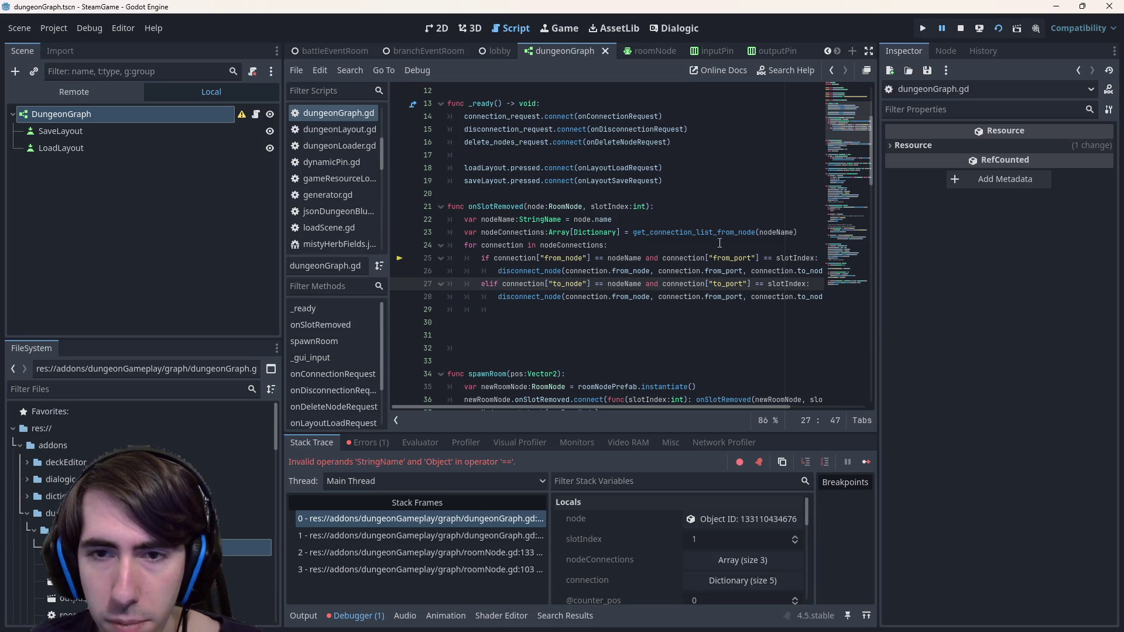
Stop the debug session, delete the extra blank lines after onSlotRemoved, and rerun the scene
{"action": "left_click", "coordinate": [985, 30]}
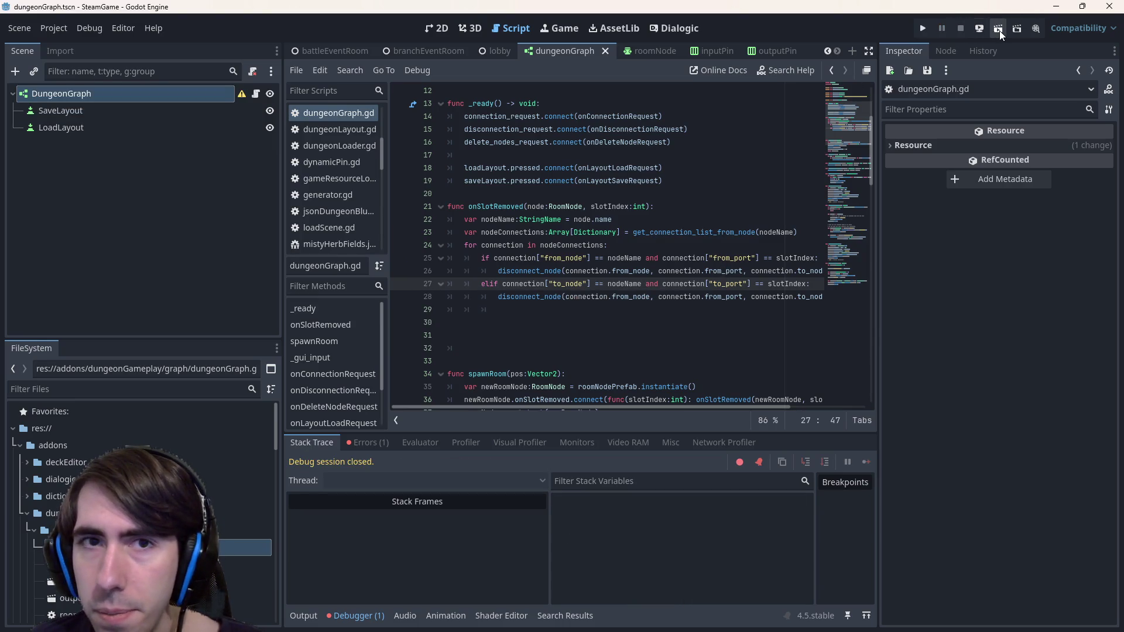
{"action": "left_click", "coordinate": [1000, 30]}
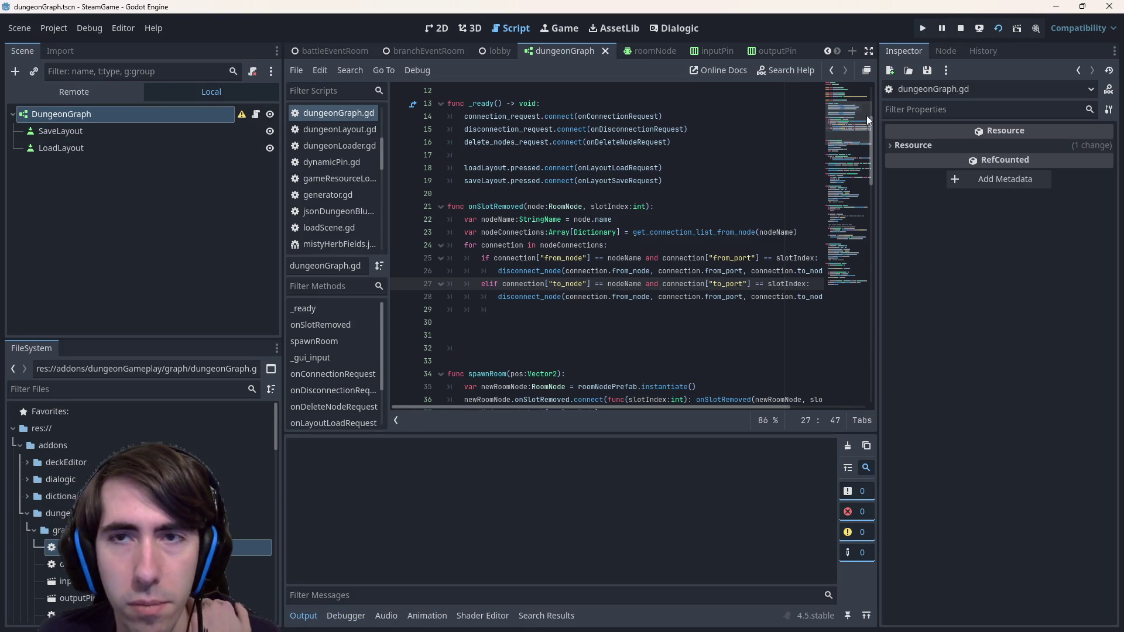
{"action": "left_click", "coordinate": [961, 28]}
{"action": "left_click_drag", "start_coordinate": [464, 348], "coordinate": [447, 324]}
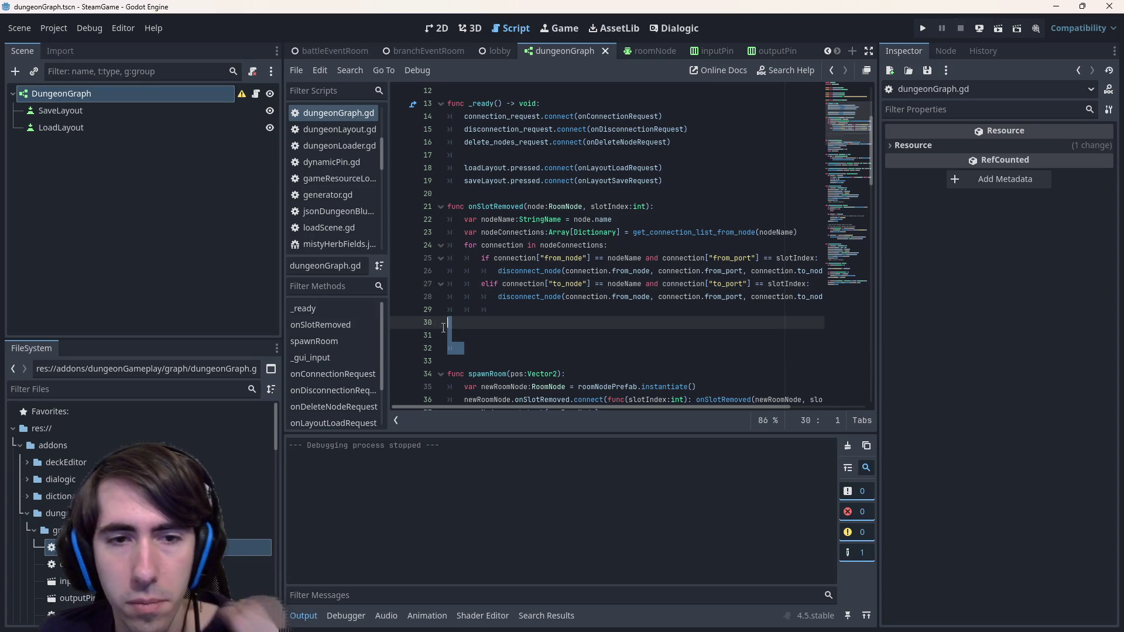
{"action": "key", "text": "BackSpace"}
{"action": "key", "text": "BackSpace"}
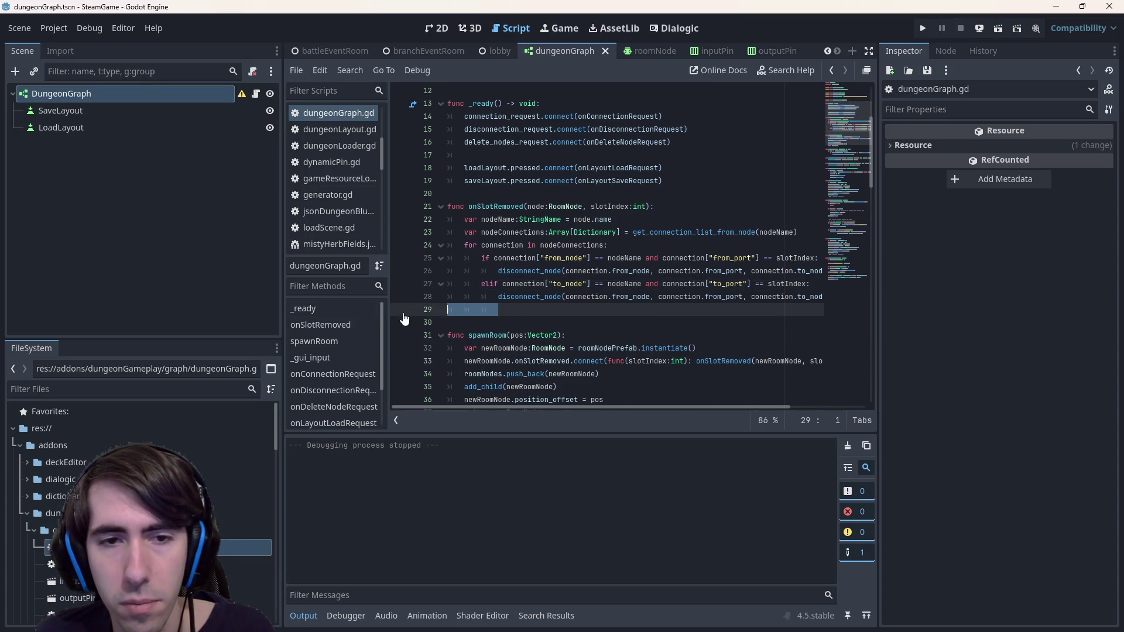
{"action": "left_click", "coordinate": [820, 297]}
{"action": "left_click", "coordinate": [655, 271]}
{"action": "left_click", "coordinate": [992, 33]}
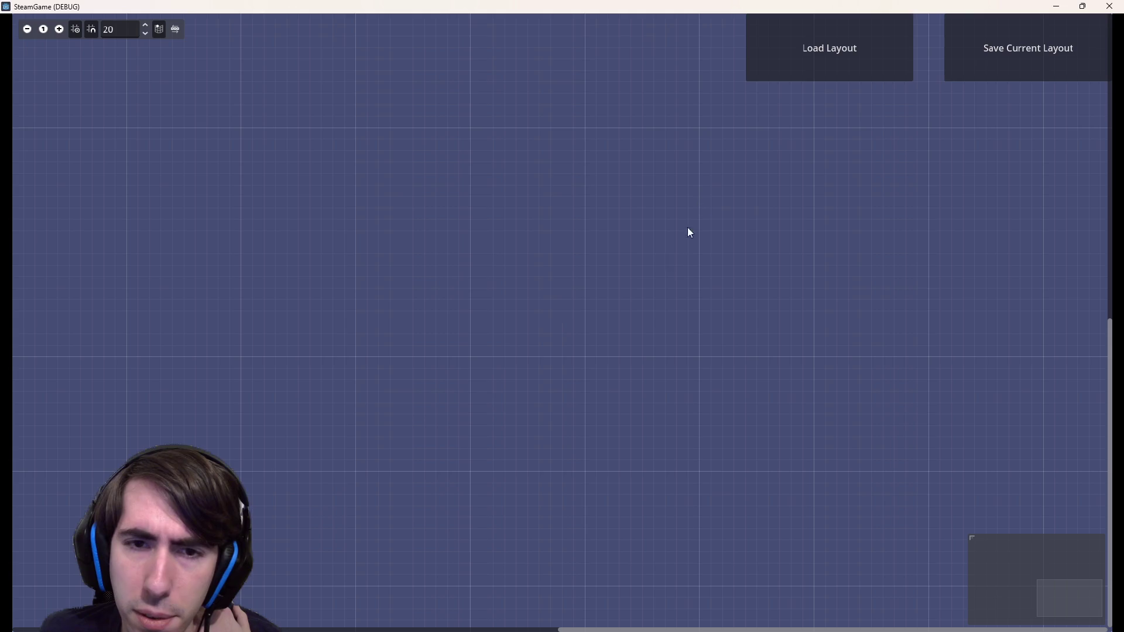
Load mistyHerbFields/quest1Layout.json and remove the Branch room's right output
{"action": "left_click", "coordinate": [812, 30]}
{"action": "double_click", "coordinate": [697, 214]}
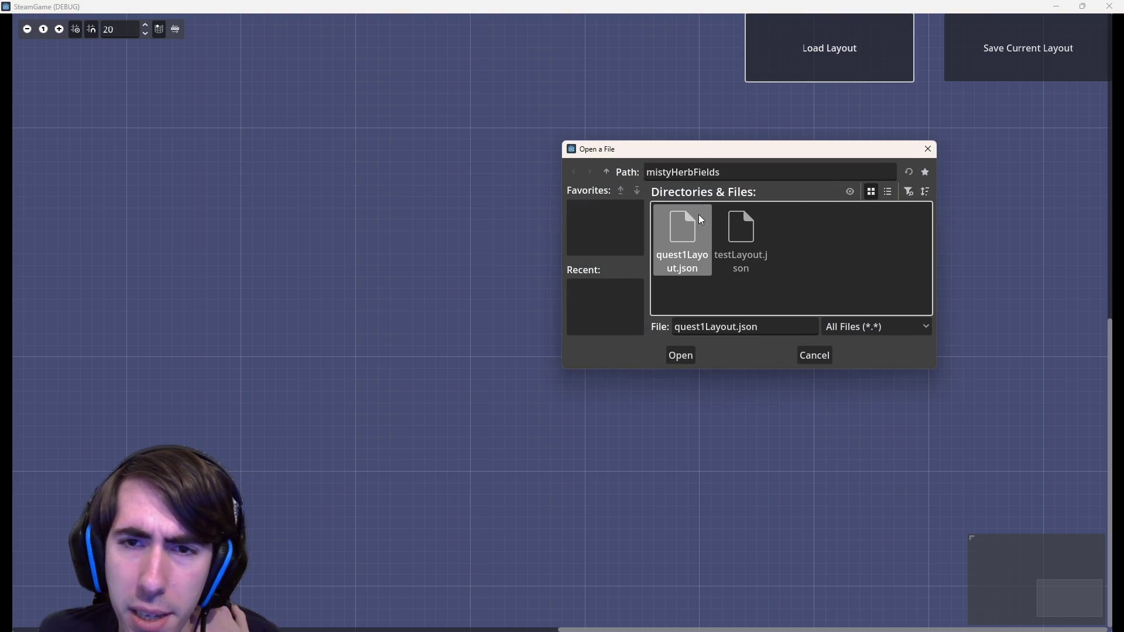
{"action": "double_click", "coordinate": [698, 214]}
{"action": "mouse_move", "coordinate": [884, 193]}
{"action": "left_mouse_down"}
{"action": "mouse_move", "coordinate": [419, 143]}
{"action": "mouse_move", "coordinate": [527, 151]}
{"action": "mouse_move", "coordinate": [725, 191]}
{"action": "mouse_move", "coordinate": [414, 168]}
{"action": "left_mouse_up"}
{"action": "scroll", "coordinate": [606, 241], "scroll_direction": "up", "scroll_amount": 2}
{"action": "scroll", "coordinate": [609, 256], "scroll_direction": "down", "scroll_amount": 2}
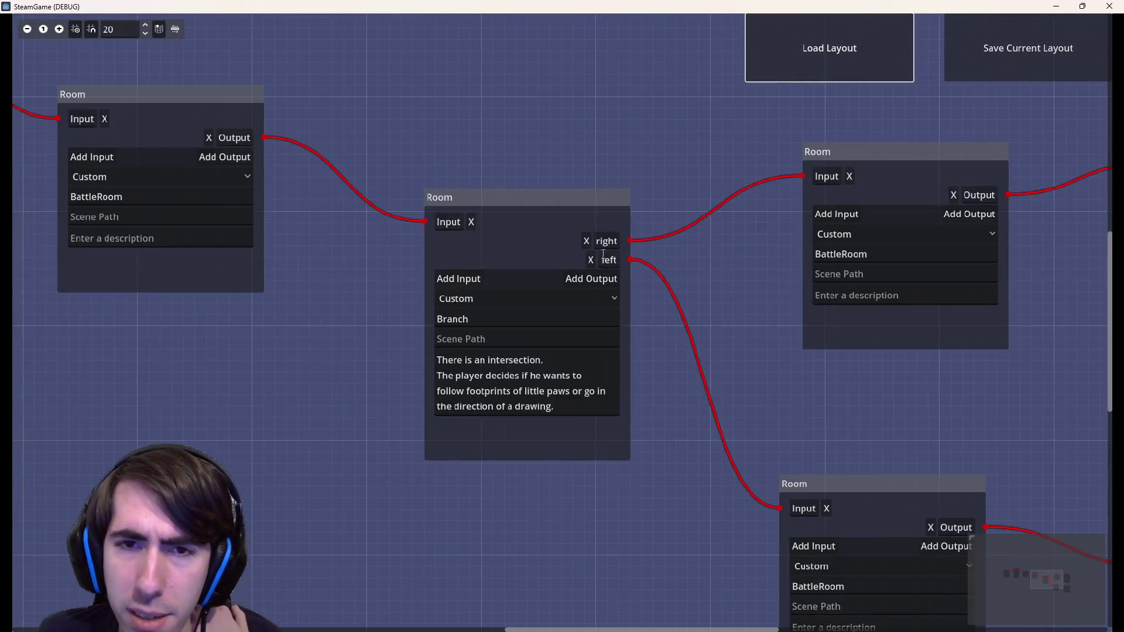
{"action": "left_click", "coordinate": [584, 242]}
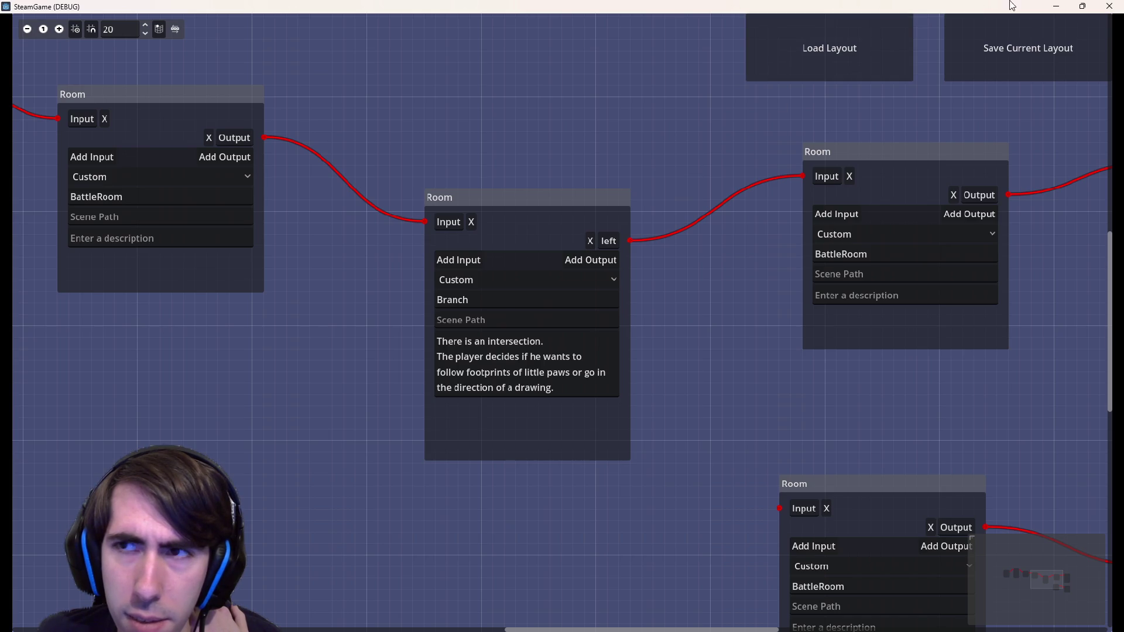
Reload quest1Layout.json twice, removing the Branch room's right output each time
{"action": "left_click", "coordinate": [828, 45]}
{"action": "double_click", "coordinate": [682, 240]}
{"action": "double_click", "coordinate": [679, 259]}
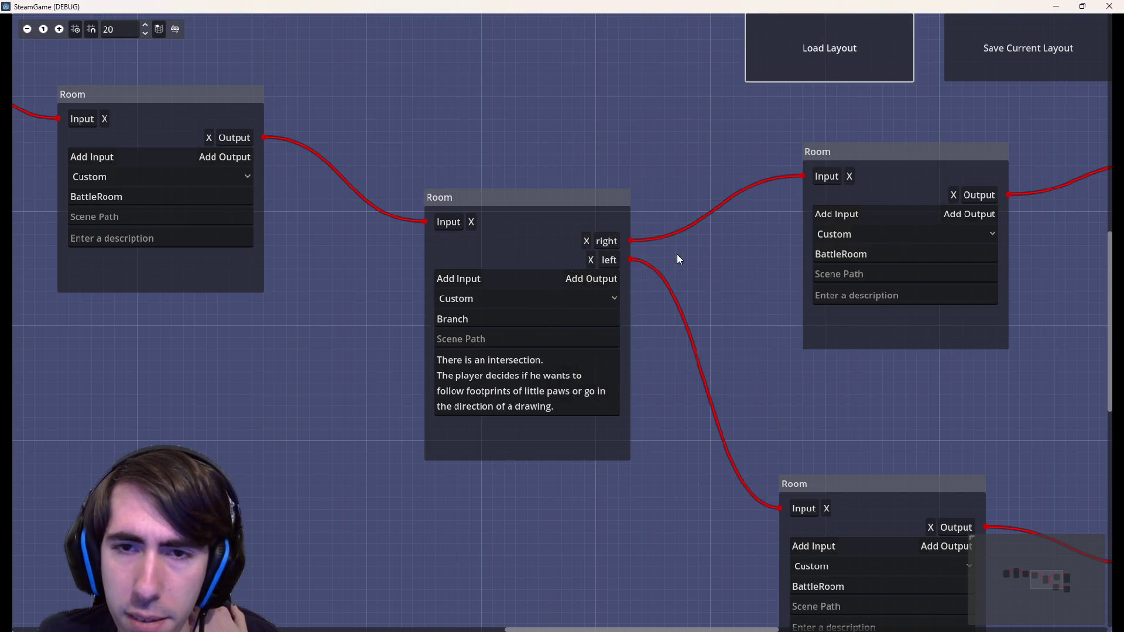
{"action": "left_click", "coordinate": [588, 241]}
{"action": "left_click", "coordinate": [825, 50]}
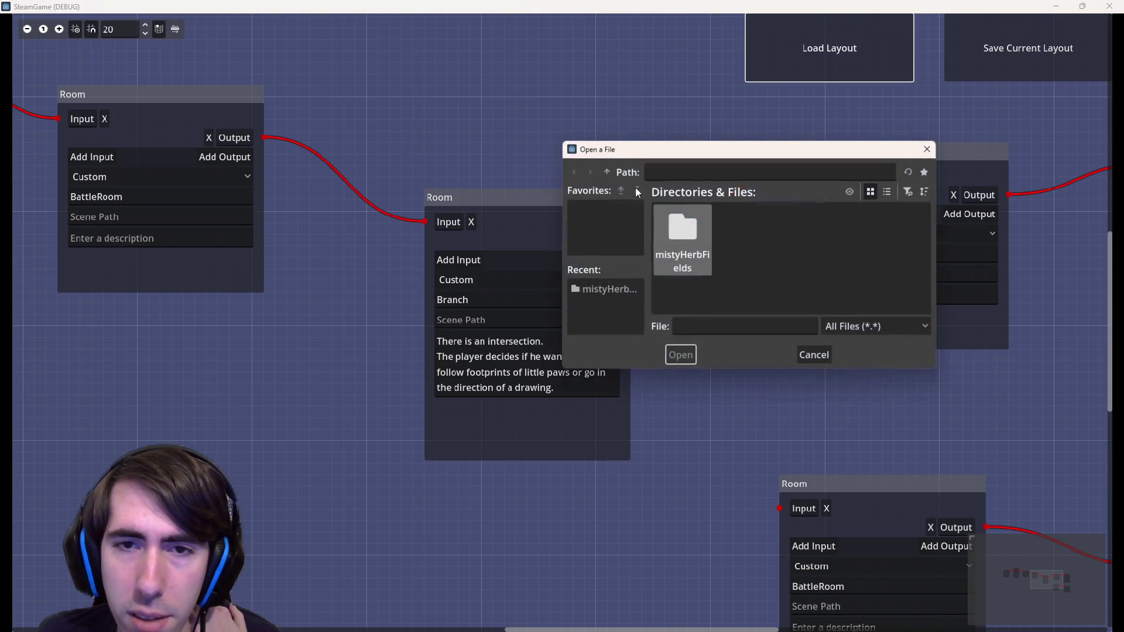
{"action": "double_click", "coordinate": [667, 222]}
{"action": "double_click", "coordinate": [609, 246]}
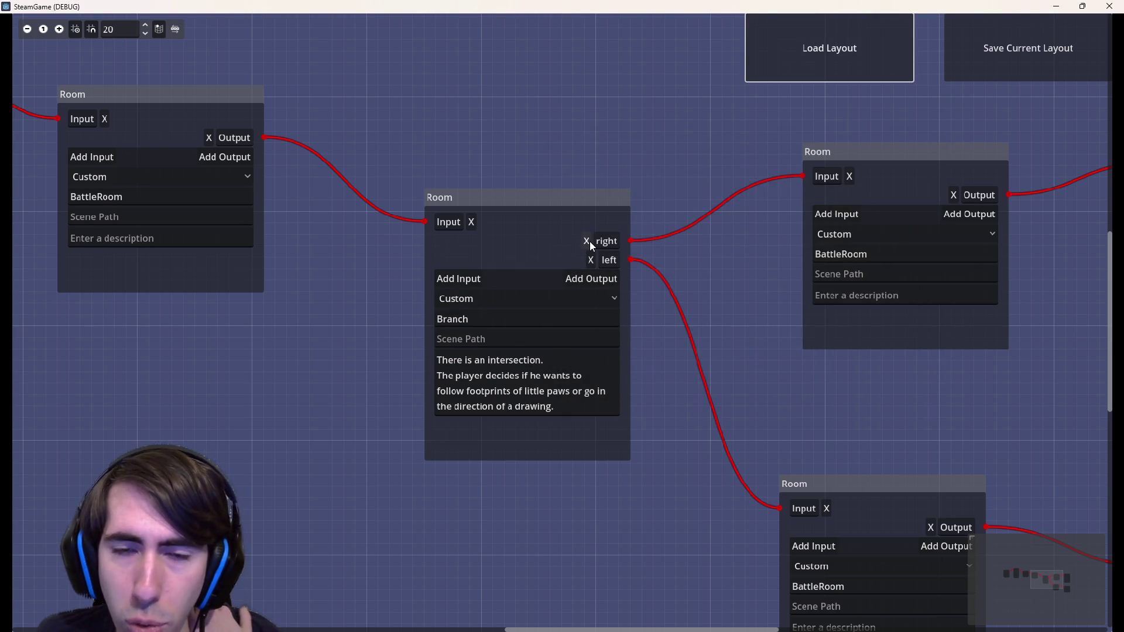
{"action": "left_click", "coordinate": [587, 241]}
Reload quest1Layout.json once more and remove the Branch room's left output
{"action": "left_click", "coordinate": [851, 50]}
{"action": "left_click", "coordinate": [695, 224]}
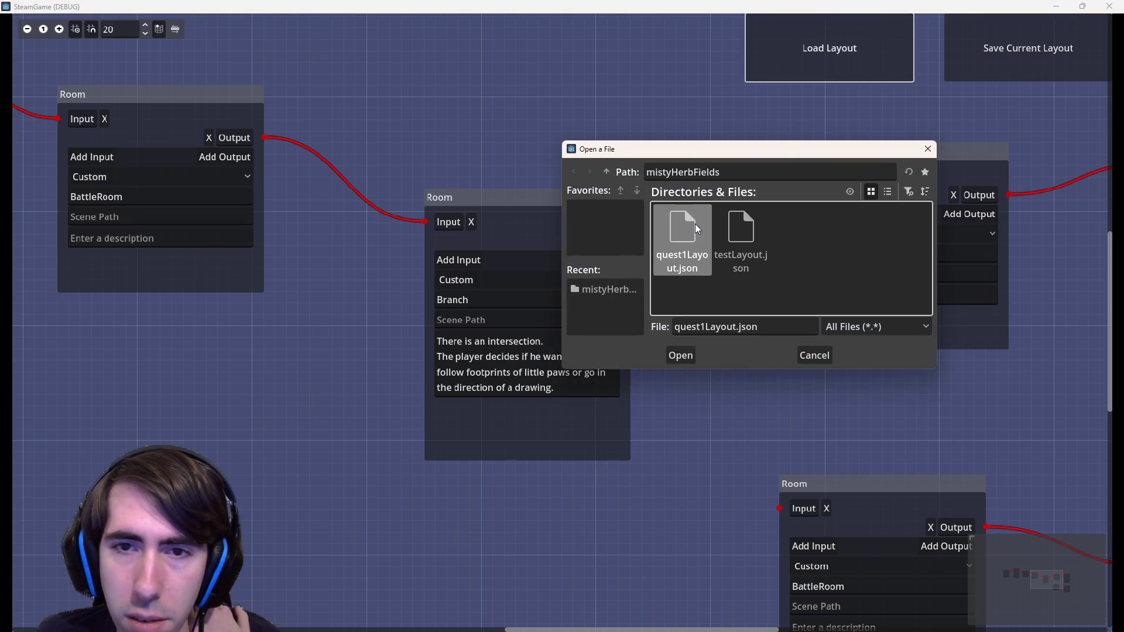
{"action": "double_click", "coordinate": [695, 225]}
{"action": "left_click", "coordinate": [588, 260]}
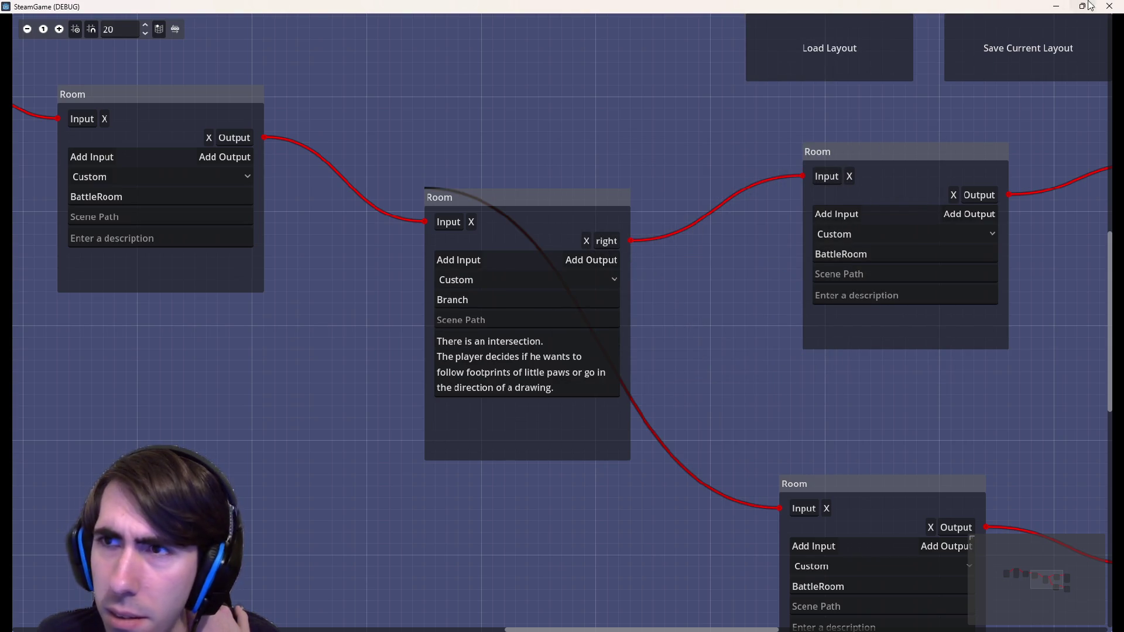
Close the game and return to the onSlotRemoved code in dungeonGraph.gd
{"action": "left_click", "coordinate": [1109, 6]}
{"action": "left_click_drag", "start_coordinate": [822, 302], "coordinate": [449, 256]}
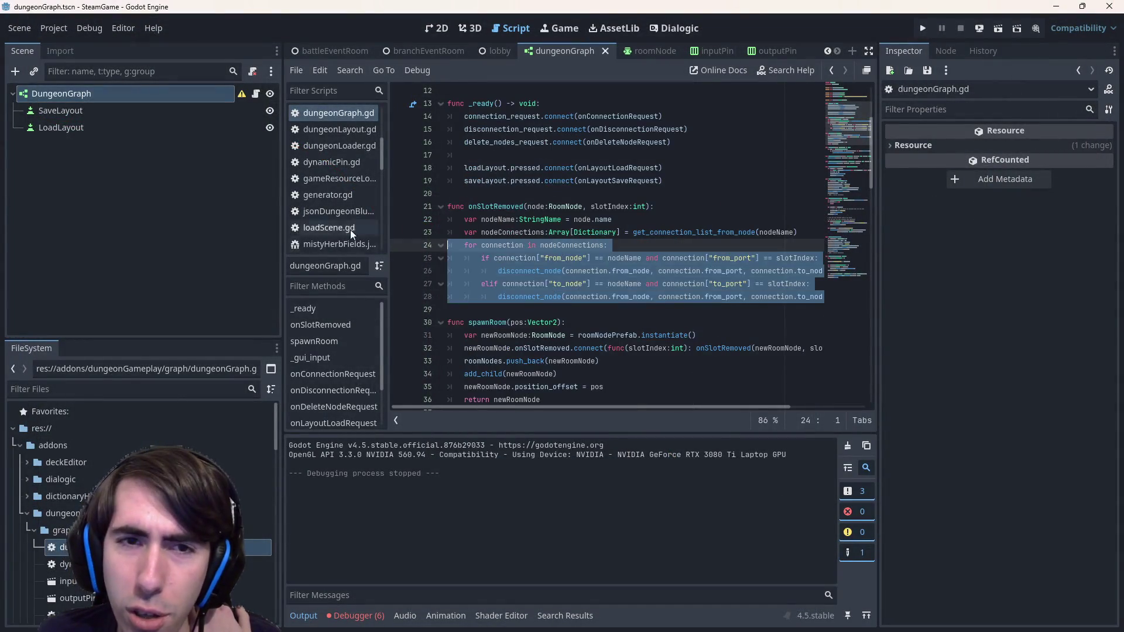
{"action": "left_click", "coordinate": [557, 206]}
{"action": "scroll", "coordinate": [371, 147], "scroll_direction": "up", "scroll_amount": 2}
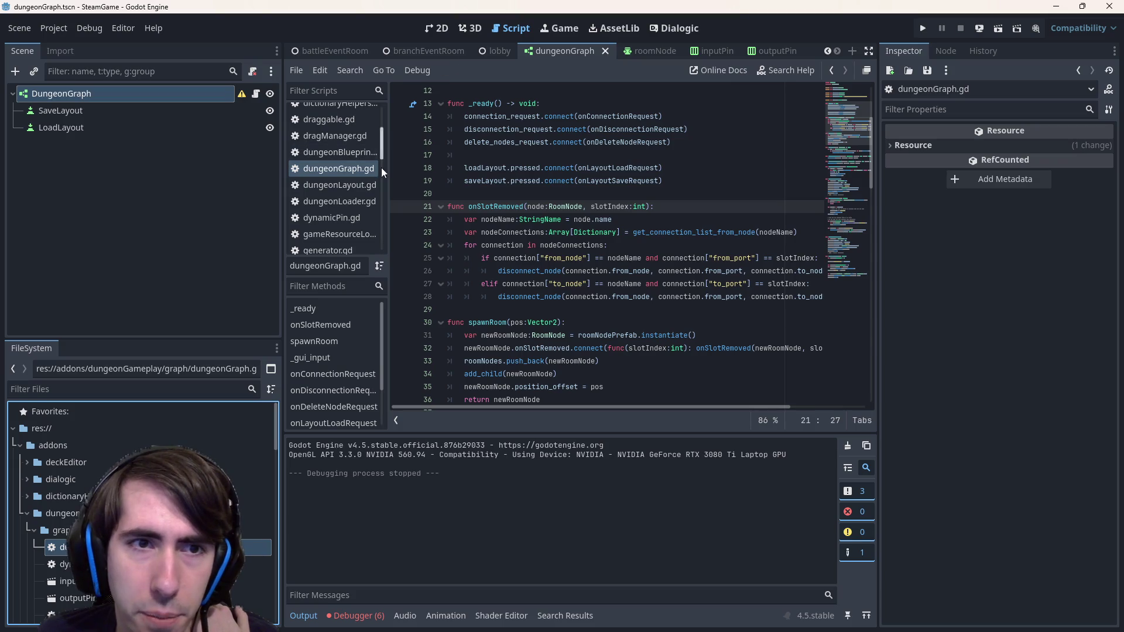
{"action": "scroll", "coordinate": [352, 177], "scroll_direction": "up", "scroll_amount": 3}
{"action": "scroll", "coordinate": [352, 177], "scroll_direction": "up", "scroll_amount": 1}
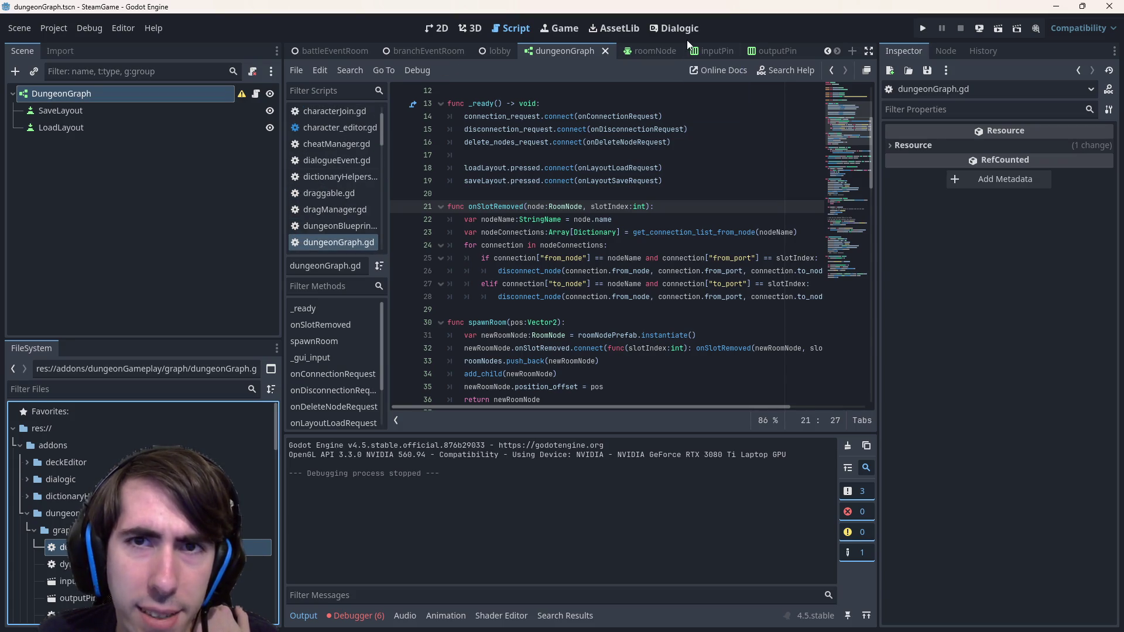
{"action": "left_click", "coordinate": [652, 51]}
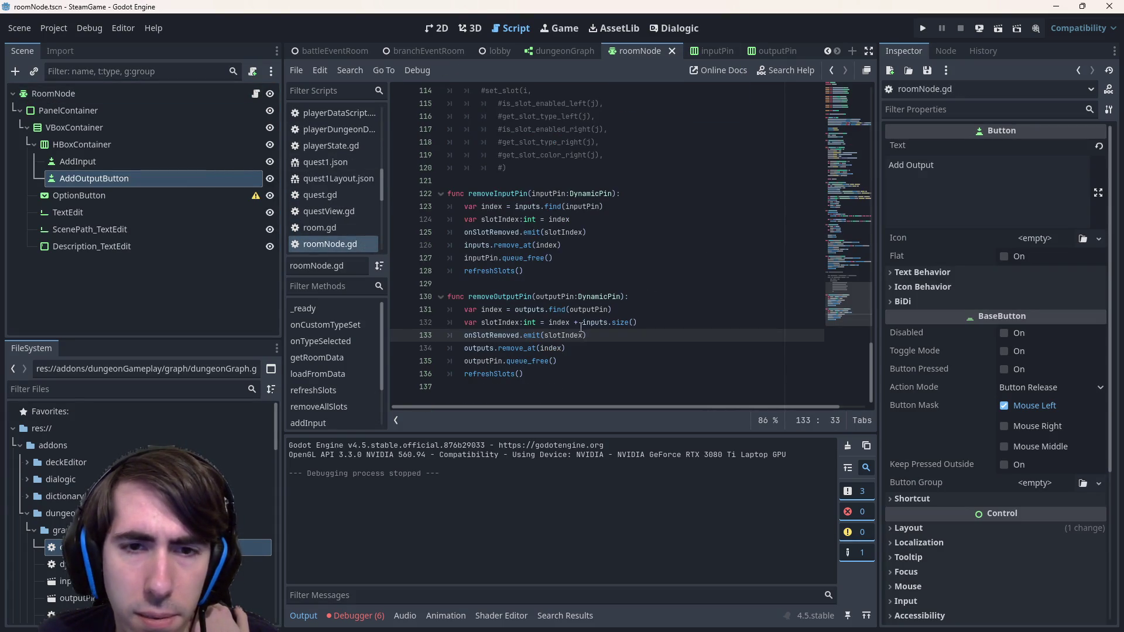
{"action": "left_click_drag", "start_coordinate": [587, 335], "coordinate": [364, 331]}
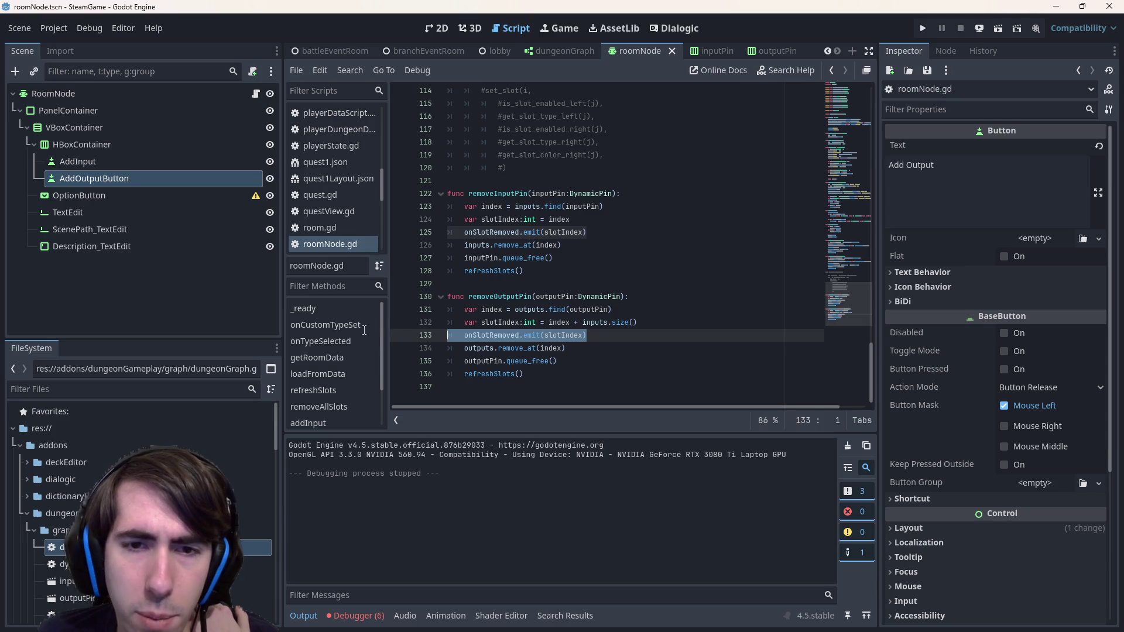
{"action": "left_click", "coordinate": [657, 328]}
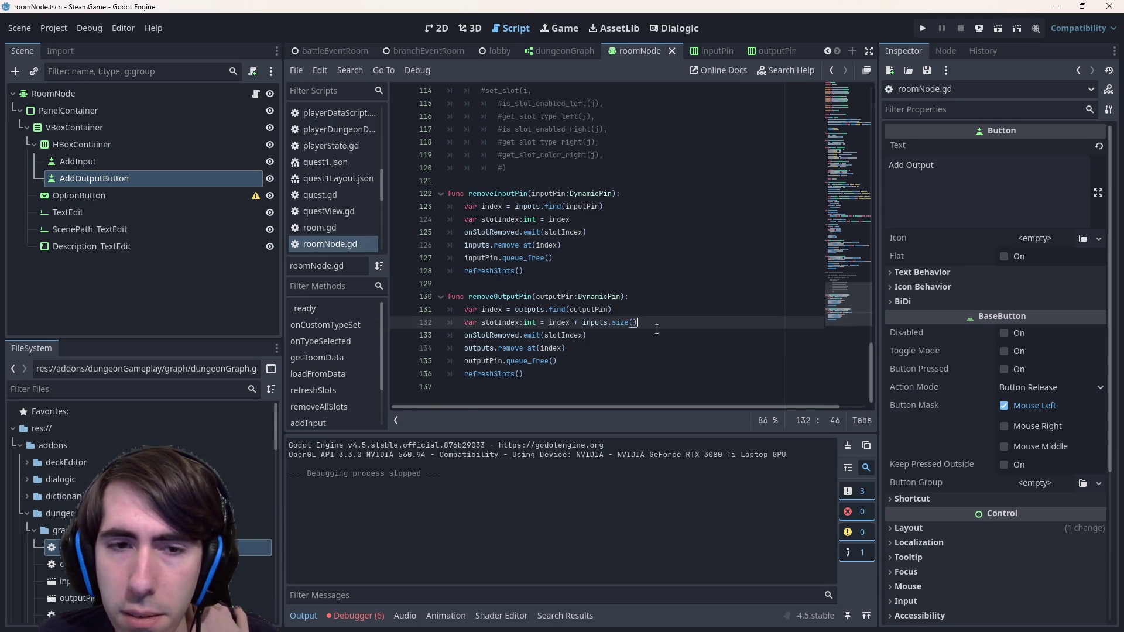
{"action": "double_click", "coordinate": [502, 322]}
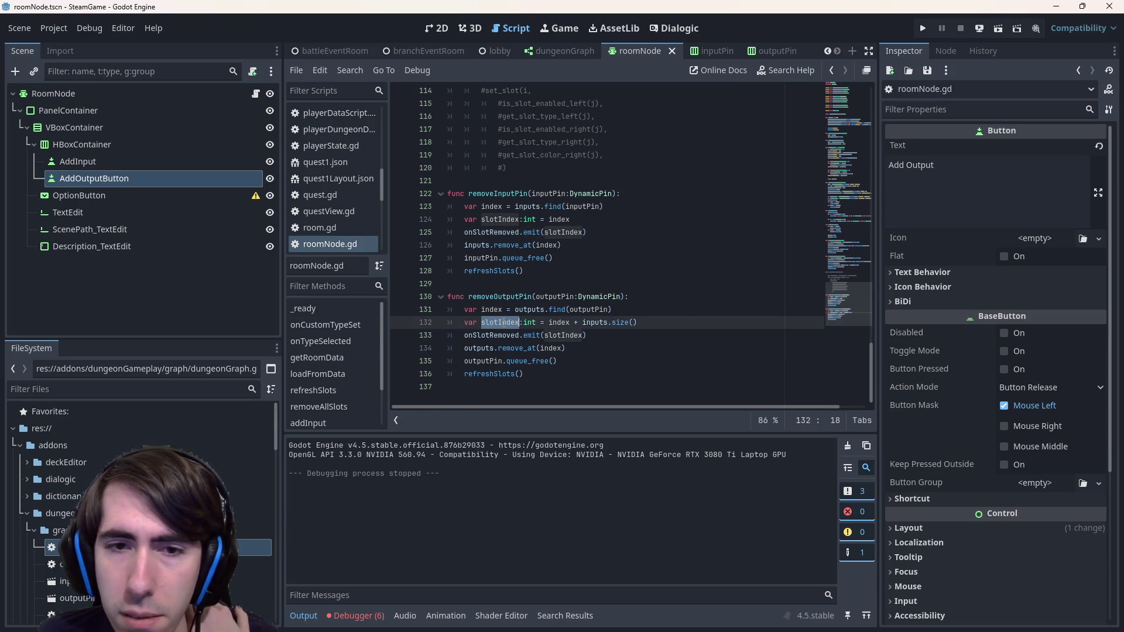
{"action": "double_click", "coordinate": [560, 323]}
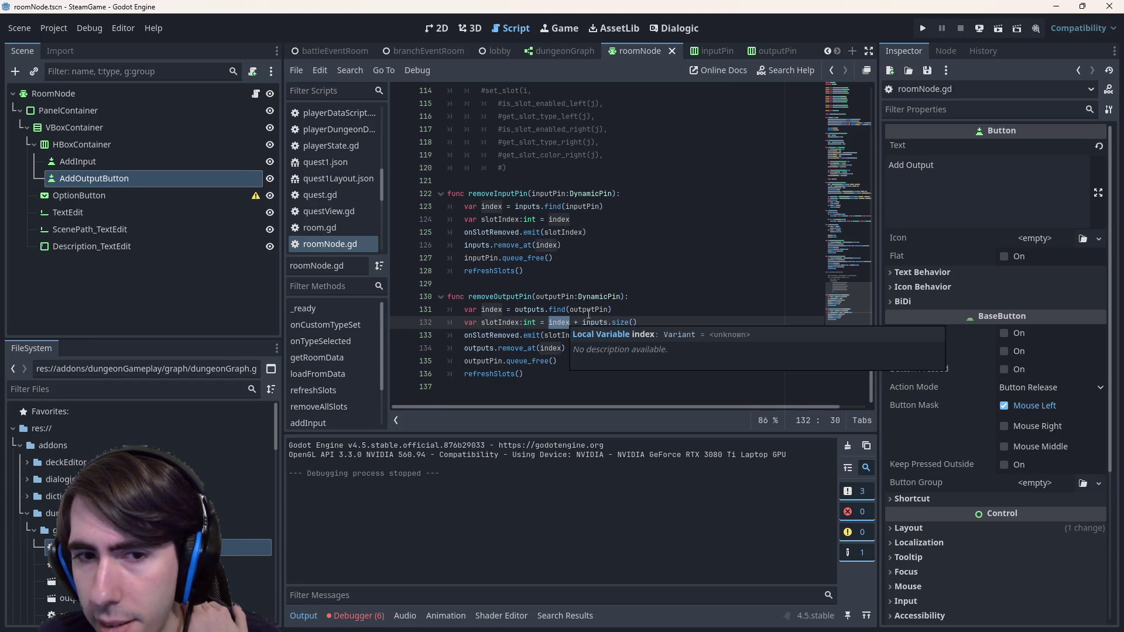
{"action": "left_click", "coordinate": [717, 340]}
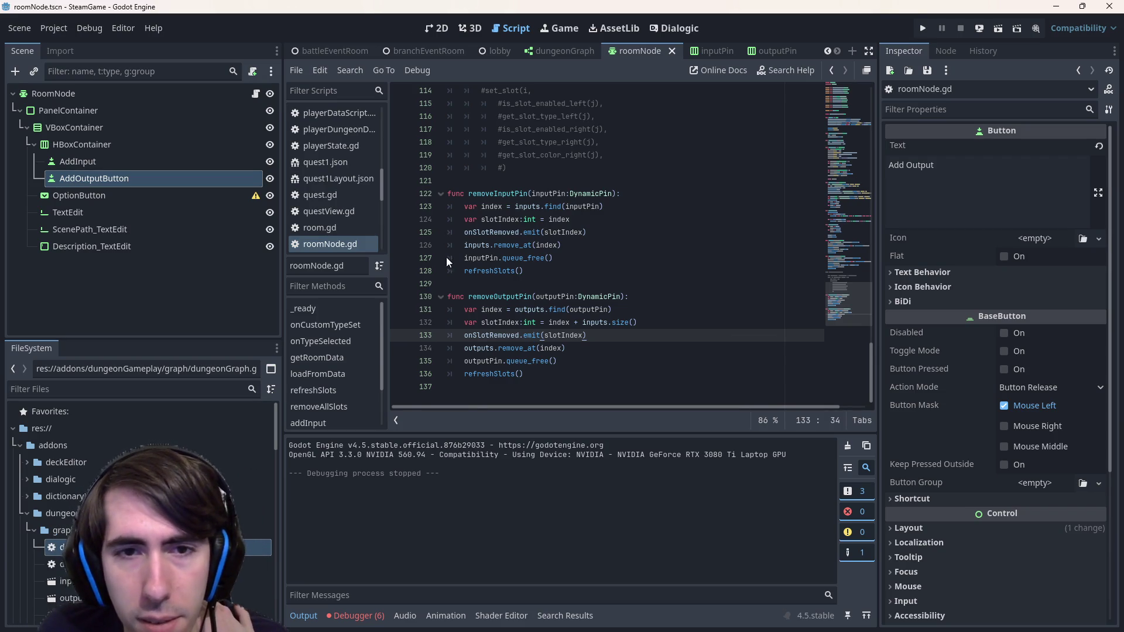
{"action": "double_click", "coordinate": [525, 245]}
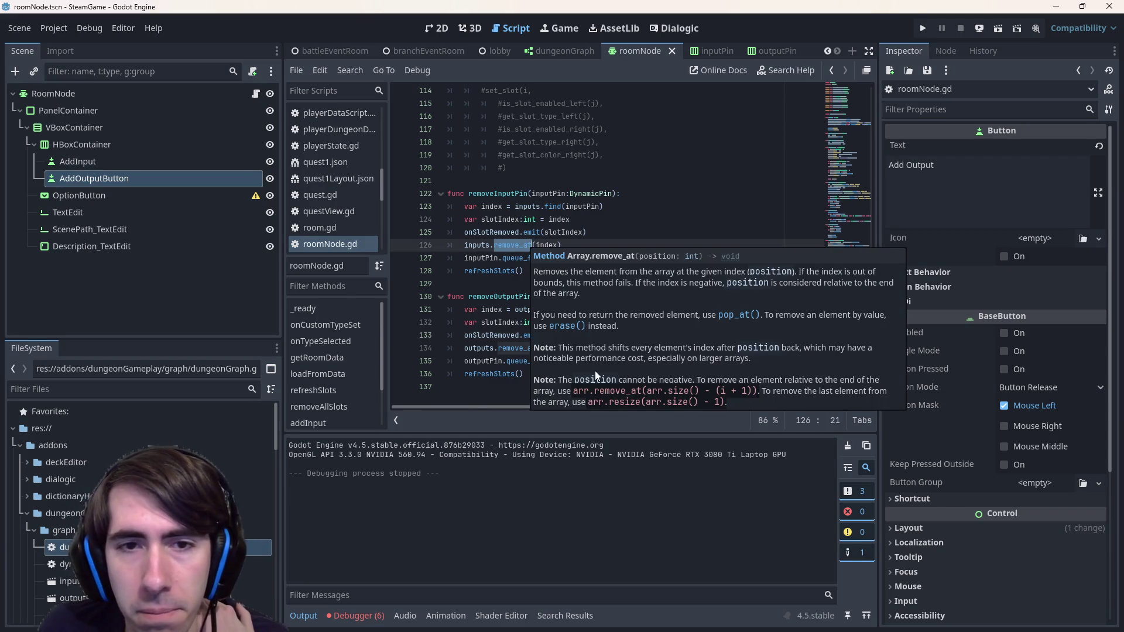
{"action": "left_click", "coordinate": [515, 336]}
{"action": "left_click", "coordinate": [606, 334]}
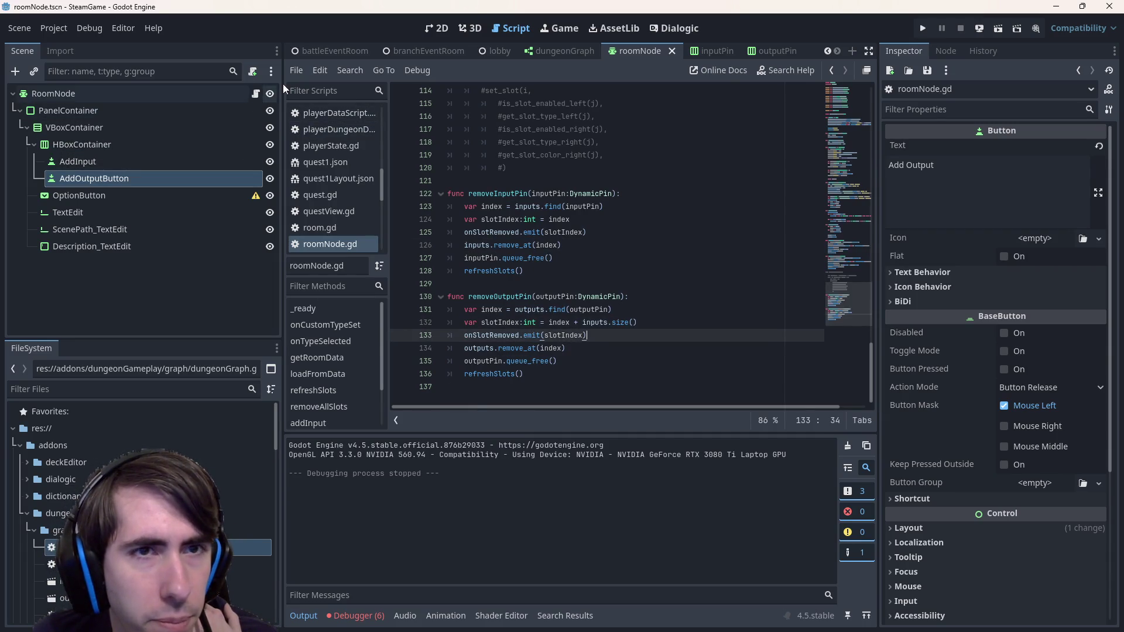
{"action": "left_click", "coordinate": [576, 55]}
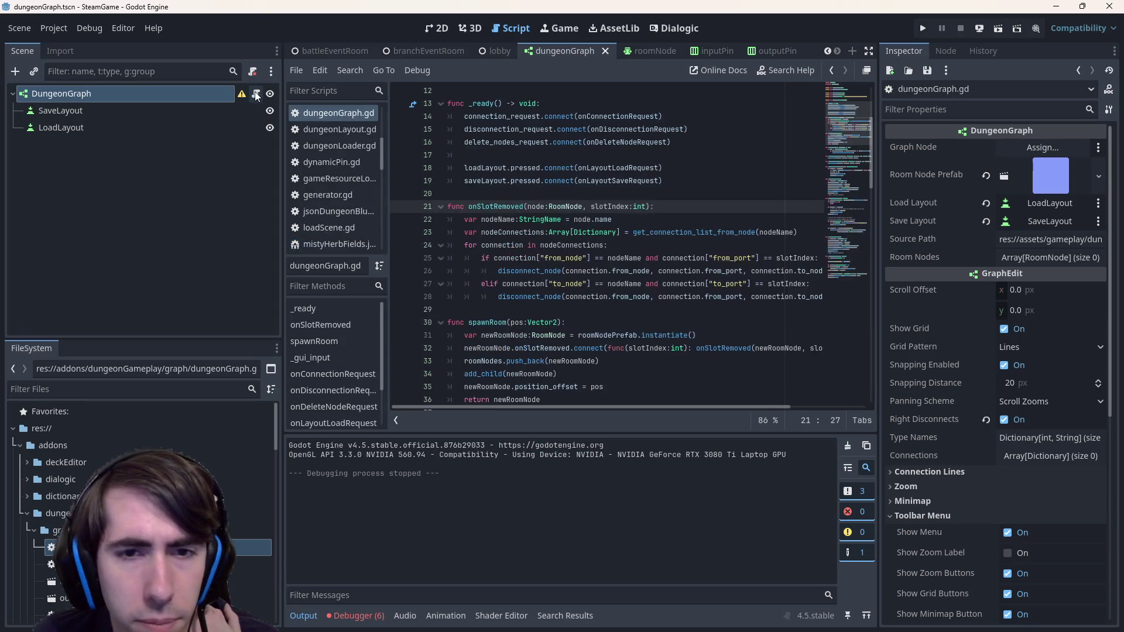
{"action": "double_click", "coordinate": [603, 206]}
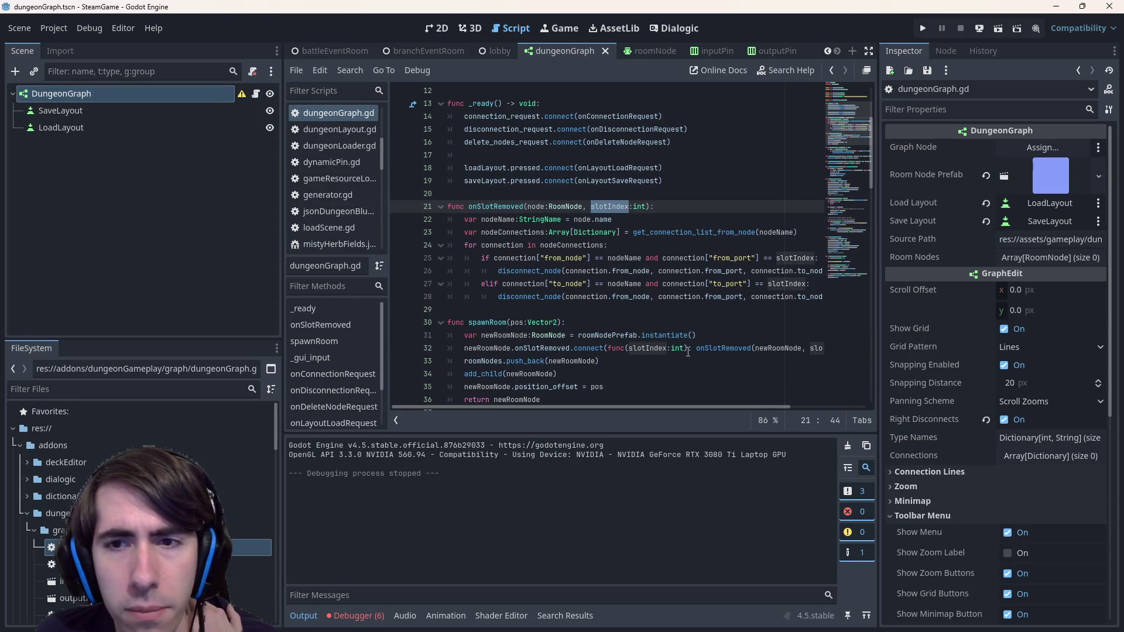
{"action": "mouse_move", "coordinate": [699, 406]}
{"action": "left_mouse_down"}
{"action": "mouse_move", "coordinate": [785, 405]}
{"action": "mouse_move", "coordinate": [775, 392]}
{"action": "mouse_move", "coordinate": [653, 383]}
{"action": "left_mouse_up"}
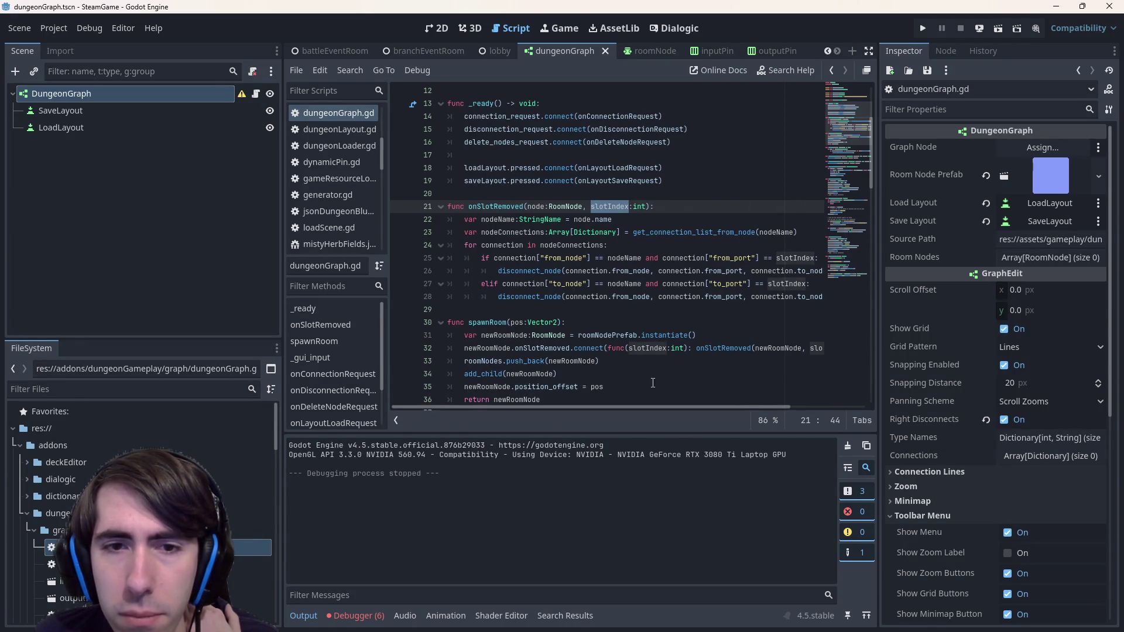
{"action": "mouse_move", "coordinate": [533, 268]}
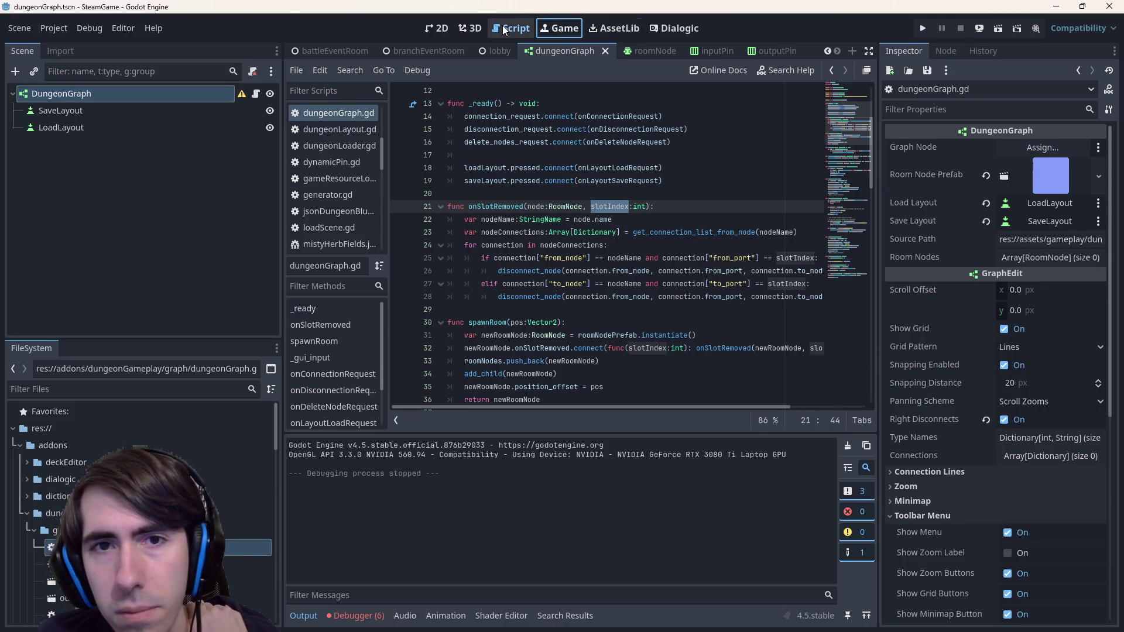
{"action": "left_click", "coordinate": [635, 52]}
{"action": "left_click", "coordinate": [256, 93]}
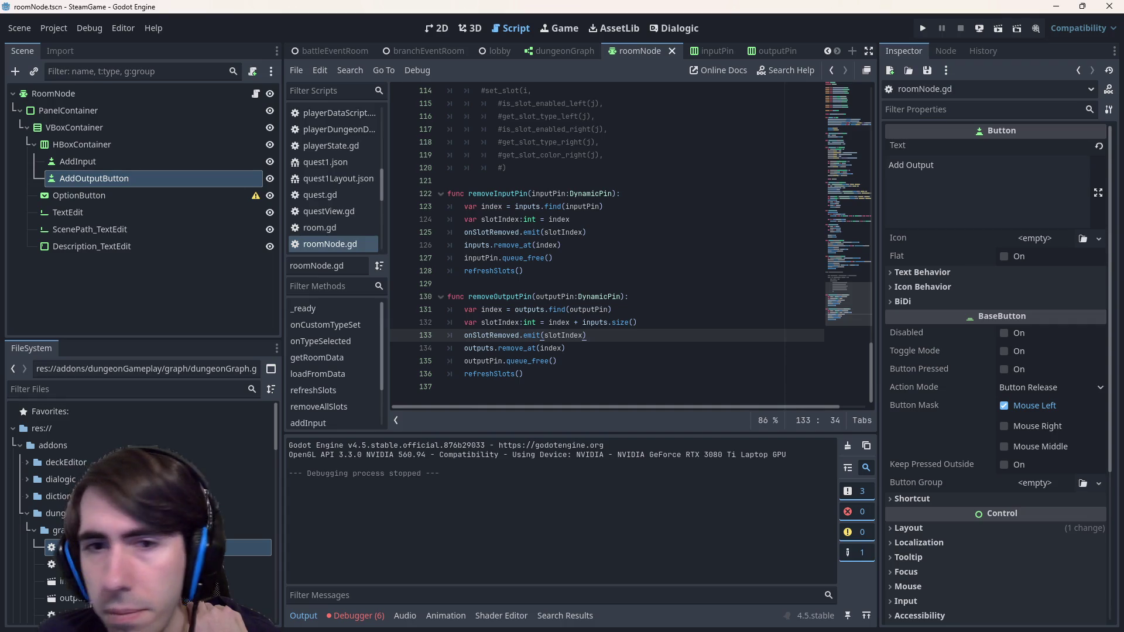
Delete the old commented-out removeSlotAt block and its leftover blank lines
{"action": "scroll", "coordinate": [674, 280], "scroll_direction": "up", "scroll_amount": 2}
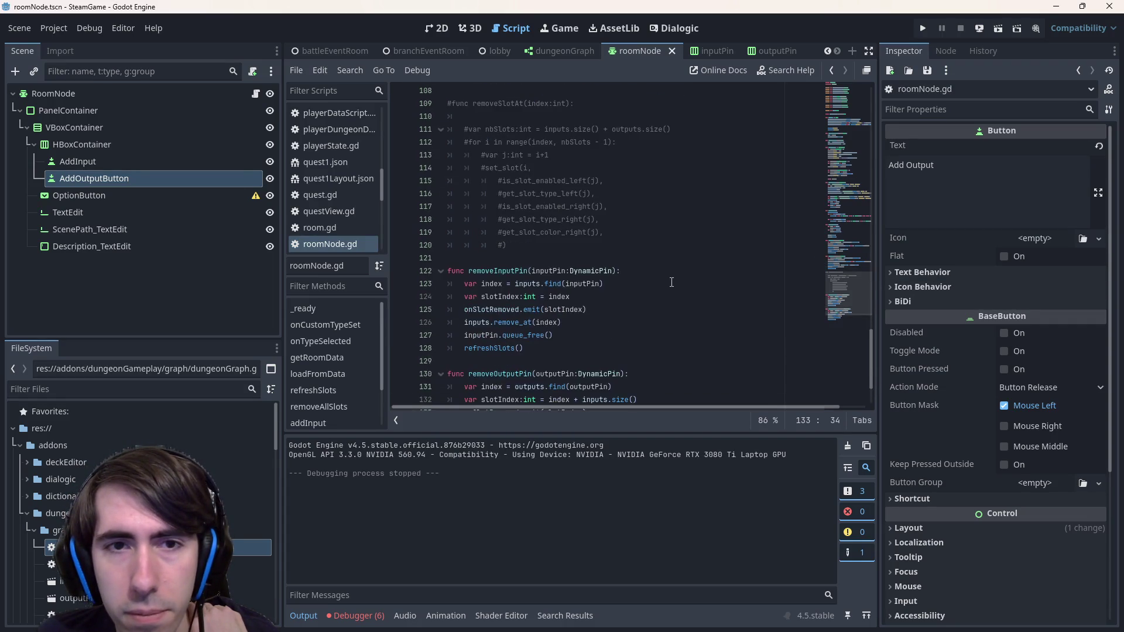
{"action": "left_click_drag", "start_coordinate": [521, 245], "coordinate": [432, 182]}
{"action": "key", "text": "BackSpace"}
{"action": "key", "text": "BackSpace"}
{"action": "key", "text": "BackSpace"}
{"action": "key", "text": "Down"}
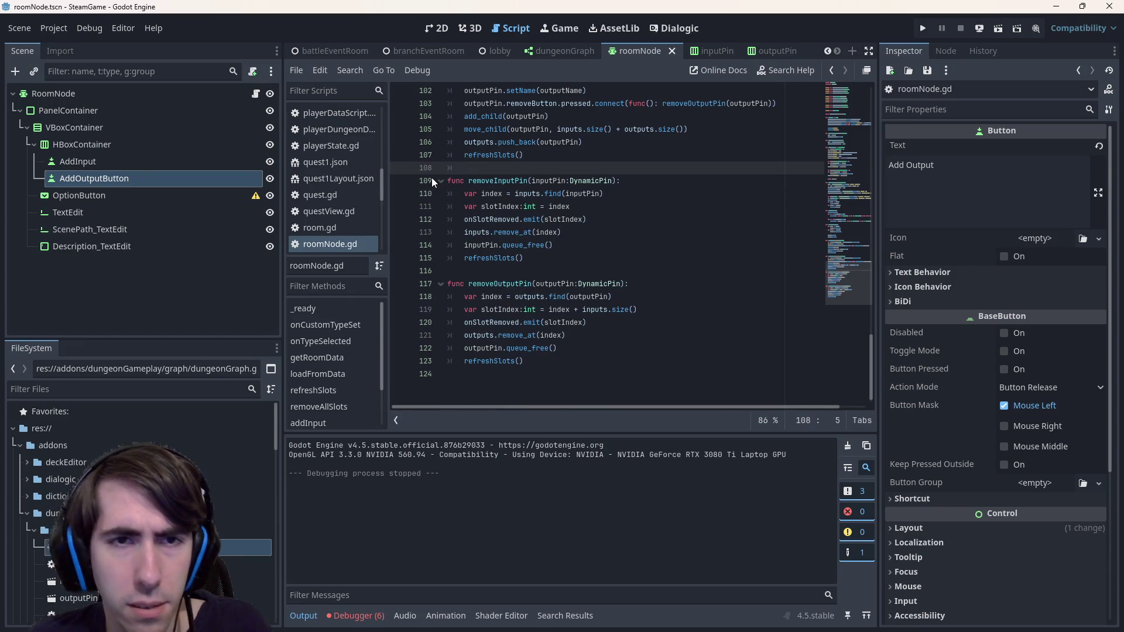
Check where index is used in removeInputPin's remove_at and queue_free lines
{"action": "left_click", "coordinate": [597, 245]}
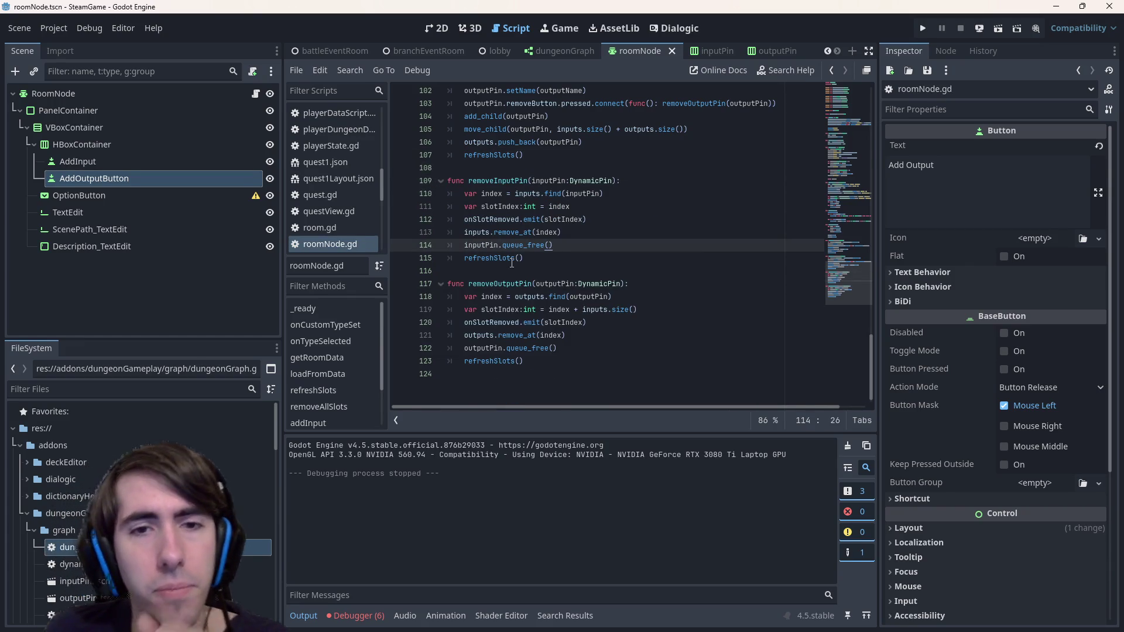
{"action": "scroll", "coordinate": [520, 240], "scroll_direction": "up", "scroll_amount": 2}
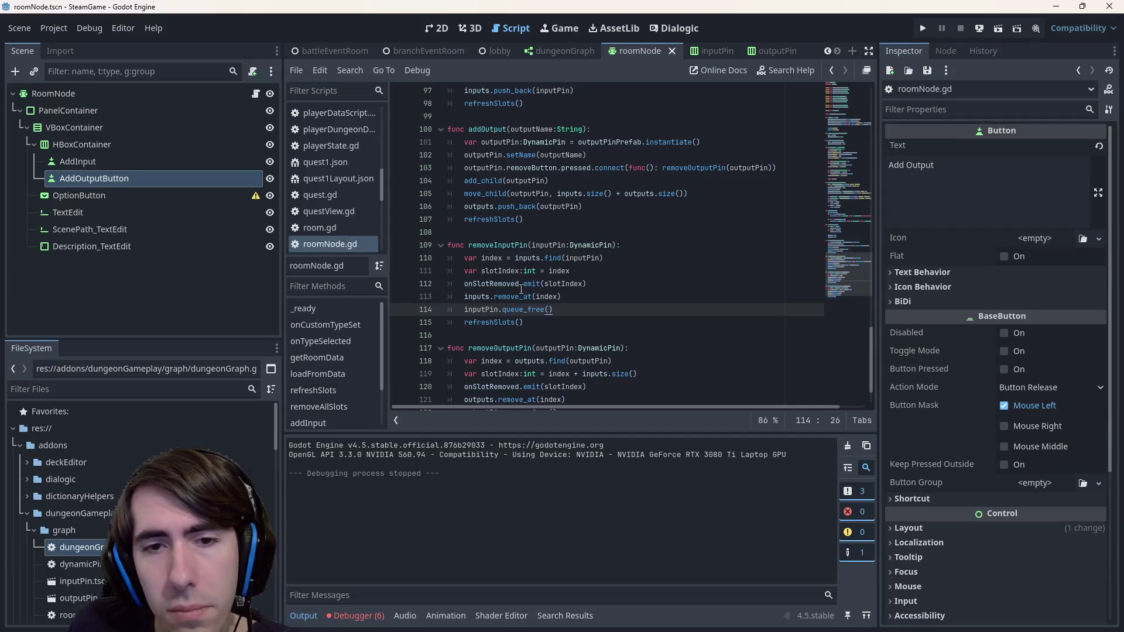
{"action": "left_click", "coordinate": [525, 296]}
{"action": "double_click", "coordinate": [550, 297]}
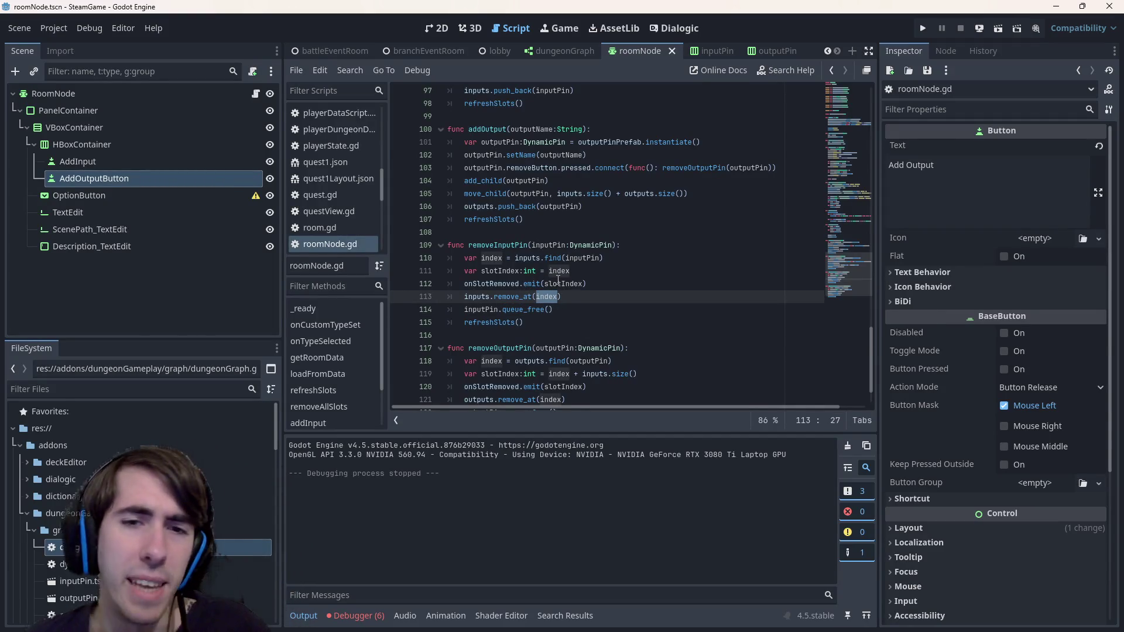
{"action": "left_click", "coordinate": [566, 302]}
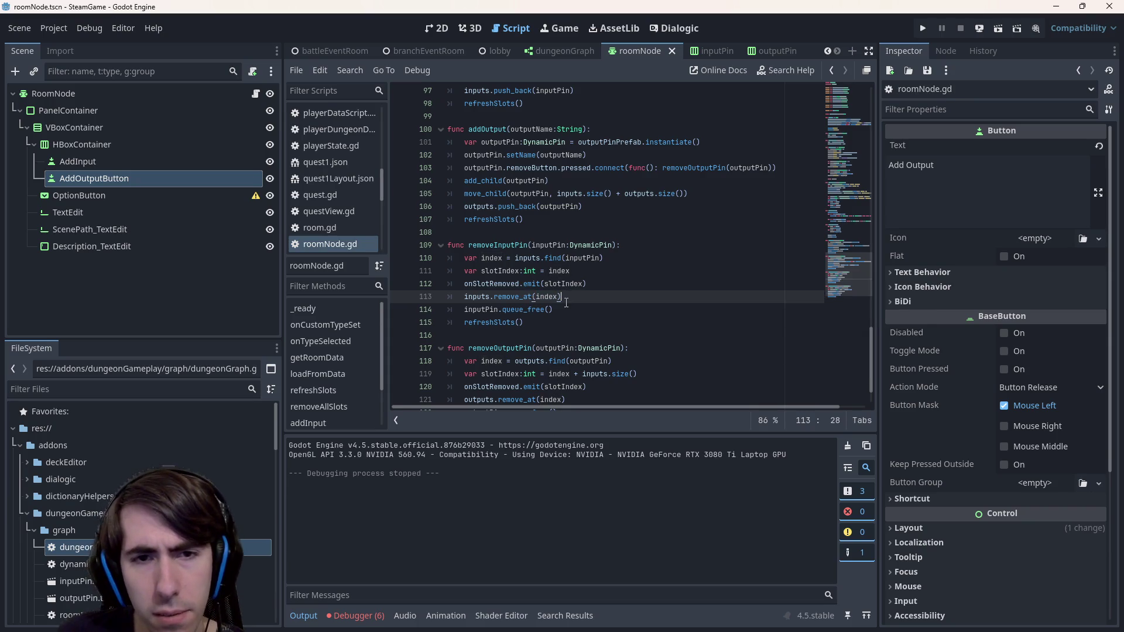
Comment out the remove_at, queue_free and refreshSlots lines in removeInputPin and removeOutputPin
{"action": "left_click_drag", "start_coordinate": [586, 319], "coordinate": [385, 303]}
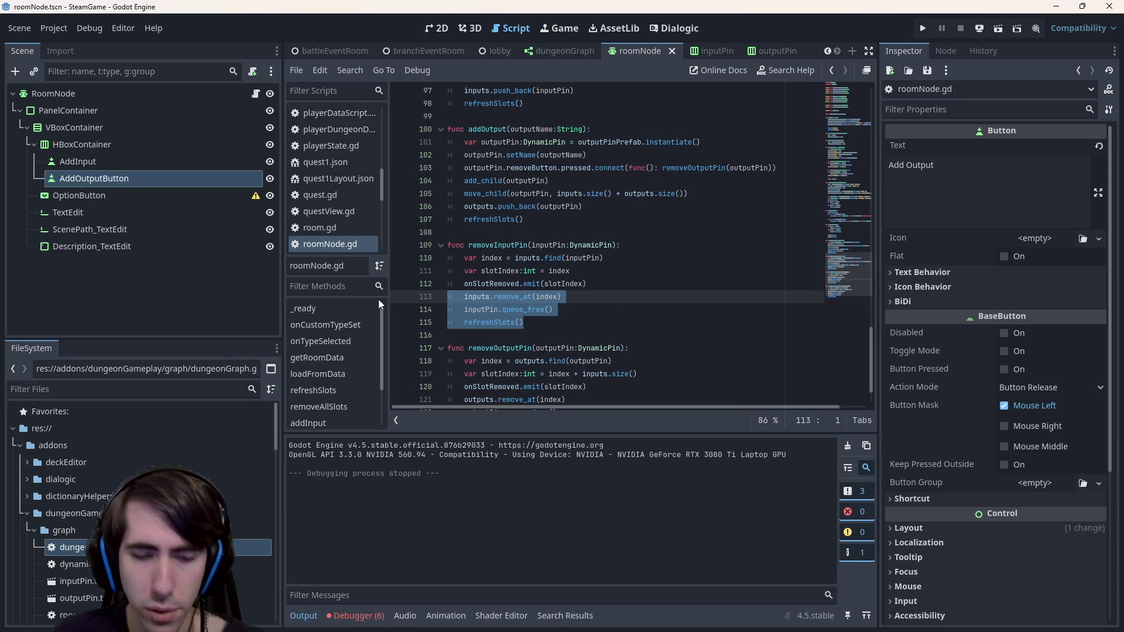
{"action": "key", "text": "ctrl+k"}
{"action": "scroll", "coordinate": [410, 316], "scroll_direction": "down", "scroll_amount": 2}
{"action": "left_click_drag", "start_coordinate": [528, 374], "coordinate": [417, 350]}
{"action": "key", "text": "ctrl+k"}
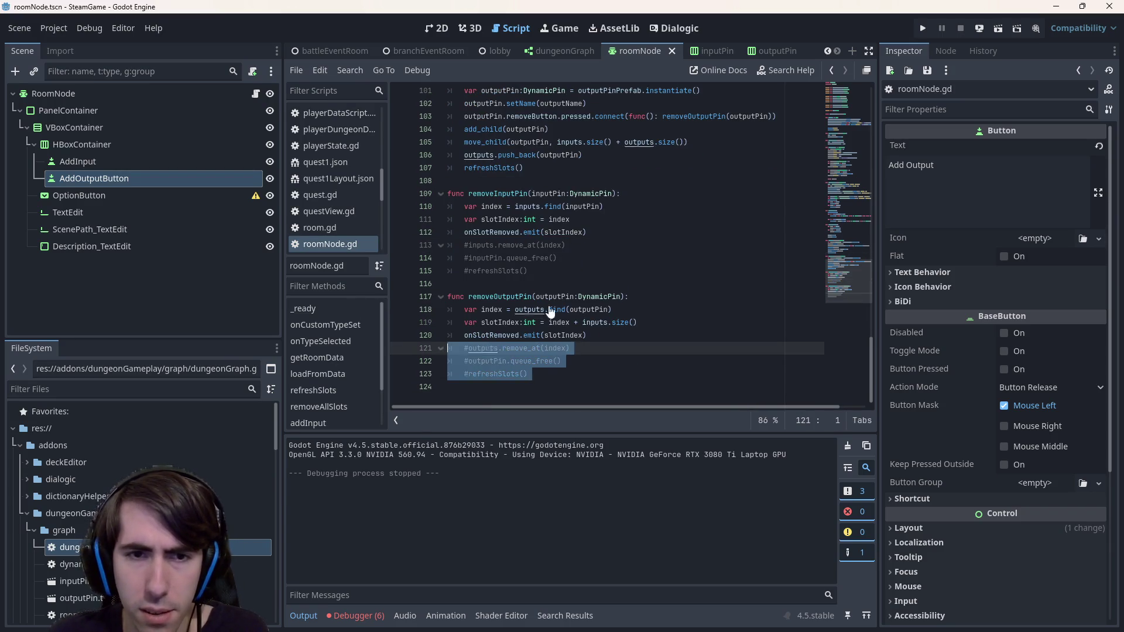
{"action": "left_click", "coordinate": [527, 283]}
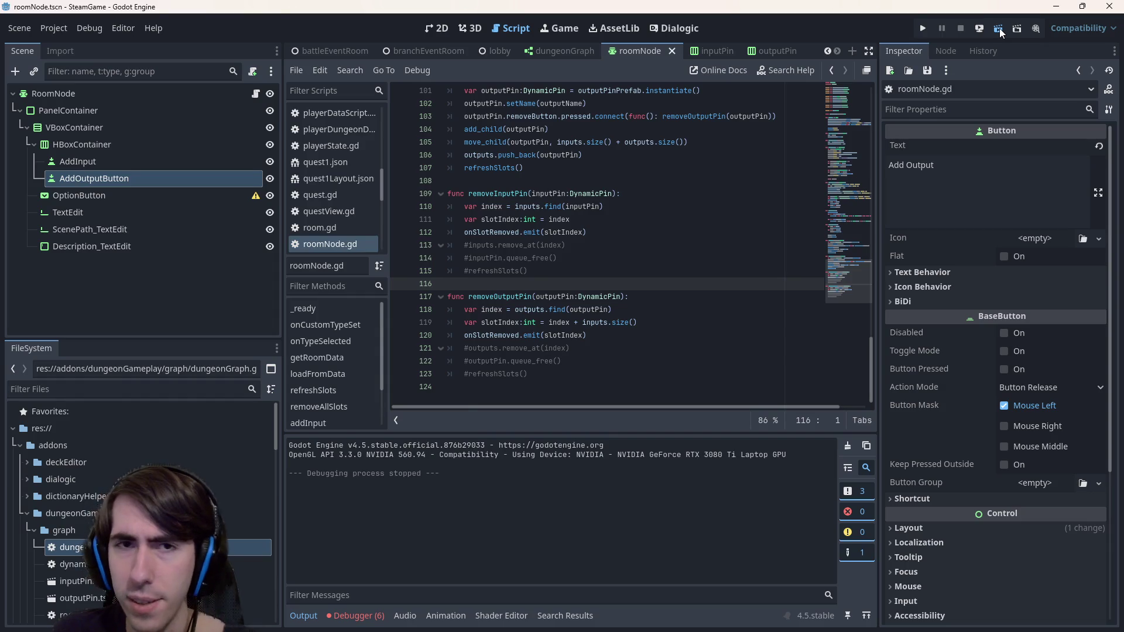
{"action": "left_click", "coordinate": [546, 56]}
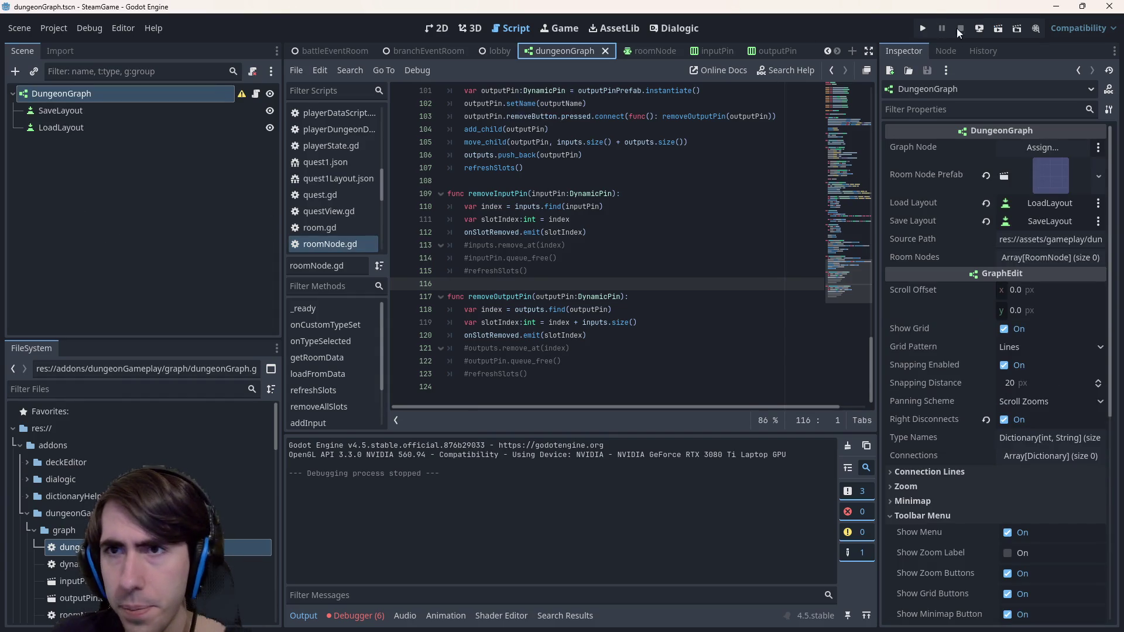
{"action": "left_click", "coordinate": [998, 29]}
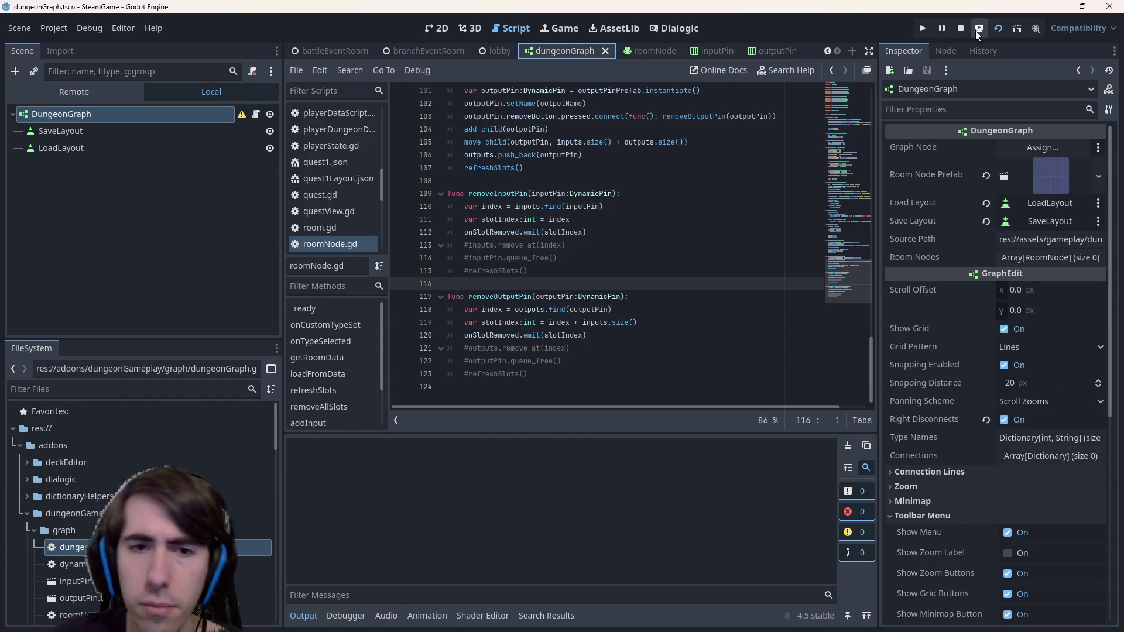
{"action": "left_click", "coordinate": [922, 29]}
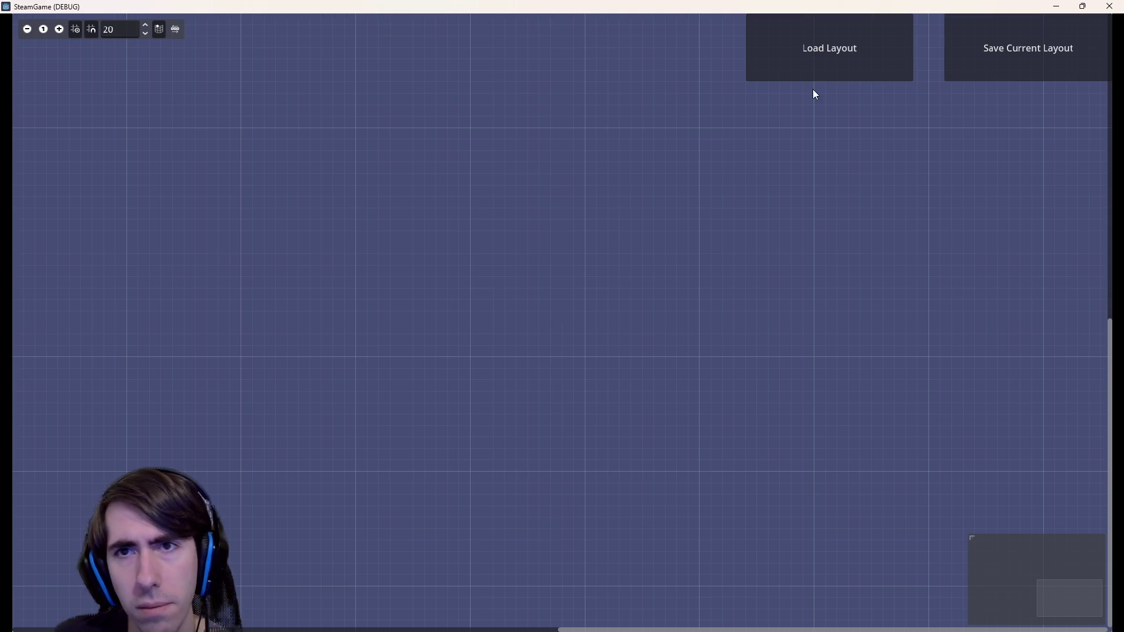
{"action": "left_click", "coordinate": [816, 73]}
{"action": "double_click", "coordinate": [669, 233]}
{"action": "double_click", "coordinate": [669, 233]}
{"action": "mouse_move", "coordinate": [783, 226]}
{"action": "left_mouse_down"}
{"action": "mouse_move", "coordinate": [301, 183]}
{"action": "mouse_move", "coordinate": [150, 133]}
{"action": "left_mouse_up"}
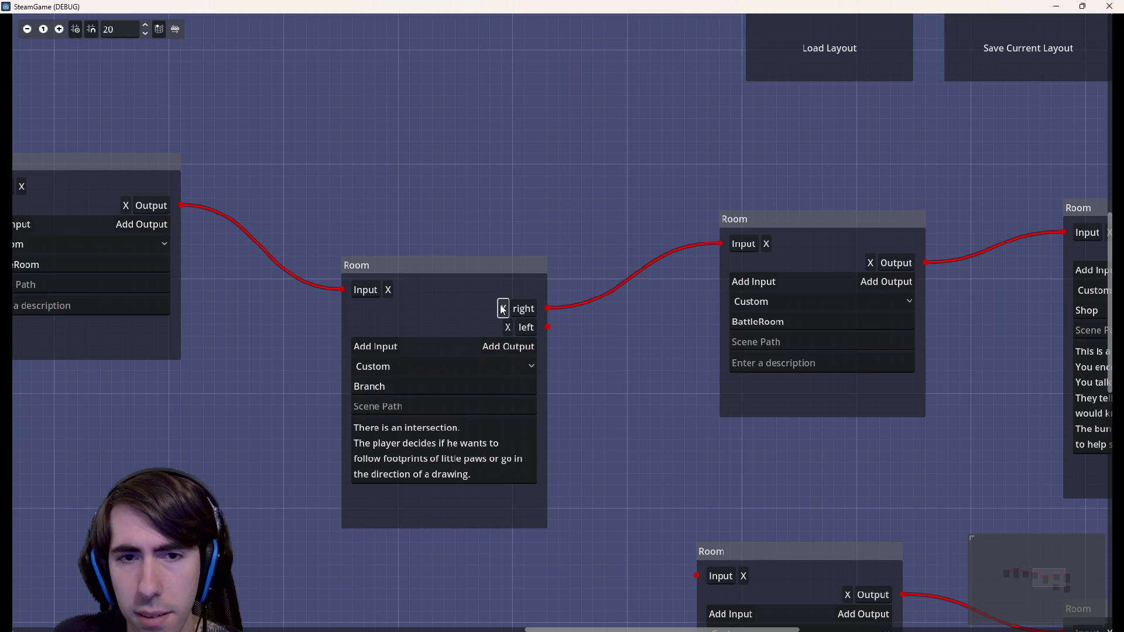
{"action": "left_click", "coordinate": [1109, 6]}
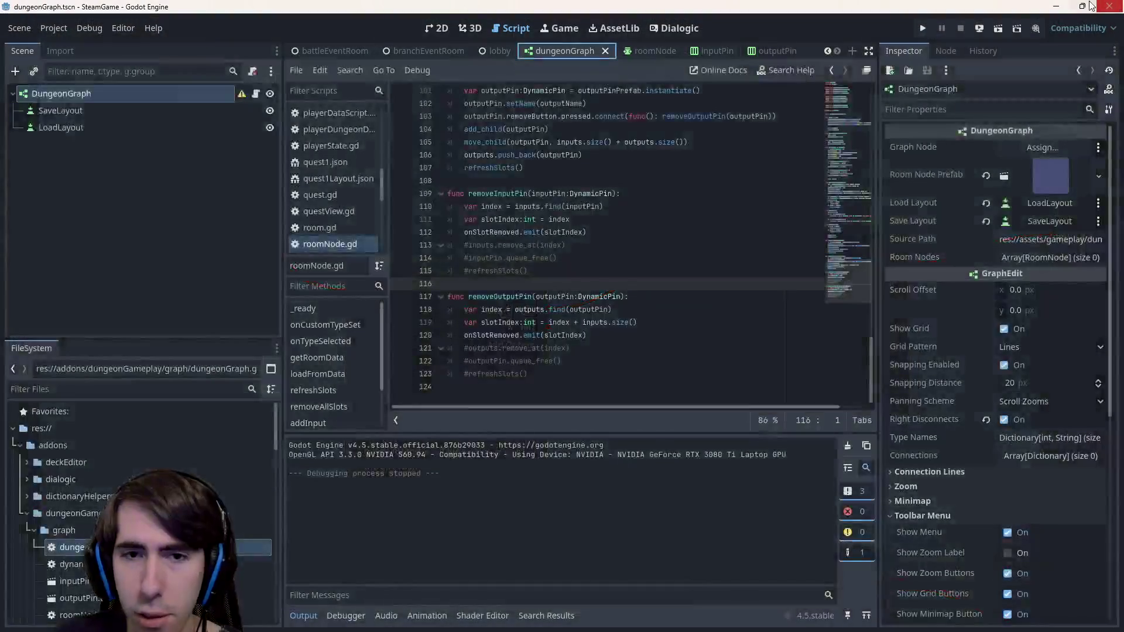
Undo the commenting of the removal lines and trace index and slotIndex uses in removeInputPin
{"action": "key", "text": "ctrl+z"}
{"action": "key", "text": "ctrl+z"}
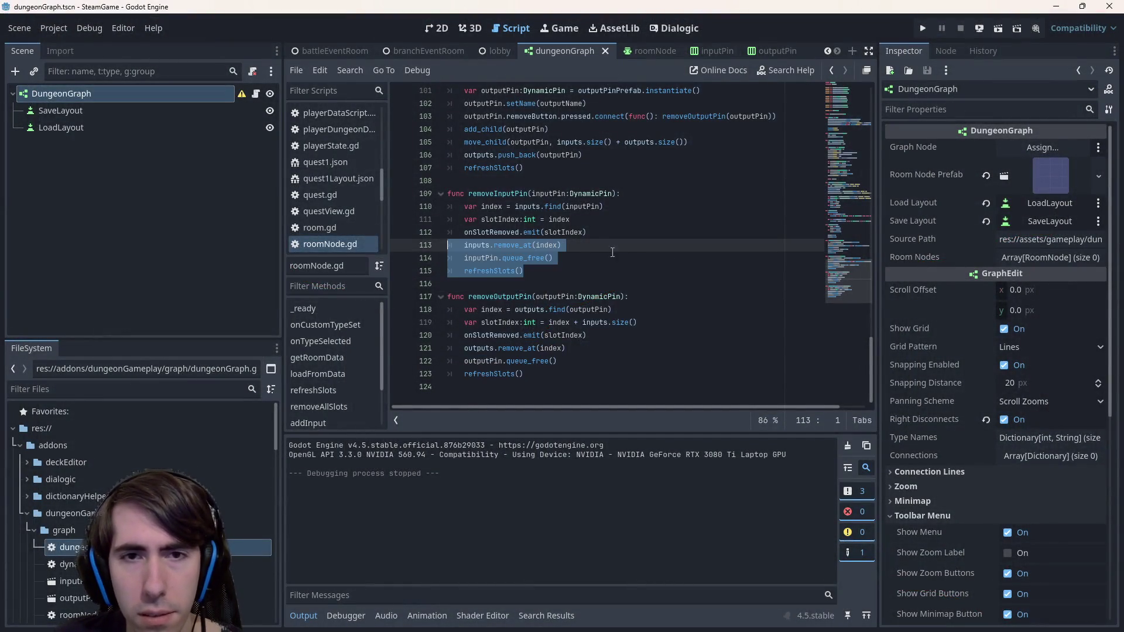
{"action": "left_click", "coordinate": [588, 220]}
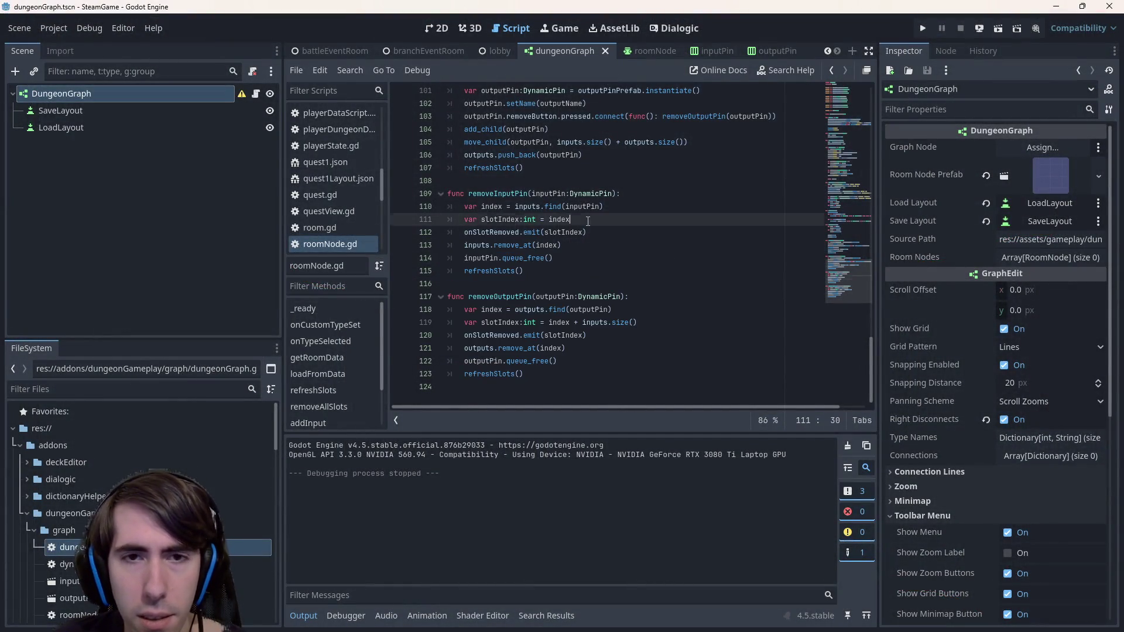
{"action": "double_click", "coordinate": [485, 208]}
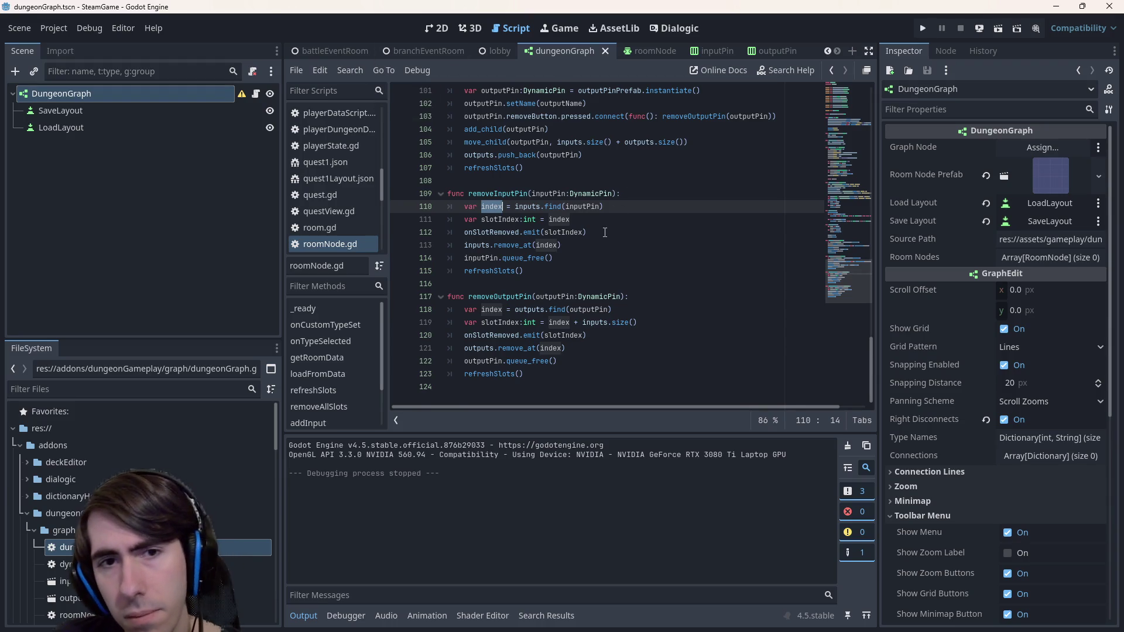
{"action": "double_click", "coordinate": [562, 233]}
Try moving removeInputPin's slotIndex declaration up to line 108, then undo the move
{"action": "mouse_move", "coordinate": [481, 219]}
{"action": "left_mouse_down"}
{"action": "mouse_move", "coordinate": [624, 214]}
{"action": "mouse_move", "coordinate": [572, 181]}
{"action": "left_mouse_up"}
{"action": "left_click", "coordinate": [571, 206]}
{"action": "key", "text": "ctrl+z"}
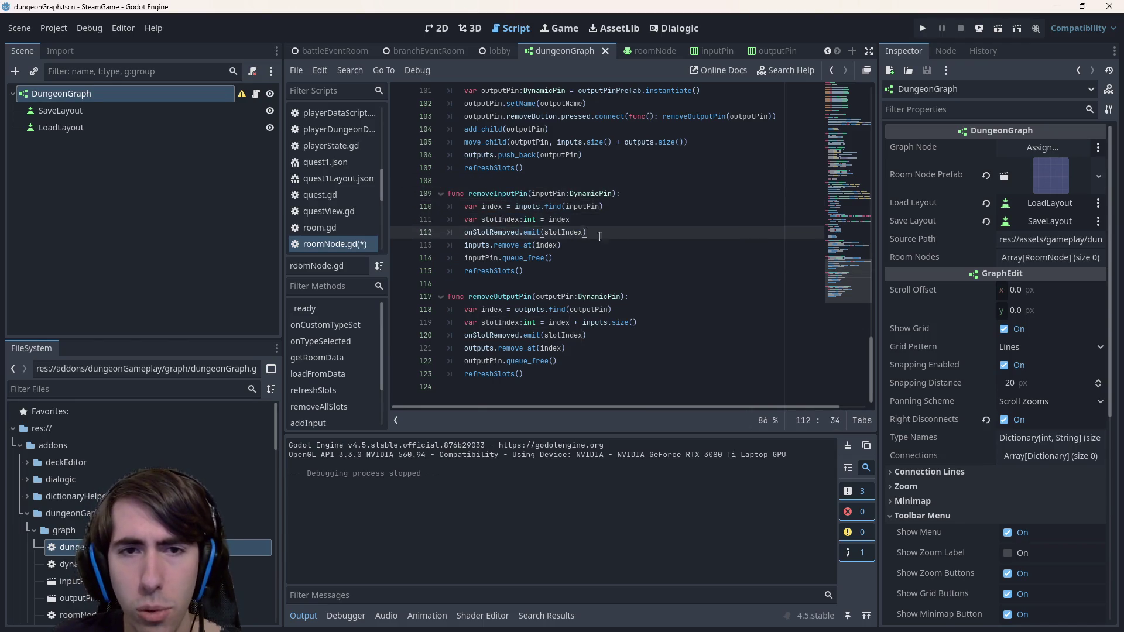
{"action": "left_click_drag", "start_coordinate": [587, 232], "coordinate": [426, 208]}
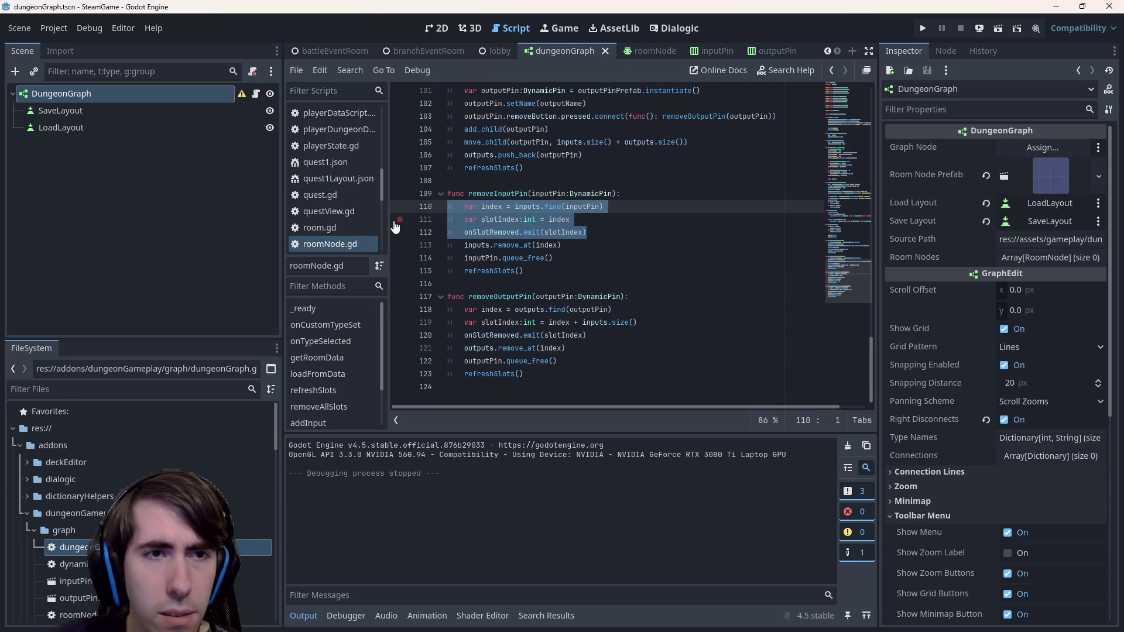
{"action": "mouse_move", "coordinate": [553, 206]}
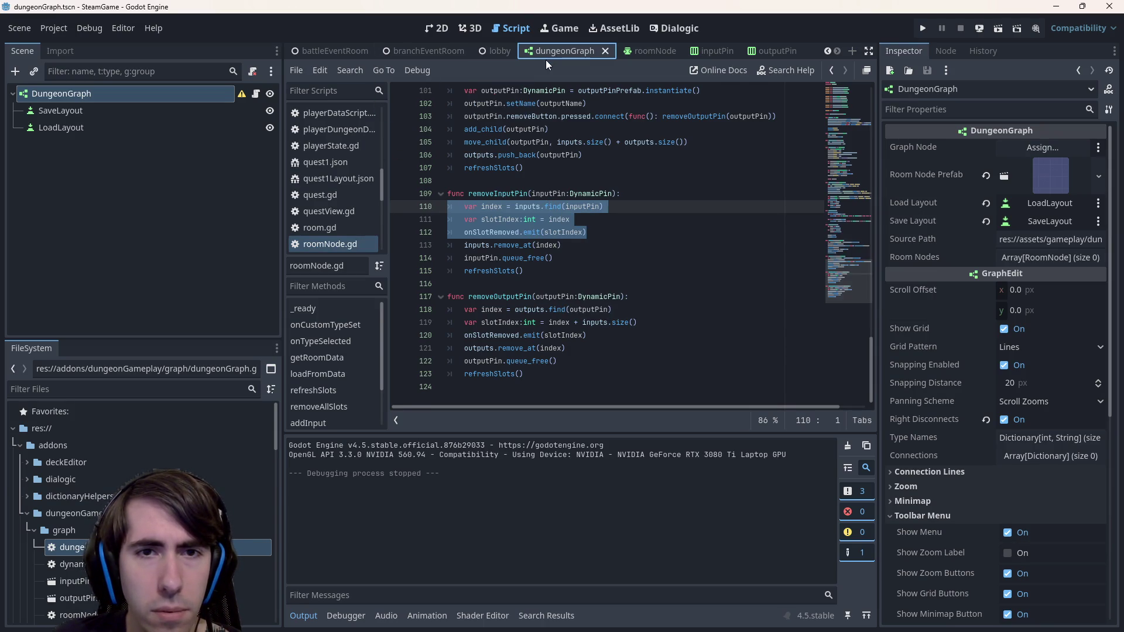
{"action": "scroll", "coordinate": [550, 265], "scroll_direction": "up", "scroll_amount": 5}
{"action": "scroll", "coordinate": [550, 266], "scroll_direction": "down", "scroll_amount": 5}
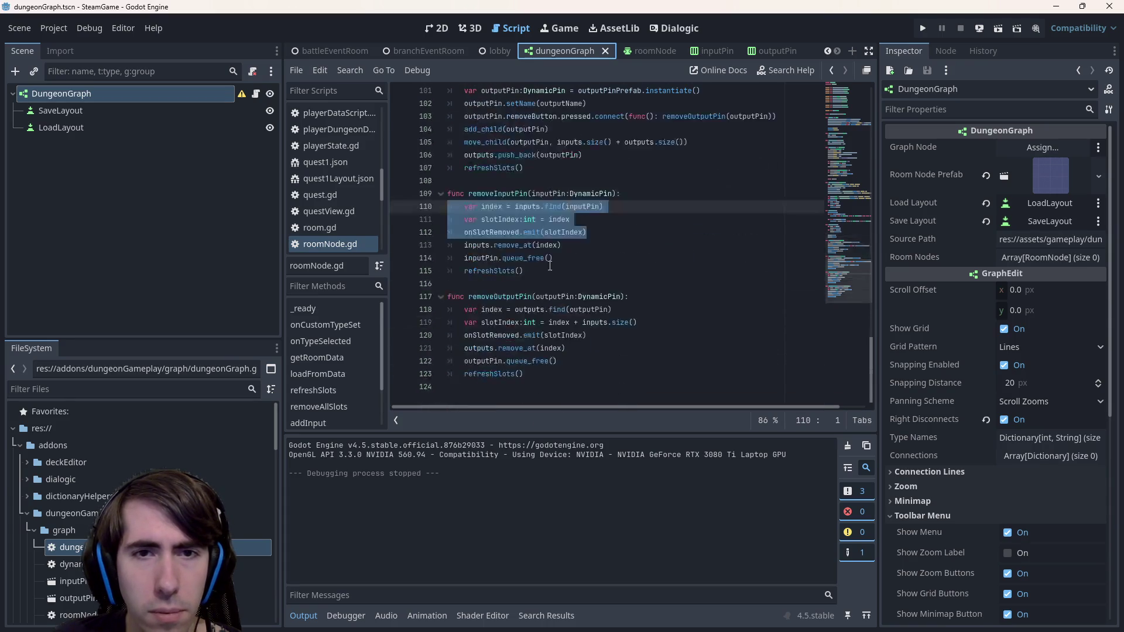
{"action": "left_click", "coordinate": [632, 51]}
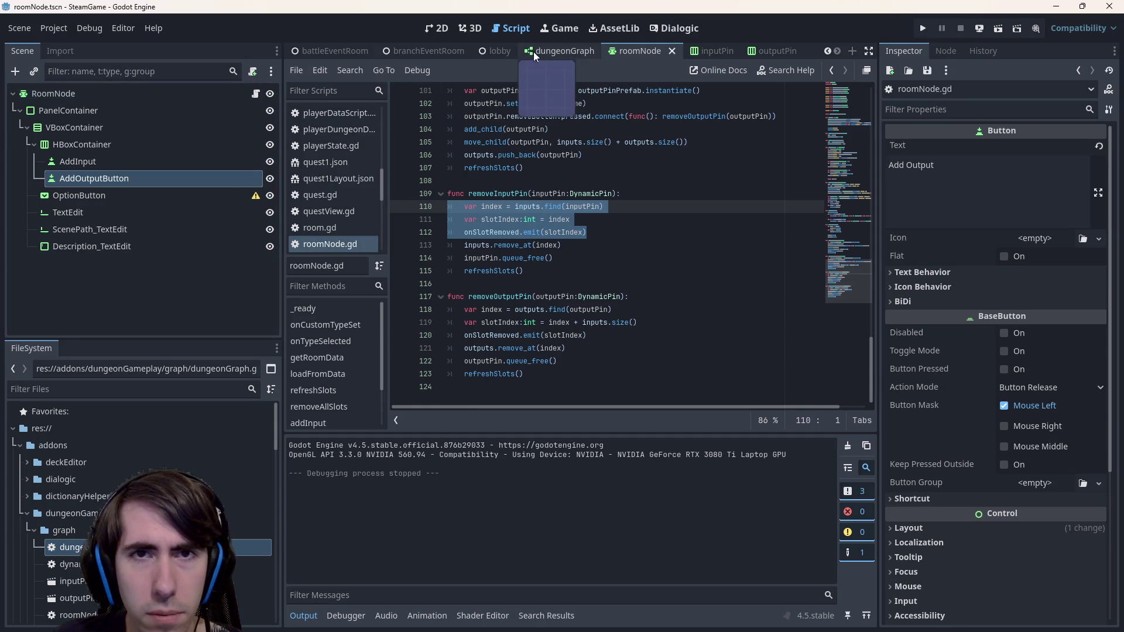
Open the dungeonGraph scene's DungeonGraph script and select its node in the Inspector
{"action": "left_click", "coordinate": [562, 51]}
{"action": "left_click", "coordinate": [258, 95]}
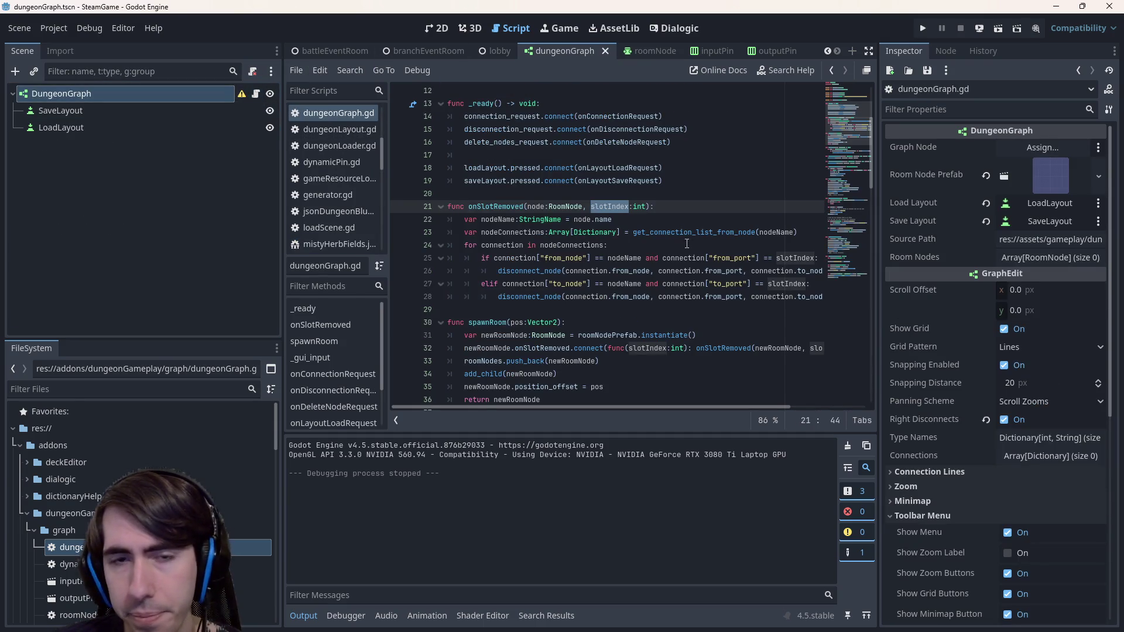
{"action": "left_click", "coordinate": [140, 92]}
{"action": "scroll", "coordinate": [995, 398], "scroll_direction": "down", "scroll_amount": 4}
Browse the GraphEdit's Connection Lines, Toolbar Menu and Connections properties, then show the 2D canvas
{"action": "left_click", "coordinate": [931, 287]}
{"action": "left_click", "coordinate": [930, 287]}
{"action": "left_click", "coordinate": [940, 328]}
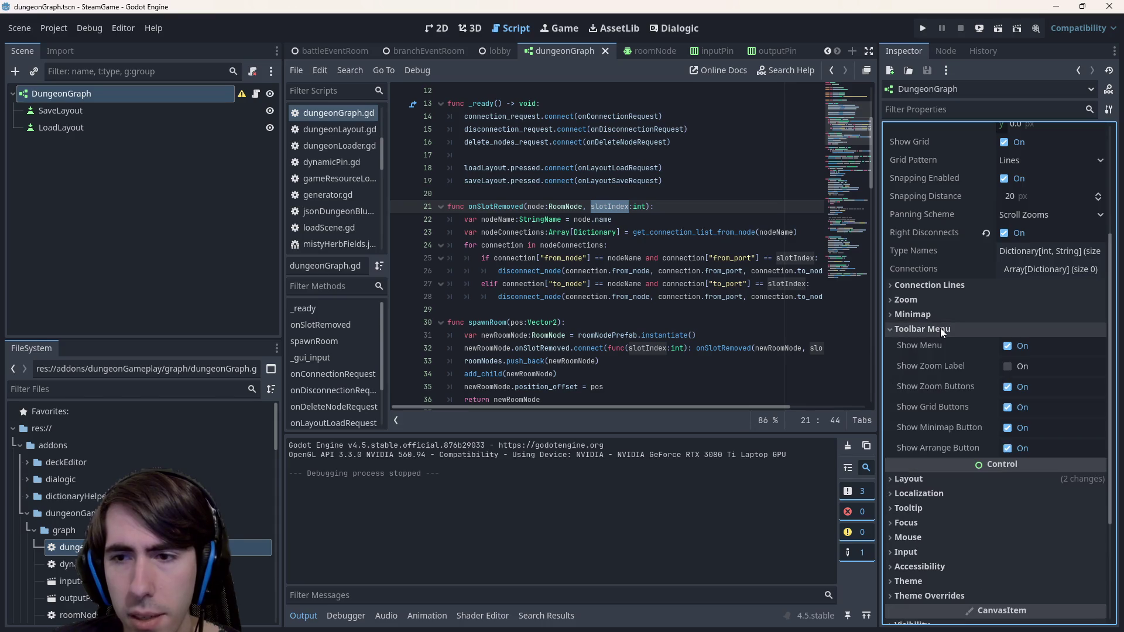
{"action": "scroll", "coordinate": [951, 360], "scroll_direction": "up", "scroll_amount": 4}
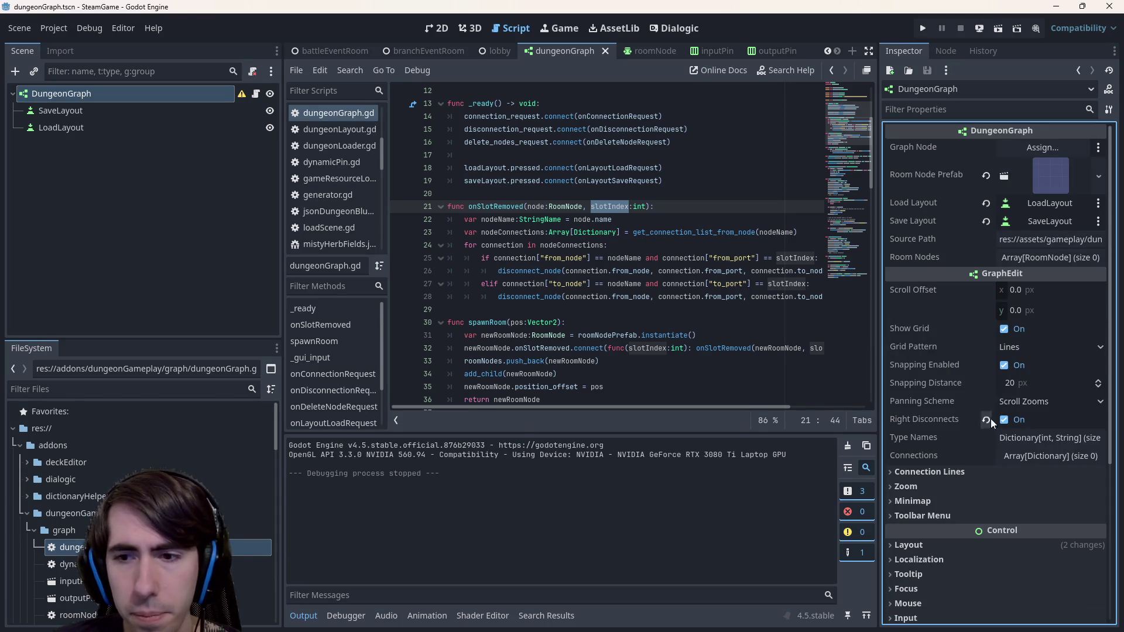
{"action": "left_click", "coordinate": [1013, 454]}
{"action": "left_click", "coordinate": [1013, 454]}
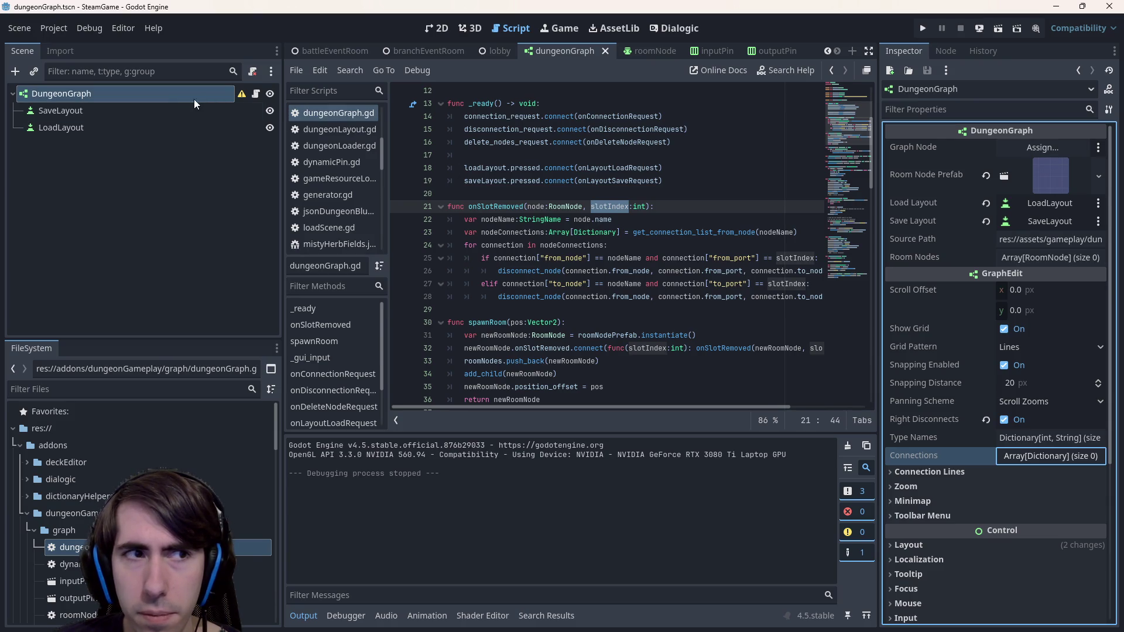
{"action": "left_click", "coordinate": [435, 29]}
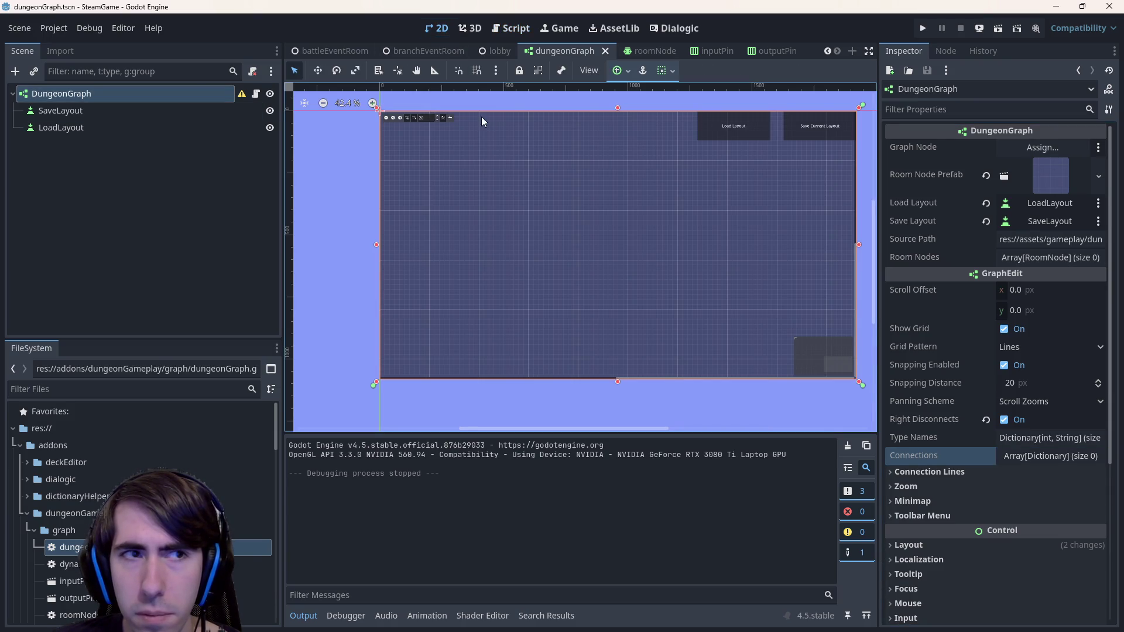
In the roomNode scene, toggle slot 0's Draw Stylebox off and on, then undo the change
{"action": "left_click", "coordinate": [652, 52]}
{"action": "left_click", "coordinate": [101, 95]}
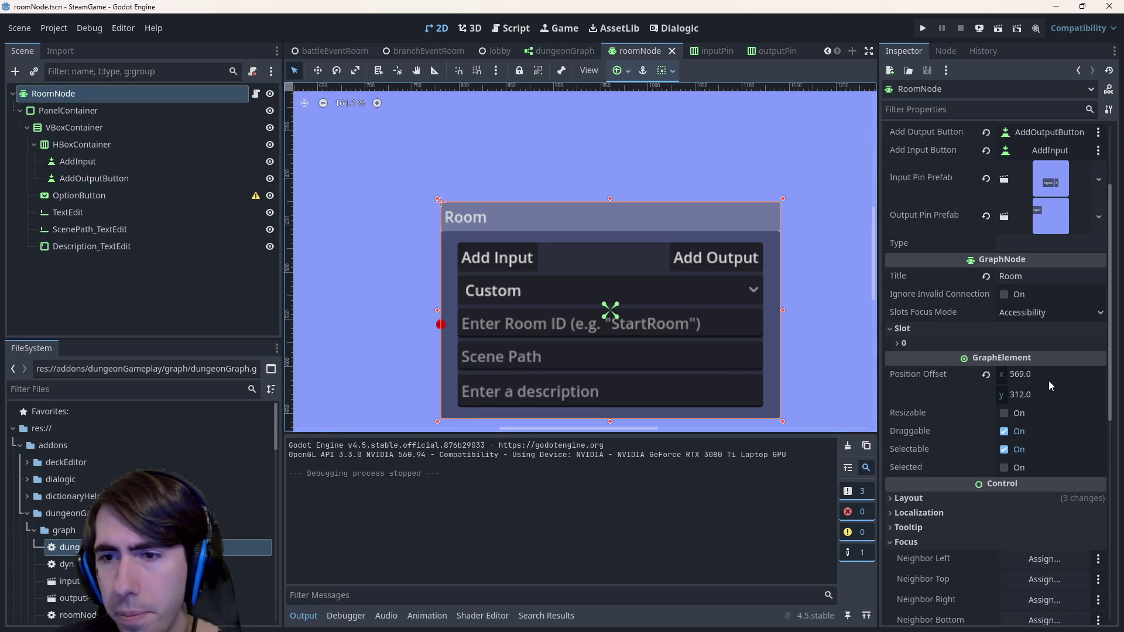
{"action": "left_click", "coordinate": [912, 344]}
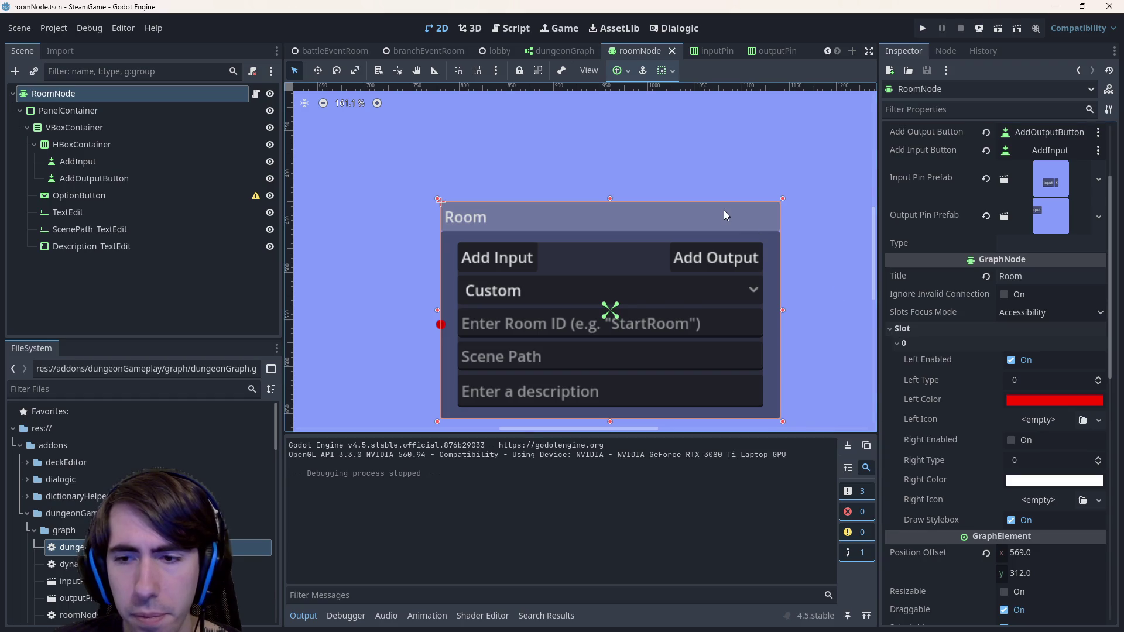
{"action": "left_click", "coordinate": [1017, 521]}
{"action": "left_click", "coordinate": [1017, 521]}
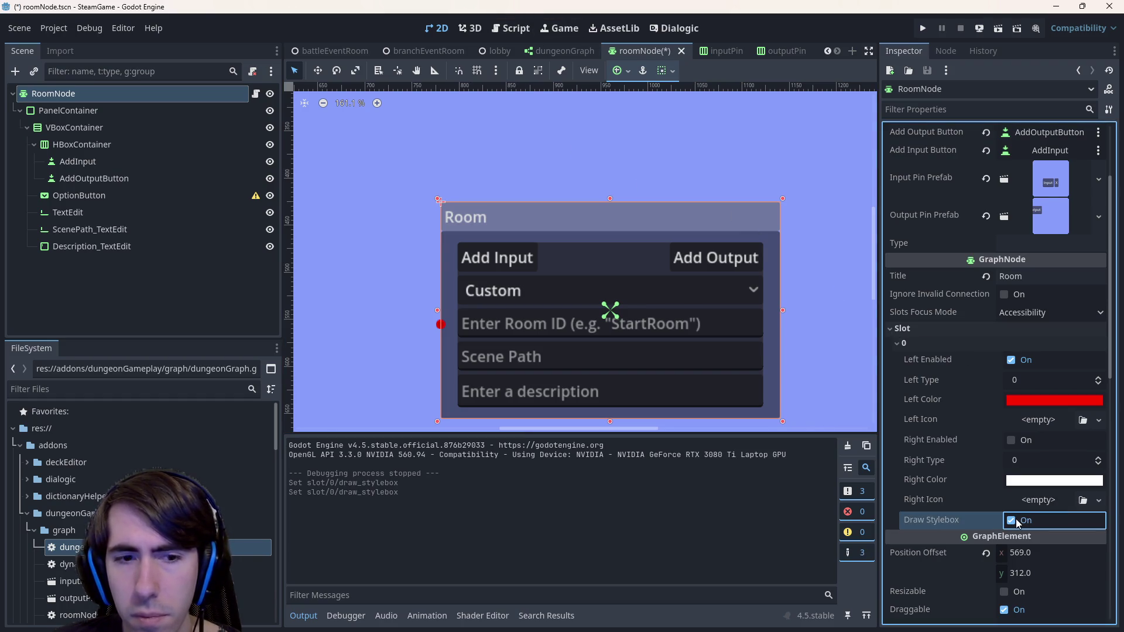
{"action": "key", "text": "ctrl+z"}
{"action": "key", "text": "ctrl+z"}
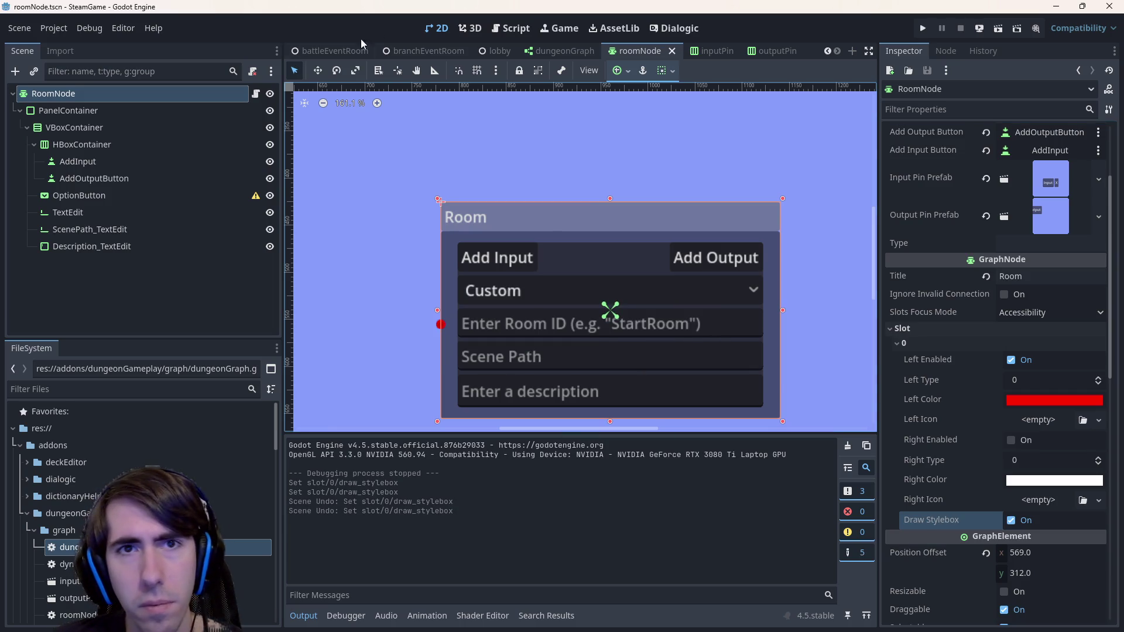
Reopen roomNode.gd in the Script editor at the pin-removal functions
{"action": "left_click", "coordinate": [515, 33]}
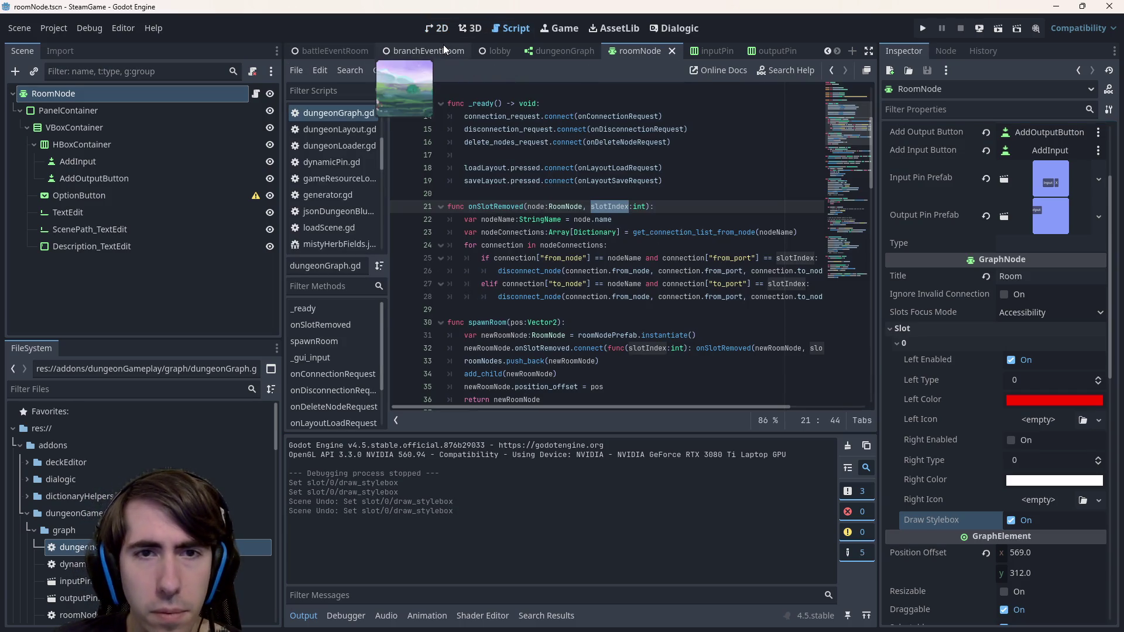
{"action": "left_click", "coordinate": [256, 94]}
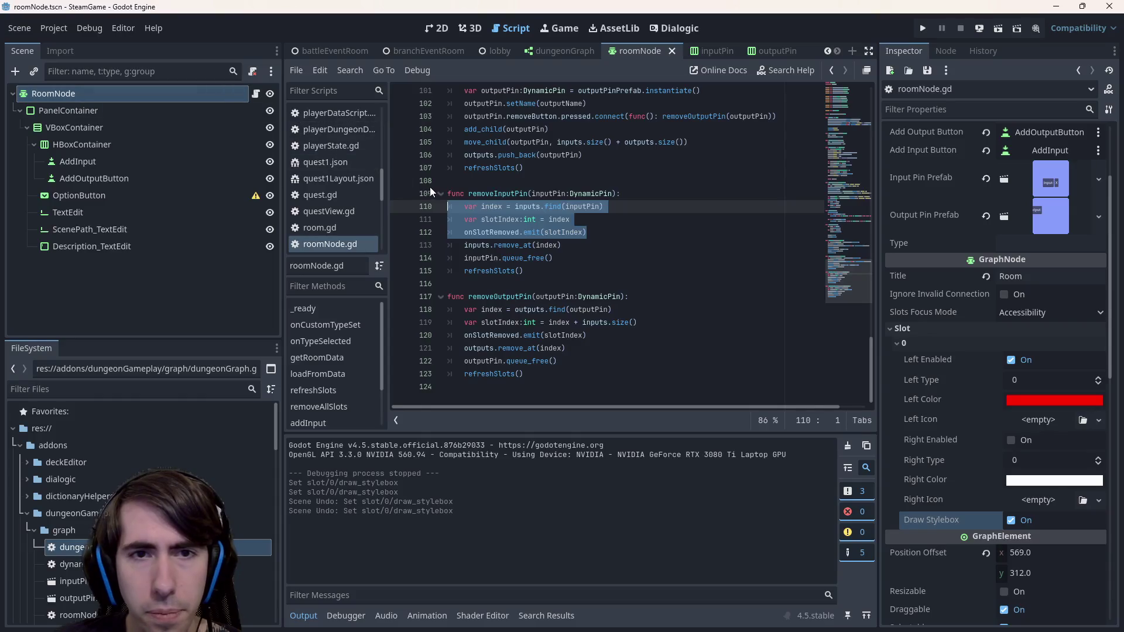
{"action": "left_click", "coordinate": [572, 279]}
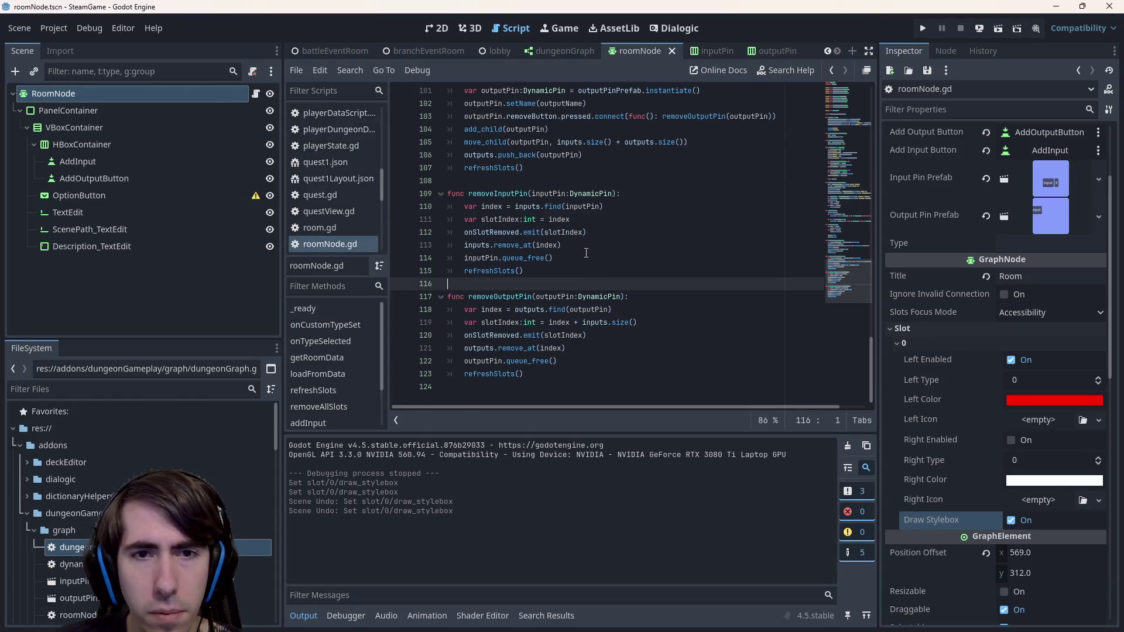
Review onSlotRemoved in the DungeonGraph script, then return to roomNode.gd
{"action": "left_click", "coordinate": [564, 245]}
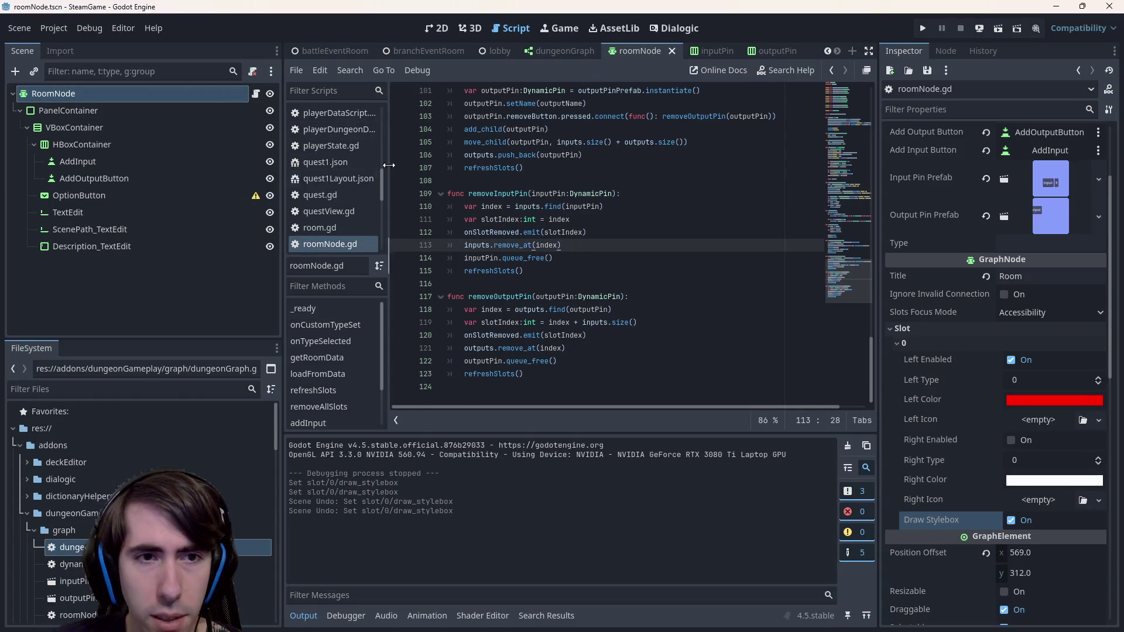
{"action": "left_click", "coordinate": [570, 51]}
{"action": "left_click", "coordinate": [255, 96]}
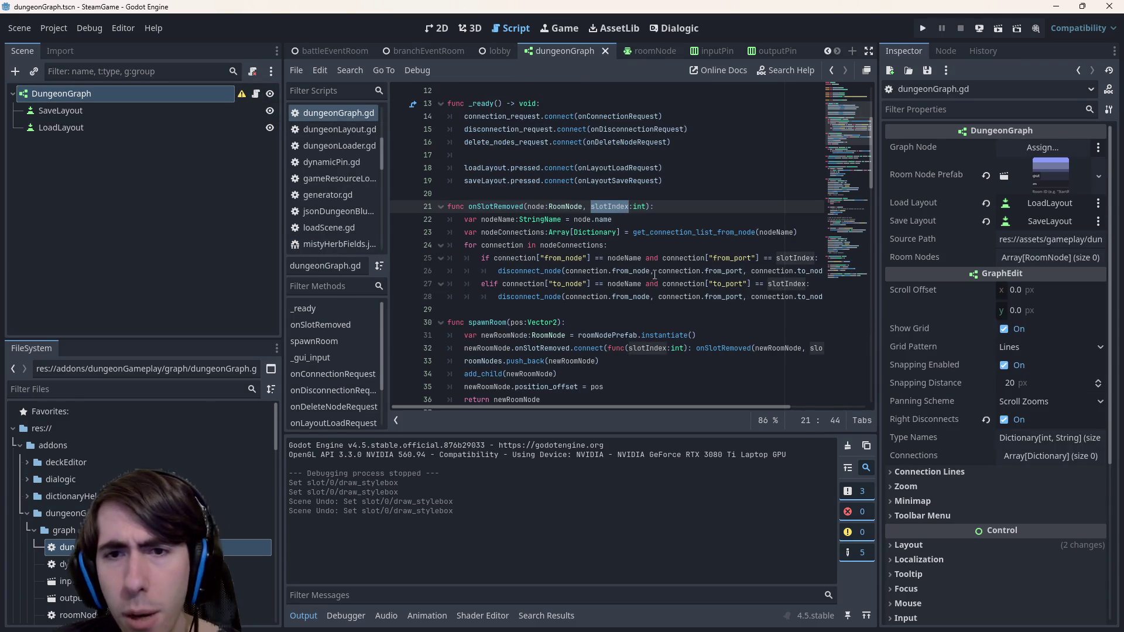
{"action": "mouse_move", "coordinate": [698, 406]}
{"action": "left_mouse_down"}
{"action": "mouse_move", "coordinate": [785, 401]}
{"action": "mouse_move", "coordinate": [641, 399]}
{"action": "left_mouse_up"}
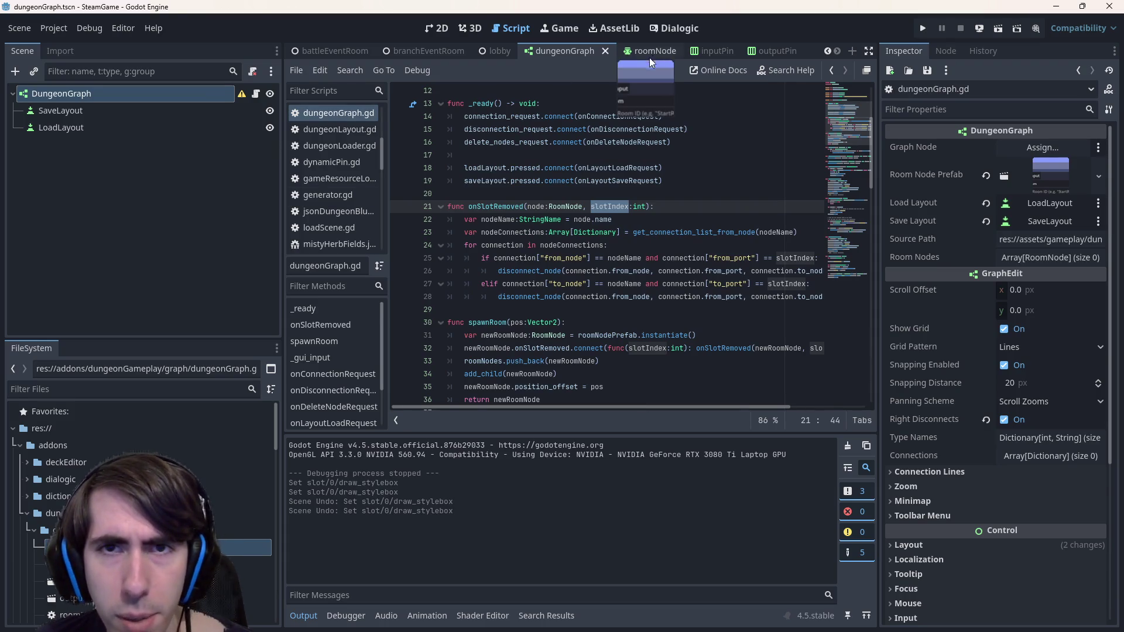
{"action": "left_click", "coordinate": [649, 54]}
{"action": "left_click", "coordinate": [256, 94]}
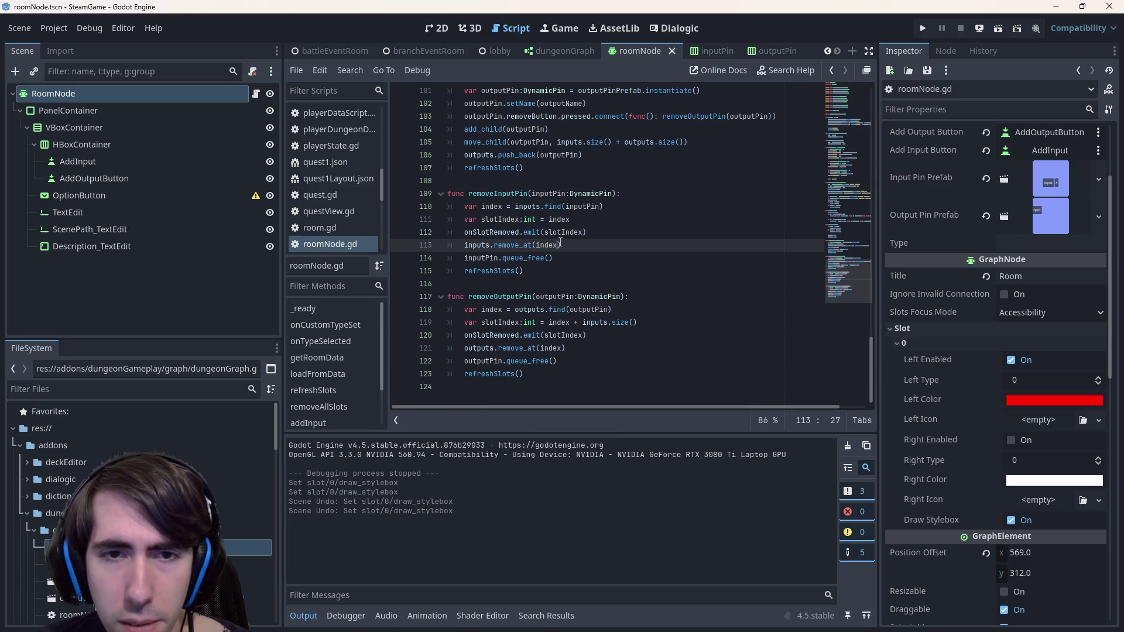
Try adding '- 1' on line 113, remove it again, and save
{"action": "type", "text": "- 1"}
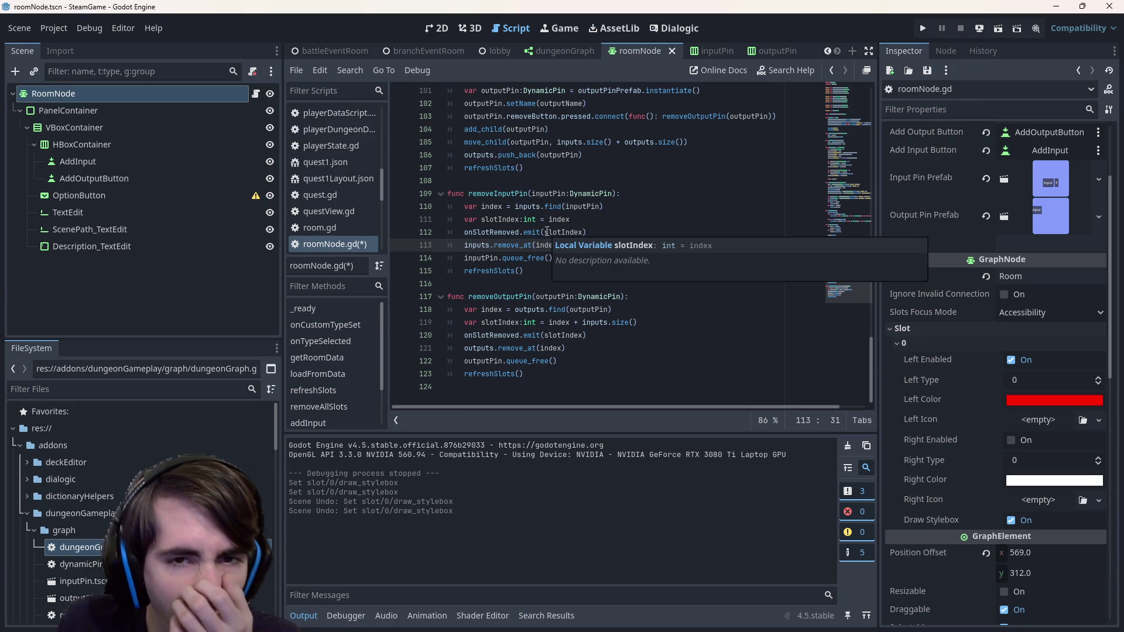
{"action": "key", "text": "BackSpace"}
{"action": "key", "text": "BackSpace"}
{"action": "key", "text": "BackSpace"}
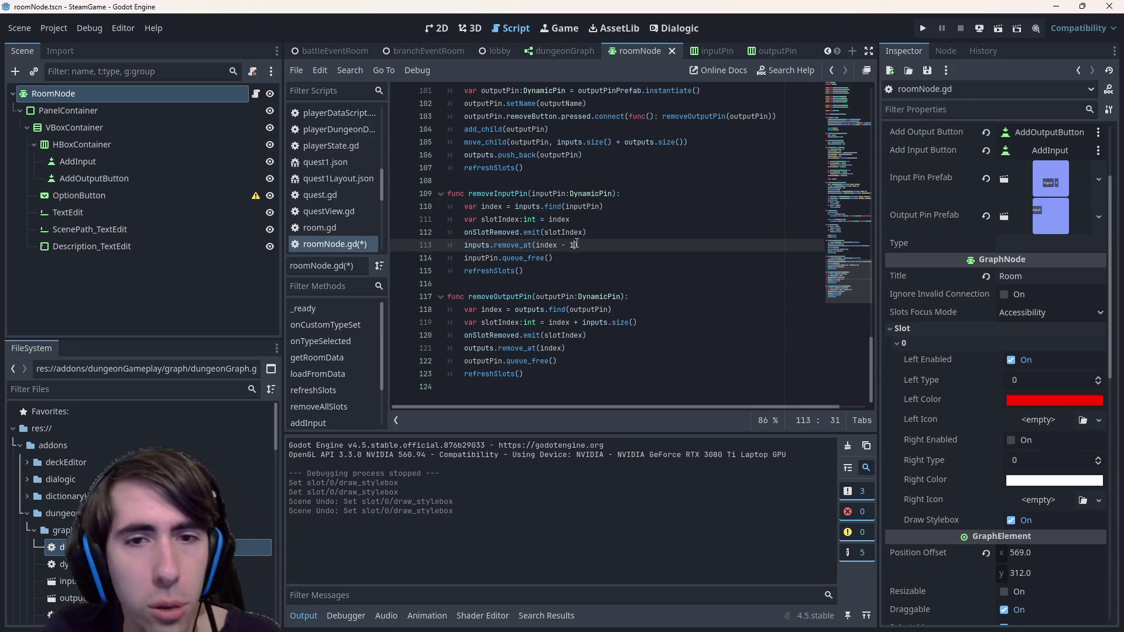
{"action": "key", "text": "ctrl+s"}
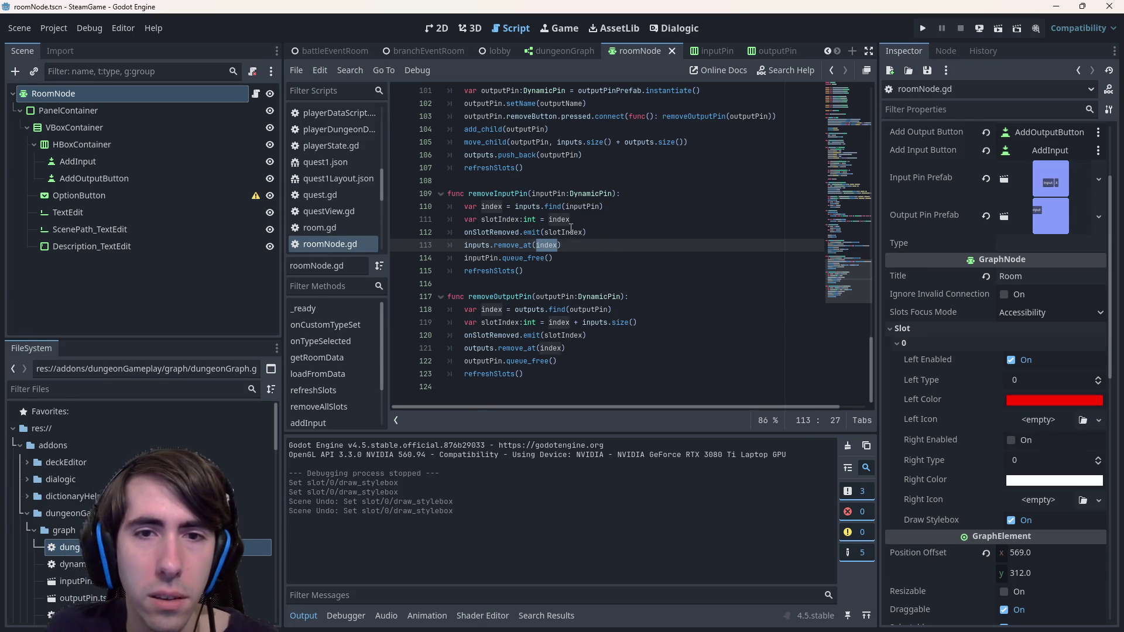
{"action": "key", "text": "Up"}
{"action": "key", "text": "Up"}
{"action": "key", "text": "Down"}
{"action": "key", "text": "Down"}
{"action": "key", "text": "ctrl+s"}
Change line 111 to 'index - 1' and append '- 1' to line 119, then save
{"action": "left_click", "coordinate": [617, 216]}
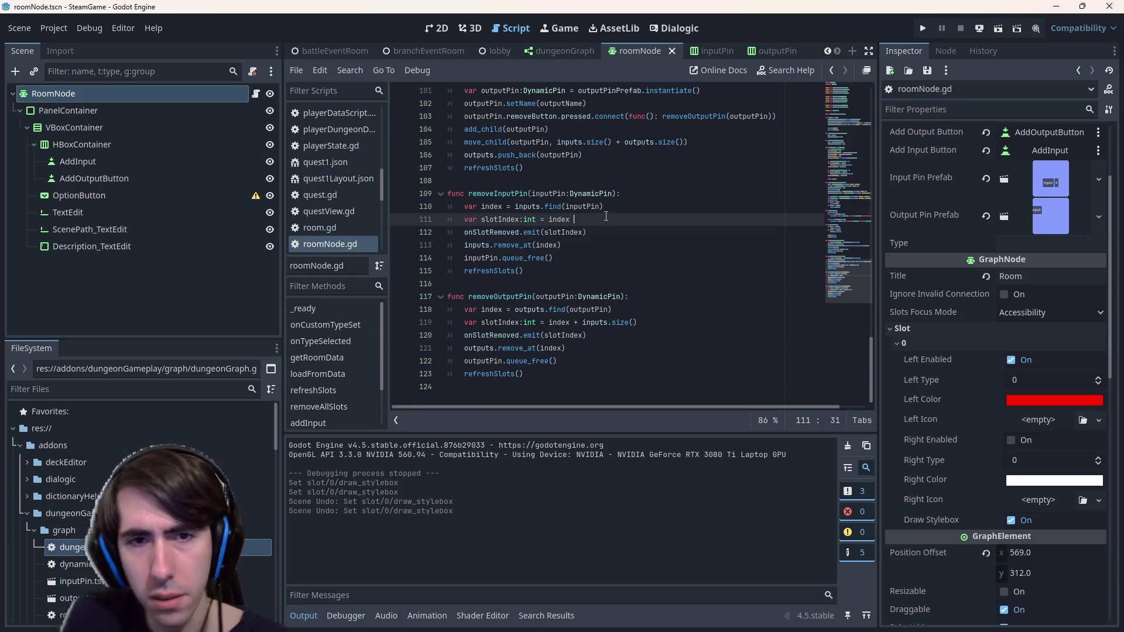
{"action": "type", "text": "- 1"}
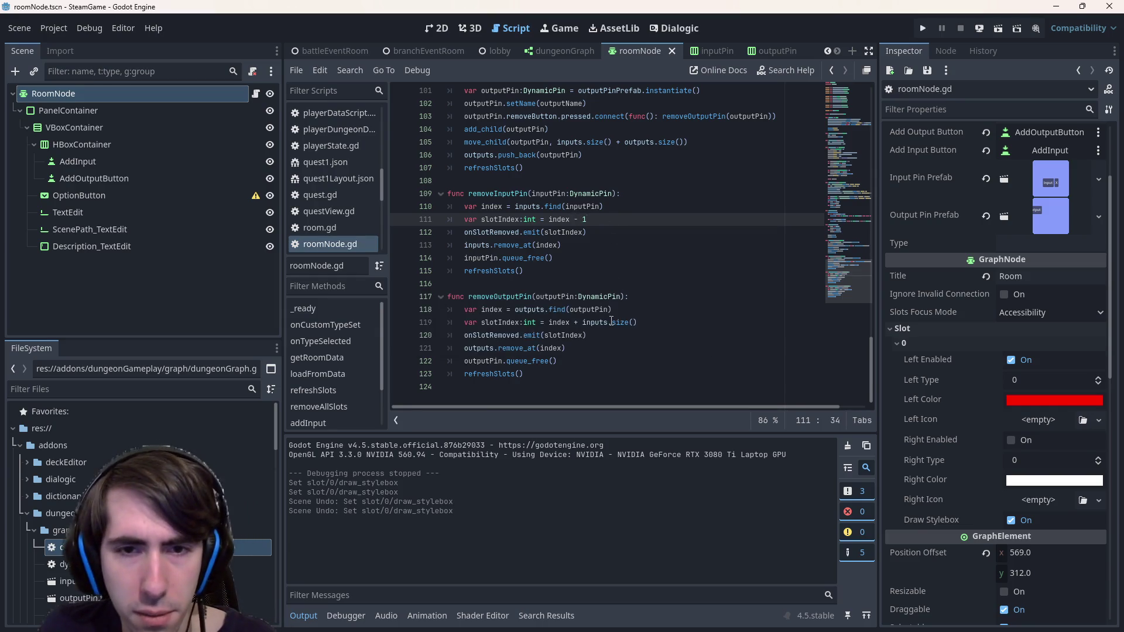
{"action": "left_click", "coordinate": [671, 325]}
{"action": "type", "text": "- 1"}
{"action": "key", "text": "ctrl+s"}
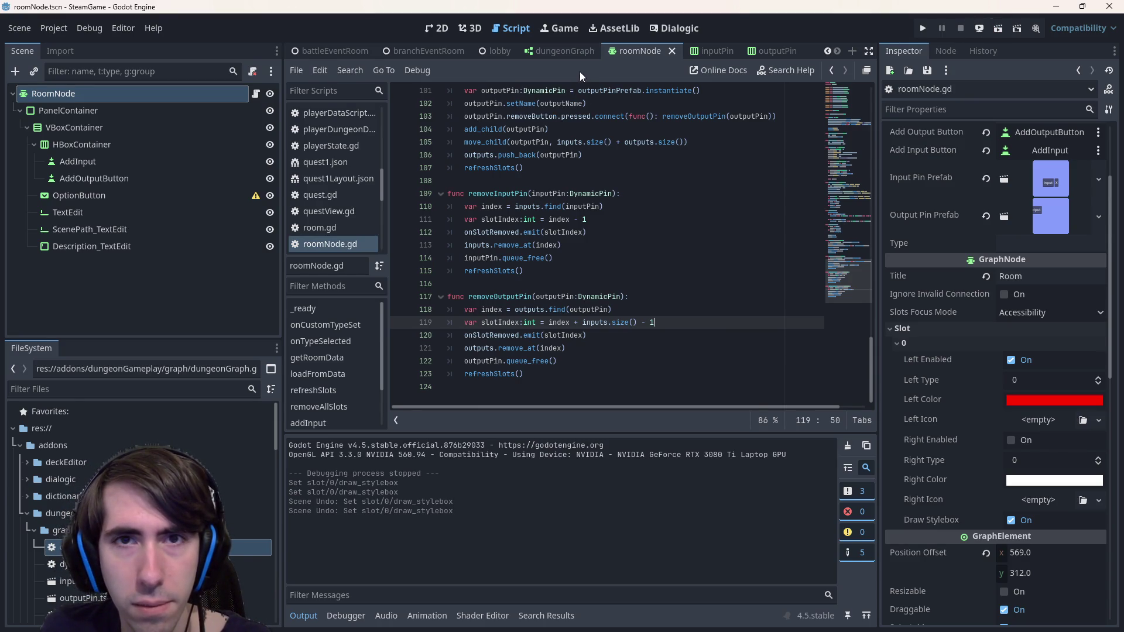
{"action": "left_click", "coordinate": [563, 51]}
Run the dungeon graph, load questLayout.json, delete the Branch room's right output, and close the game
{"action": "left_click", "coordinate": [999, 33]}
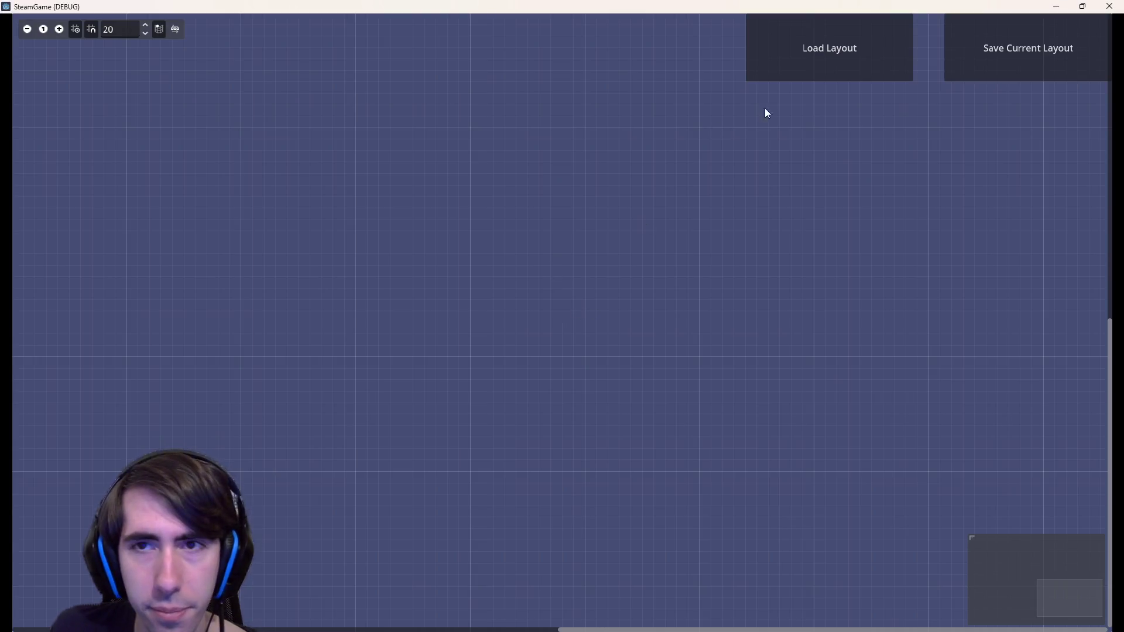
{"action": "left_click", "coordinate": [761, 70]}
{"action": "double_click", "coordinate": [681, 240]}
{"action": "double_click", "coordinate": [683, 254]}
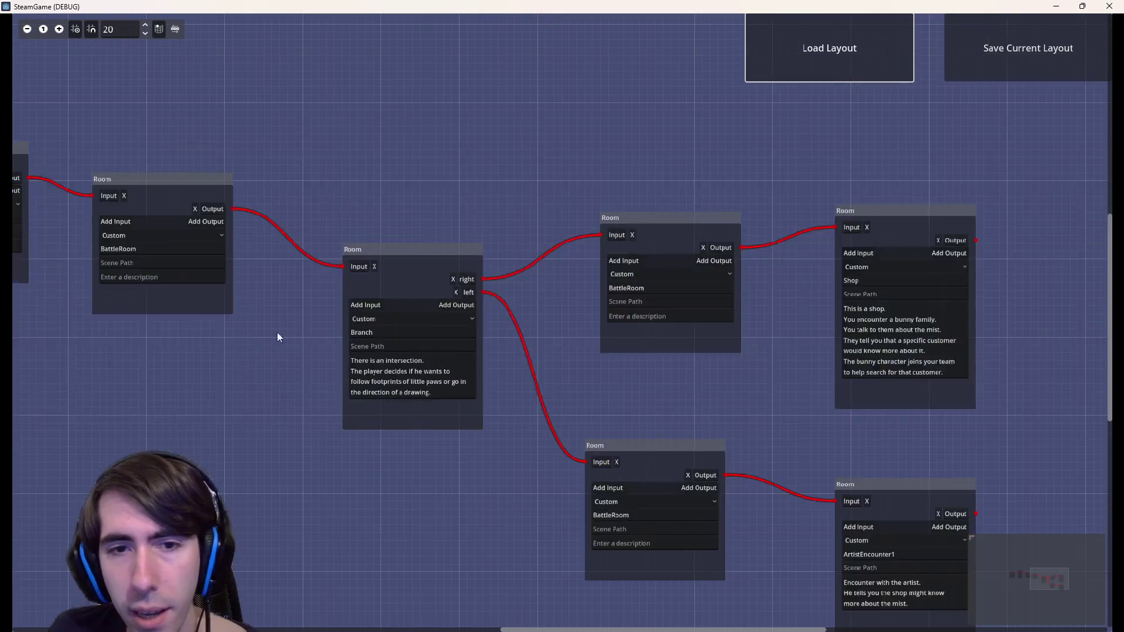
{"action": "scroll", "coordinate": [277, 332], "scroll_direction": "up", "scroll_amount": 3}
{"action": "left_click", "coordinate": [501, 269]}
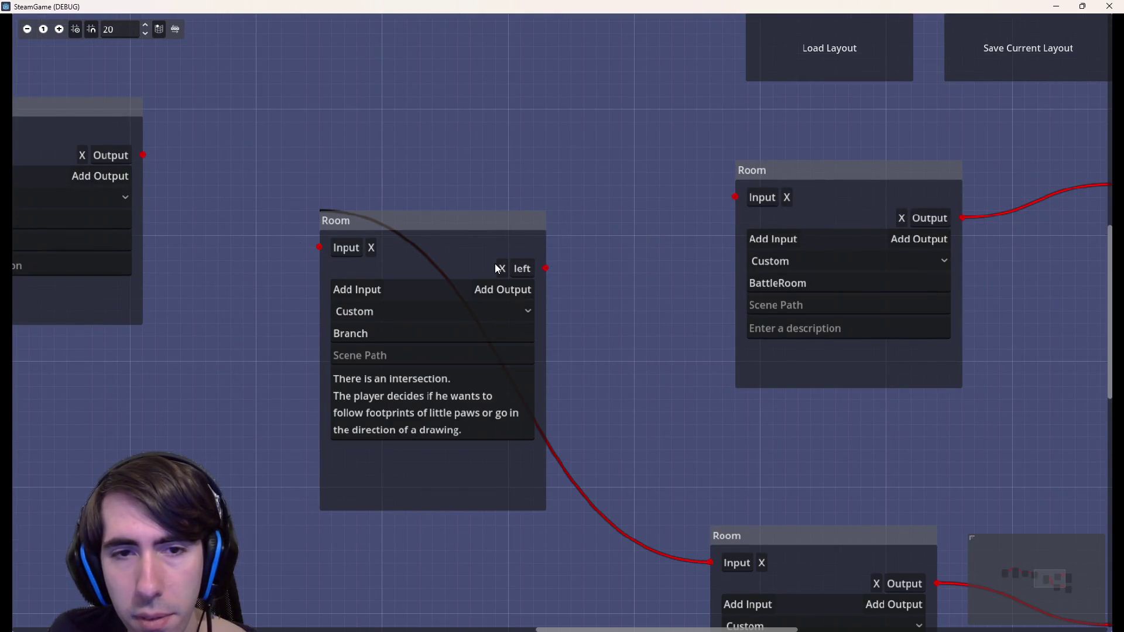
{"action": "left_click", "coordinate": [1109, 6]}
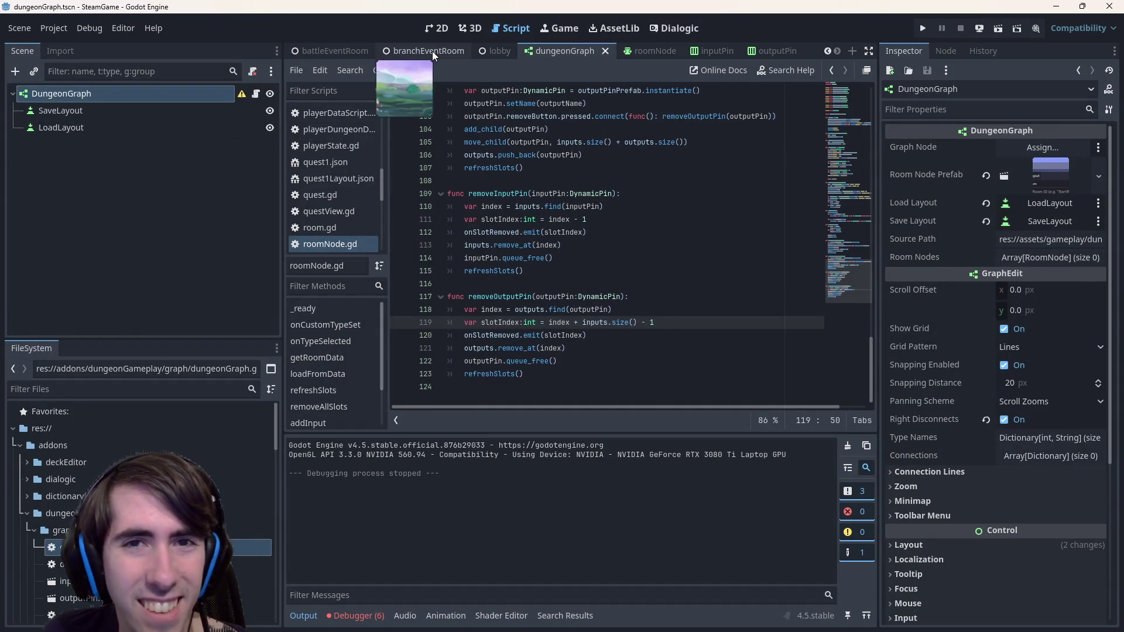
Check line 19 of the DungeonGraph script, then return to roomNode.gd
{"action": "left_click", "coordinate": [258, 97]}
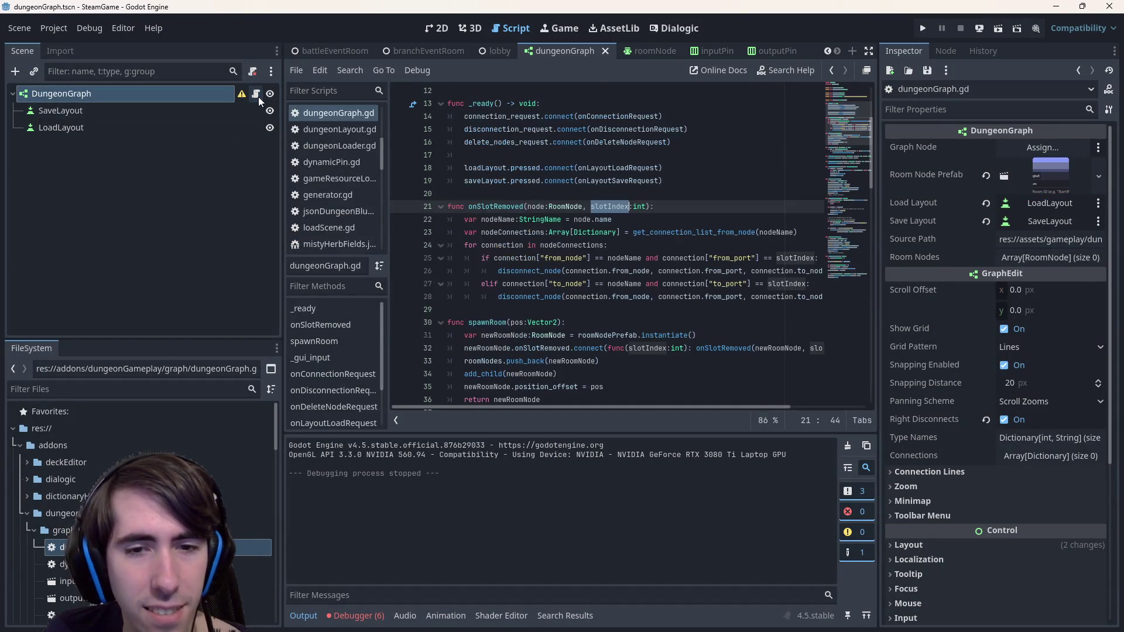
{"action": "left_click", "coordinate": [483, 181]}
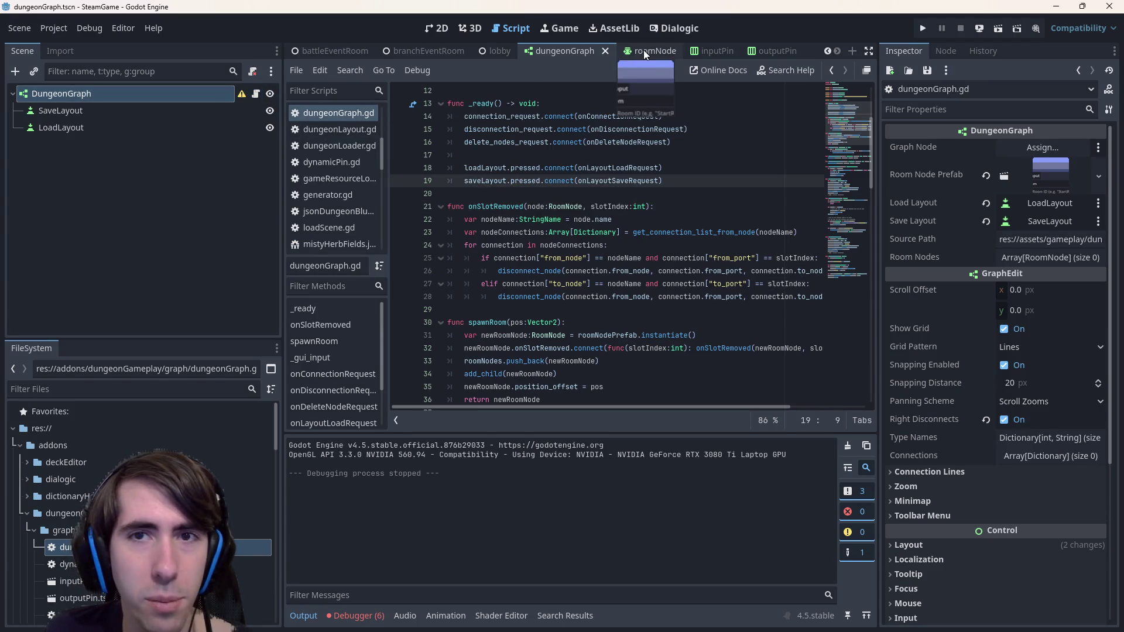
{"action": "left_click", "coordinate": [643, 50]}
{"action": "left_click", "coordinate": [257, 95]}
Comment out the removal lines in both removeInputPin and removeOutputPin, and save roomNode.gd
{"action": "mouse_move", "coordinate": [523, 271]}
{"action": "left_mouse_down"}
{"action": "mouse_move", "coordinate": [468, 245]}
{"action": "mouse_move", "coordinate": [352, 233]}
{"action": "mouse_move", "coordinate": [365, 241]}
{"action": "left_mouse_up"}
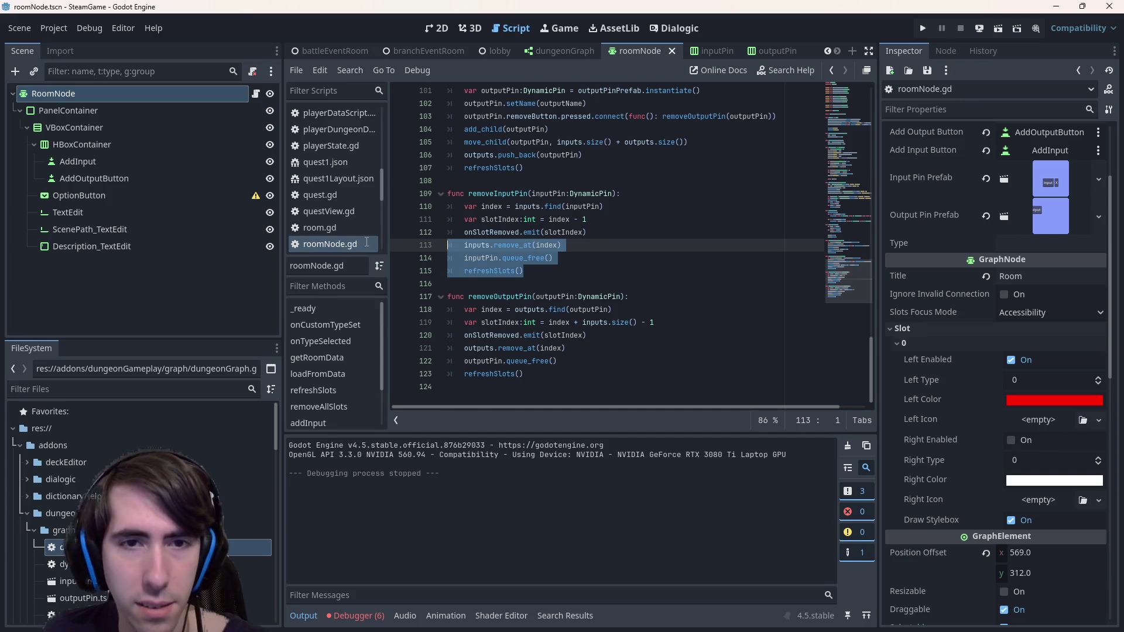
{"action": "key", "text": "ctrl+k"}
{"action": "left_click_drag", "start_coordinate": [579, 379], "coordinate": [456, 348]}
{"action": "key", "text": "ctrl+k"}
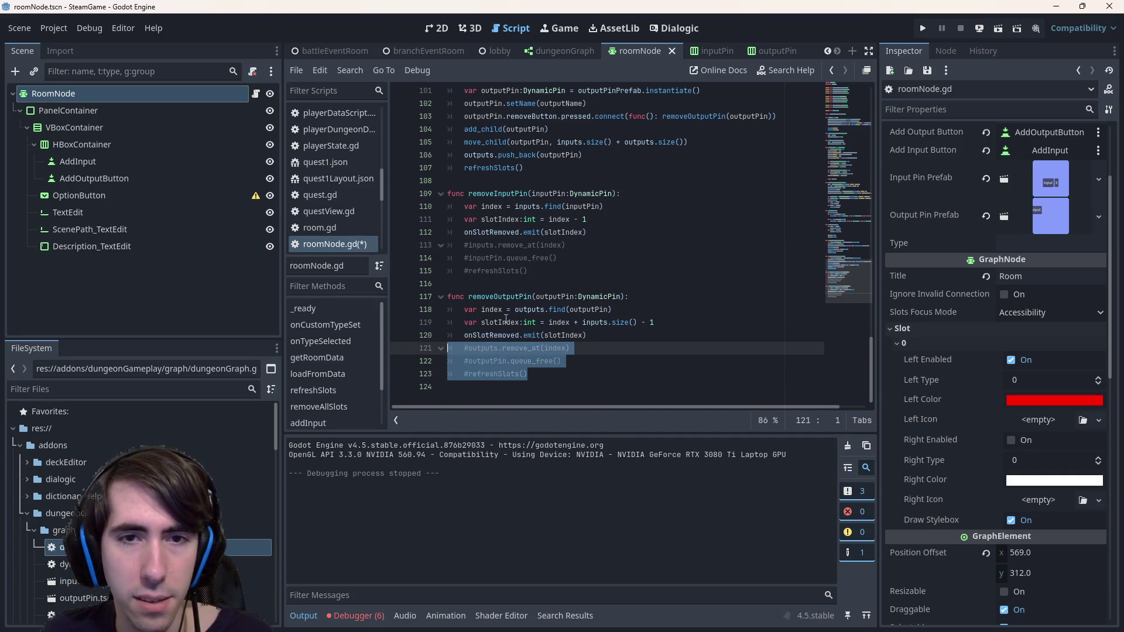
{"action": "left_click", "coordinate": [529, 271]}
{"action": "key", "text": "ctrl+s"}
Run the dungeonGraph scene, load quest1Layout.json, remove the Branch room's right output, and close the game
{"action": "left_click", "coordinate": [560, 52]}
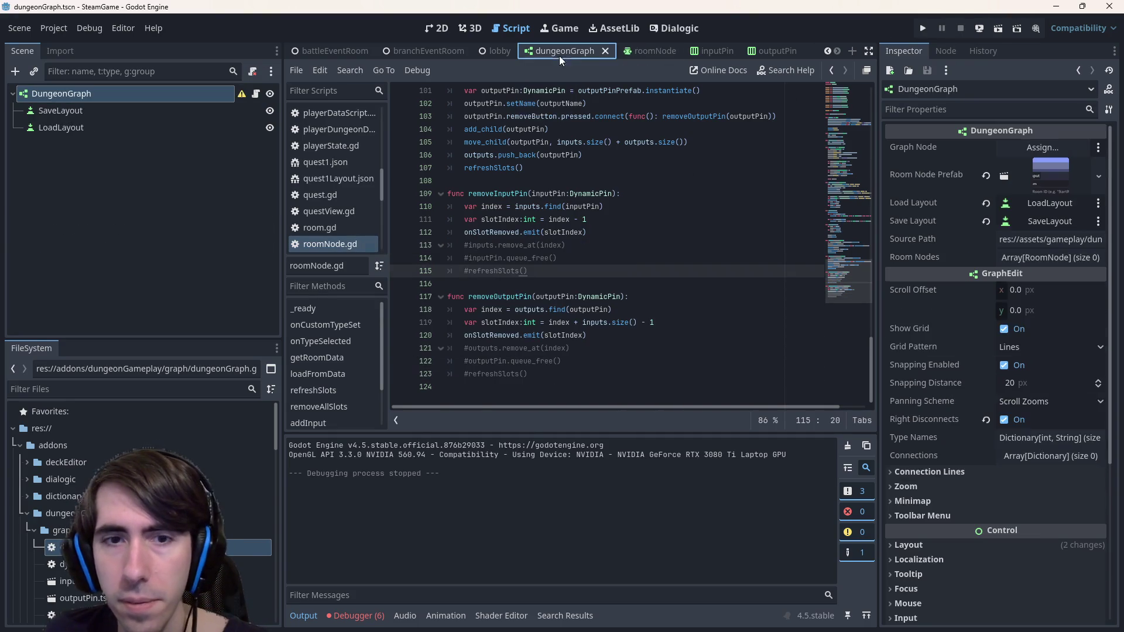
{"action": "left_click", "coordinate": [999, 33]}
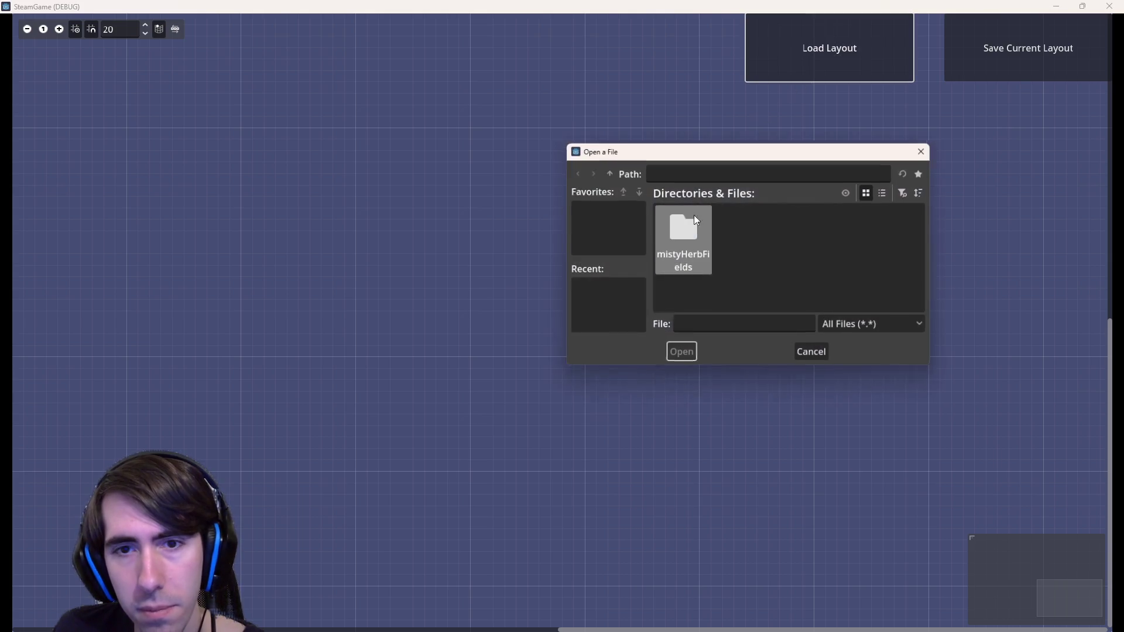
{"action": "double_click", "coordinate": [689, 234]}
{"action": "double_click", "coordinate": [688, 234]}
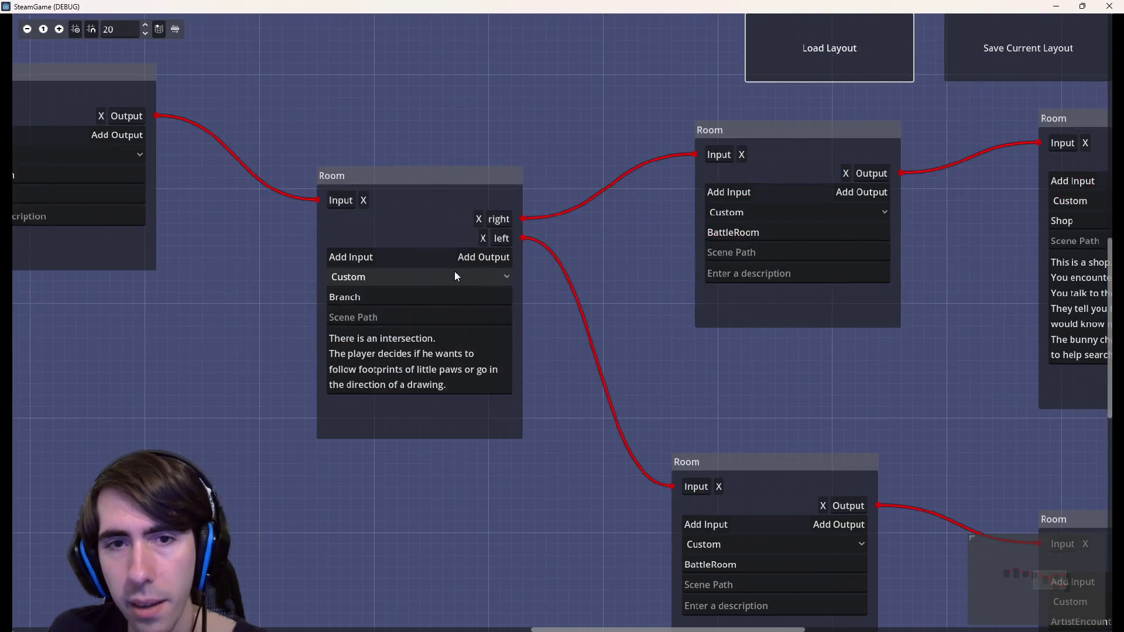
{"action": "left_click", "coordinate": [478, 221]}
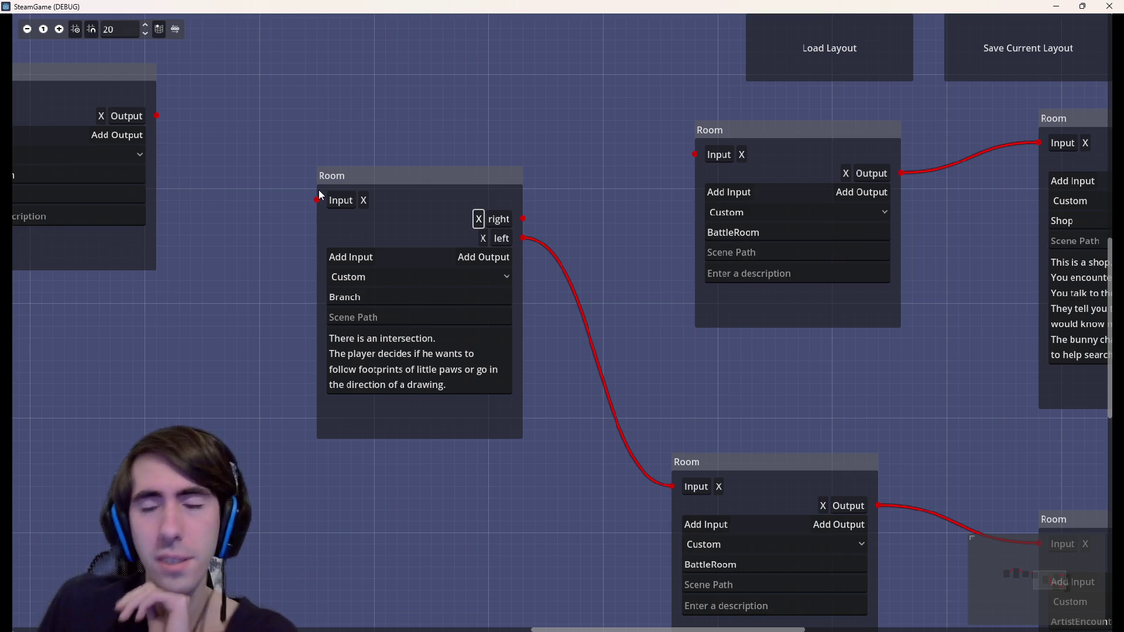
{"action": "left_click", "coordinate": [1110, 6]}
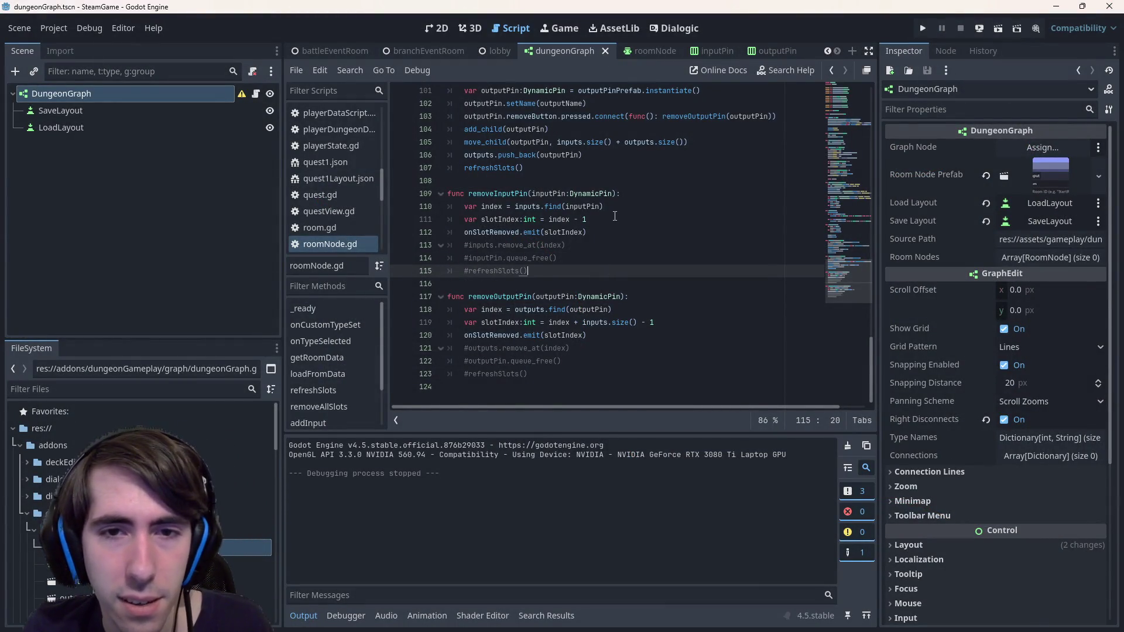
Delete '- 1' from line 111 and '+ inputs.size() - 1' from line 119
{"action": "left_click", "coordinate": [611, 212]}
{"action": "key", "text": "BackSpace"}
{"action": "key", "text": "BackSpace"}
{"action": "key", "text": "BackSpace"}
{"action": "left_click", "coordinate": [675, 325]}
{"action": "key", "text": "BackSpace"}
{"action": "left_click_drag", "start_coordinate": [660, 324], "coordinate": [570, 322]}
{"action": "key", "text": "BackSpace"}
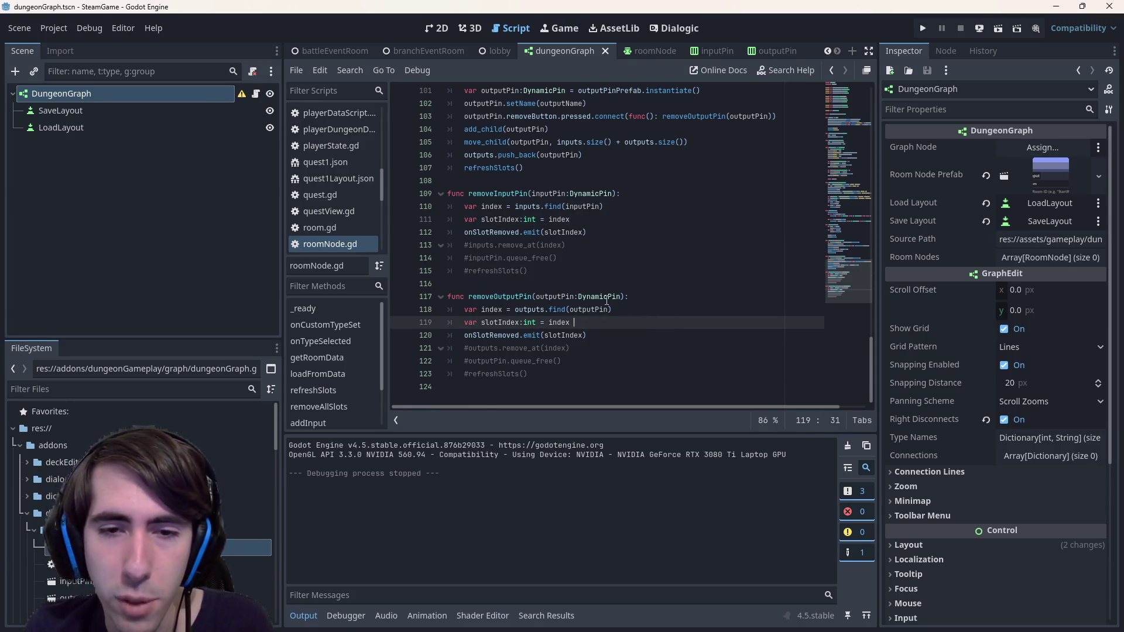
{"action": "left_click", "coordinate": [606, 296]}
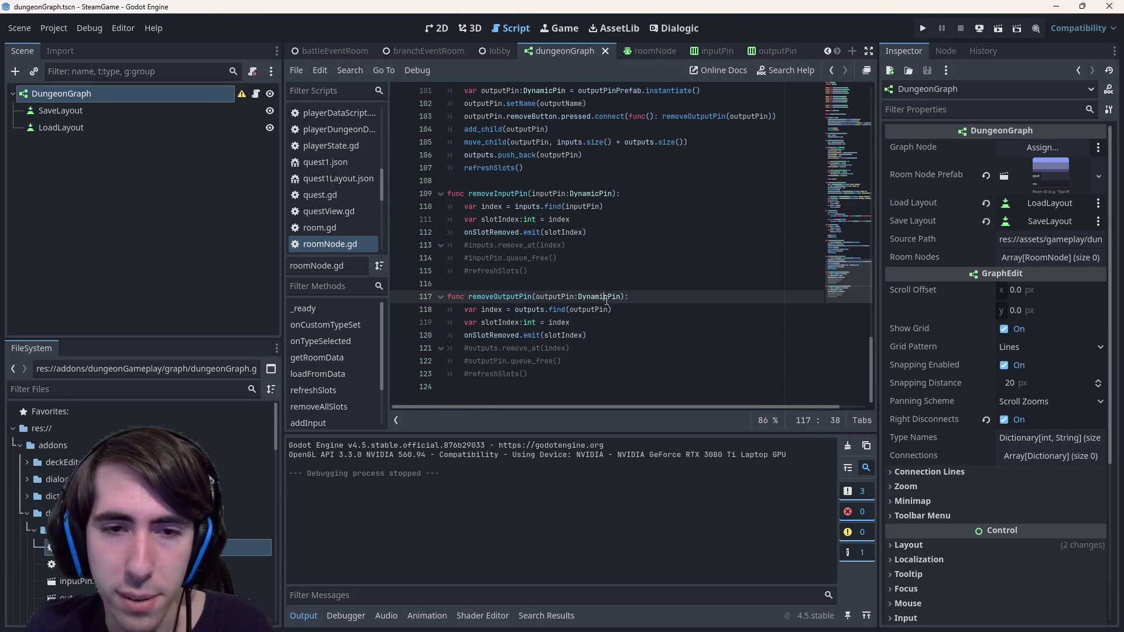
Run the scene, load quest1Layout.json, remove the Branch room's right output, and quit with Alt+F4
{"action": "left_click", "coordinate": [999, 25]}
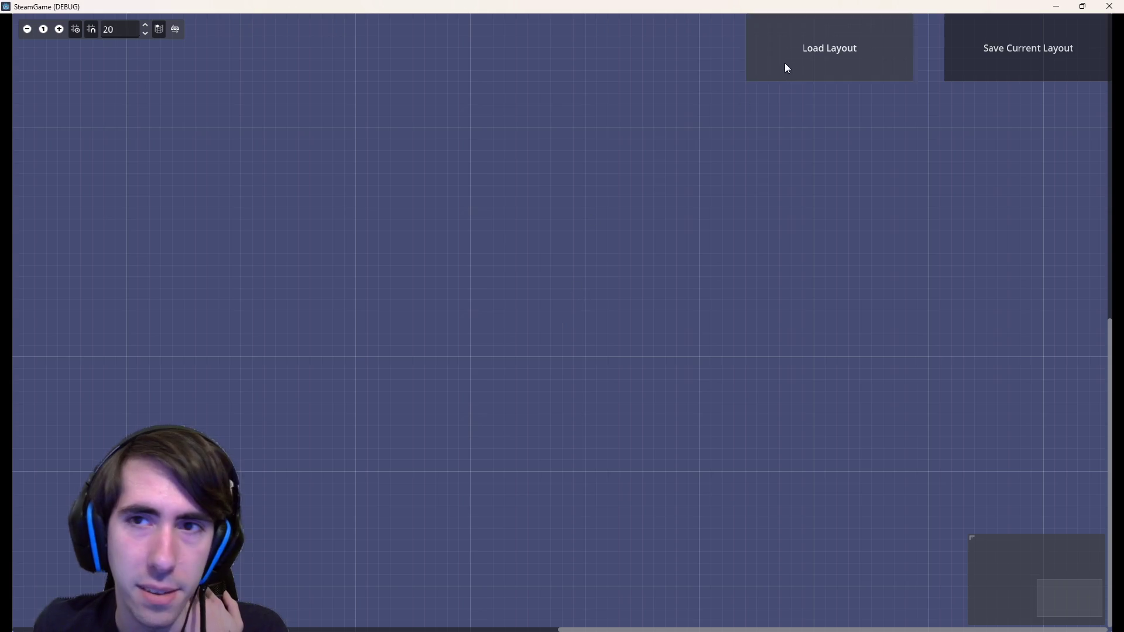
{"action": "left_click", "coordinate": [787, 68]}
{"action": "double_click", "coordinate": [675, 237]}
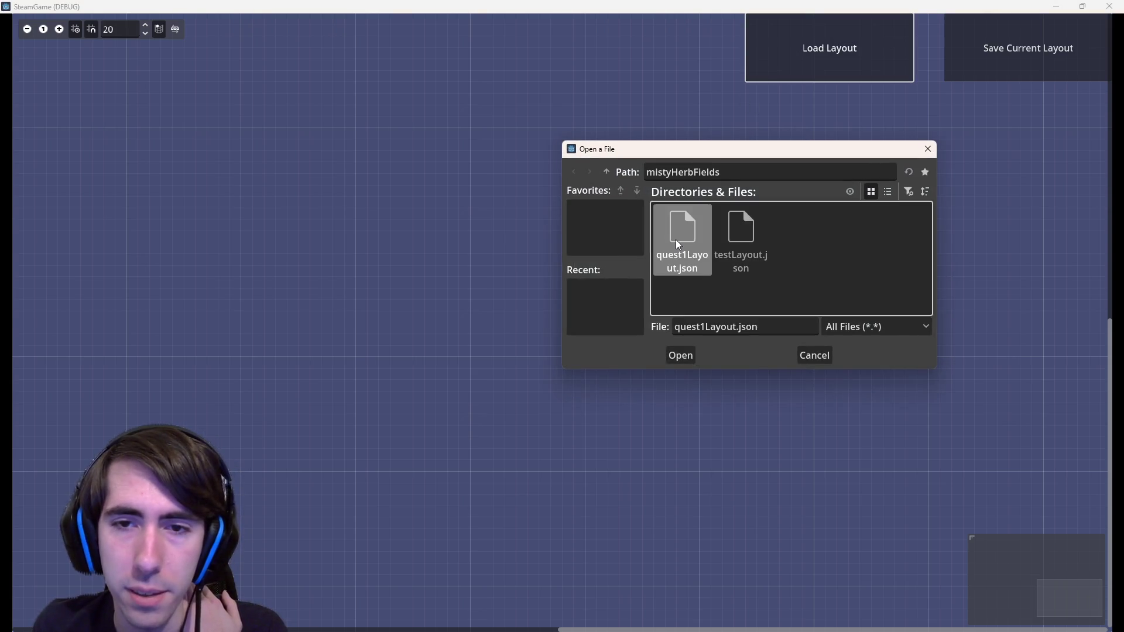
{"action": "double_click", "coordinate": [675, 240]}
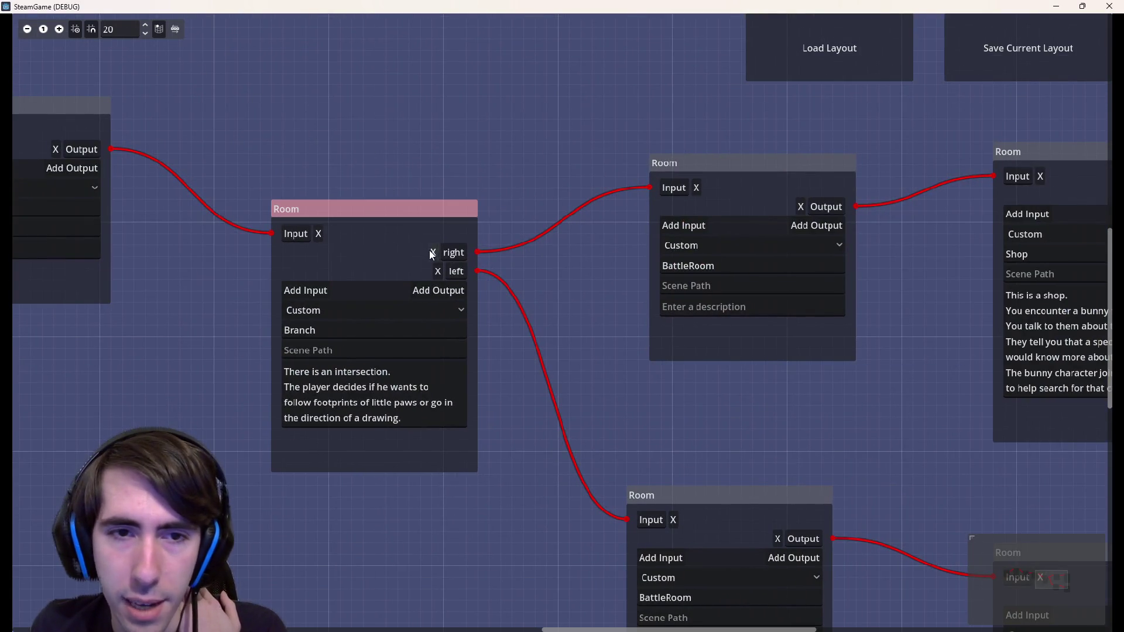
{"action": "left_click", "coordinate": [433, 252]}
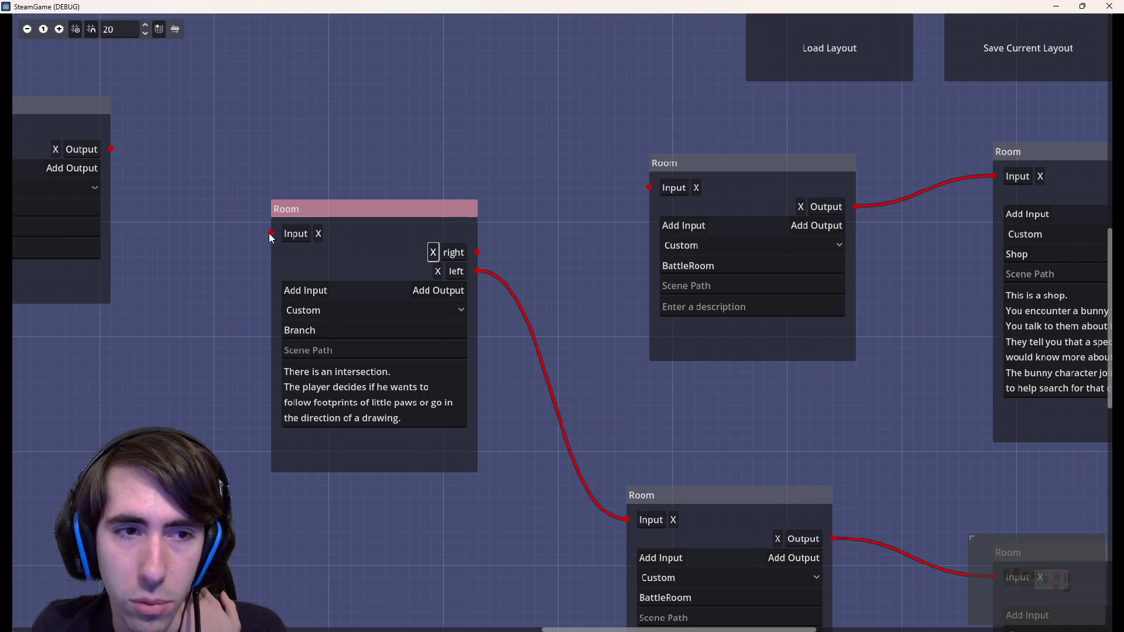
{"action": "left_click_drag", "start_coordinate": [390, 171], "coordinate": [613, 176]}
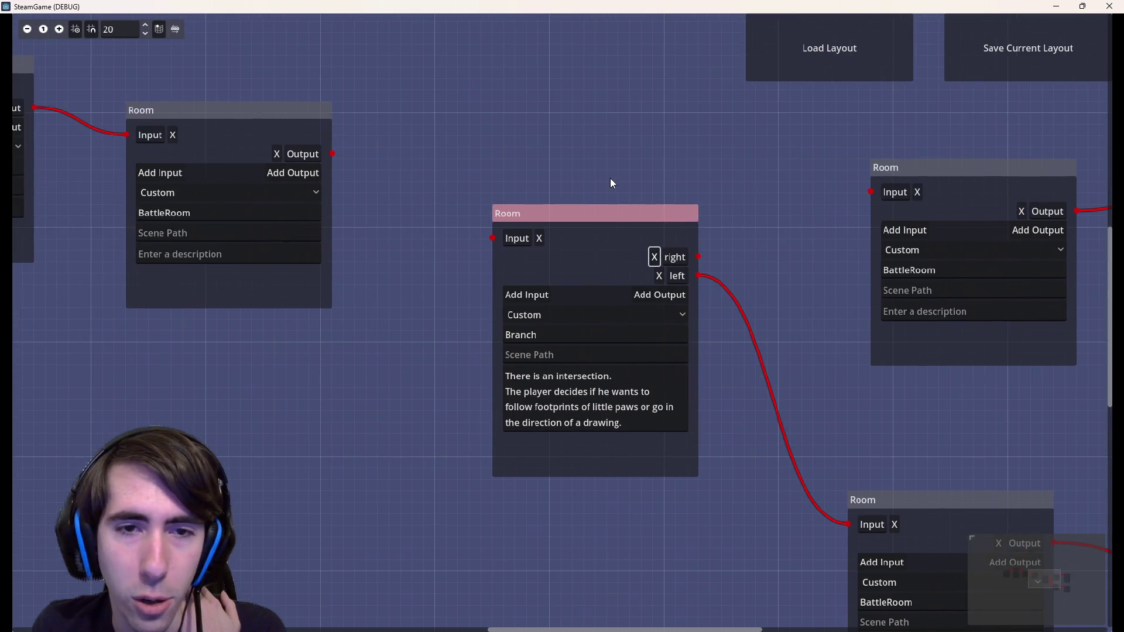
{"action": "key", "text": "alt+F4"}
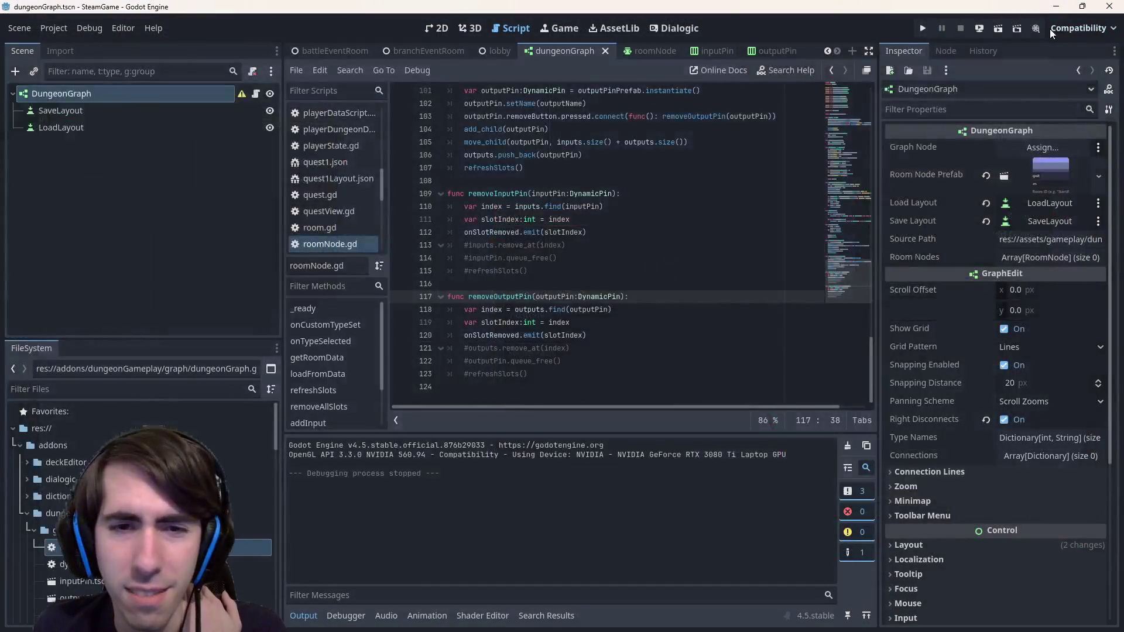
Review the slot-index lookup on lines 118–119 and select the onSlotRemoved signal on line 120
{"action": "left_click", "coordinate": [533, 323]}
{"action": "left_click", "coordinate": [548, 310]}
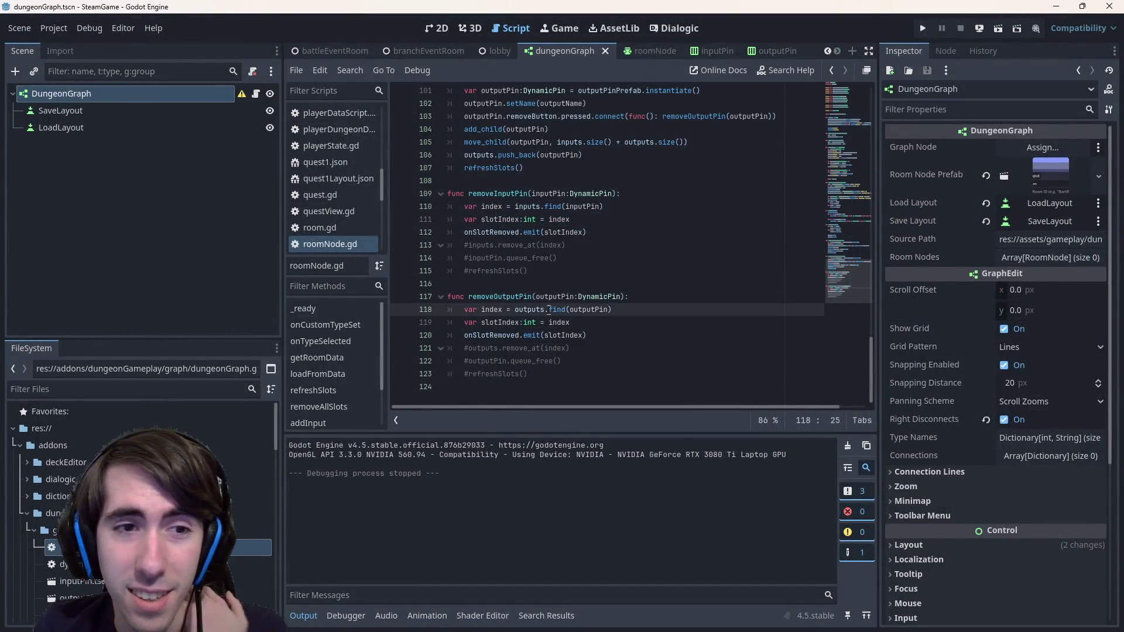
{"action": "mouse_move", "coordinate": [548, 310]}
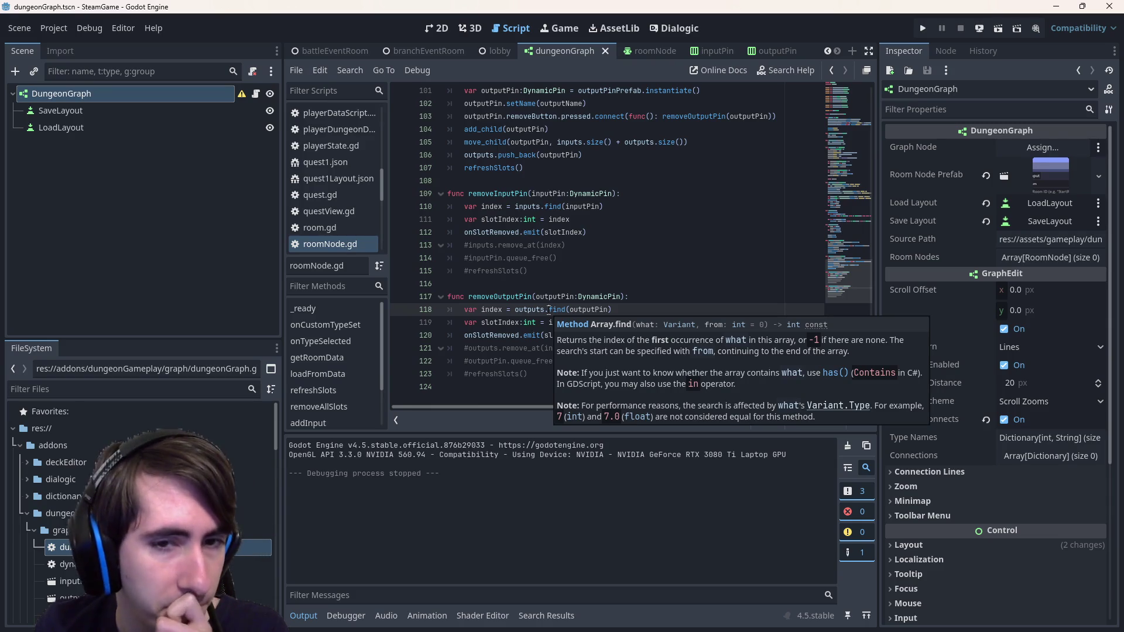
{"action": "double_click", "coordinate": [491, 334]}
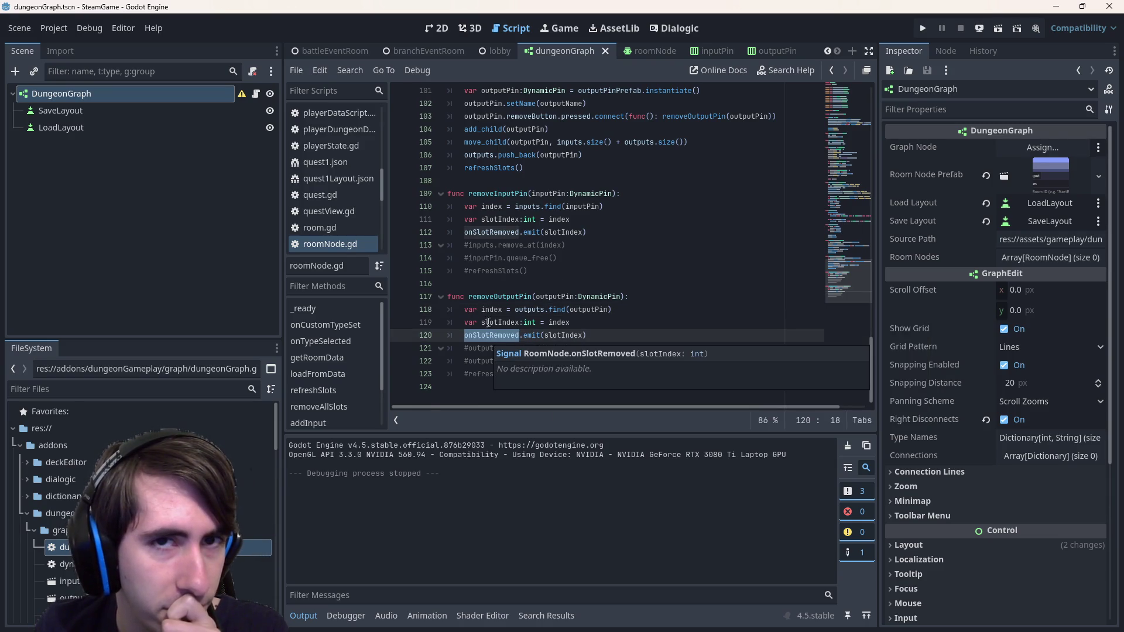
Open dungeonGraph.gd from the dungeonGraph scene and go to the from_port check on line 25
{"action": "left_click", "coordinate": [496, 56]}
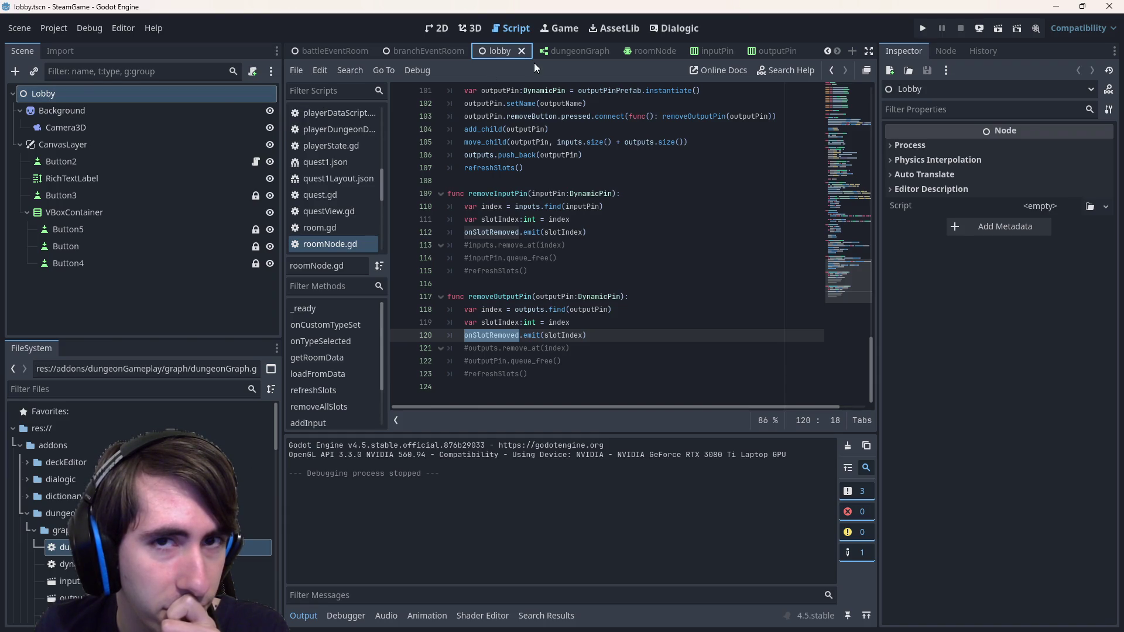
{"action": "left_click", "coordinate": [550, 52]}
{"action": "left_click", "coordinate": [254, 95]}
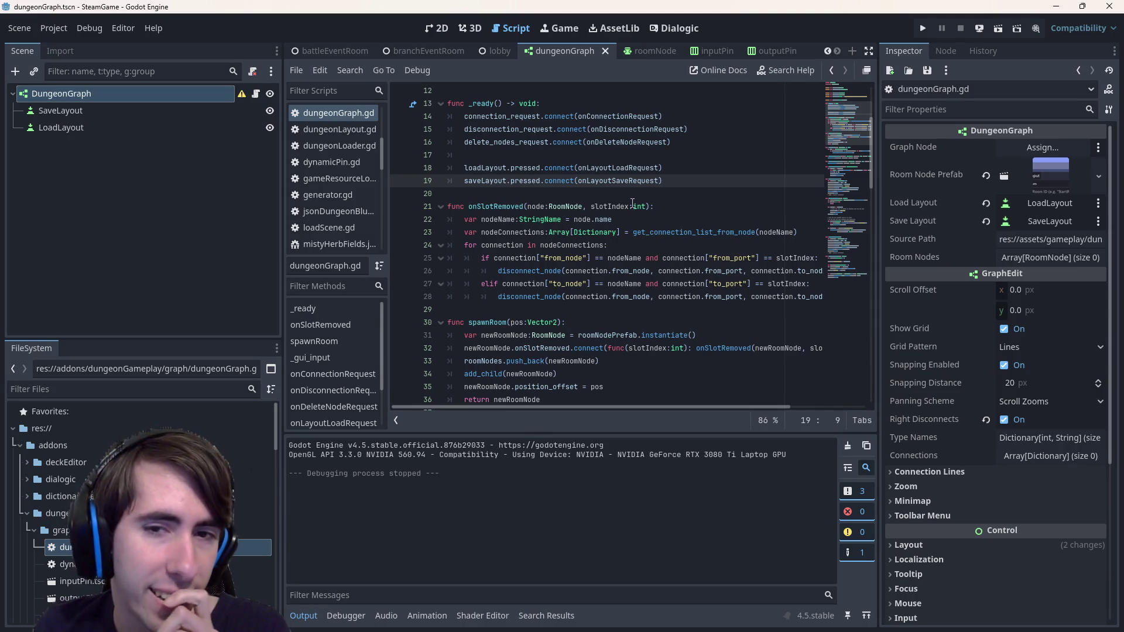
{"action": "scroll", "coordinate": [582, 207], "scroll_direction": "up", "scroll_amount": 1}
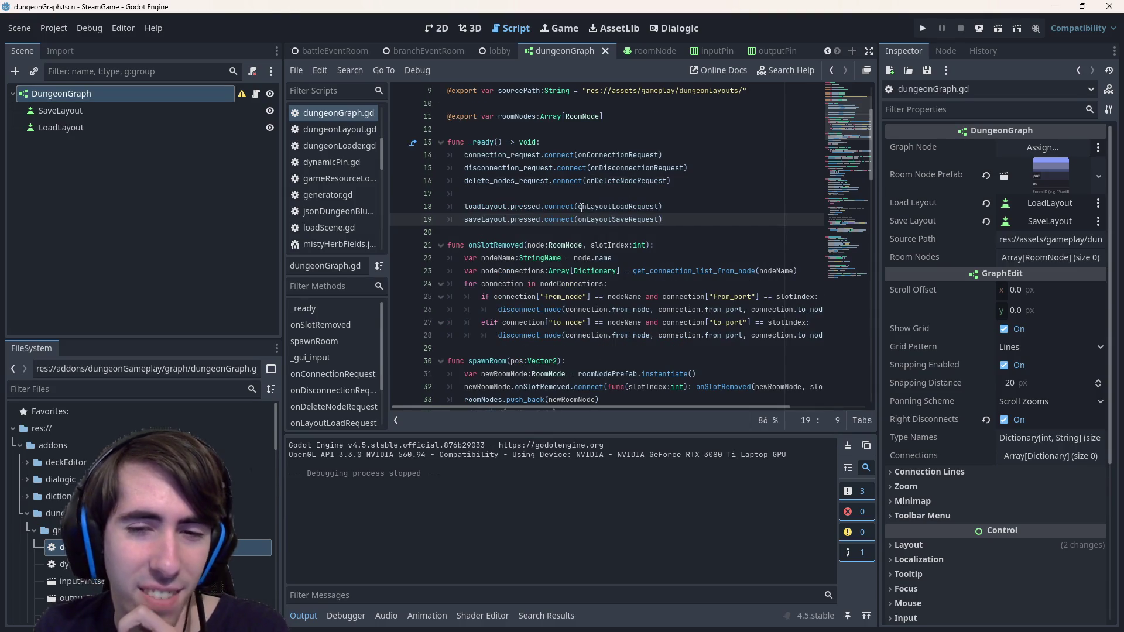
{"action": "left_click", "coordinate": [617, 297]}
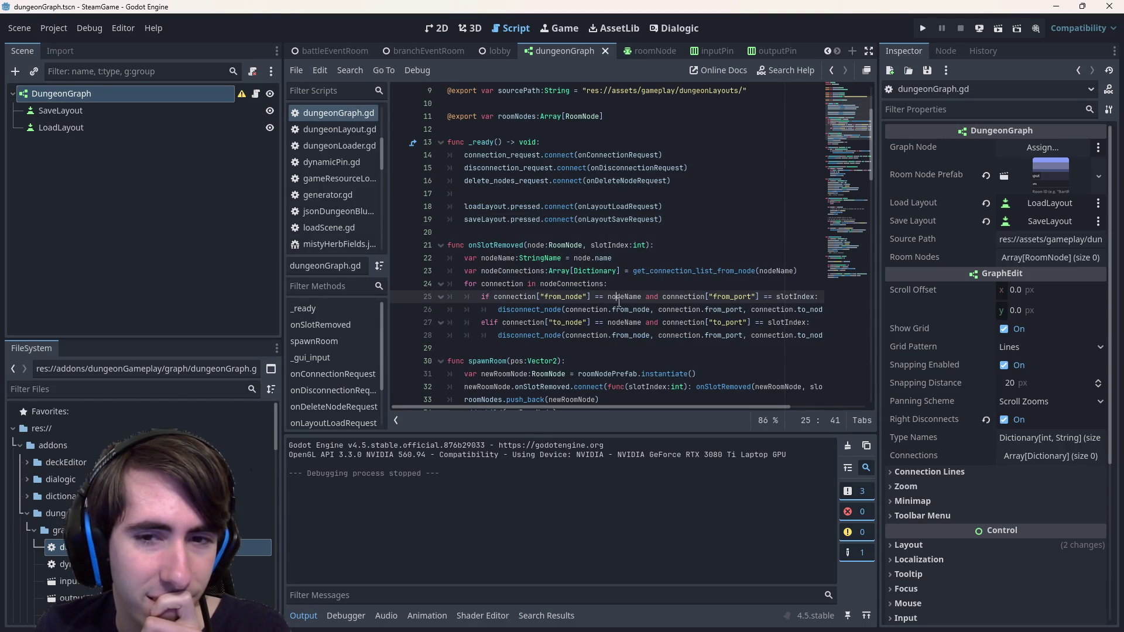
On the DungeonGraph node, expand the Connections array and enable Right Disconnects
{"action": "left_click", "coordinate": [141, 92]}
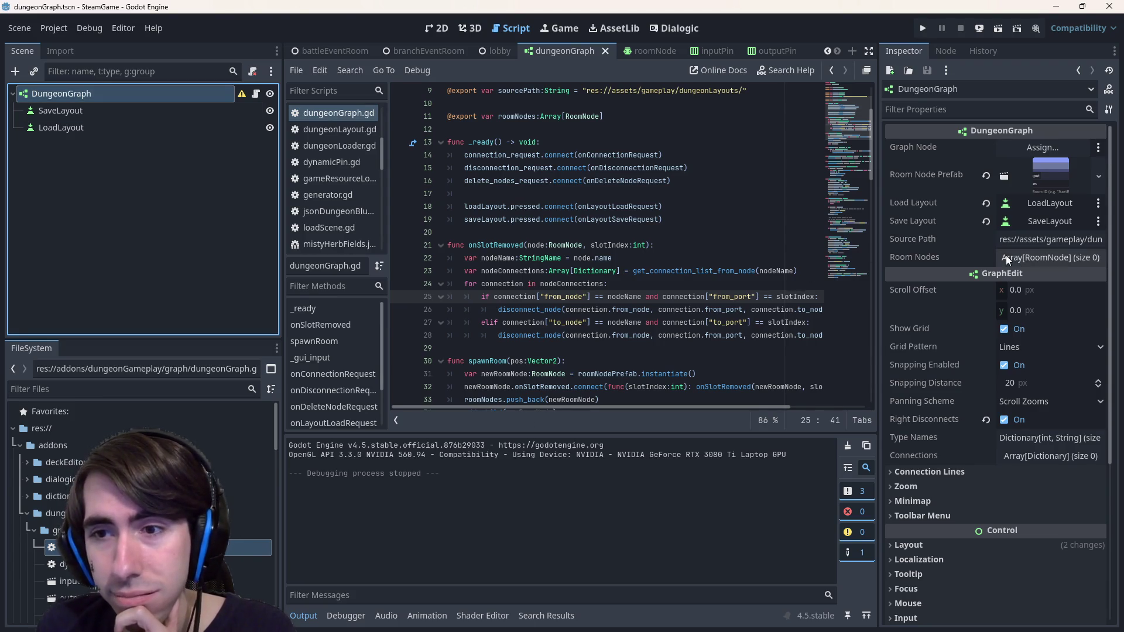
{"action": "left_click", "coordinate": [1015, 447]}
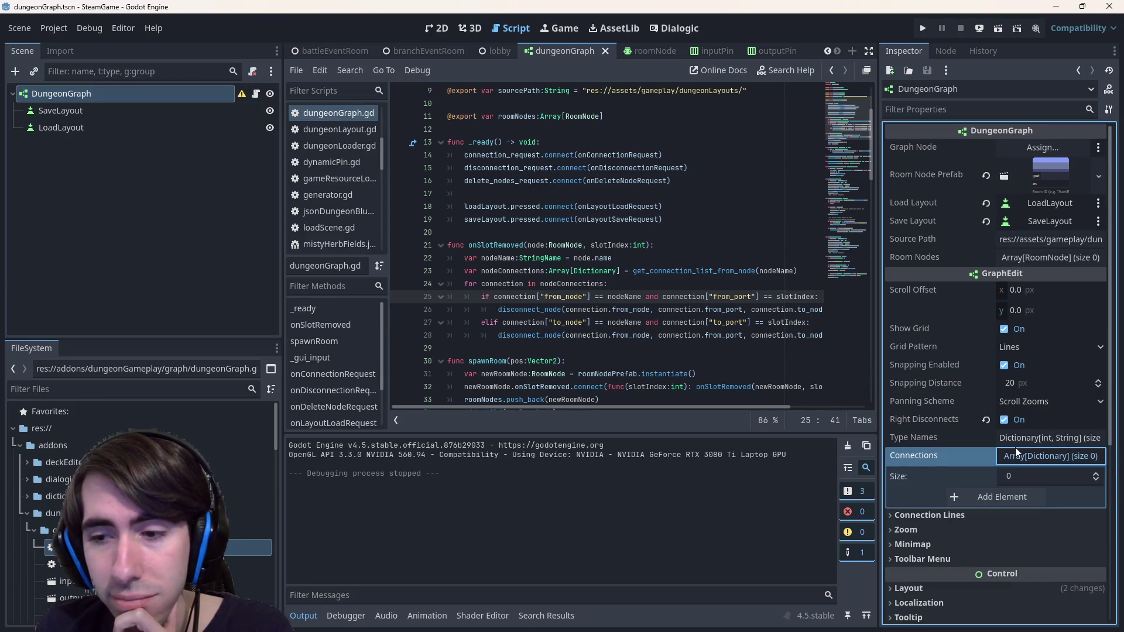
{"action": "left_click", "coordinate": [1014, 447]}
{"action": "scroll", "coordinate": [1015, 447], "scroll_direction": "down", "scroll_amount": 2}
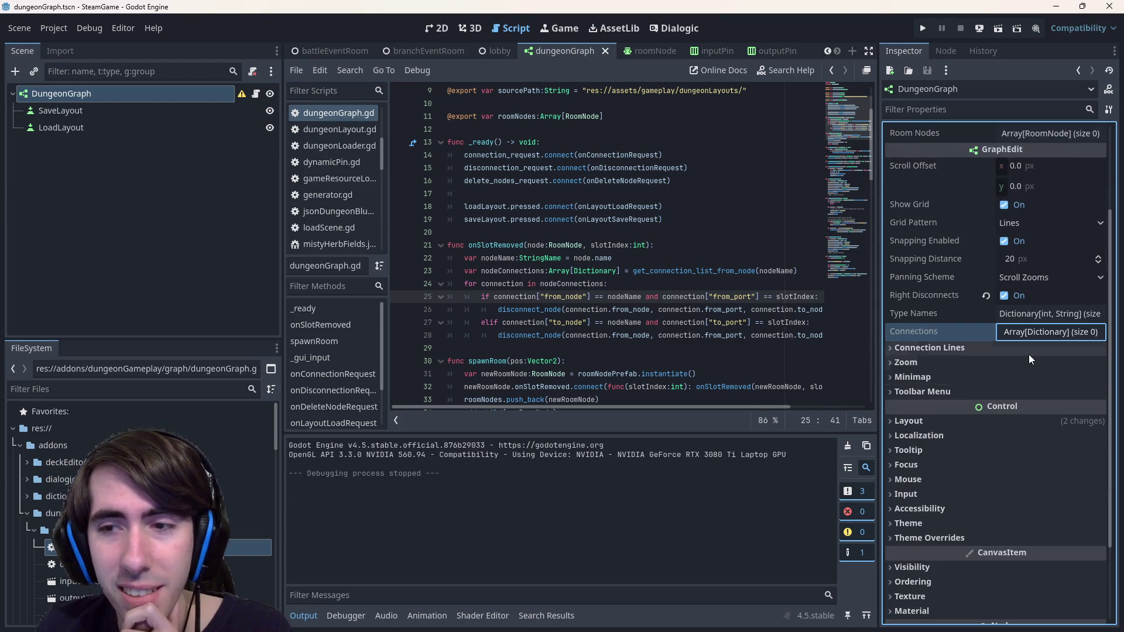
{"action": "scroll", "coordinate": [1017, 285], "scroll_direction": "up", "scroll_amount": 1}
{"action": "left_click", "coordinate": [1013, 396]}
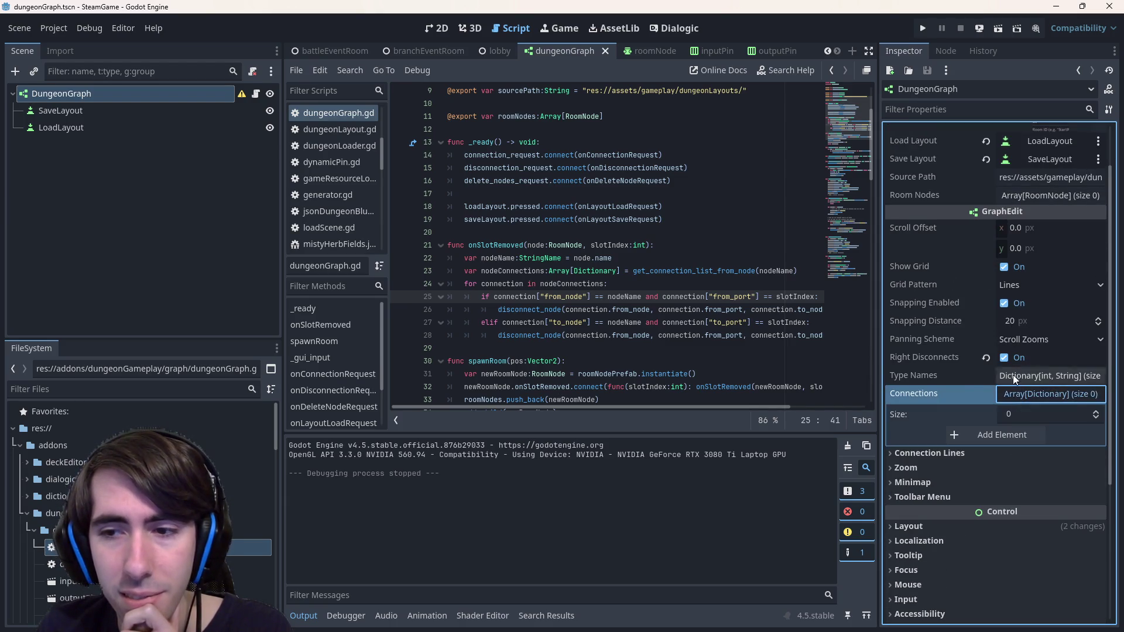
{"action": "left_click", "coordinate": [1013, 366]}
Inspect the Type Names dictionary, then bring up the roomNode scene's RoomNode properties
{"action": "left_click", "coordinate": [1021, 378]}
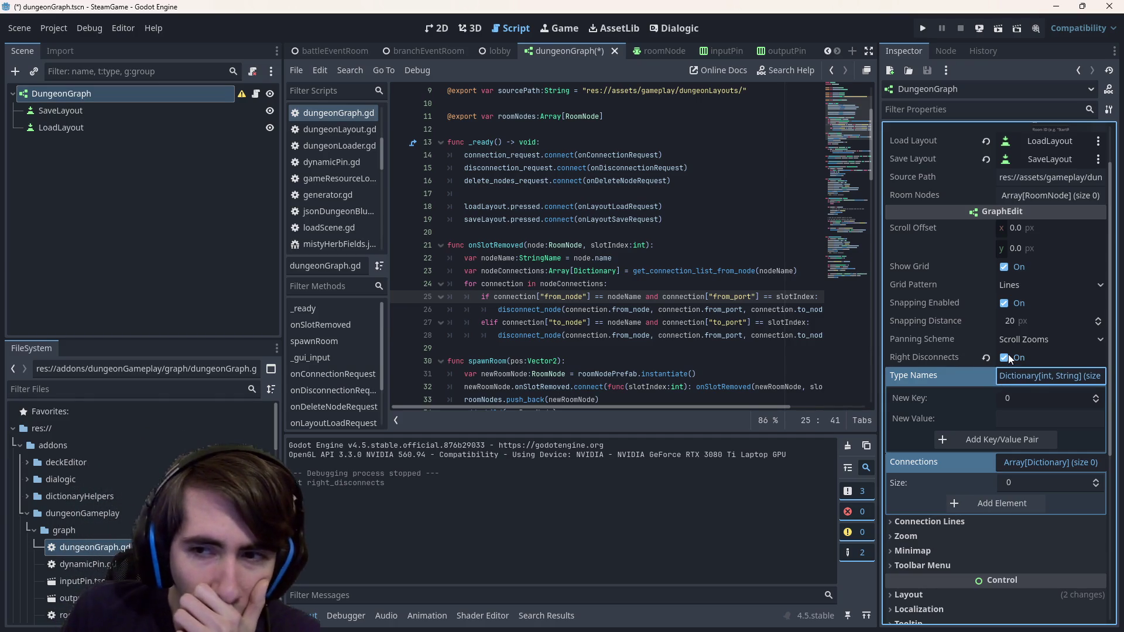
{"action": "mouse_move", "coordinate": [975, 361]}
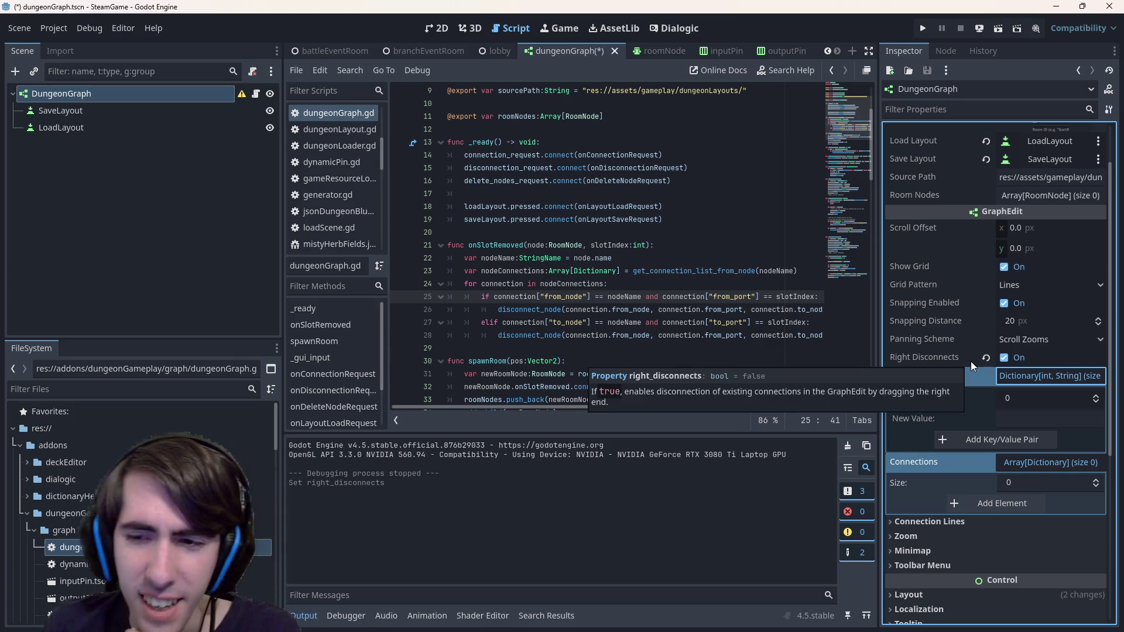
{"action": "left_click", "coordinate": [1014, 380]}
{"action": "left_click", "coordinate": [1020, 391]}
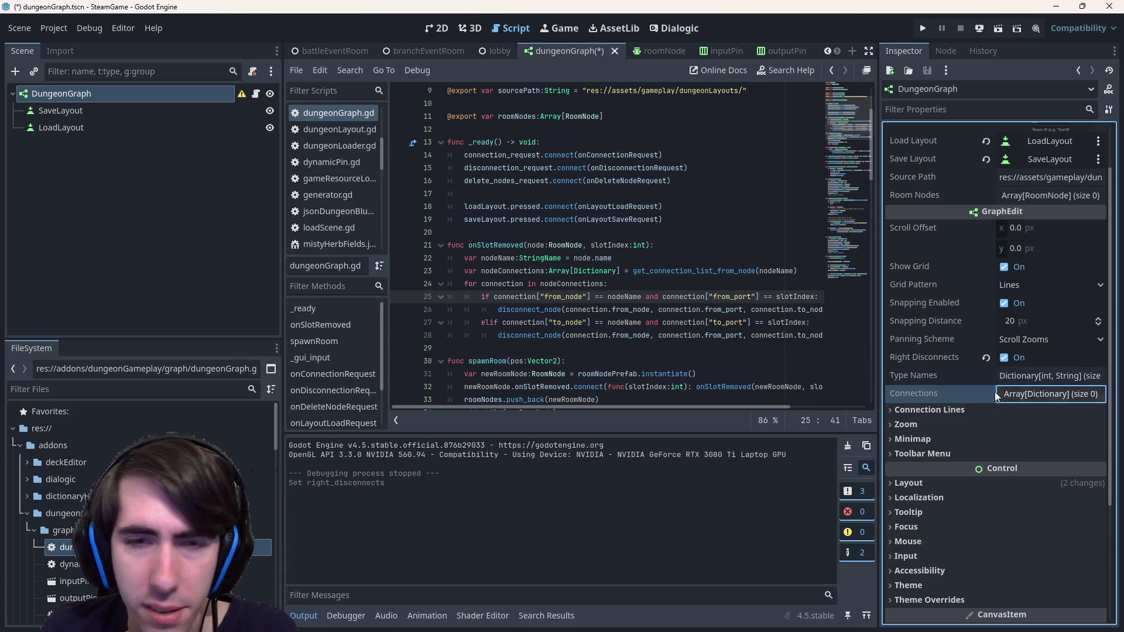
{"action": "left_click", "coordinate": [657, 51]}
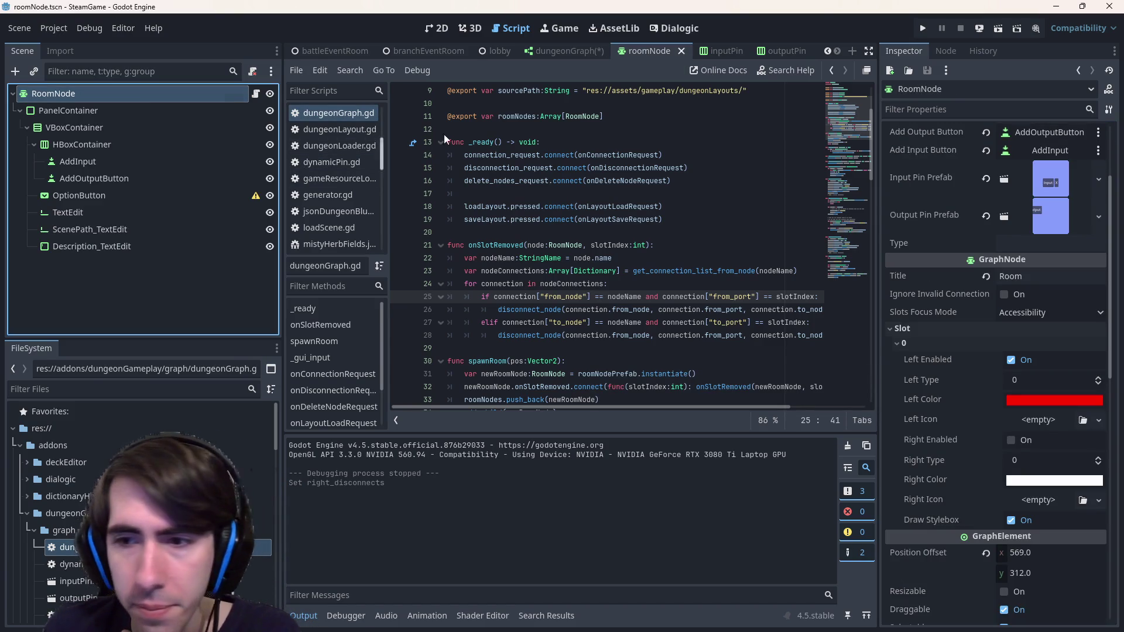
{"action": "scroll", "coordinate": [987, 336], "scroll_direction": "down", "scroll_amount": 2}
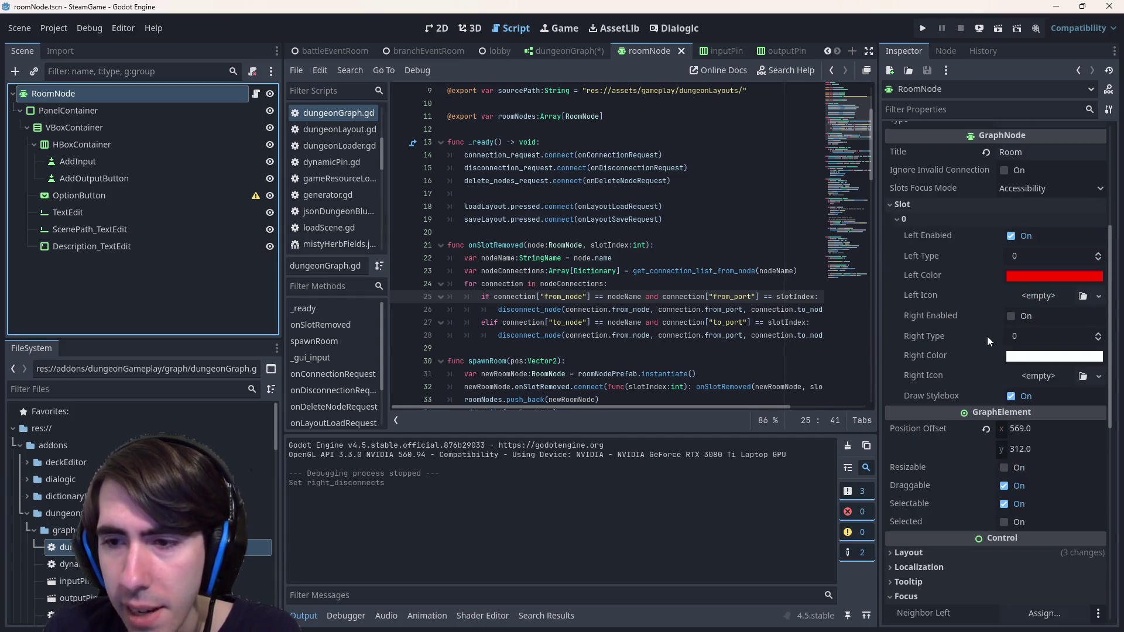
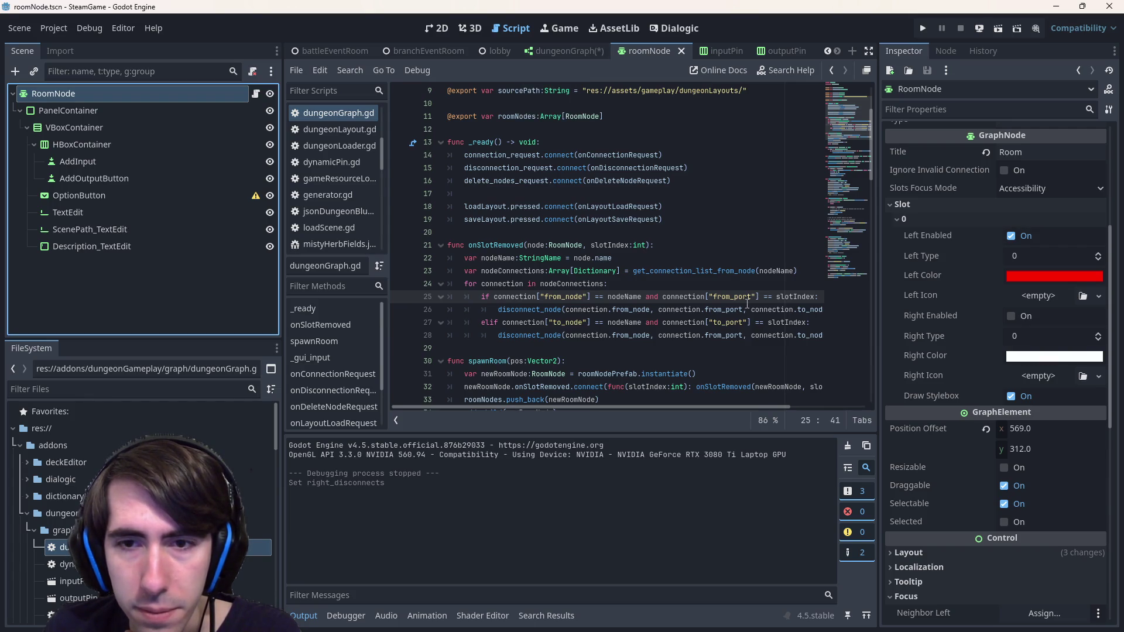
Add an isOutput:bool parameter after slotIndex:int in the onSlotRemoved signature
{"action": "mouse_move", "coordinate": [707, 405]}
{"action": "left_mouse_down"}
{"action": "mouse_move", "coordinate": [729, 405]}
{"action": "mouse_move", "coordinate": [708, 405]}
{"action": "left_mouse_up"}
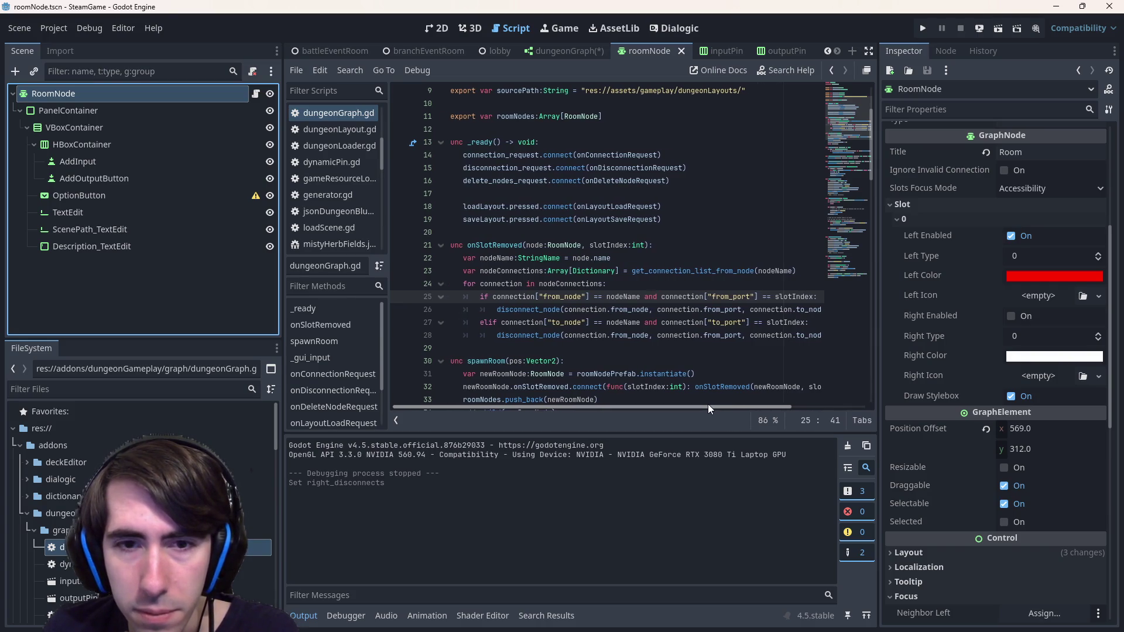
{"action": "left_click_drag", "start_coordinate": [471, 322], "coordinate": [807, 334]}
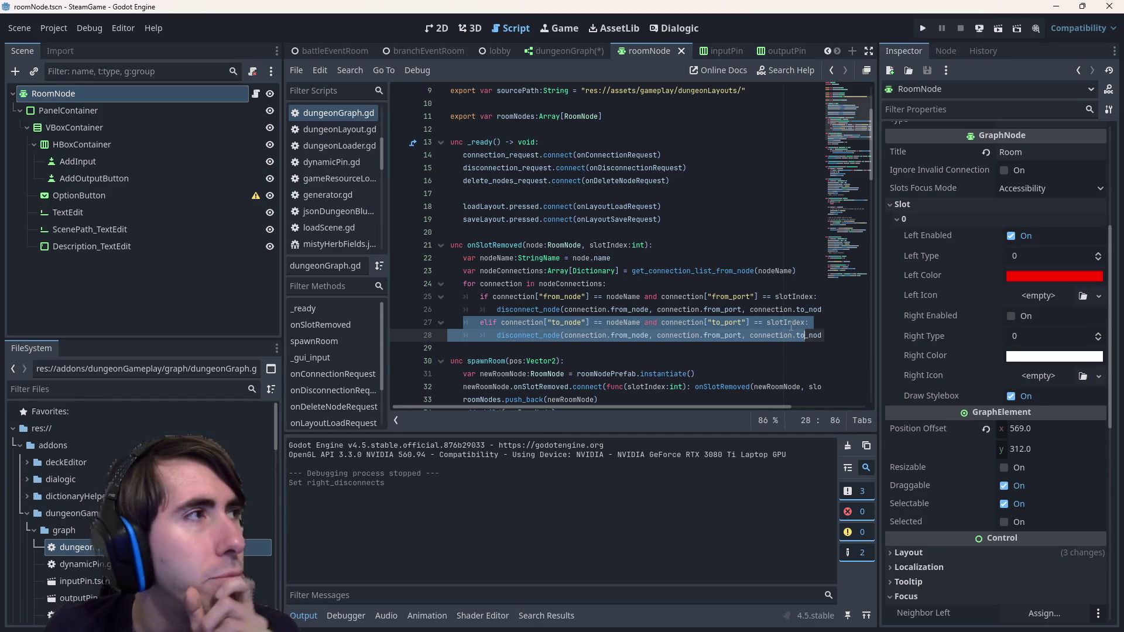
{"action": "left_click", "coordinate": [686, 250]}
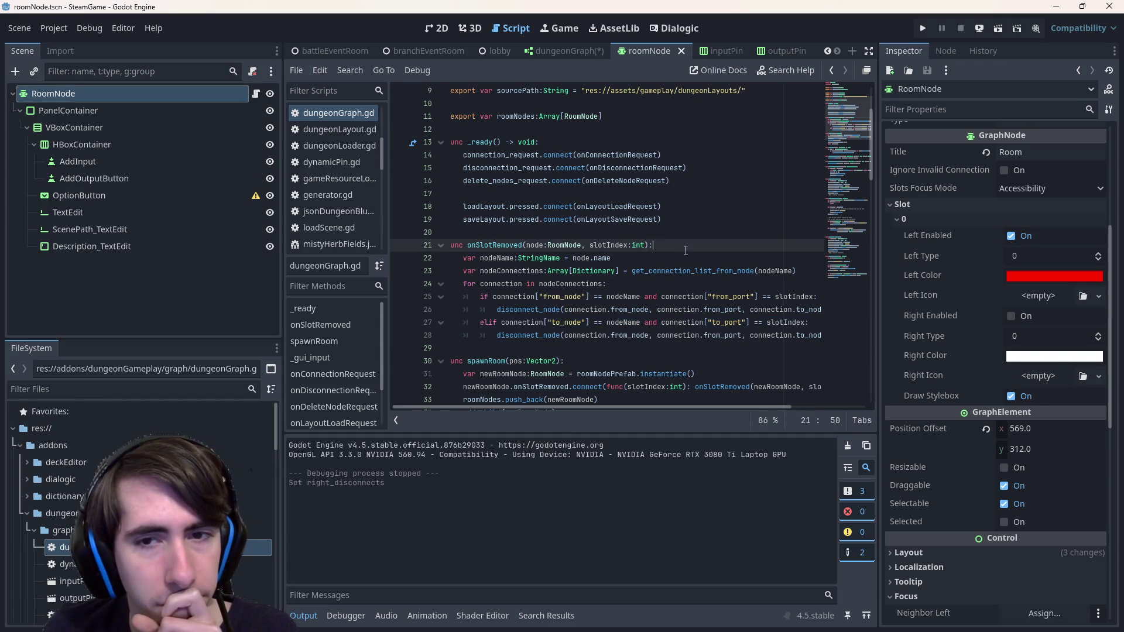
{"action": "mouse_move", "coordinate": [644, 246]}
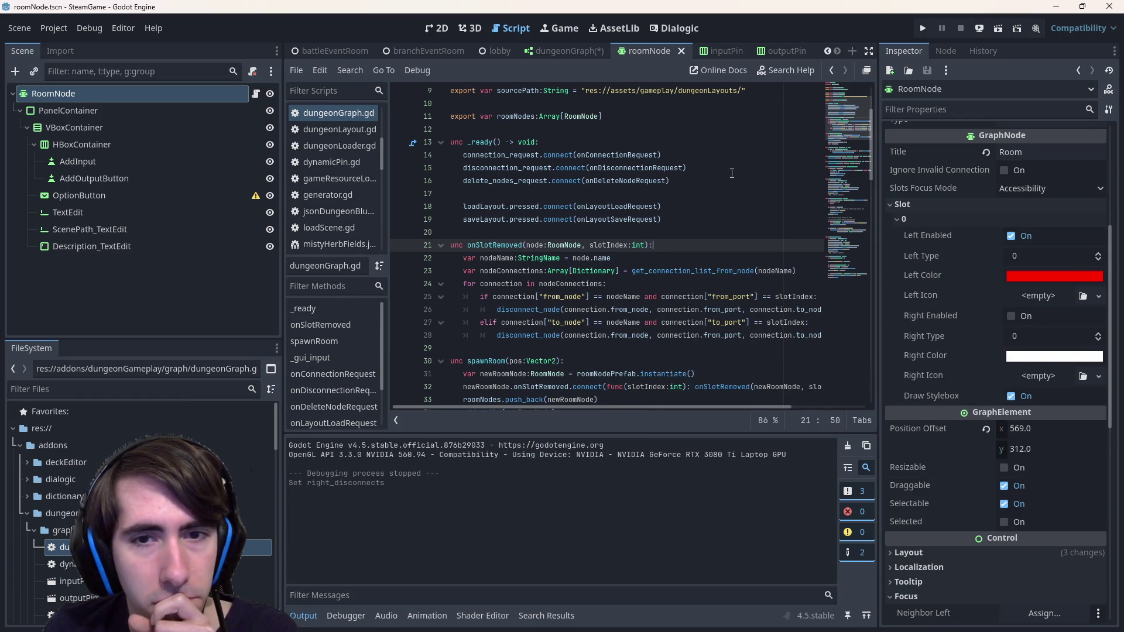
{"action": "left_click", "coordinate": [646, 249]}
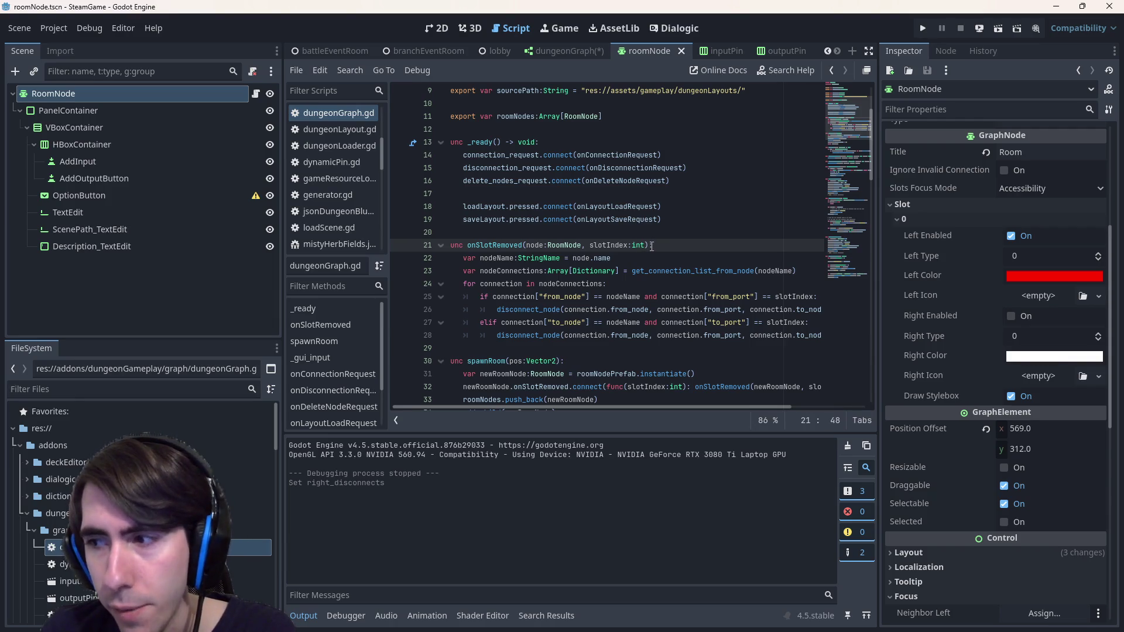
{"action": "type", "text": ", isOut"}
{"action": "type", "text": "put:bool"}
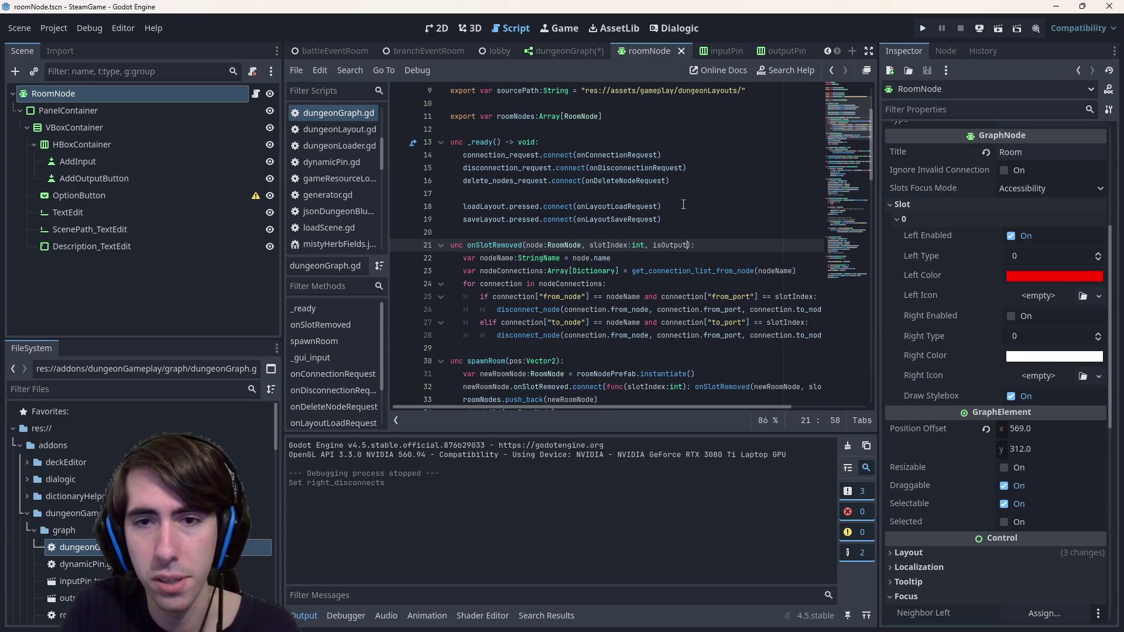
{"action": "key", "text": "Left"}
{"action": "key", "text": "Left"}
{"action": "key", "text": "Left"}
{"action": "key", "text": "Left"}
{"action": "key", "text": "ctrl+d"}
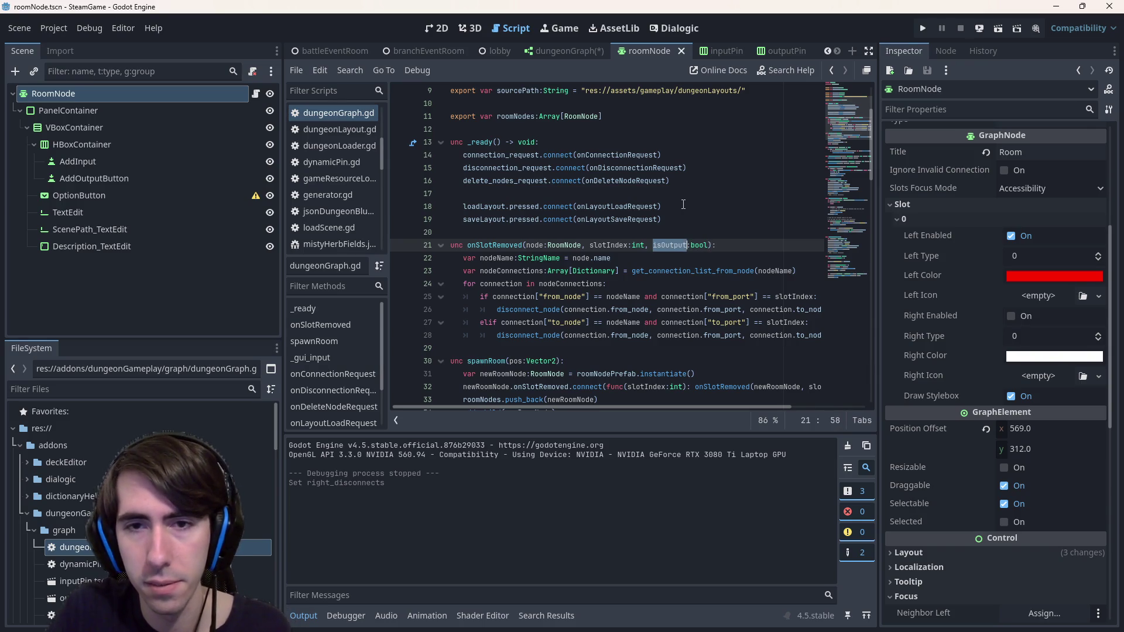
Prefix line 25's from-node if condition with 'isOutput and' and save the script
{"action": "left_click", "coordinate": [492, 298]}
{"action": "type", "text": "isOutput and"}
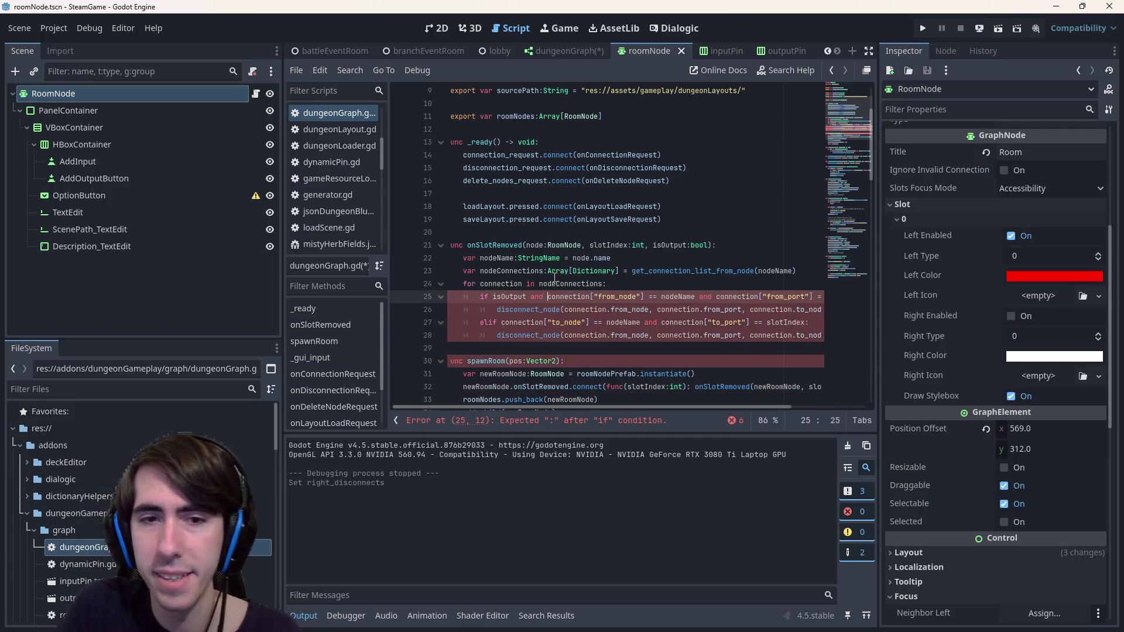
{"action": "key", "text": "ctrl+s"}
Make spawnRoom's lambda take isOutput:bool and pass it to onSlotRemoved, then open roomNode.gd
{"action": "scroll", "coordinate": [593, 346], "scroll_direction": "down", "scroll_amount": 1}
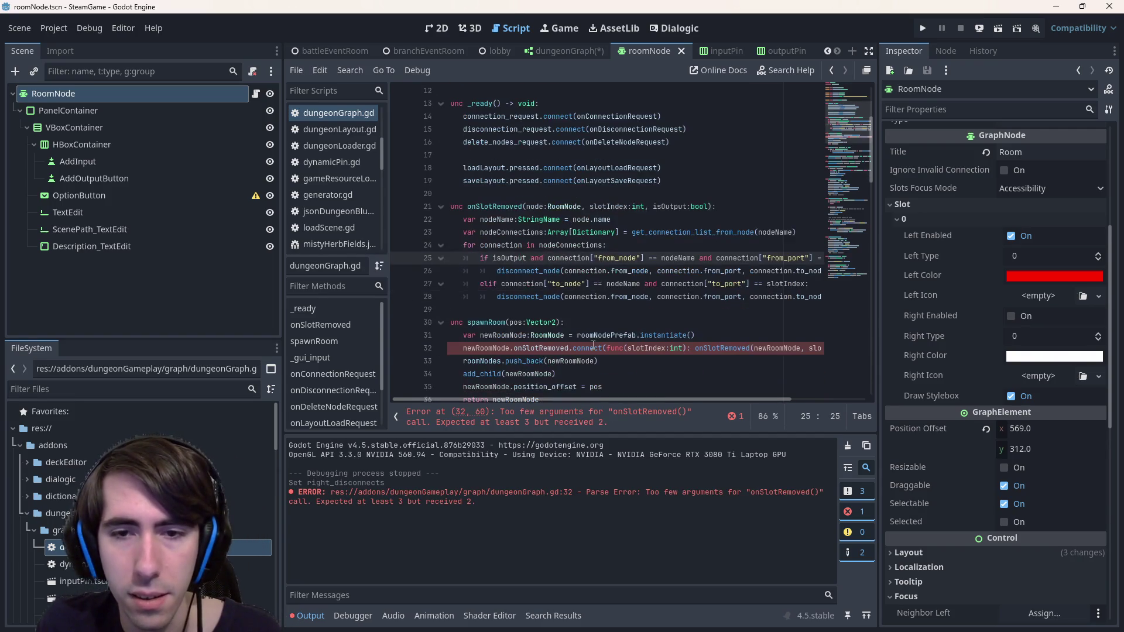
{"action": "left_click_drag", "start_coordinate": [724, 398], "coordinate": [784, 400]}
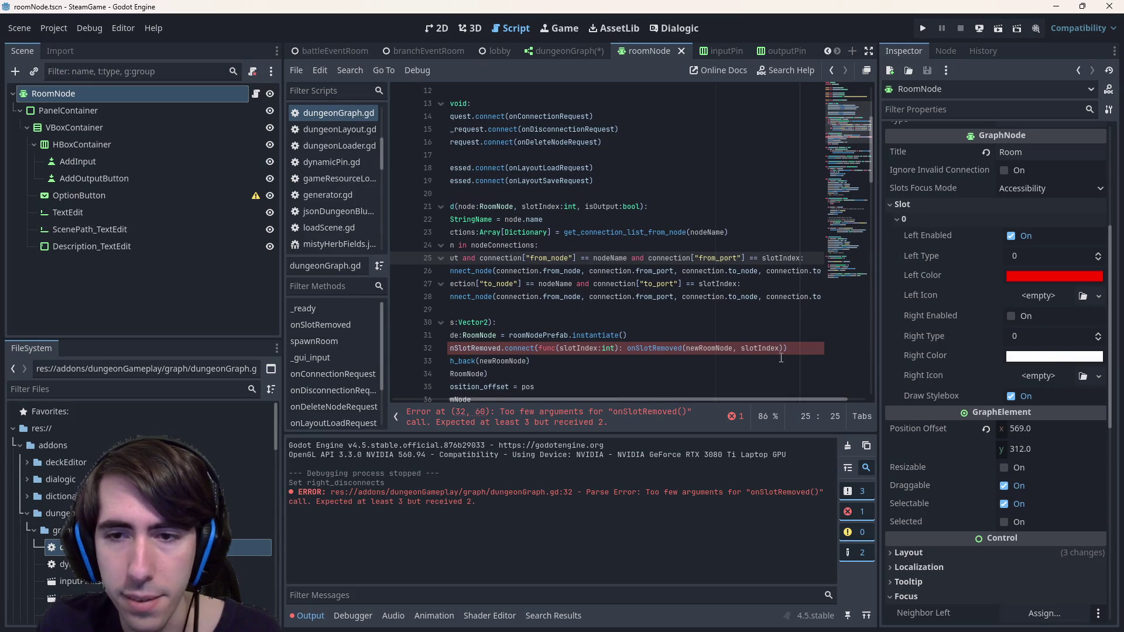
{"action": "left_click", "coordinate": [780, 348]}
{"action": "type", "text": ", isOutput"}
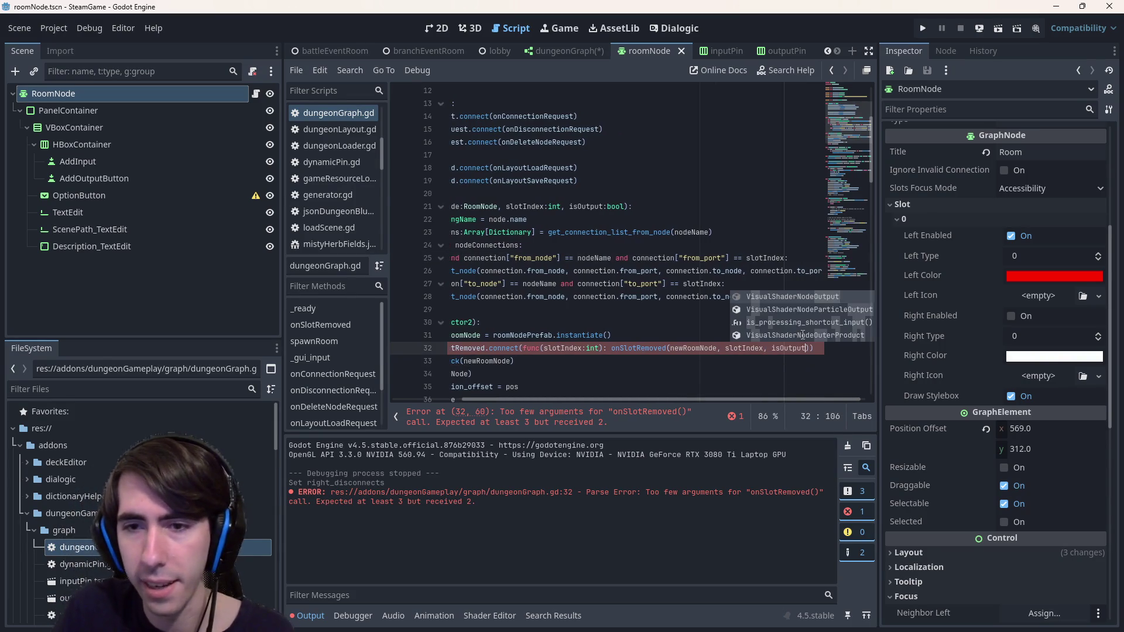
{"action": "left_click_drag", "start_coordinate": [569, 206], "coordinate": [625, 207]}
{"action": "left_click", "coordinate": [601, 348]}
{"action": "type", "text": ", isOutput:bool"}
{"action": "left_click", "coordinate": [632, 322]}
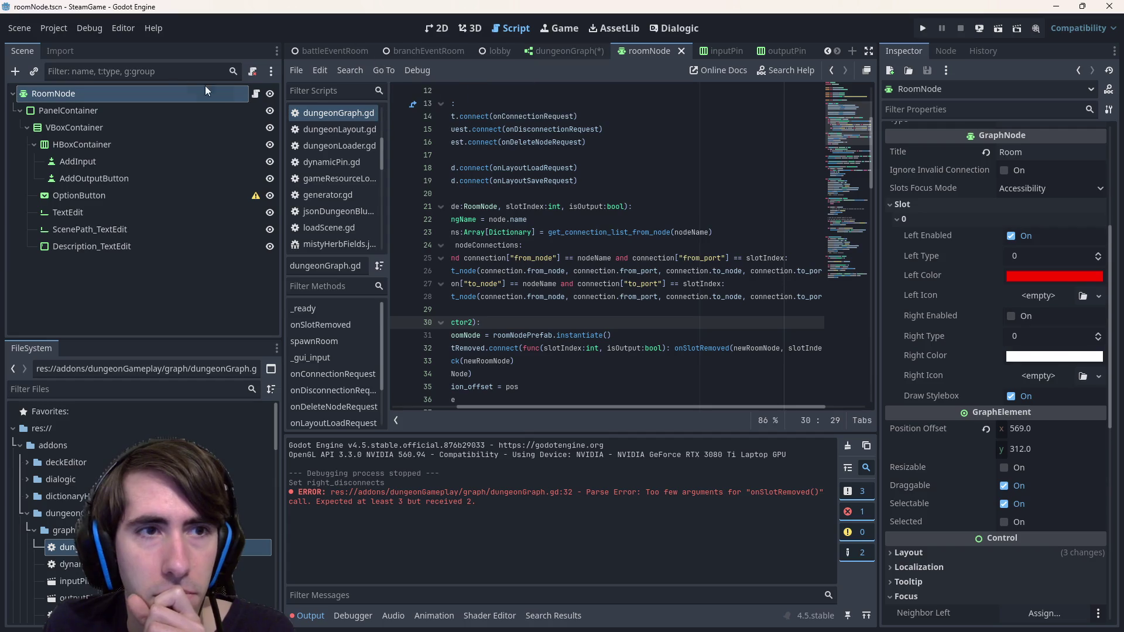
{"action": "left_click", "coordinate": [255, 94]}
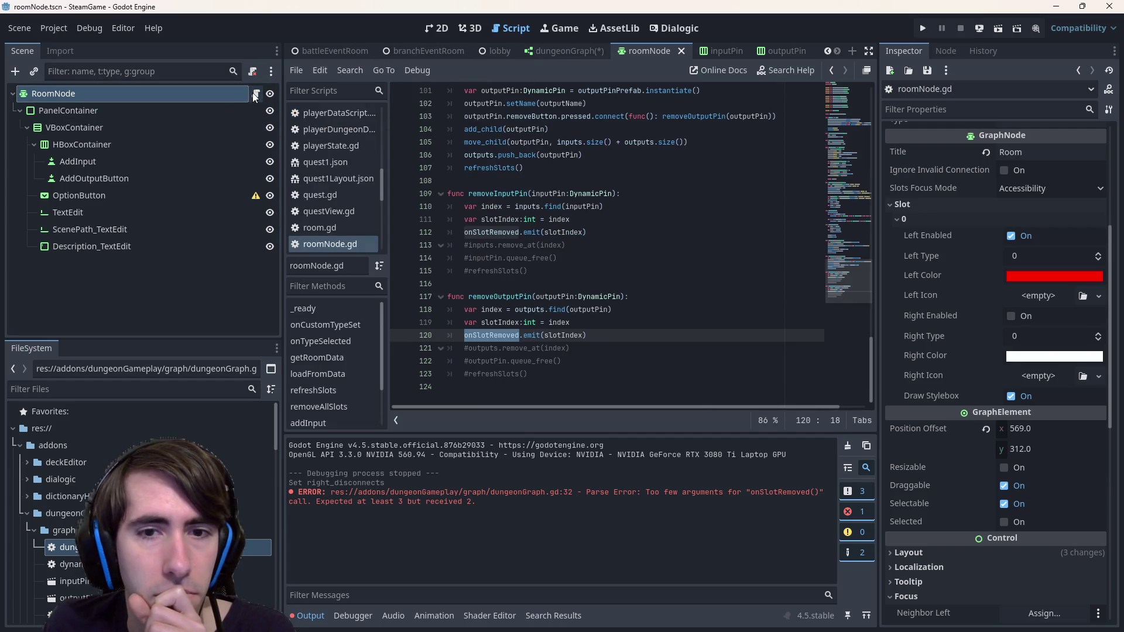
Extend the onSlotRemoved signal to (slotIndex:int, isOutput:bool)
{"action": "left_click", "coordinate": [594, 331]}
{"action": "scroll", "coordinate": [607, 288], "scroll_direction": "up", "scroll_amount": 10}
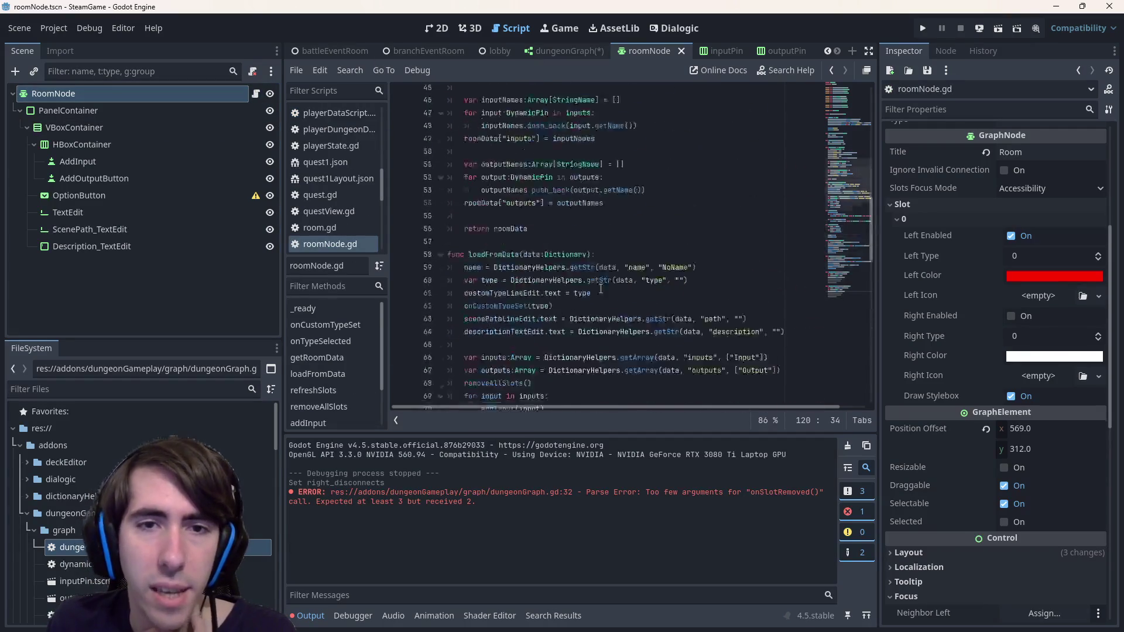
{"action": "scroll", "coordinate": [607, 288], "scroll_direction": "up", "scroll_amount": 10}
{"action": "scroll", "coordinate": [565, 228], "scroll_direction": "up", "scroll_amount": 3}
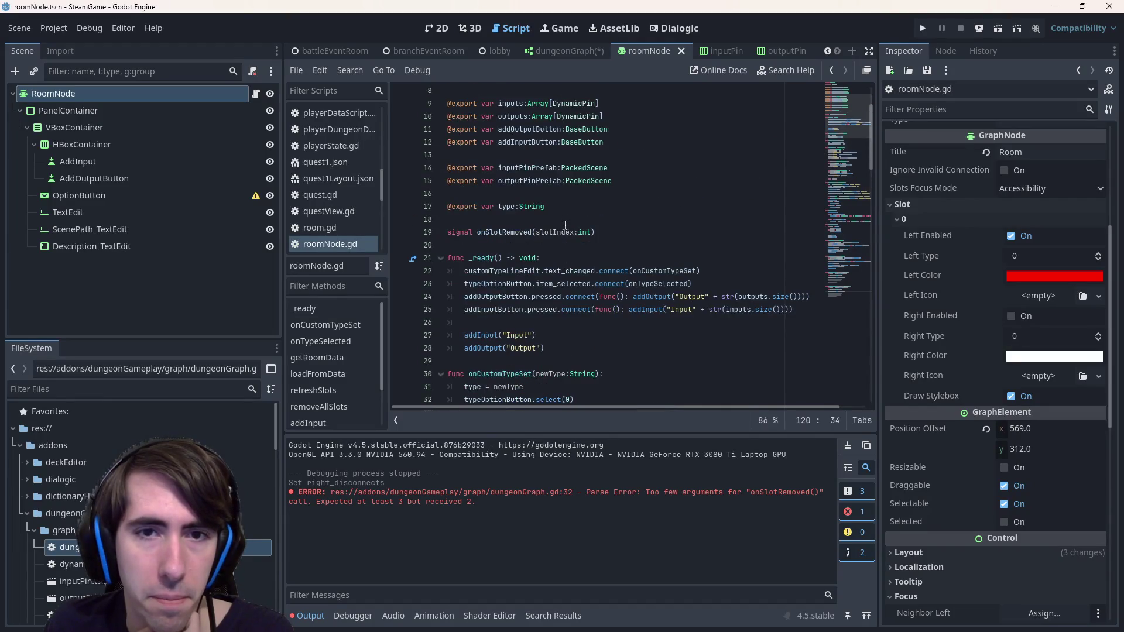
{"action": "left_click", "coordinate": [594, 232]}
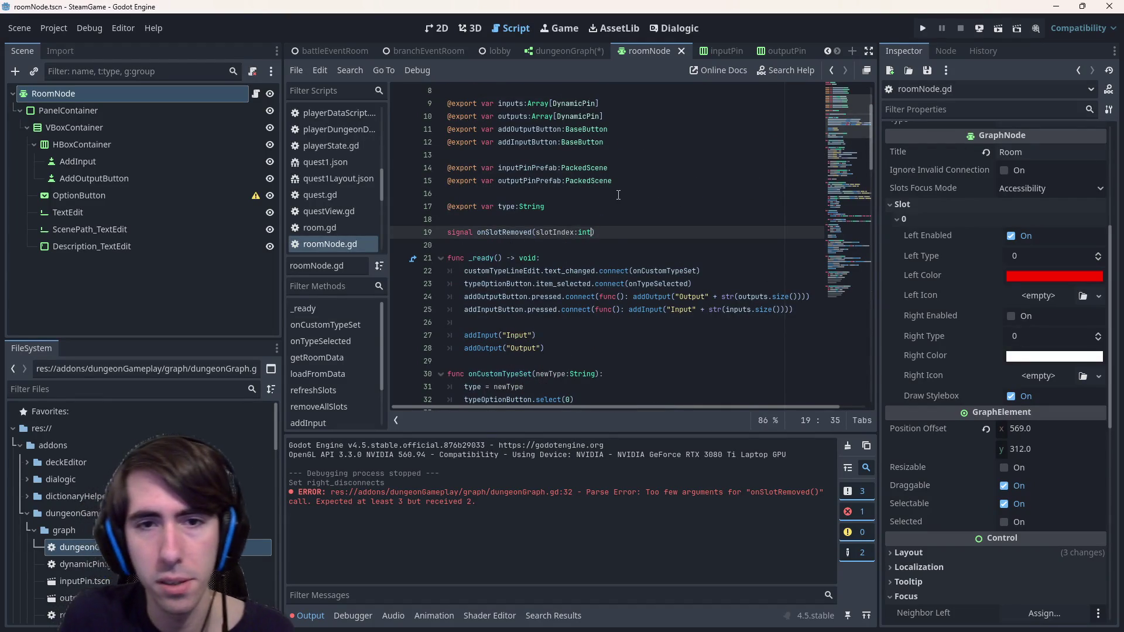
{"action": "type", "text": ", isOutput:bool"}
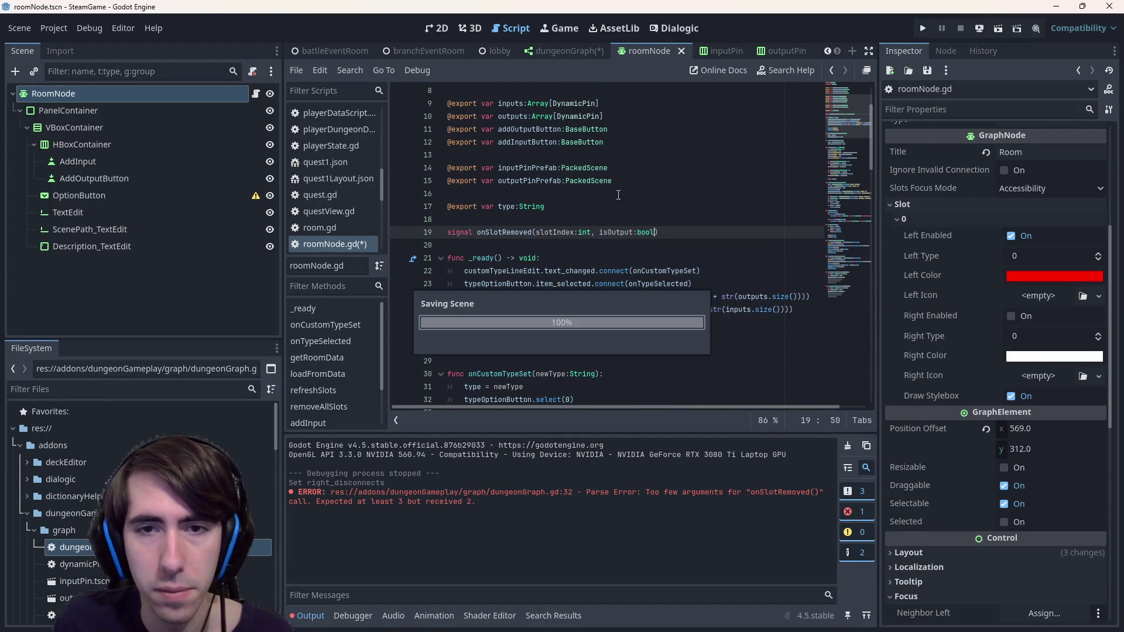
Emit false from removeInputPin and true from removeOutputPin, then run the scene
{"action": "scroll", "coordinate": [620, 283], "scroll_direction": "down", "scroll_amount": 20}
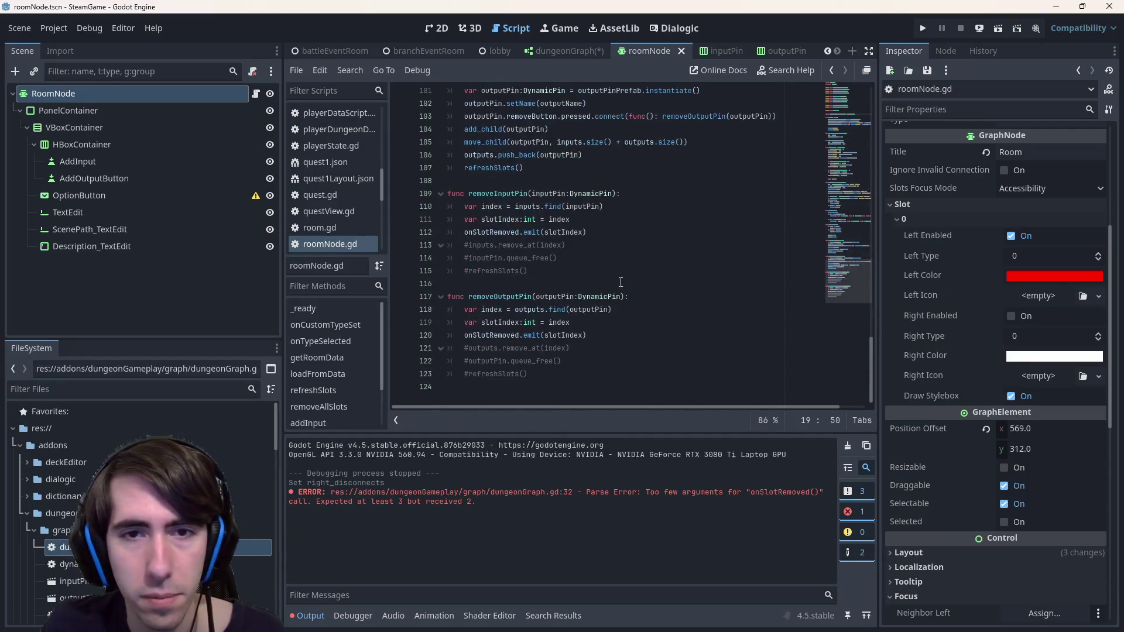
{"action": "left_click", "coordinate": [585, 231]}
{"action": "type", "text": ","}
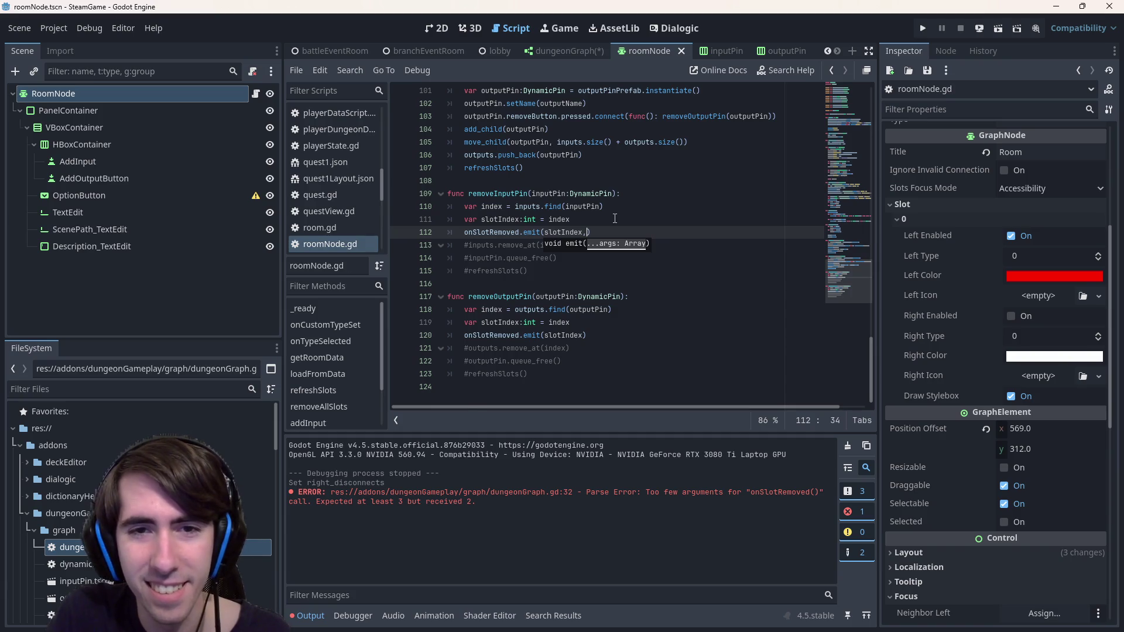
{"action": "key", "text": "BackSpace"}
{"action": "type", "text": "flas"}
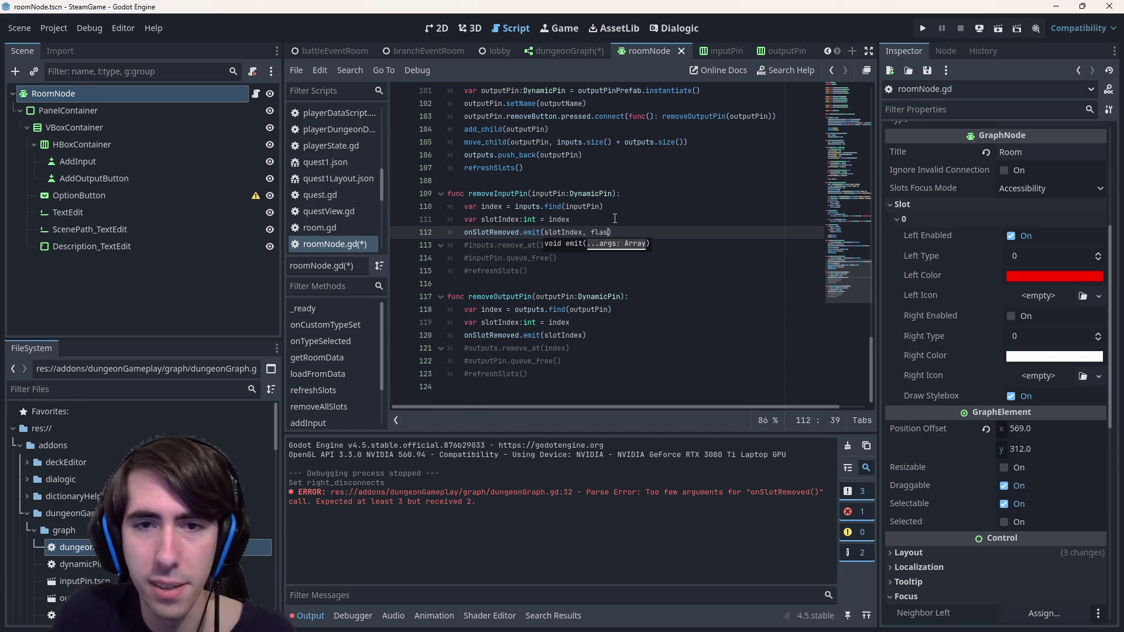
{"action": "type", "text": "alse"}
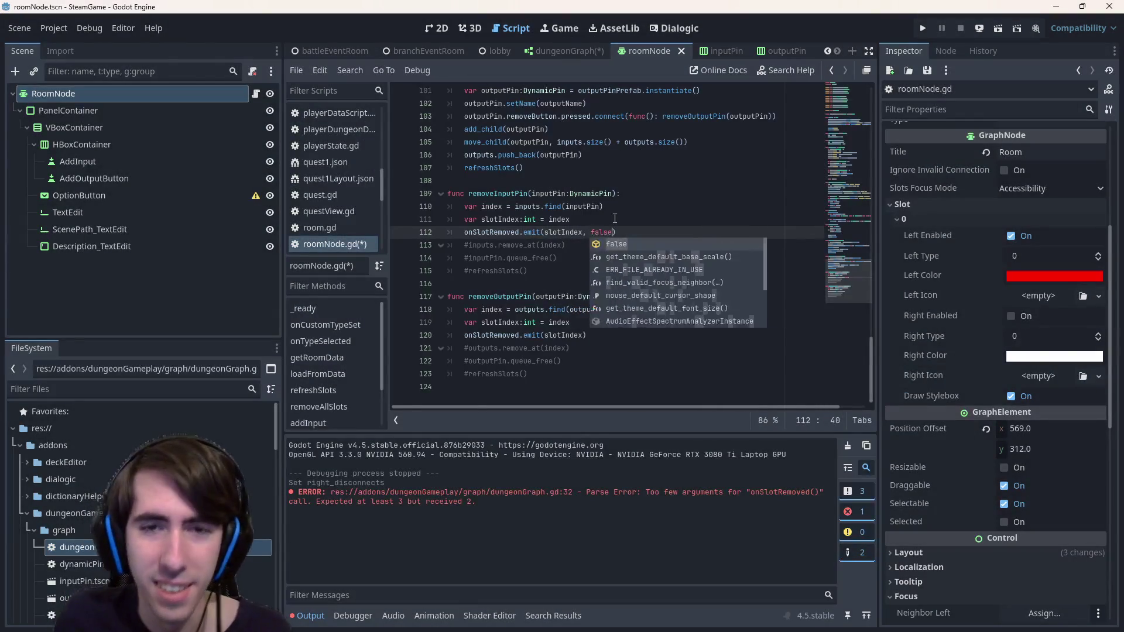
{"action": "key", "text": "ctrl+s"}
{"action": "left_click", "coordinate": [584, 335]}
{"action": "type", "text": ", true"}
{"action": "left_click", "coordinate": [998, 28]}
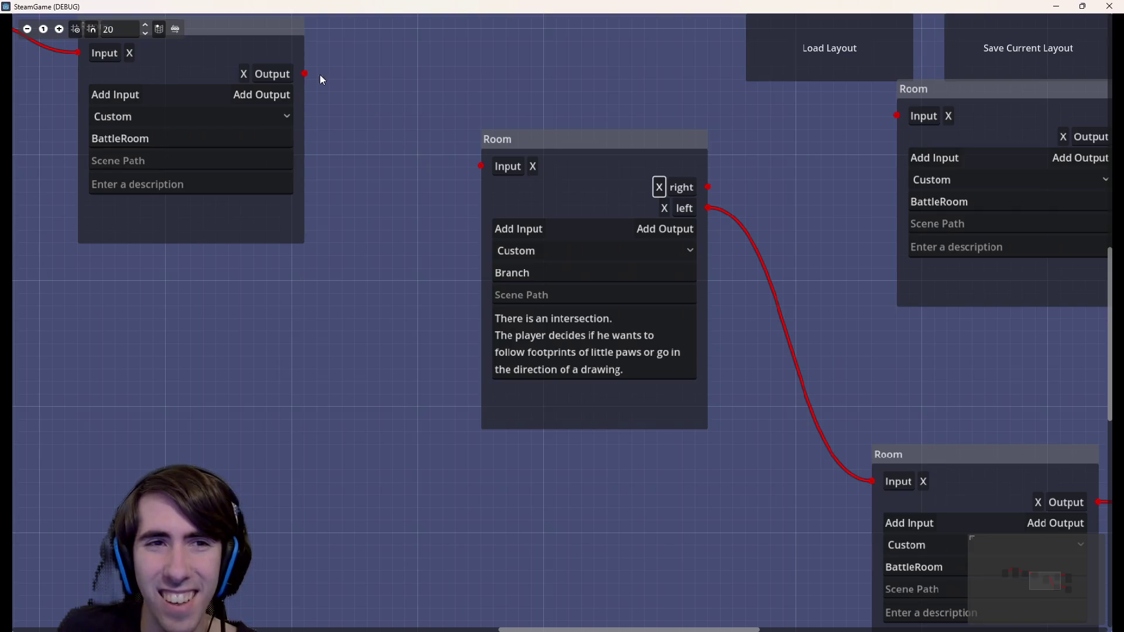
Connect the top-left room's Output to the Branch room's Input, then review isOutput usages in the editor
{"action": "mouse_move", "coordinate": [305, 74]}
{"action": "left_mouse_down"}
{"action": "mouse_move", "coordinate": [310, 88]}
{"action": "mouse_move", "coordinate": [481, 166]}
{"action": "left_mouse_up"}
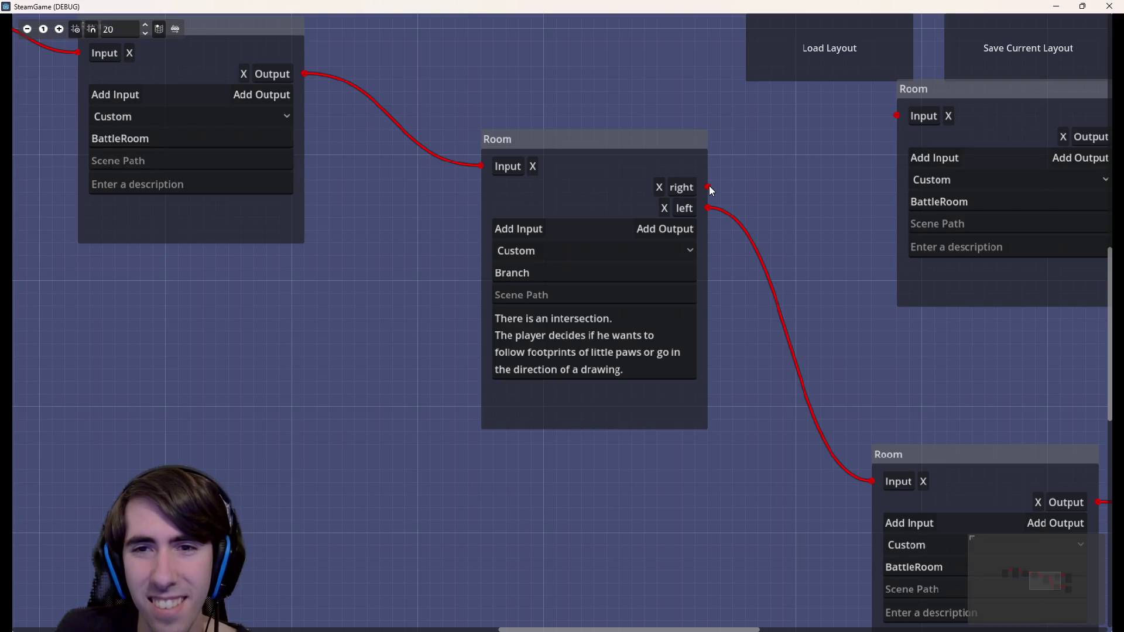
{"action": "left_click", "coordinate": [1110, 6]}
{"action": "left_click", "coordinate": [539, 243]}
{"action": "scroll", "coordinate": [537, 241], "scroll_direction": "up", "scroll_amount": 2}
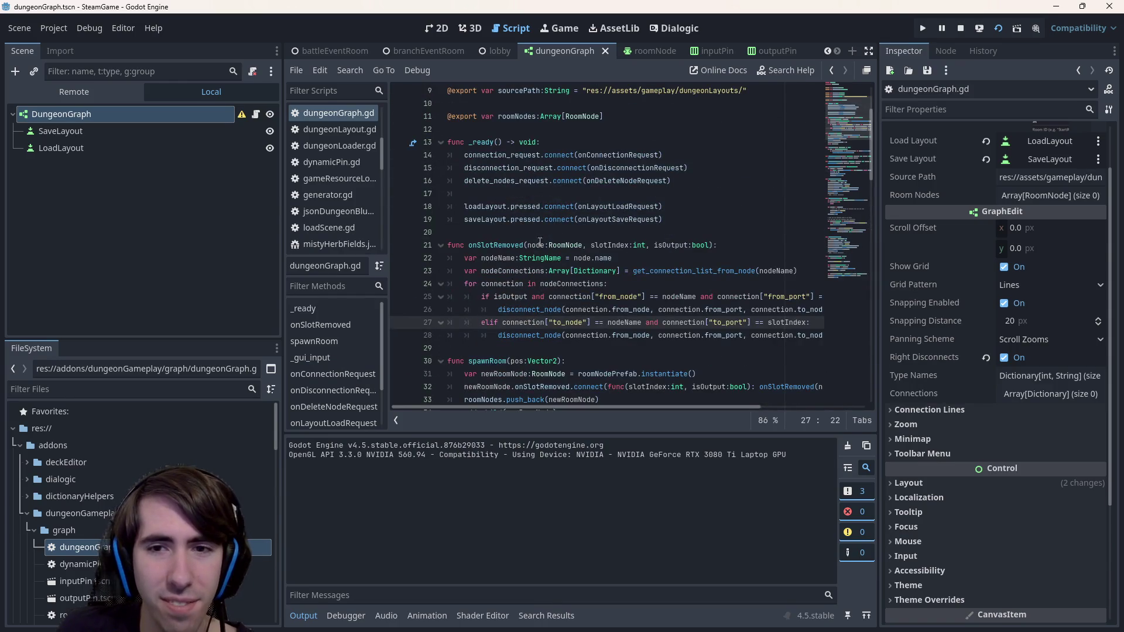
{"action": "double_click", "coordinate": [502, 245]}
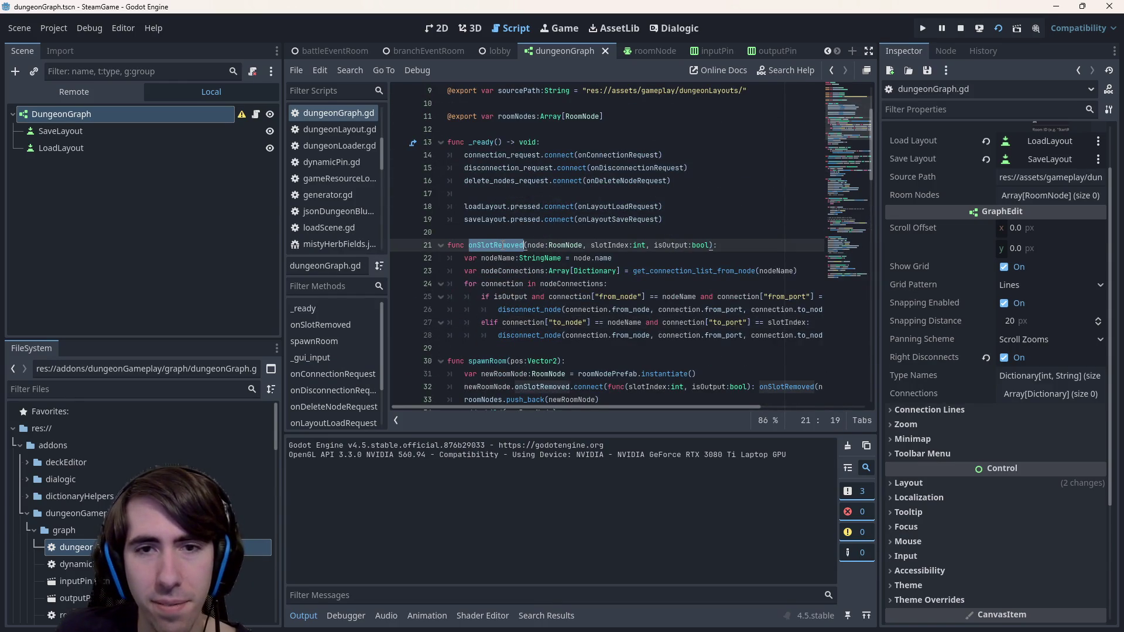
{"action": "scroll", "coordinate": [643, 263], "scroll_direction": "down", "scroll_amount": 2}
{"action": "double_click", "coordinate": [710, 309]}
{"action": "left_click_drag", "start_coordinate": [710, 406], "coordinate": [771, 407]}
{"action": "scroll", "coordinate": [772, 402], "scroll_direction": "left", "scroll_amount": 5}
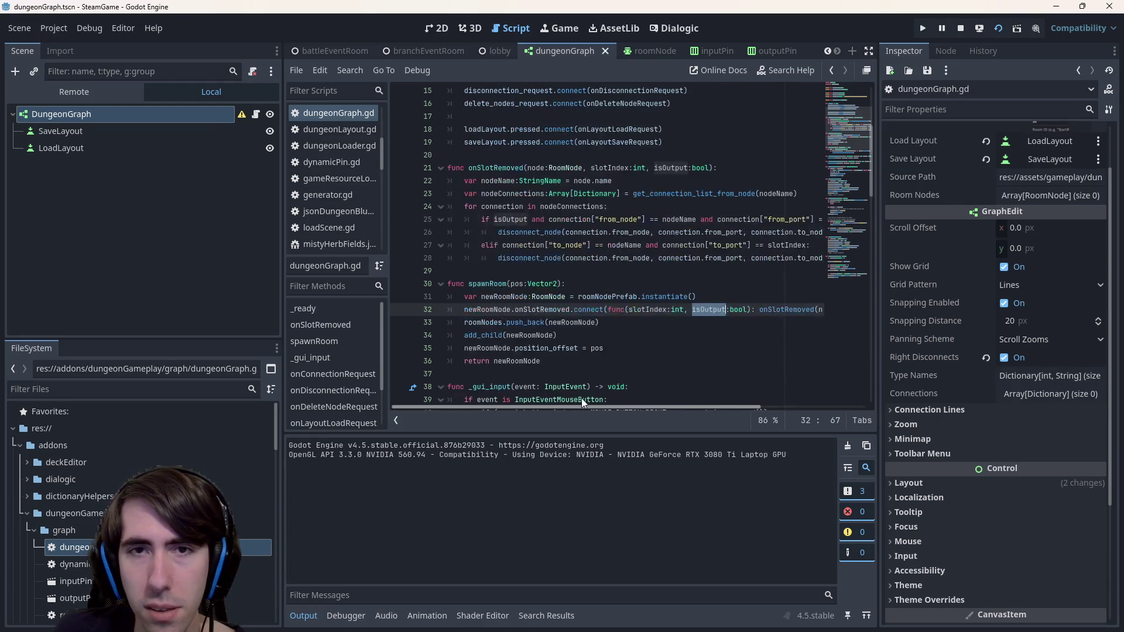
Set a breakpoint on line 24 of onSlotRemoved and remove the Branch room's right output to hit it
{"action": "left_click", "coordinate": [638, 50]}
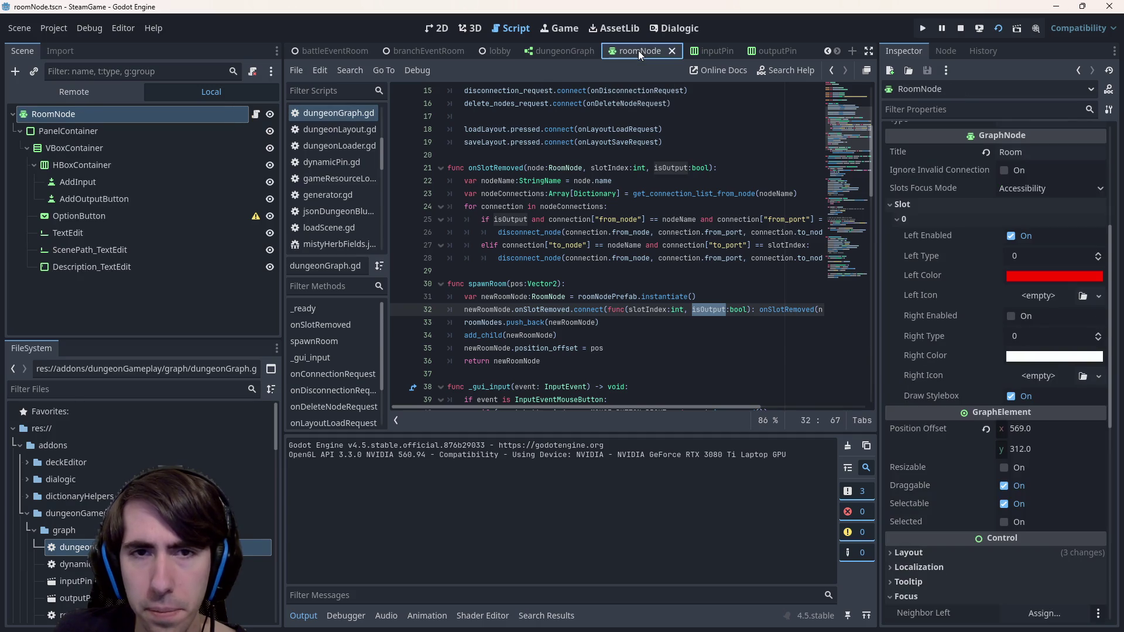
{"action": "left_click", "coordinate": [489, 193]}
{"action": "left_click", "coordinate": [398, 206]}
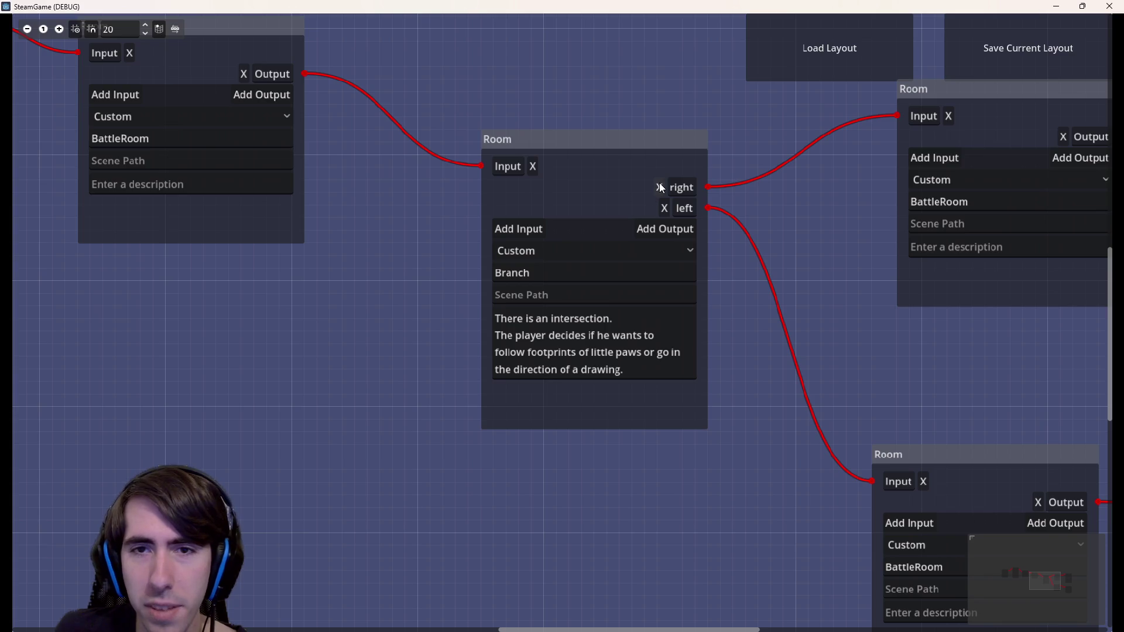
{"action": "left_click", "coordinate": [660, 187]}
Add breakpoints on lines 26 and 28 and resume the paused game
{"action": "mouse_move", "coordinate": [667, 211]}
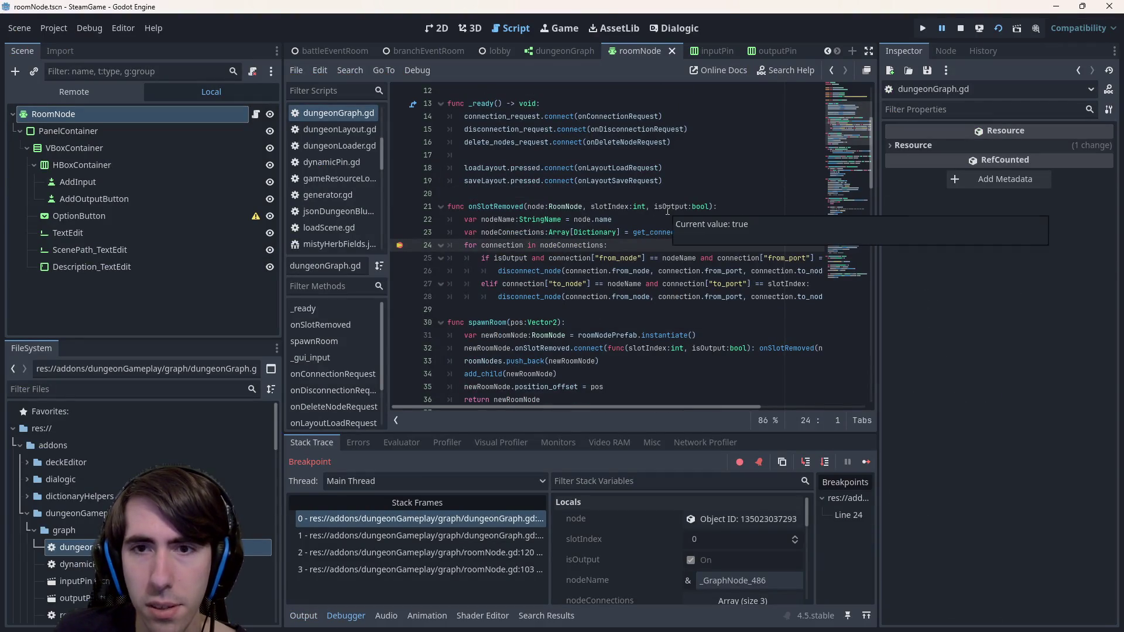
{"action": "double_click", "coordinate": [667, 208]}
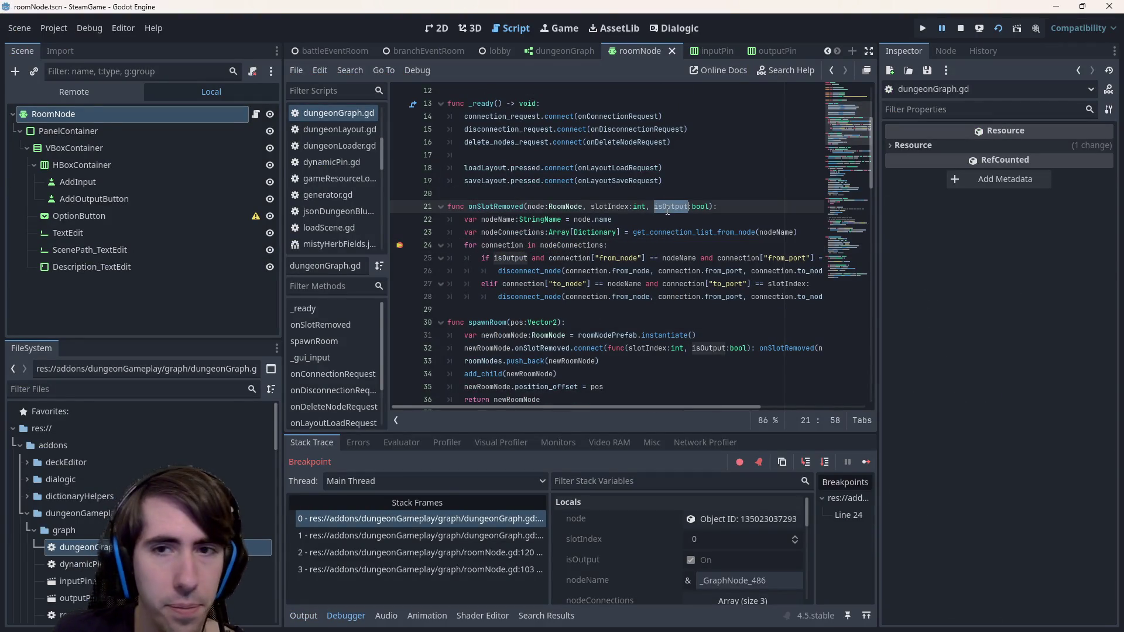
{"action": "left_click", "coordinate": [399, 271]}
{"action": "left_click", "coordinate": [400, 296], "text": "shift"}
{"action": "left_click", "coordinate": [866, 462]}
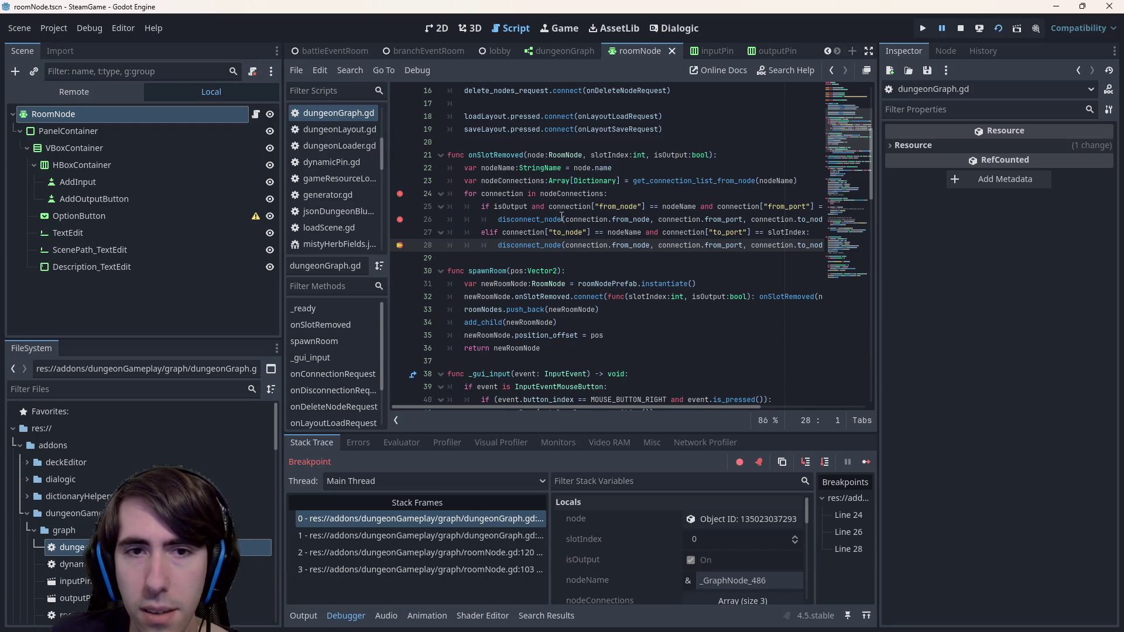
Insert '!isOutput and' into the elif condition on line 27
{"action": "double_click", "coordinate": [501, 207]}
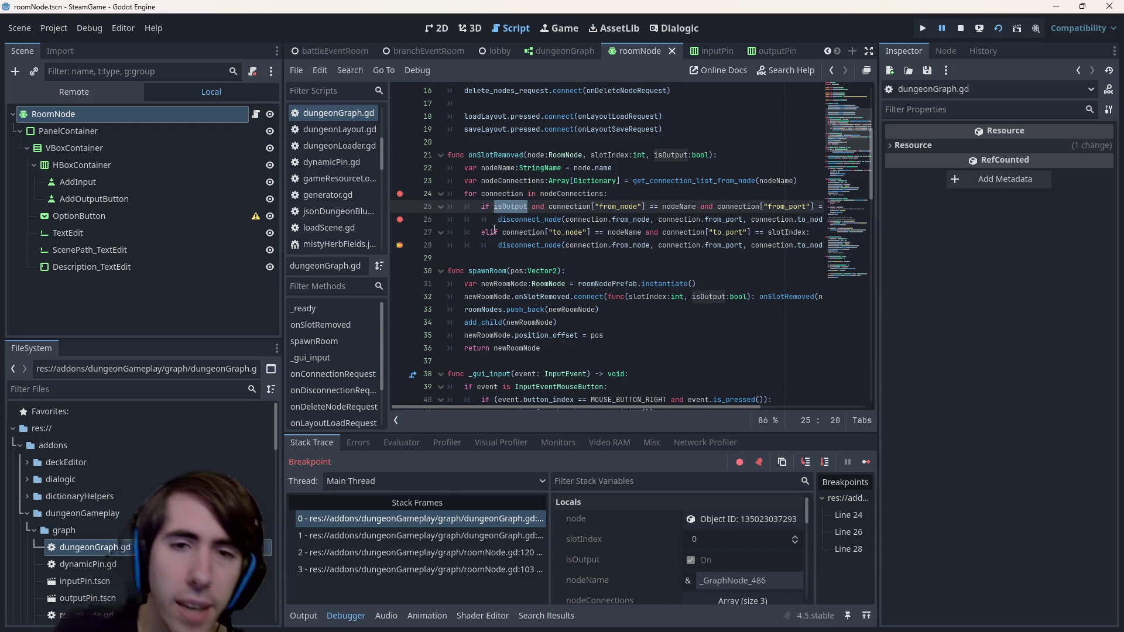
{"action": "left_click", "coordinate": [501, 232]}
{"action": "mouse_move", "coordinate": [504, 230]}
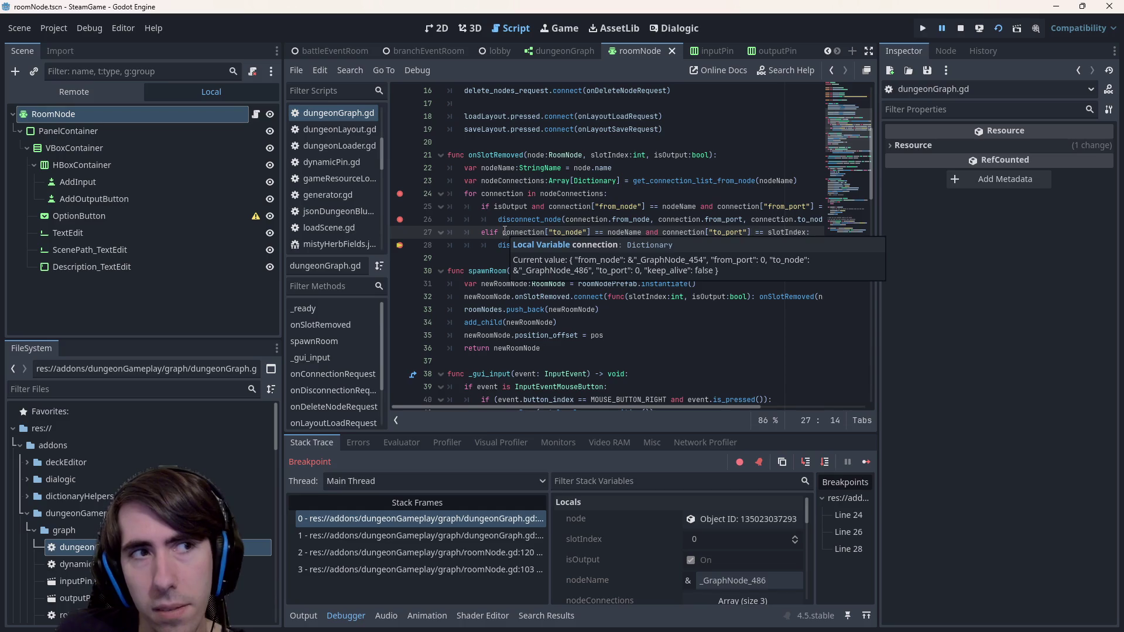
{"action": "type", "text": "!isOutput "}
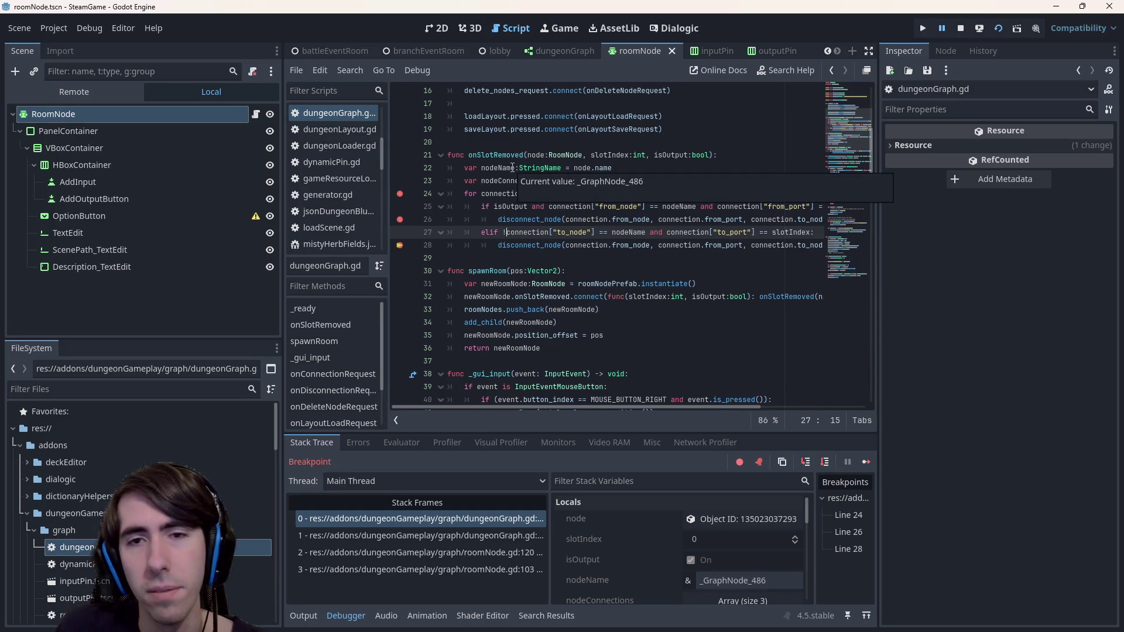
{"action": "type", "text": "and"}
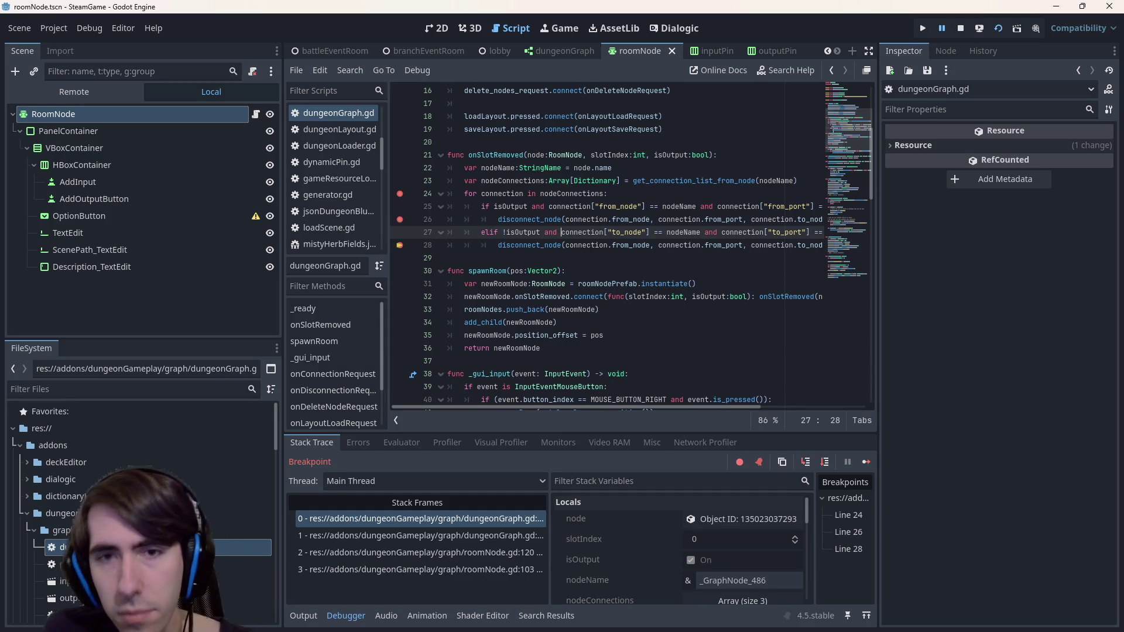
Stop debugging and remove the breakpoints on lines 24, 26 and 28
{"action": "left_click", "coordinate": [964, 26]}
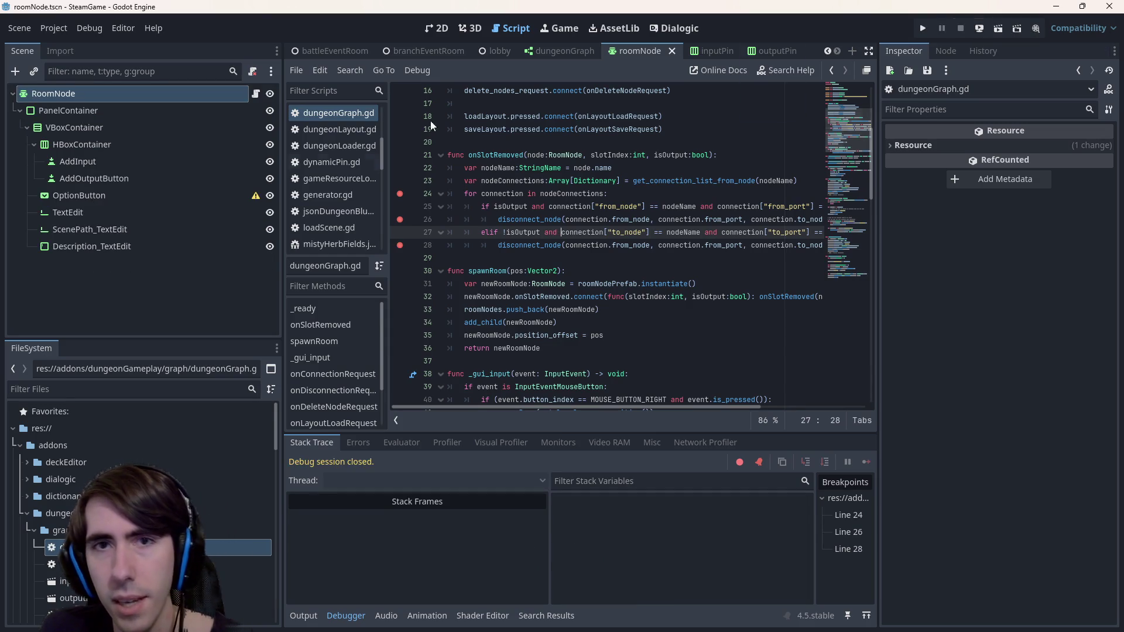
{"action": "left_click", "coordinate": [400, 193]}
{"action": "left_click", "coordinate": [400, 220]}
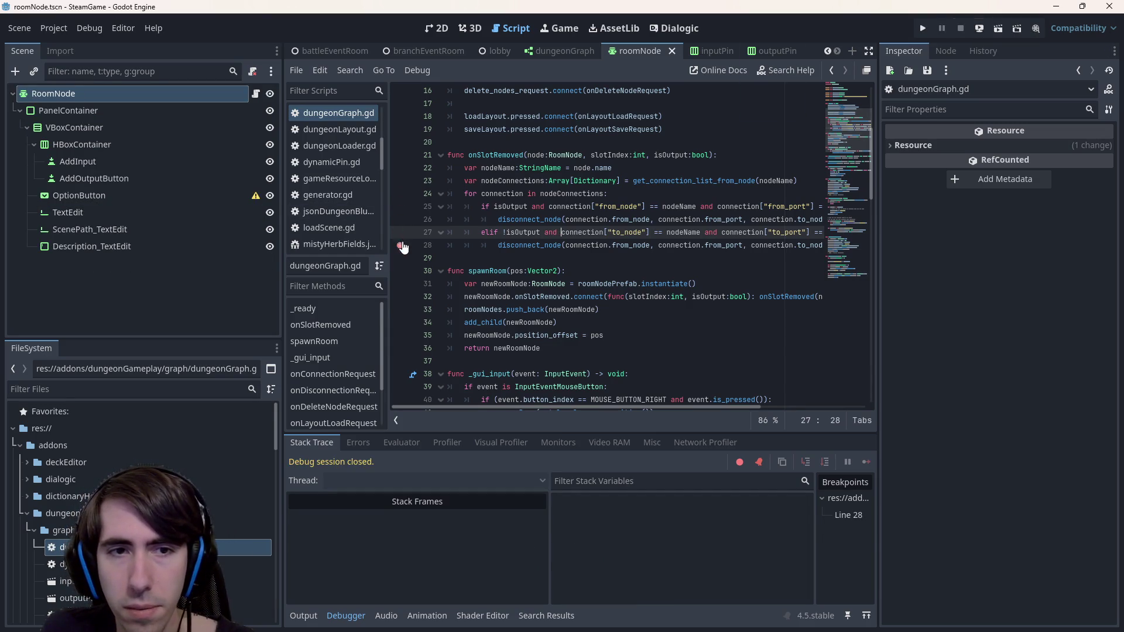
{"action": "left_click", "coordinate": [401, 245]}
{"action": "left_click", "coordinate": [597, 51]}
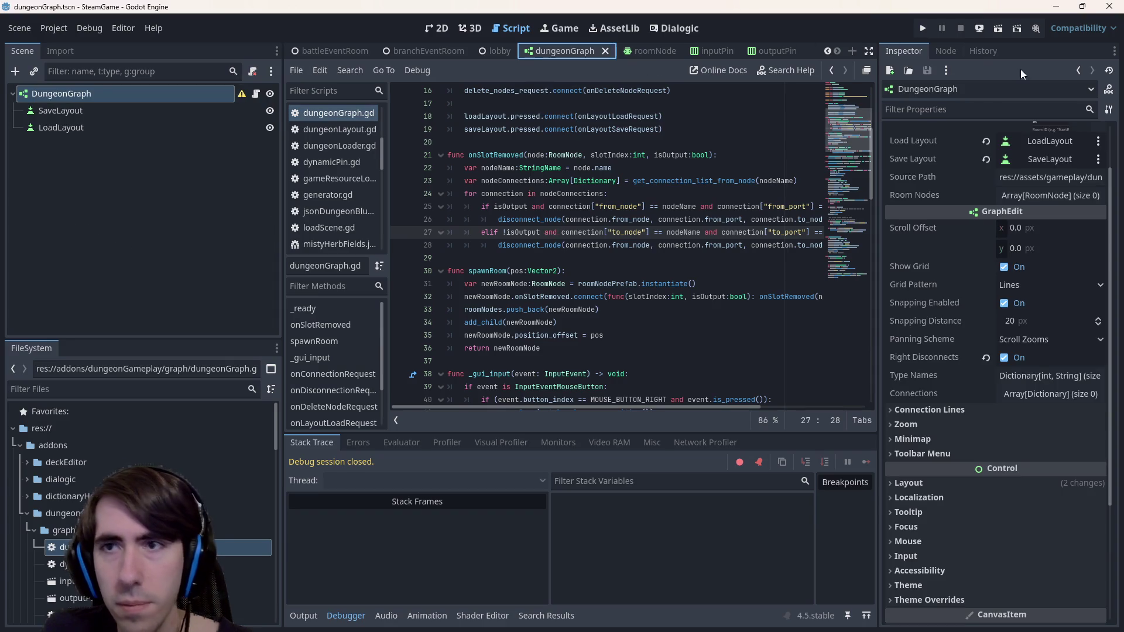
Run the project and load the layout from the mistyHerbFields folder
{"action": "left_click", "coordinate": [1002, 26]}
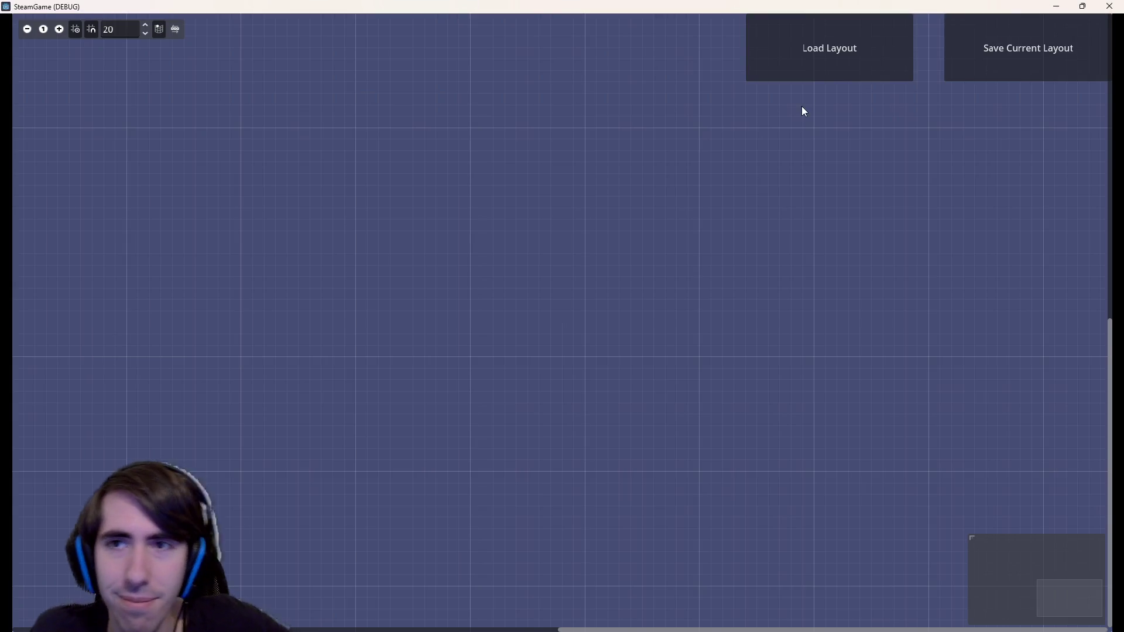
{"action": "left_click", "coordinate": [802, 71]}
{"action": "double_click", "coordinate": [696, 240]}
{"action": "double_click", "coordinate": [694, 237]}
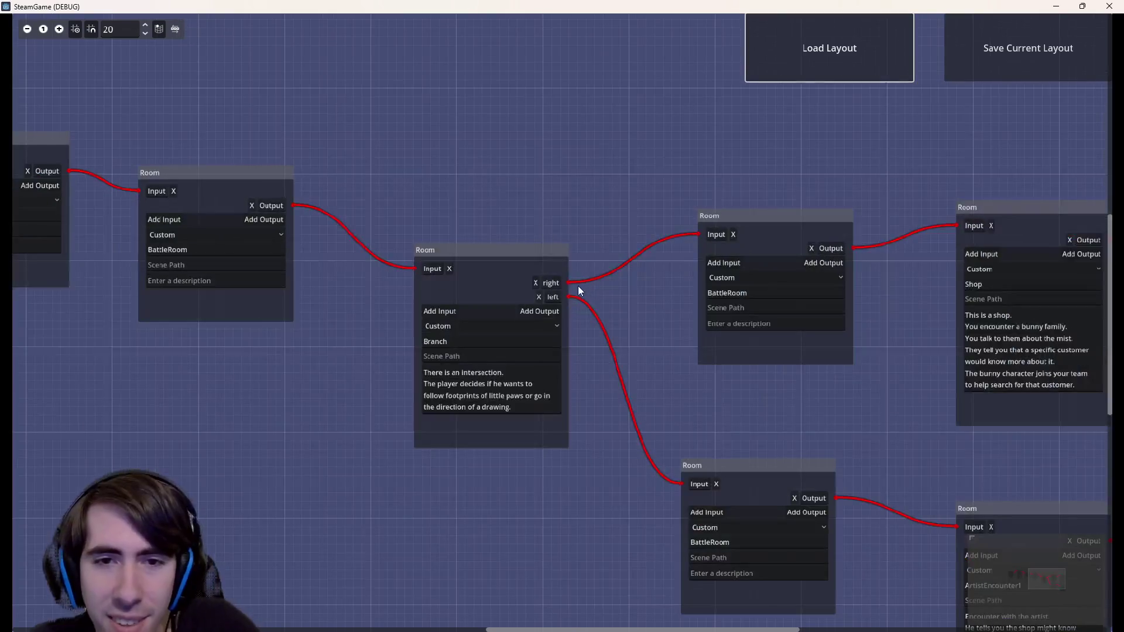
Relink BattleRoom to Branch and Branch's outputs to the right rooms, remove Branch's right link, then close the game
{"action": "left_click", "coordinate": [535, 283]}
{"action": "scroll", "coordinate": [535, 283], "scroll_direction": "up", "scroll_amount": 2}
{"action": "left_click", "coordinate": [541, 303]}
{"action": "left_click", "coordinate": [409, 261]}
{"action": "scroll", "coordinate": [426, 180], "scroll_direction": "down", "scroll_amount": 1}
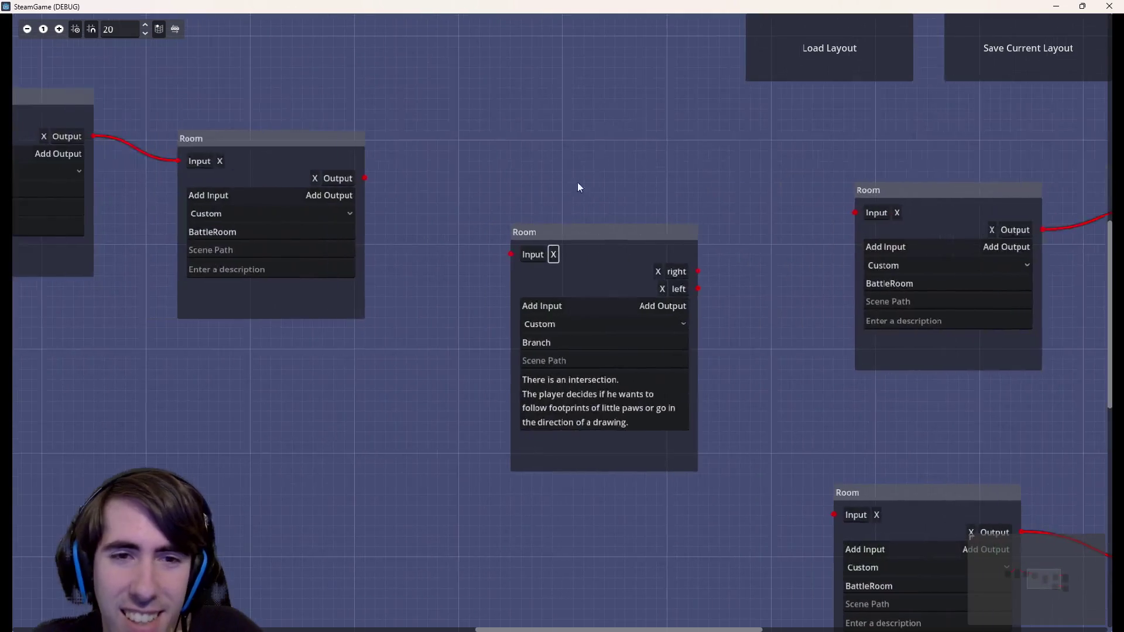
{"action": "left_click_drag", "start_coordinate": [364, 178], "coordinate": [511, 254]}
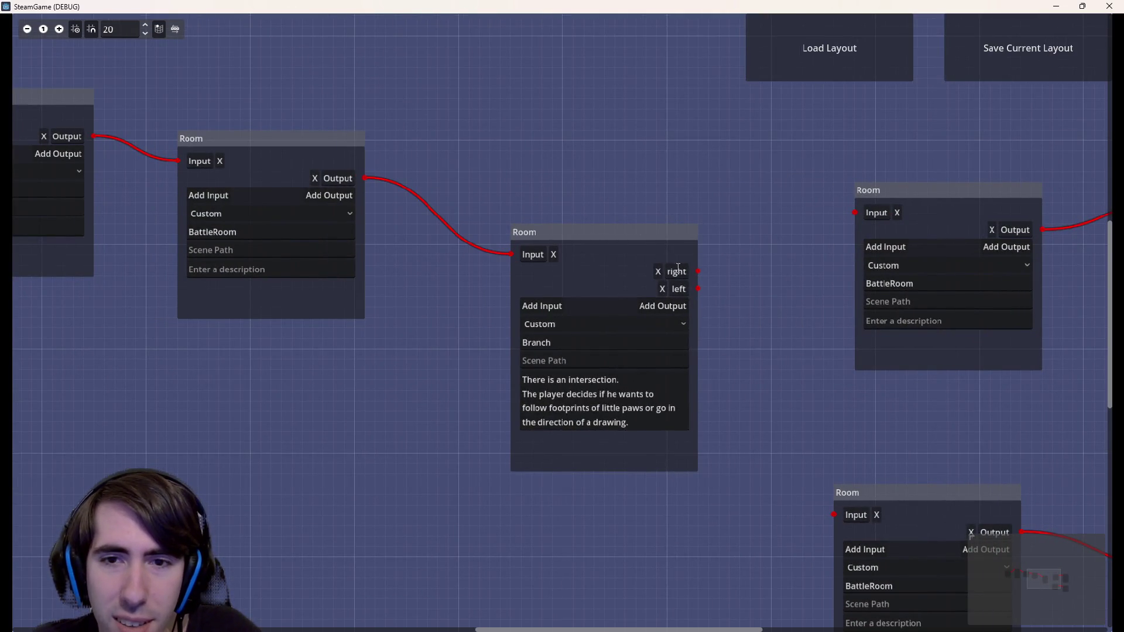
{"action": "left_click_drag", "start_coordinate": [697, 272], "coordinate": [842, 216]}
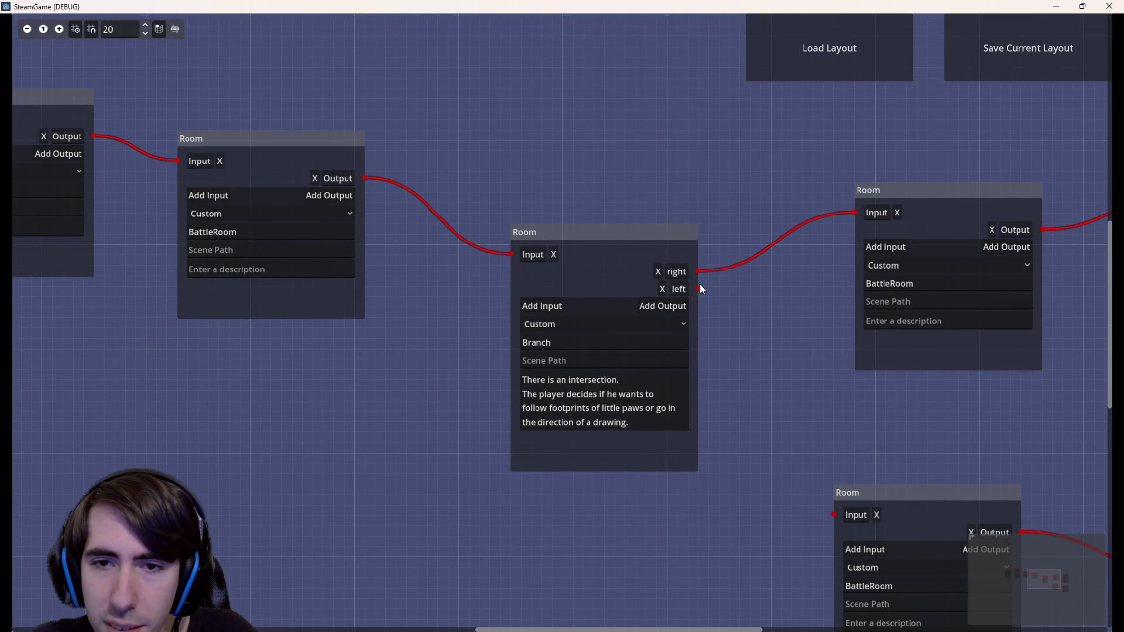
{"action": "left_click_drag", "start_coordinate": [697, 289], "coordinate": [839, 515]}
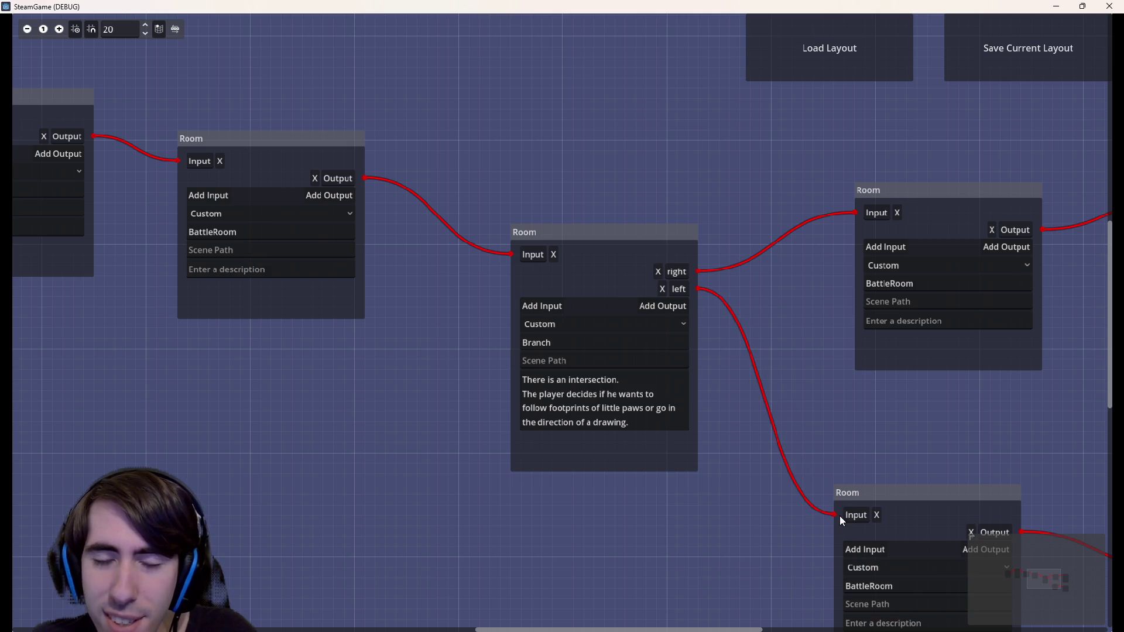
{"action": "left_click", "coordinate": [658, 272]}
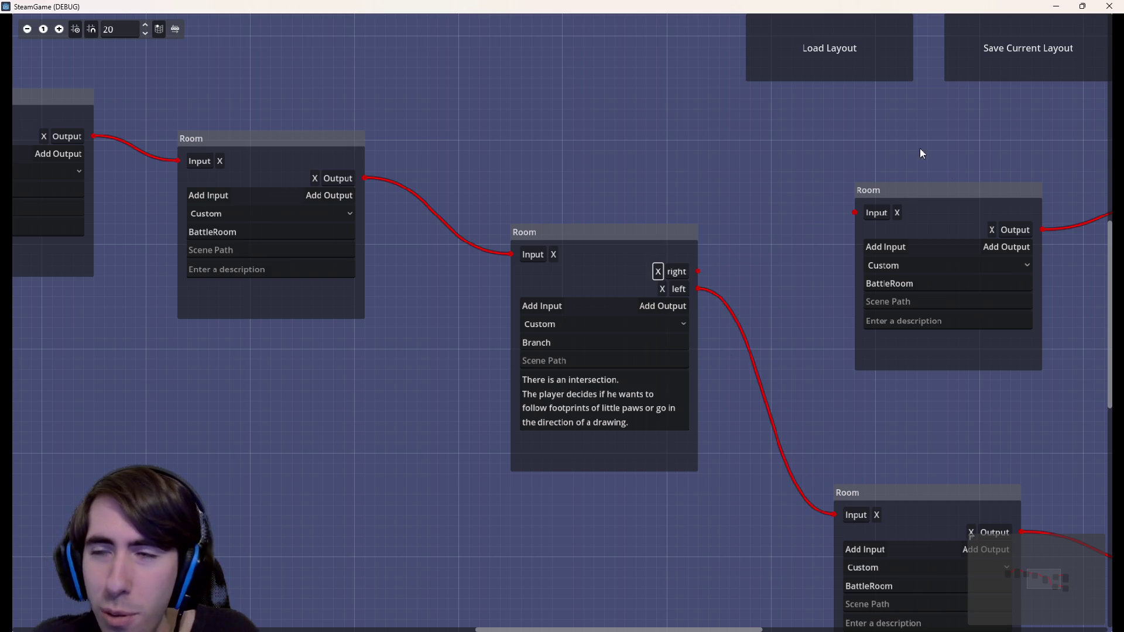
{"action": "left_click", "coordinate": [1108, 6]}
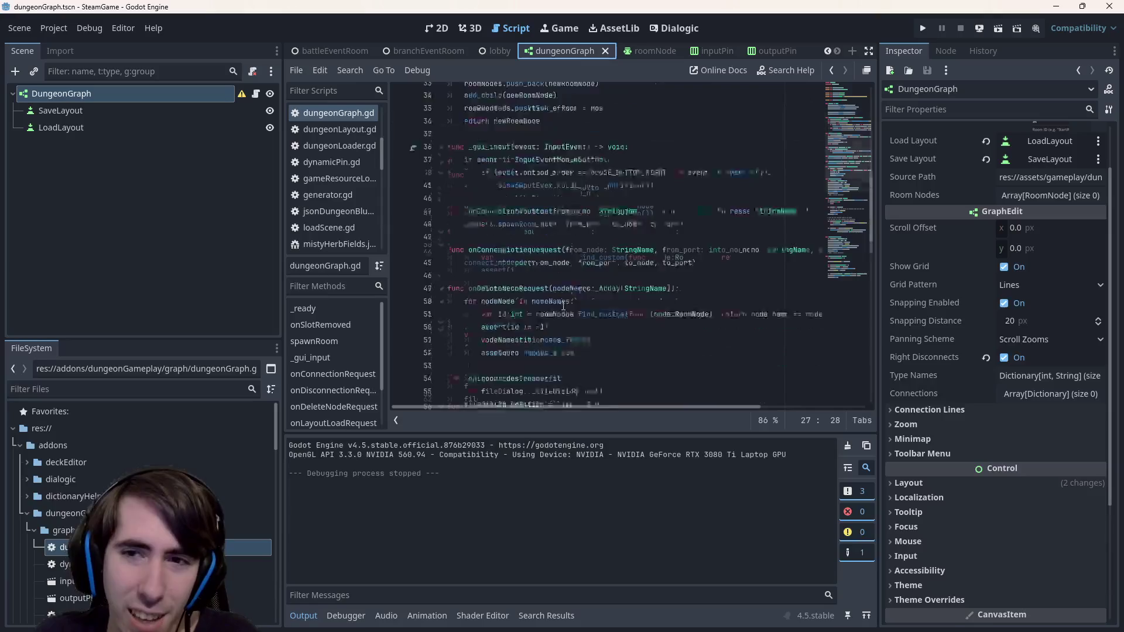
Uncomment lines 113-115 in removeInputPin and 121-123 in removeOutputPin with Ctrl+K
{"action": "scroll", "coordinate": [565, 319], "scroll_direction": "down", "scroll_amount": 5}
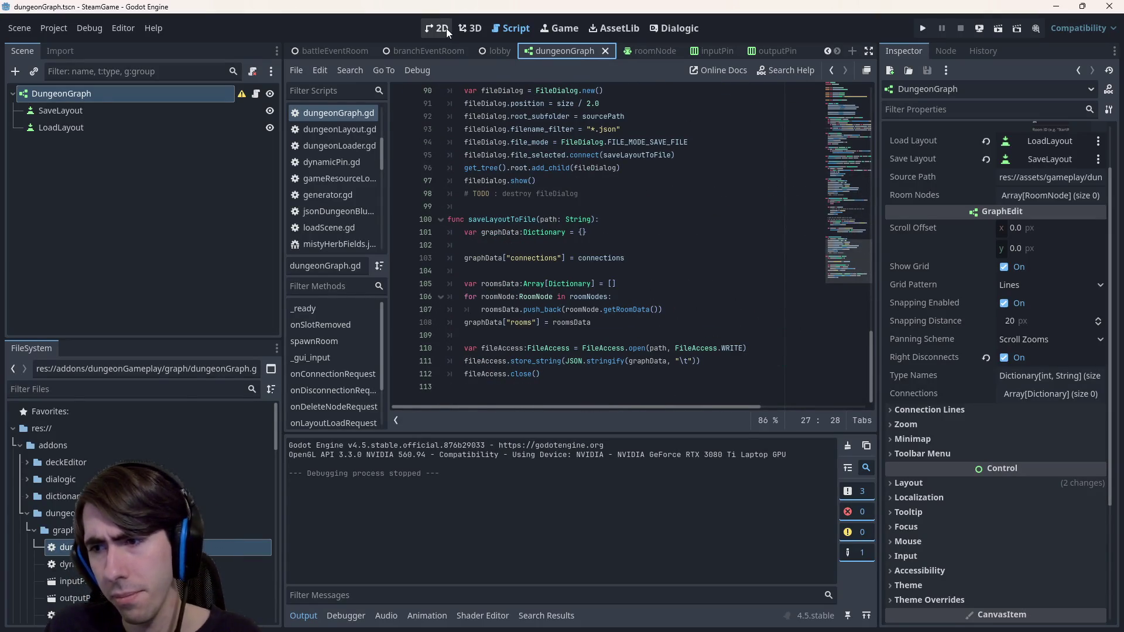
{"action": "scroll", "coordinate": [535, 147], "scroll_direction": "up", "scroll_amount": 4}
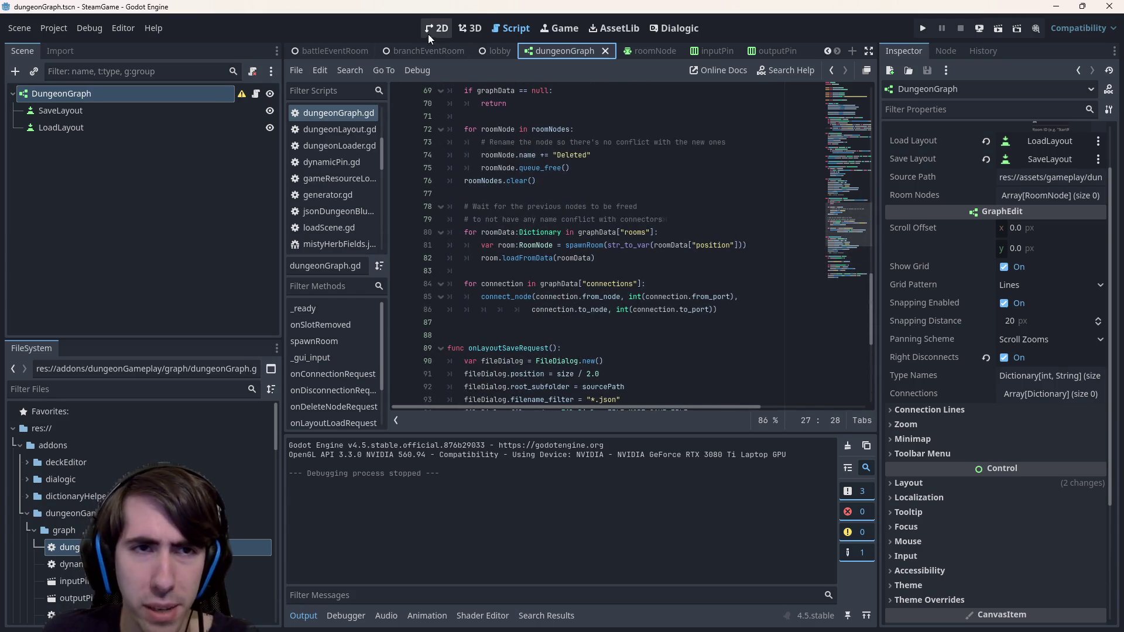
{"action": "scroll", "coordinate": [491, 117], "scroll_direction": "up", "scroll_amount": 4}
{"action": "left_click", "coordinate": [679, 57]}
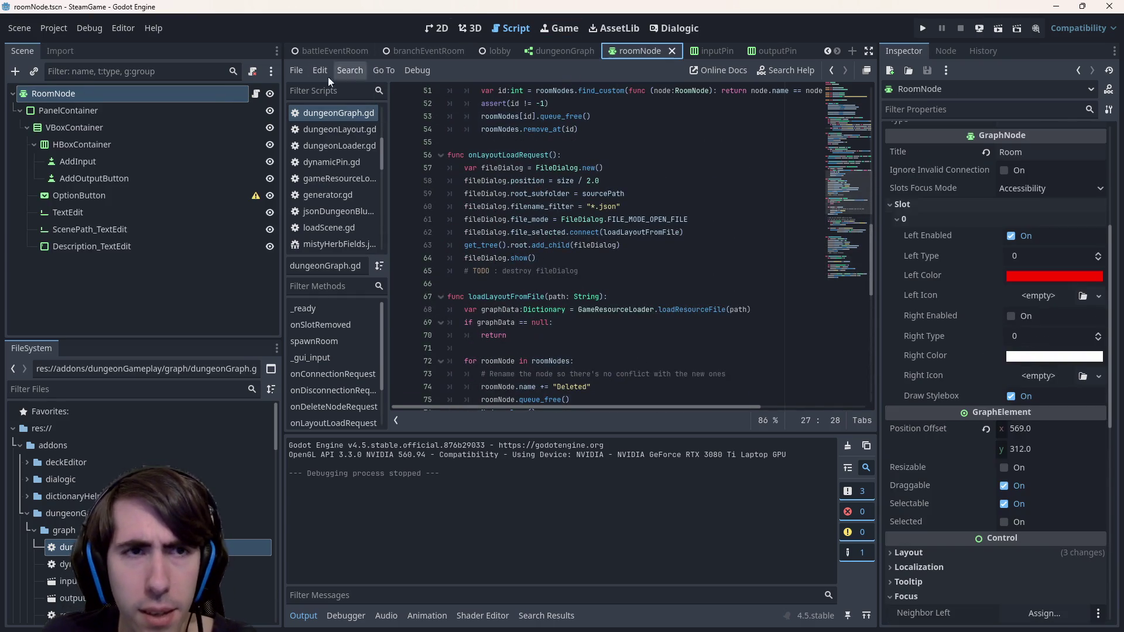
{"action": "left_click", "coordinate": [256, 94]}
{"action": "left_click_drag", "start_coordinate": [586, 271], "coordinate": [339, 244]}
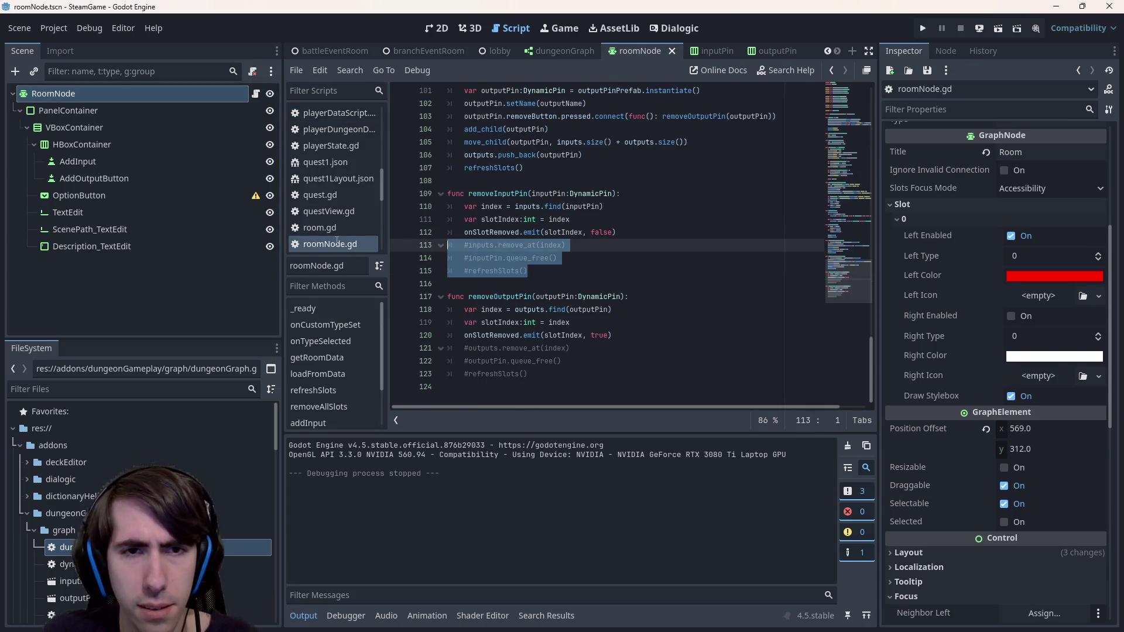
{"action": "key", "text": "ctrl+k"}
{"action": "left_click_drag", "start_coordinate": [585, 375], "coordinate": [451, 347]}
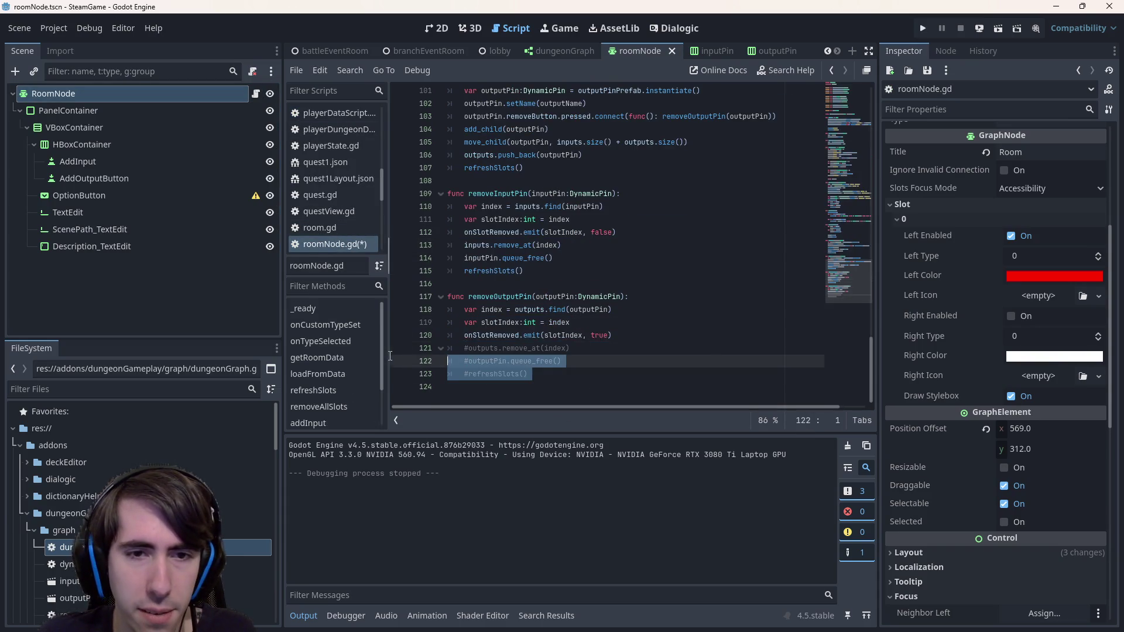
{"action": "key", "text": "ctrl+k"}
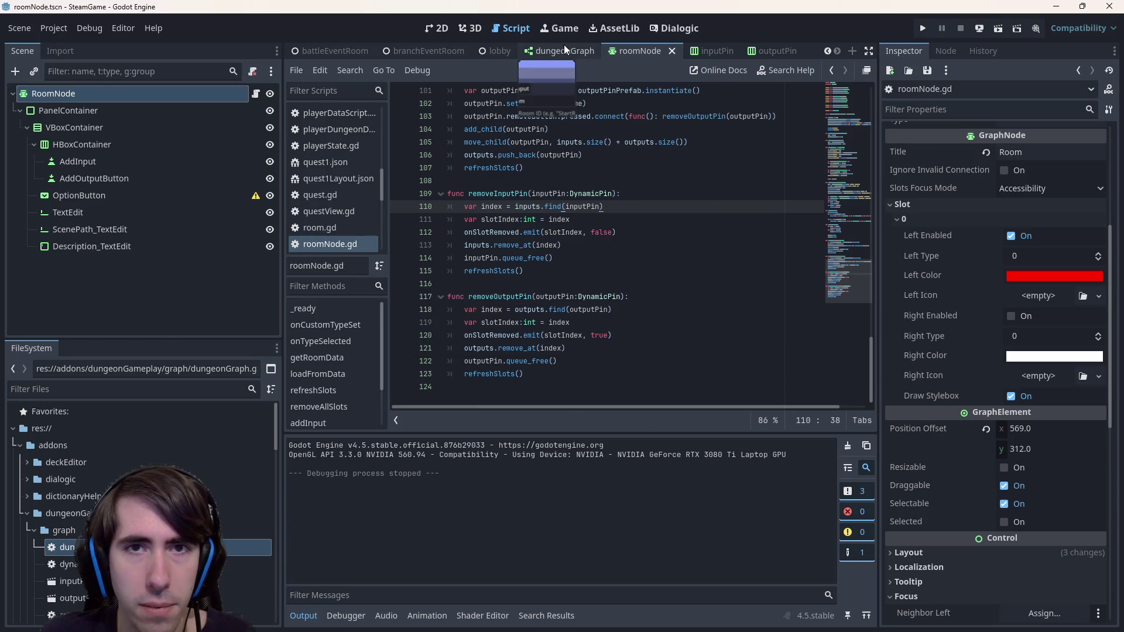
{"action": "left_click", "coordinate": [564, 49]}
{"action": "left_click", "coordinate": [258, 95]}
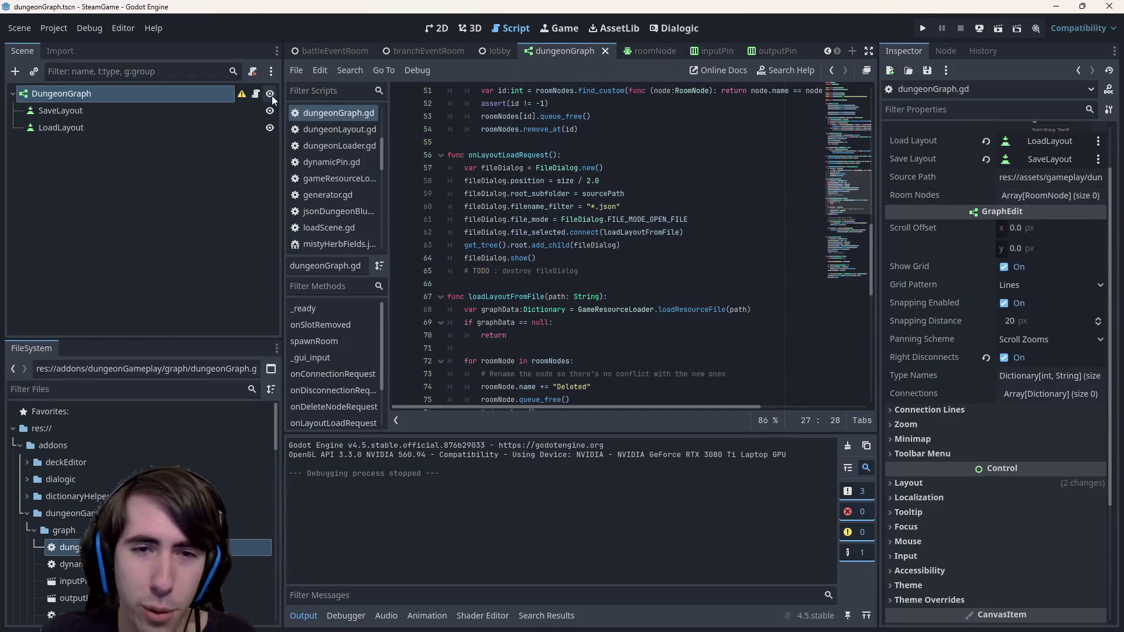
Run the project and load mistyHerbFields/quest1Layout.json
{"action": "left_click", "coordinate": [997, 28]}
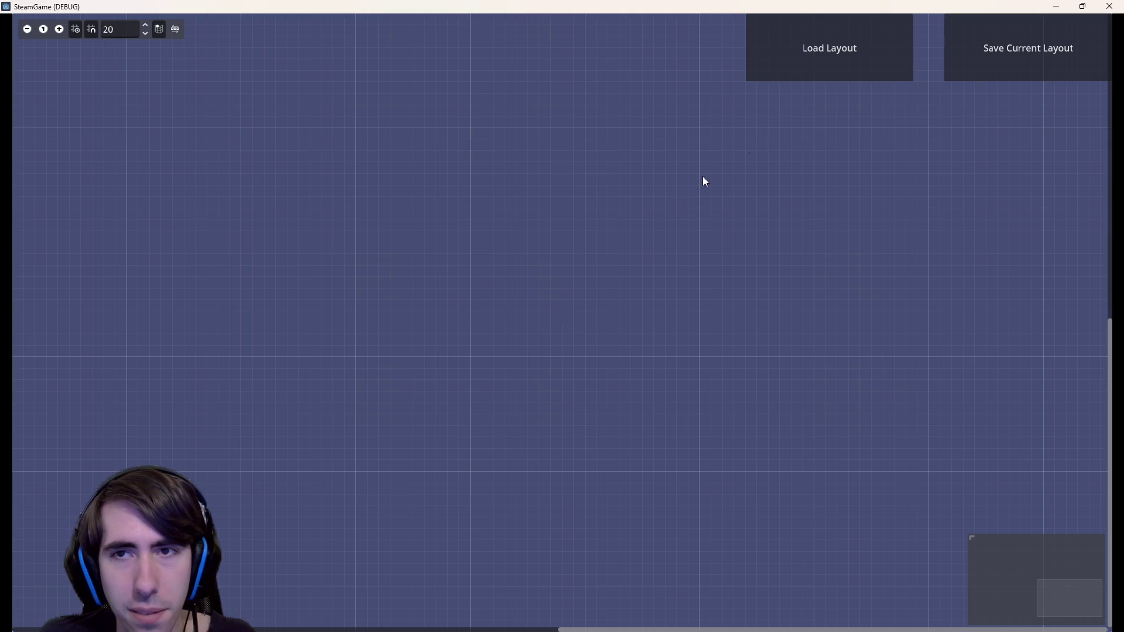
{"action": "left_click", "coordinate": [829, 48]}
{"action": "double_click", "coordinate": [693, 256]}
{"action": "double_click", "coordinate": [693, 257]}
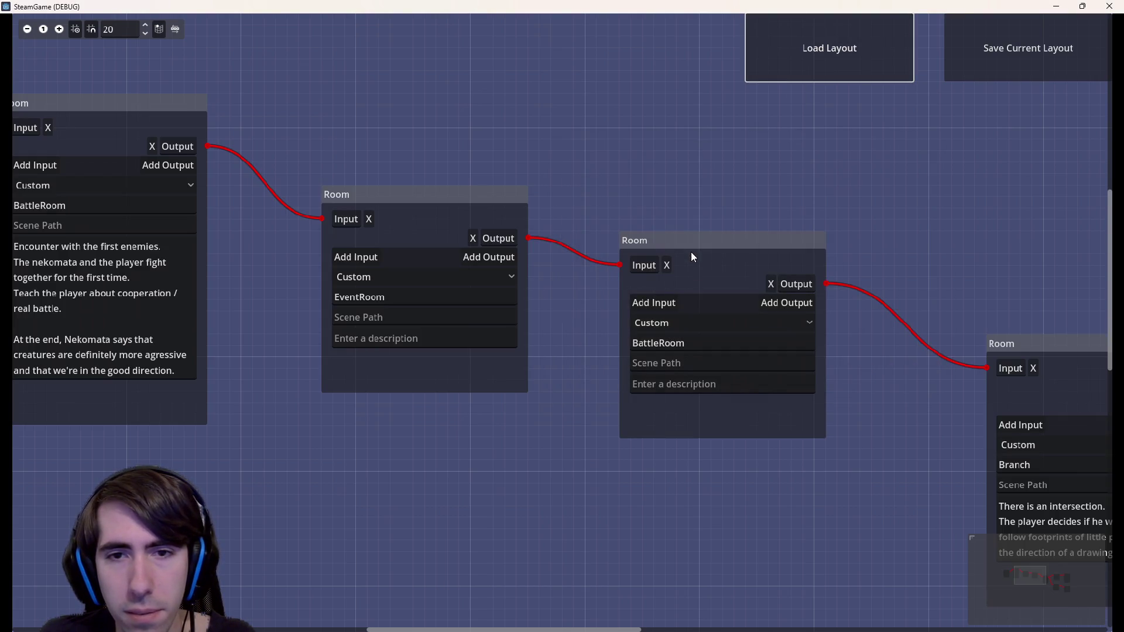
Delete the Branch room's right output along with its link, then close the game
{"action": "scroll", "coordinate": [711, 396], "scroll_direction": "down", "scroll_amount": 3}
{"action": "scroll", "coordinate": [286, 261], "scroll_direction": "up", "scroll_amount": 3}
{"action": "scroll", "coordinate": [359, 269], "scroll_direction": "up", "scroll_amount": 2}
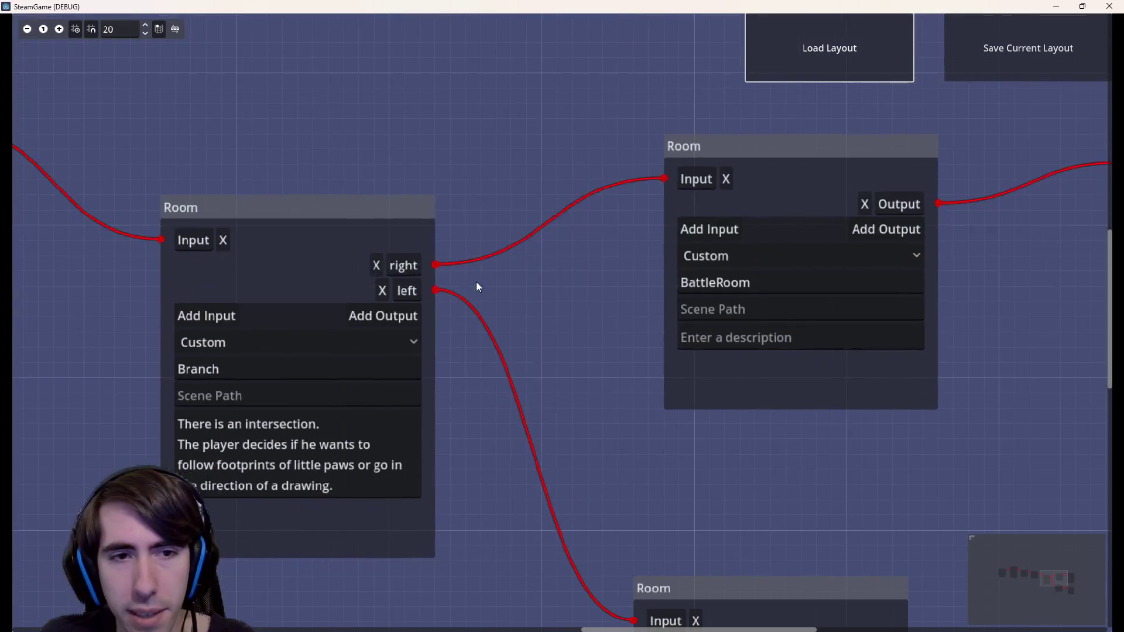
{"action": "left_click", "coordinate": [375, 269]}
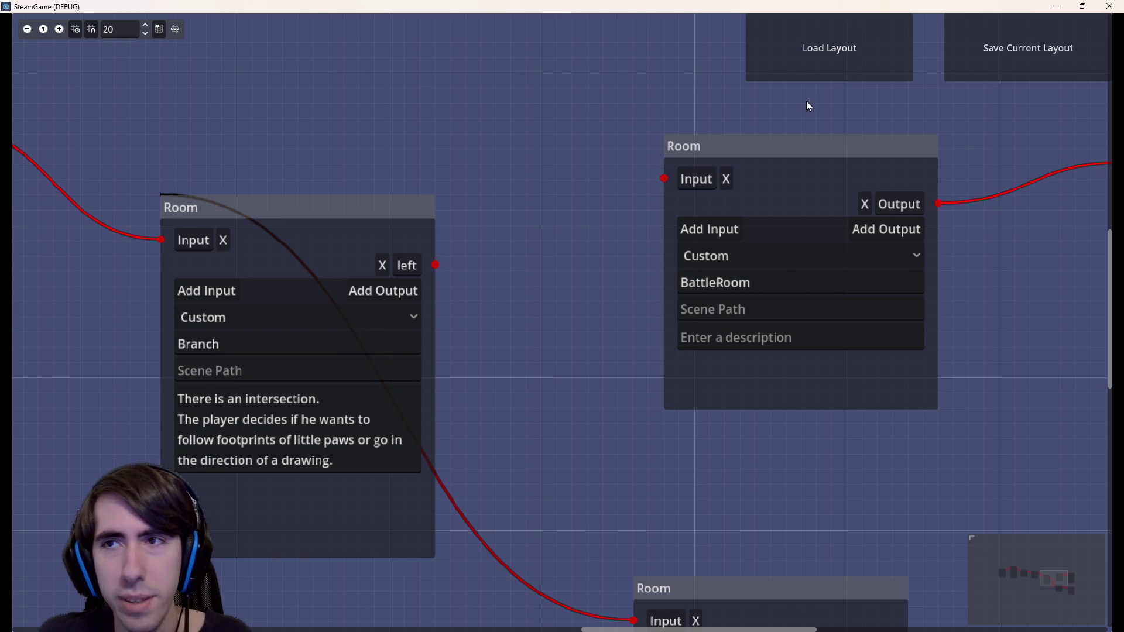
{"action": "left_click", "coordinate": [1112, 6]}
{"action": "scroll", "coordinate": [627, 232], "scroll_direction": "down", "scroll_amount": 5}
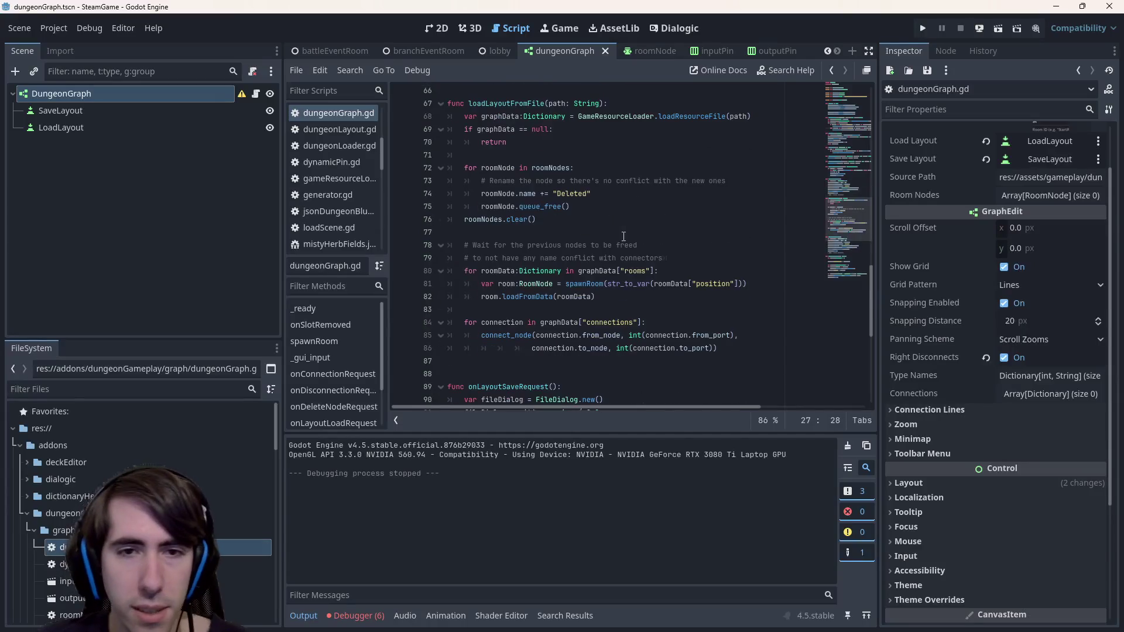
Scroll to the top of dungeonGraph.gd and Ctrl+click GraphEdit in 'extends GraphEdit' to open its docs
{"action": "scroll", "coordinate": [585, 252], "scroll_direction": "down", "scroll_amount": 6}
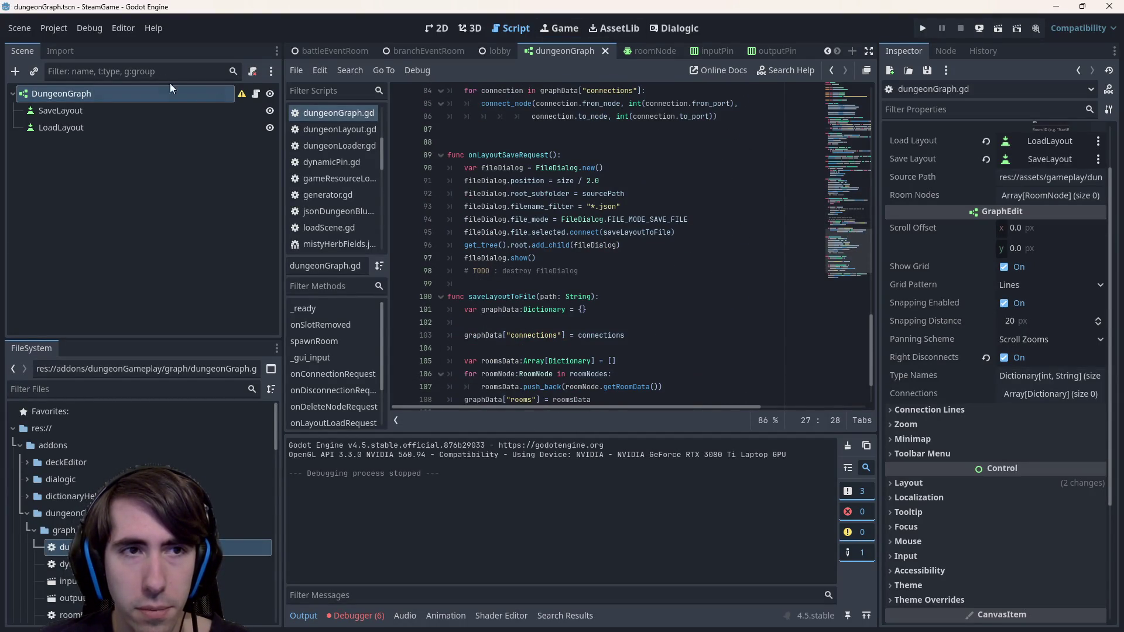
{"action": "scroll", "coordinate": [677, 306], "scroll_direction": "down", "scroll_amount": 2}
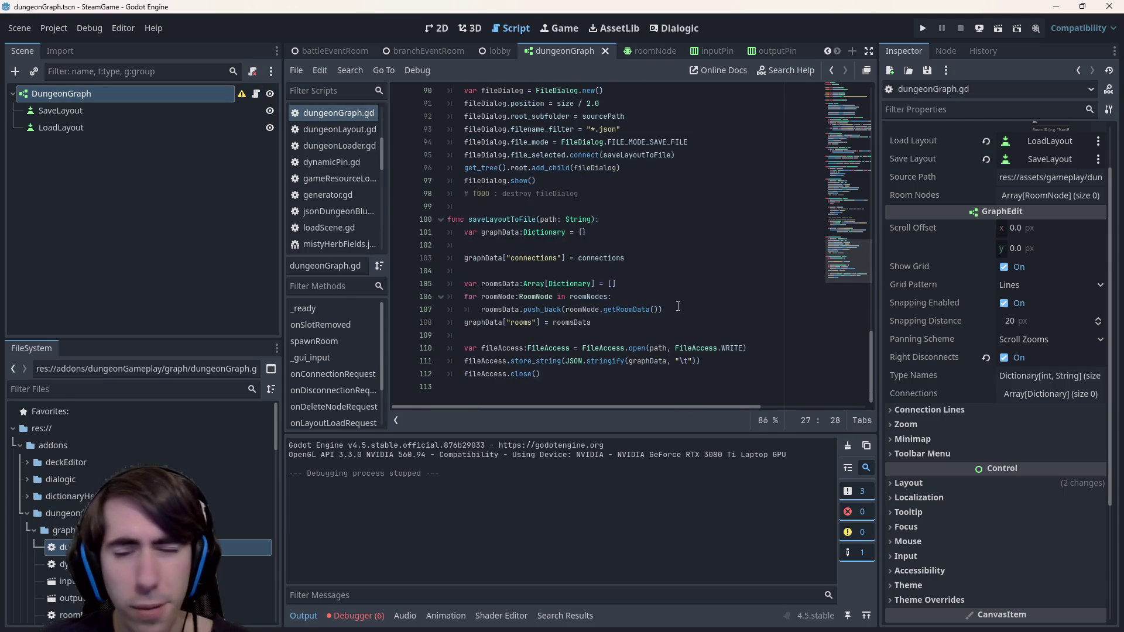
{"action": "scroll", "coordinate": [678, 306], "scroll_direction": "up", "scroll_amount": 1}
{"action": "scroll", "coordinate": [678, 306], "scroll_direction": "down", "scroll_amount": 1}
{"action": "scroll", "coordinate": [678, 306], "scroll_direction": "up", "scroll_amount": 8}
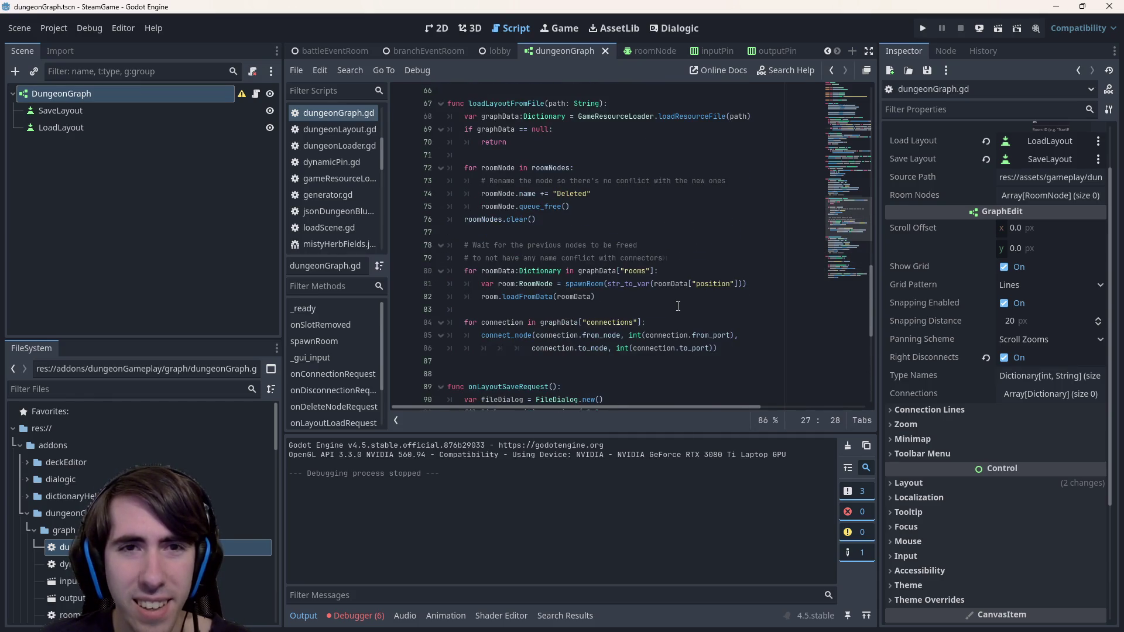
{"action": "scroll", "coordinate": [678, 306], "scroll_direction": "up", "scroll_amount": 8}
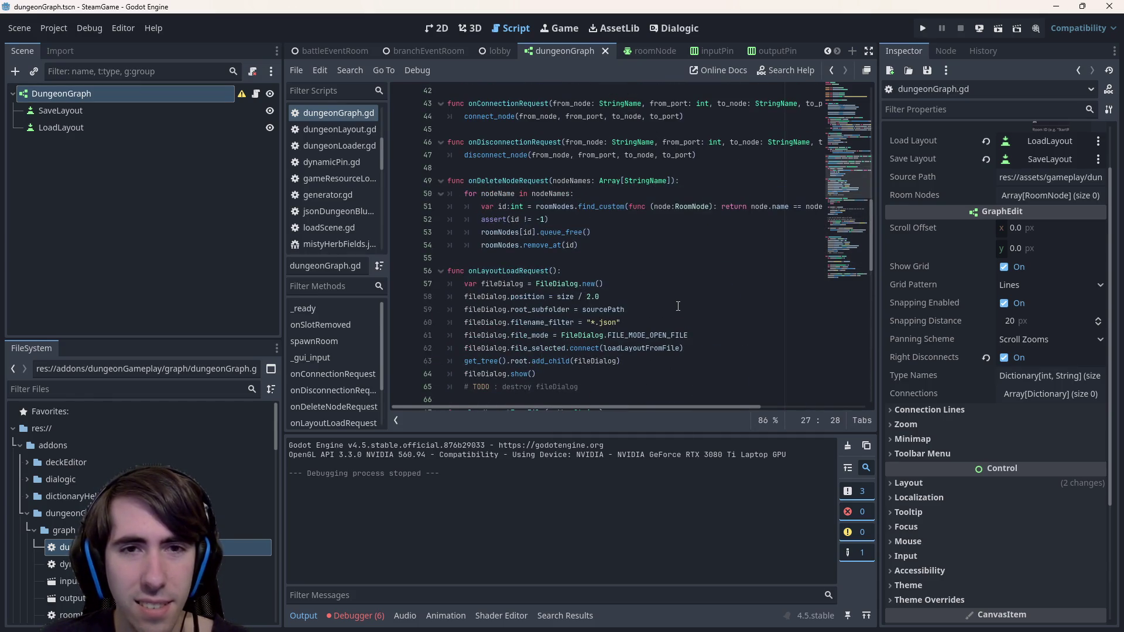
{"action": "scroll", "coordinate": [678, 306], "scroll_direction": "up", "scroll_amount": 2}
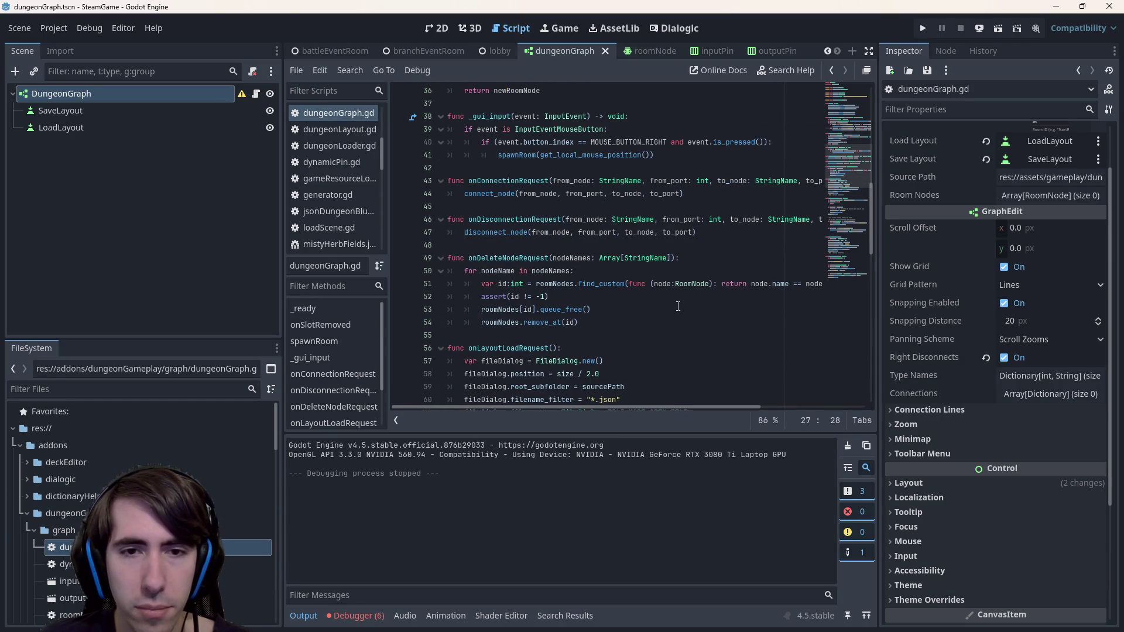
{"action": "scroll", "coordinate": [677, 306], "scroll_direction": "up", "scroll_amount": 12}
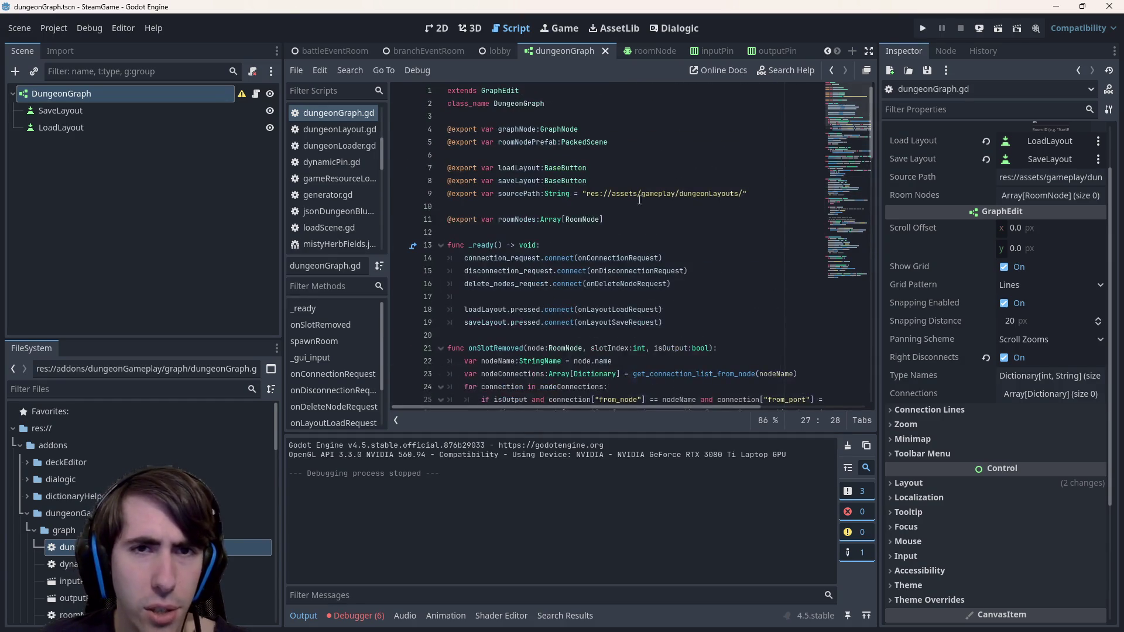
{"action": "left_click", "coordinate": [501, 91], "text": "ctrl"}
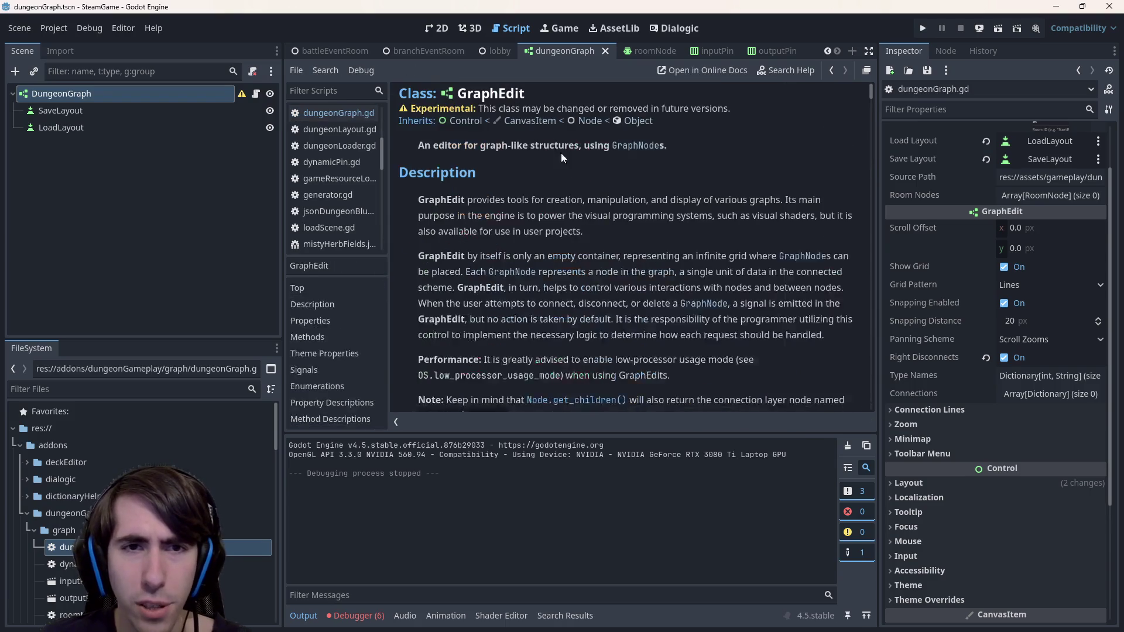
Scroll the GraphEdit Methods list and jump to remove_valid_left_disconnect_type
{"action": "scroll", "coordinate": [593, 209], "scroll_direction": "down", "scroll_amount": 5}
{"action": "scroll", "coordinate": [593, 205], "scroll_direction": "down", "scroll_amount": 8}
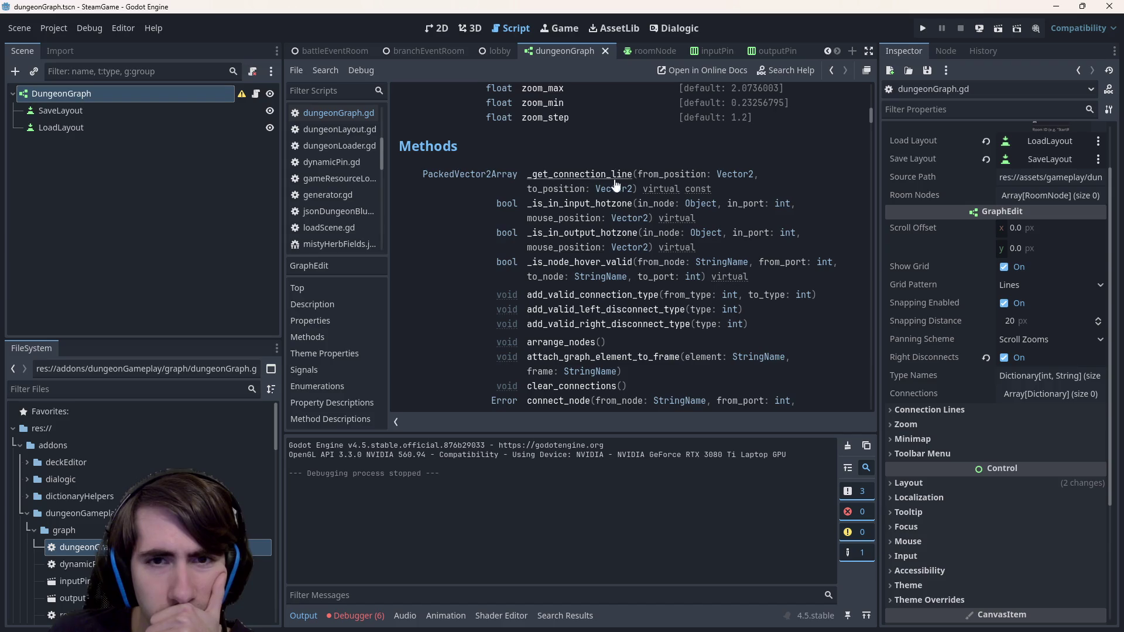
{"action": "scroll", "coordinate": [583, 231], "scroll_direction": "down", "scroll_amount": 3}
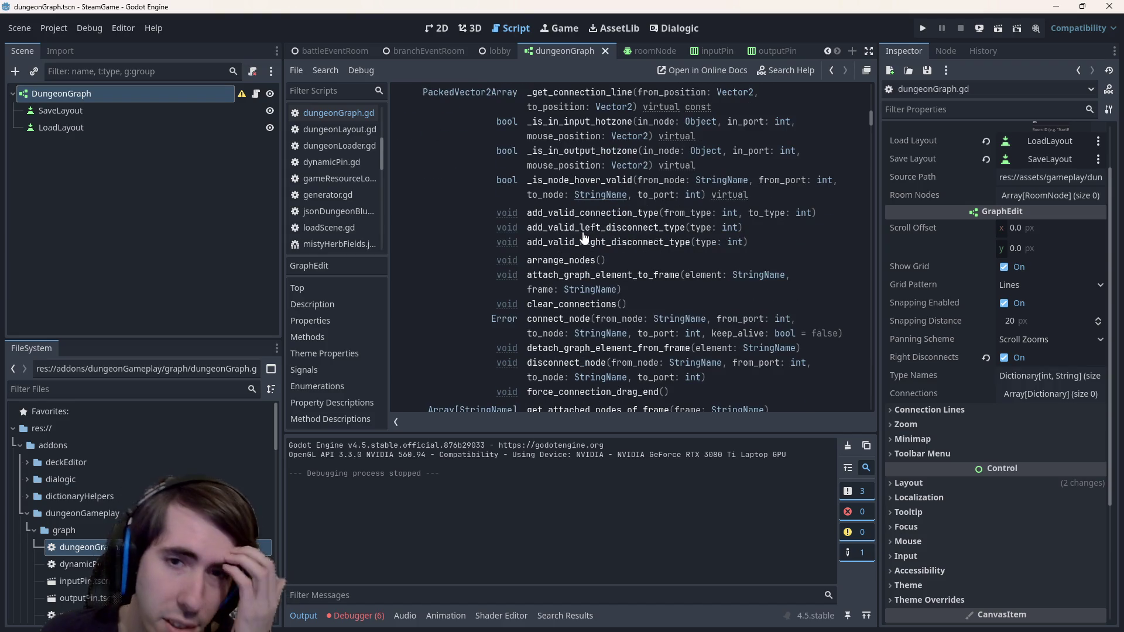
{"action": "scroll", "coordinate": [583, 240], "scroll_direction": "down", "scroll_amount": 2}
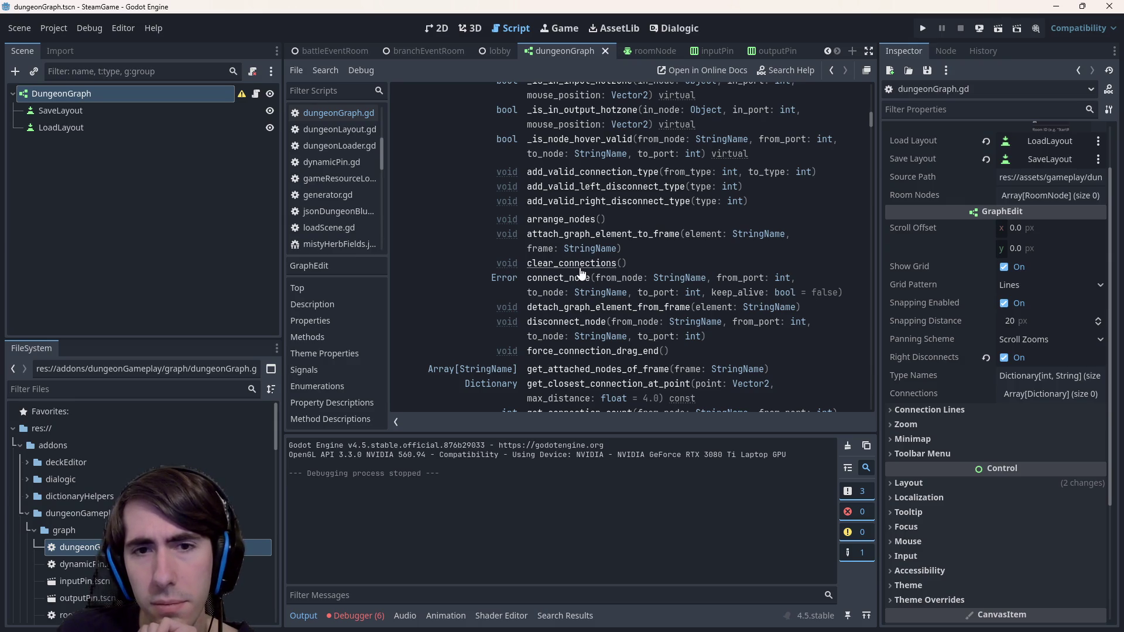
{"action": "scroll", "coordinate": [556, 295], "scroll_direction": "down", "scroll_amount": 2}
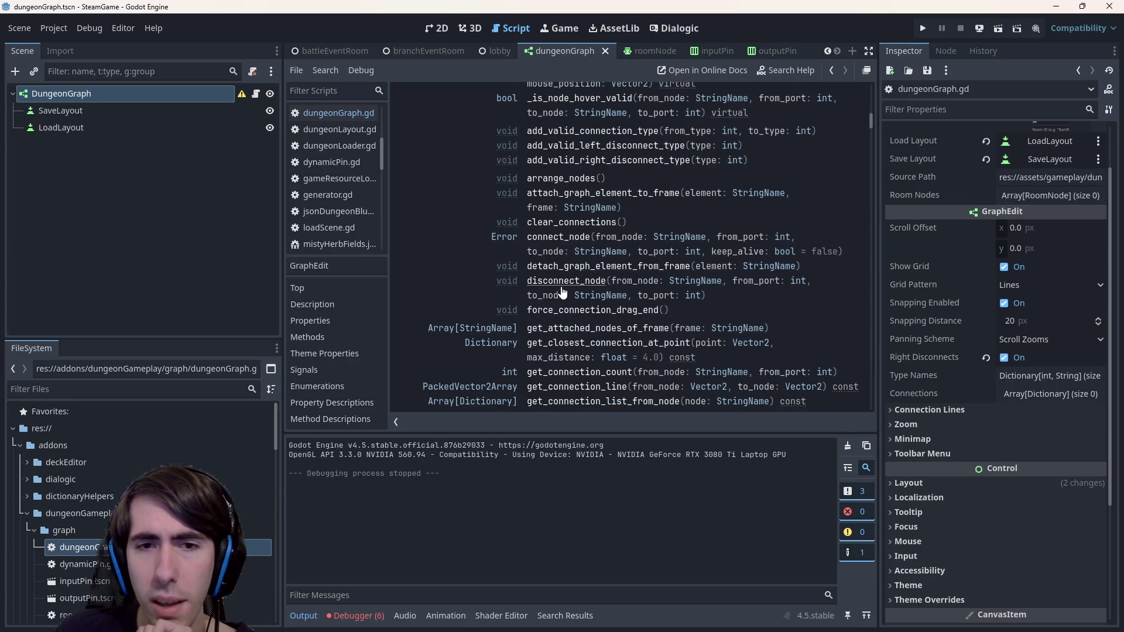
{"action": "scroll", "coordinate": [561, 298], "scroll_direction": "down", "scroll_amount": 2}
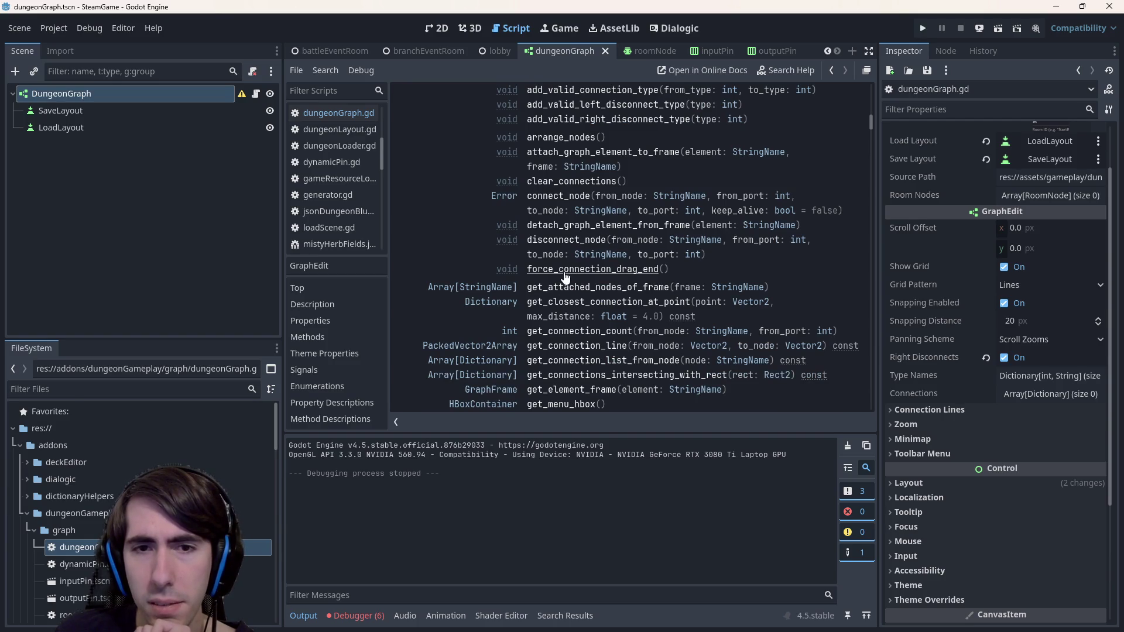
{"action": "scroll", "coordinate": [566, 278], "scroll_direction": "down", "scroll_amount": 2}
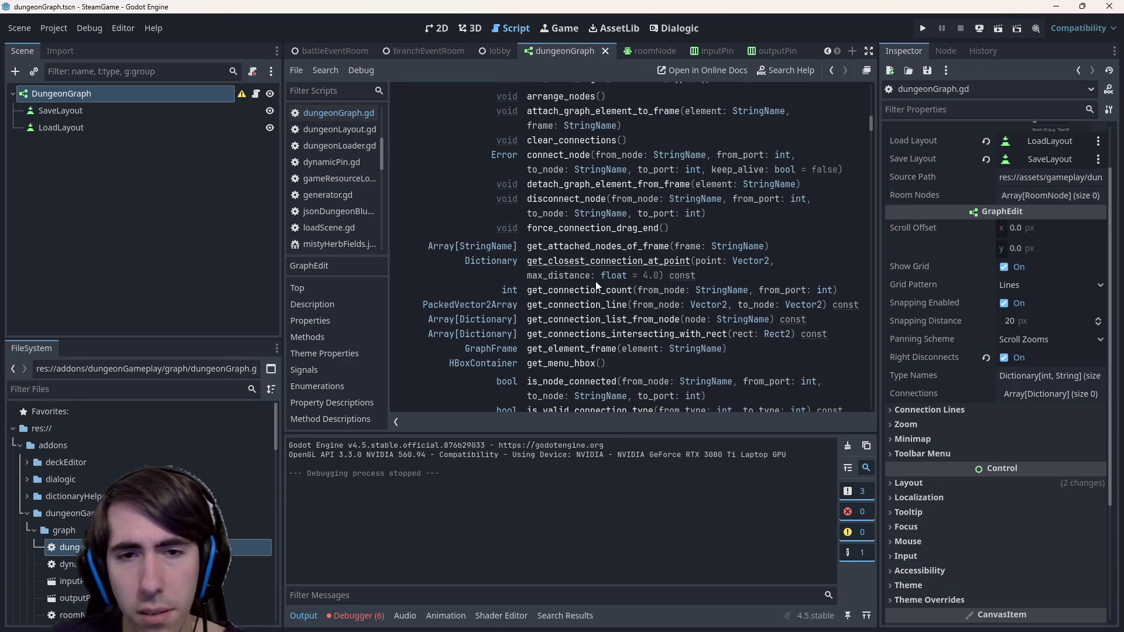
{"action": "scroll", "coordinate": [630, 298], "scroll_direction": "down", "scroll_amount": 2}
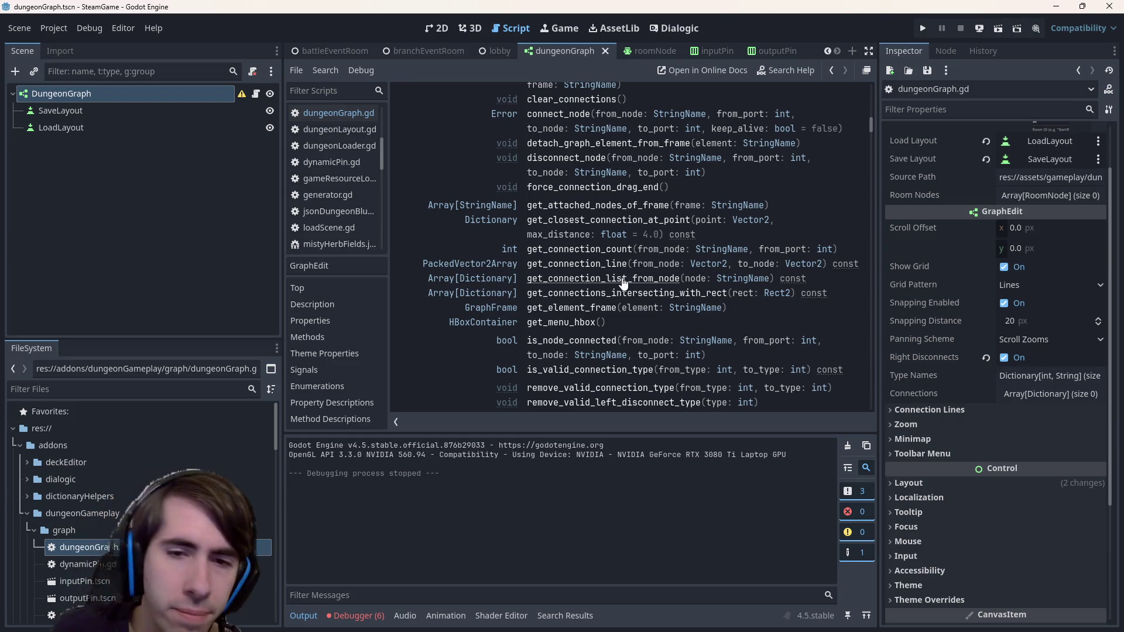
{"action": "scroll", "coordinate": [615, 289], "scroll_direction": "down", "scroll_amount": 3}
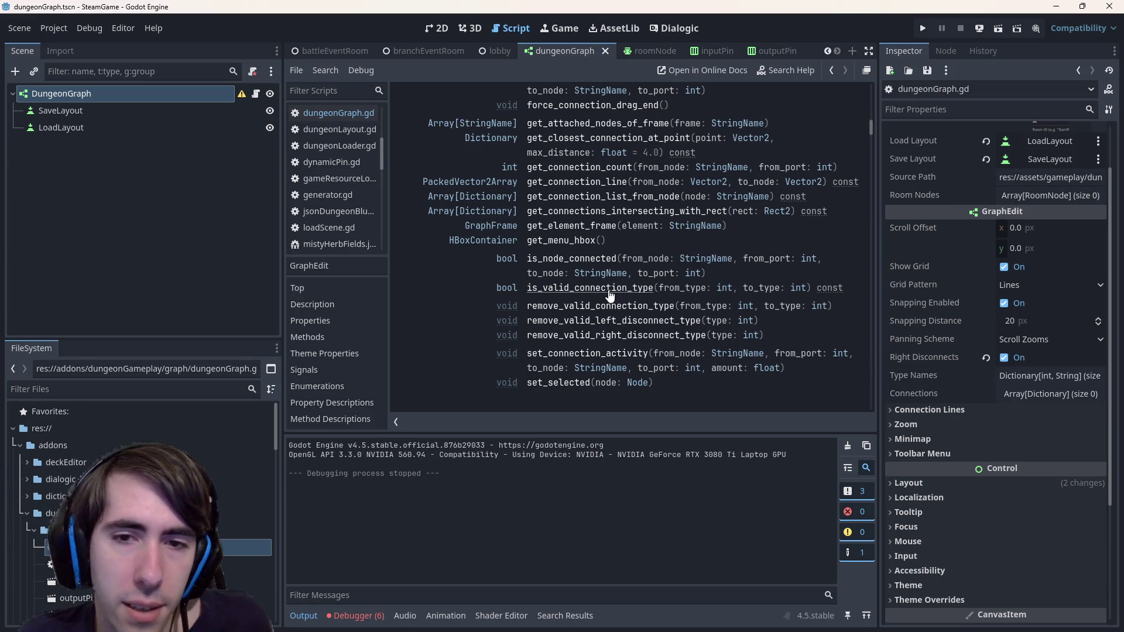
{"action": "scroll", "coordinate": [687, 376], "scroll_direction": "down", "scroll_amount": 1}
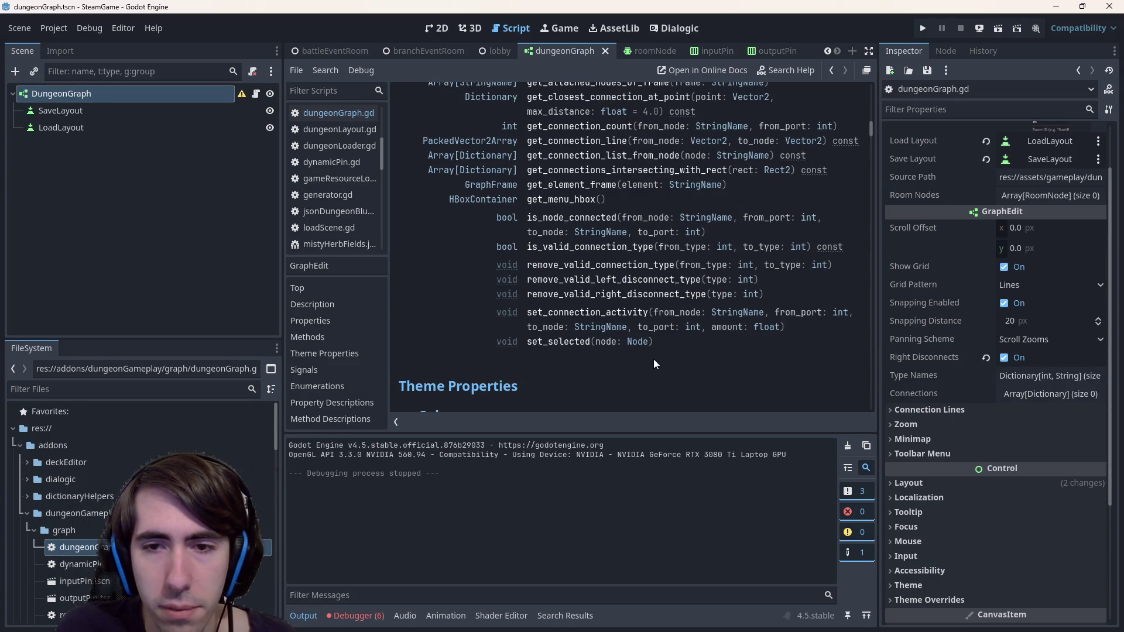
{"action": "left_click", "coordinate": [597, 288]}
Highlight the description's sentence about disconnecting nodes by dragging
{"action": "scroll", "coordinate": [461, 125], "scroll_direction": "up", "scroll_amount": 1}
{"action": "left_click_drag", "start_coordinate": [465, 171], "coordinate": [510, 171]}
{"action": "left_click", "coordinate": [508, 171]}
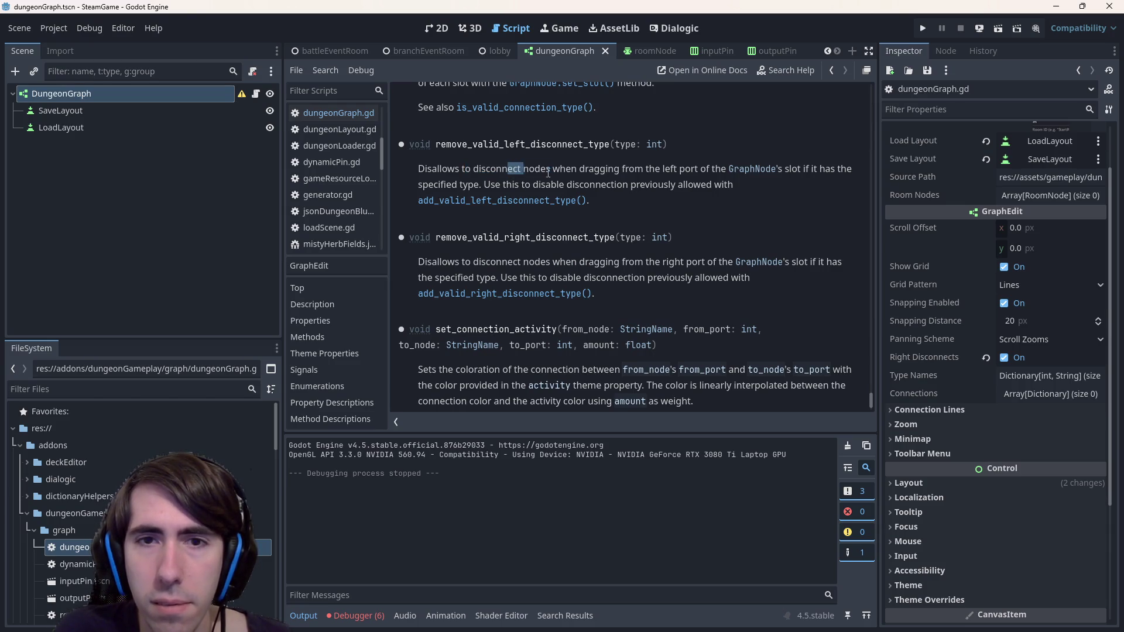
{"action": "left_click_drag", "start_coordinate": [508, 171], "coordinate": [670, 172]}
{"action": "left_click", "coordinate": [704, 174]}
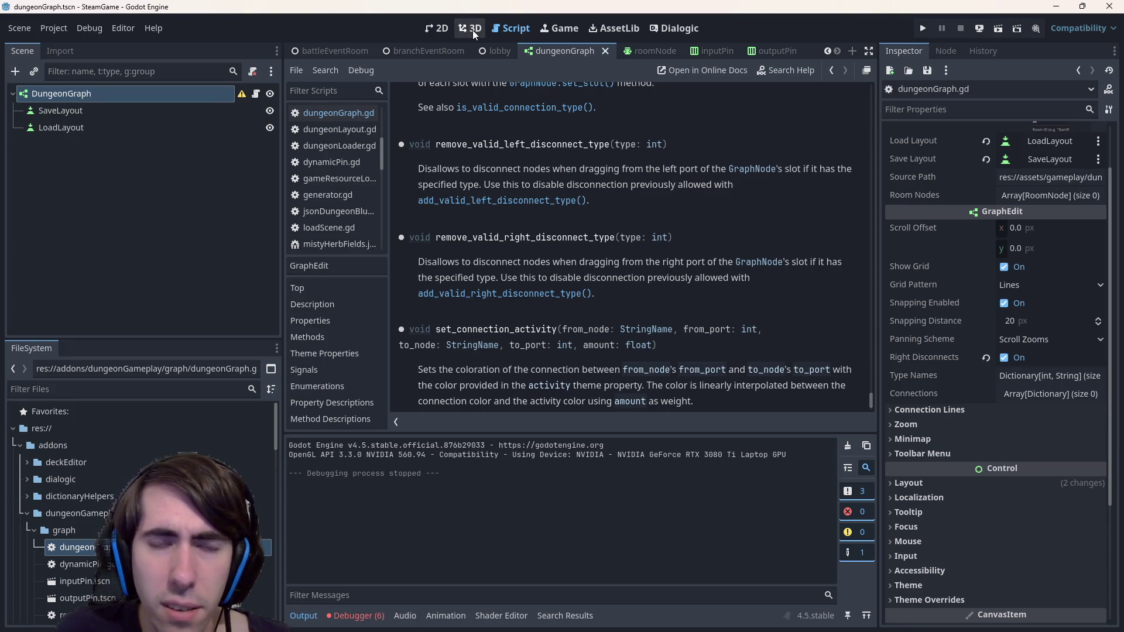
Reopen dungeonGraph.gd and inspect the disconnect_node calls in onSlotRemoved, placing the caret on line 26
{"action": "left_click", "coordinate": [440, 30]}
{"action": "left_click", "coordinate": [510, 28]}
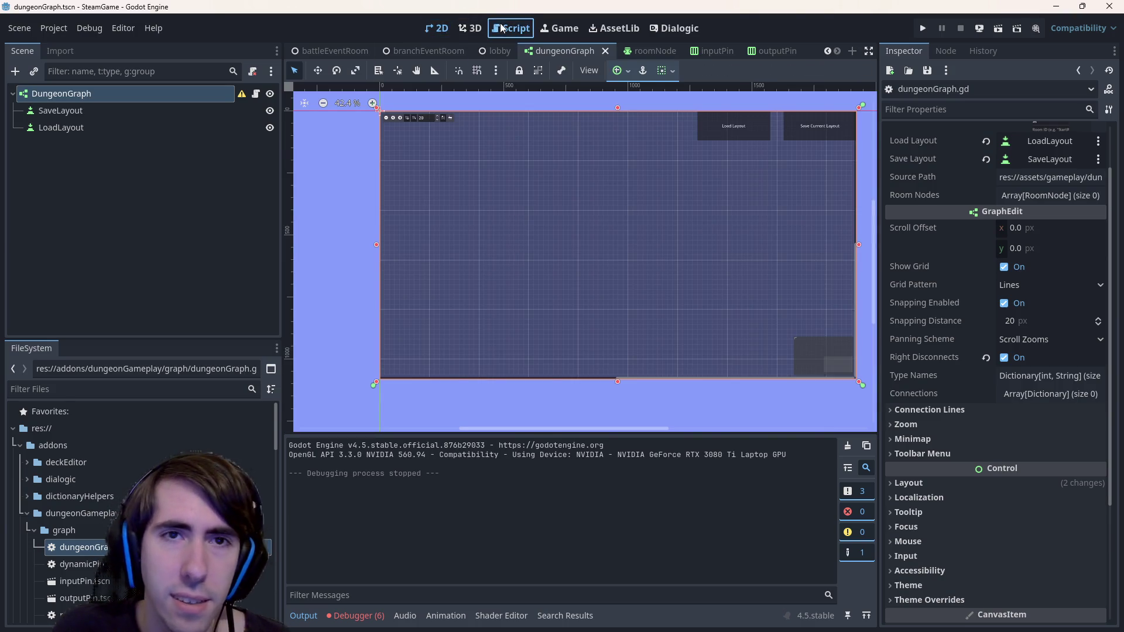
{"action": "left_click", "coordinate": [338, 113]}
{"action": "scroll", "coordinate": [627, 240], "scroll_direction": "down", "scroll_amount": 5}
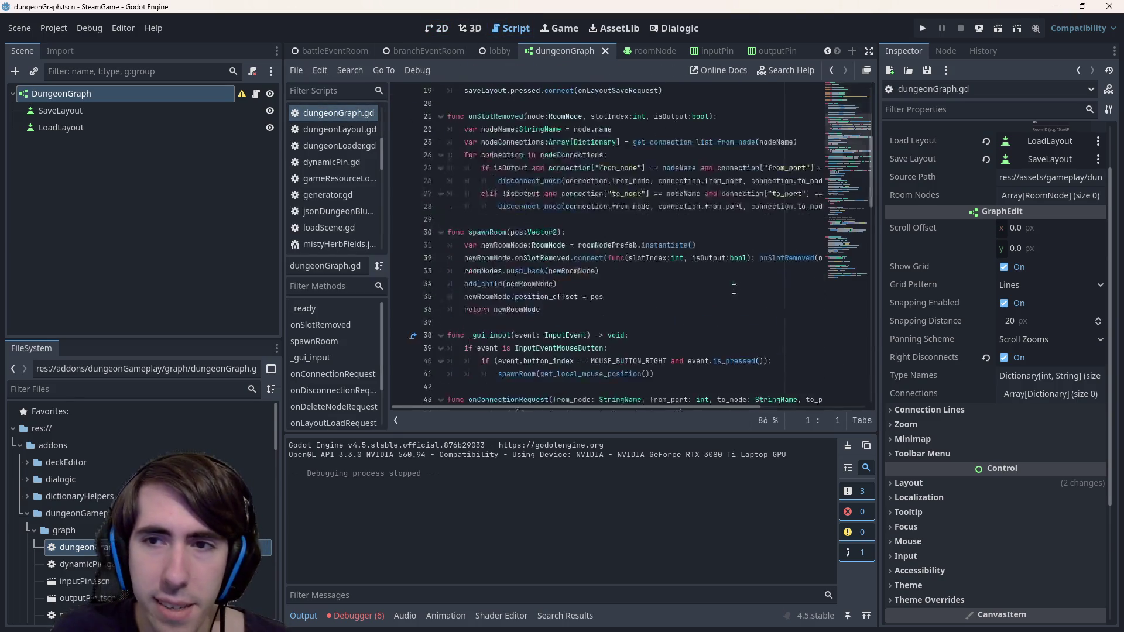
{"action": "scroll", "coordinate": [726, 289], "scroll_direction": "down", "scroll_amount": 3}
{"action": "scroll", "coordinate": [599, 288], "scroll_direction": "up", "scroll_amount": 4}
{"action": "mouse_move", "coordinate": [557, 279]}
{"action": "left_mouse_down"}
{"action": "mouse_move", "coordinate": [816, 260]}
{"action": "mouse_move", "coordinate": [318, 260]}
{"action": "left_mouse_up"}
{"action": "left_click", "coordinate": [814, 264]}
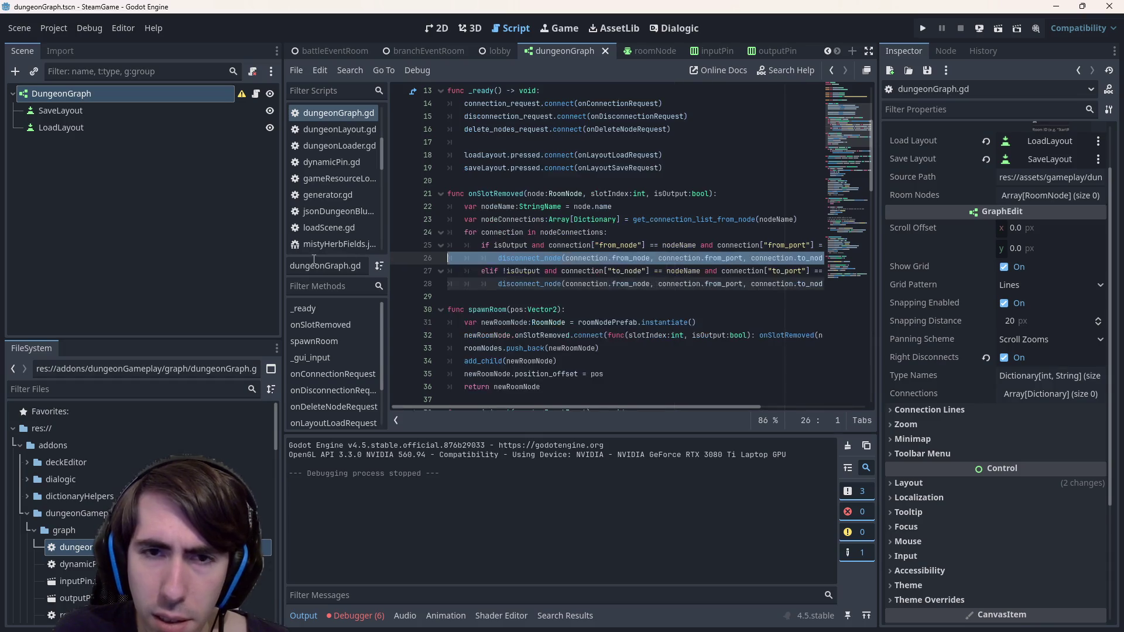
{"action": "left_click", "coordinate": [561, 259]}
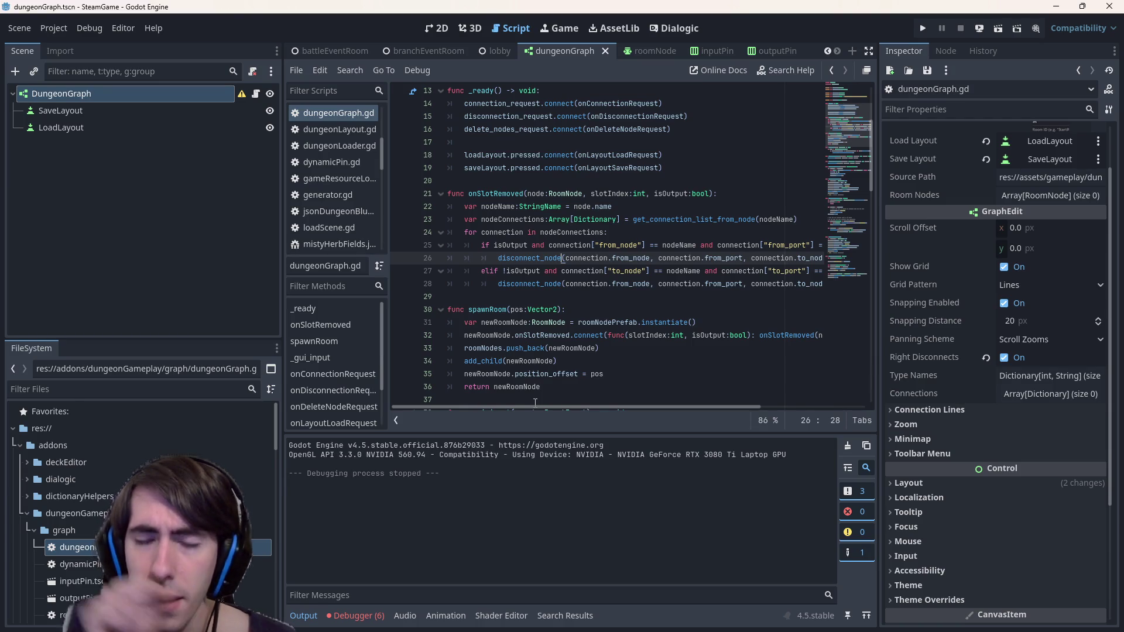
Add blank lines after the onSlotRemoved loop, paste a duplicate of the for-loop block, and save
{"action": "left_click", "coordinate": [464, 296]}
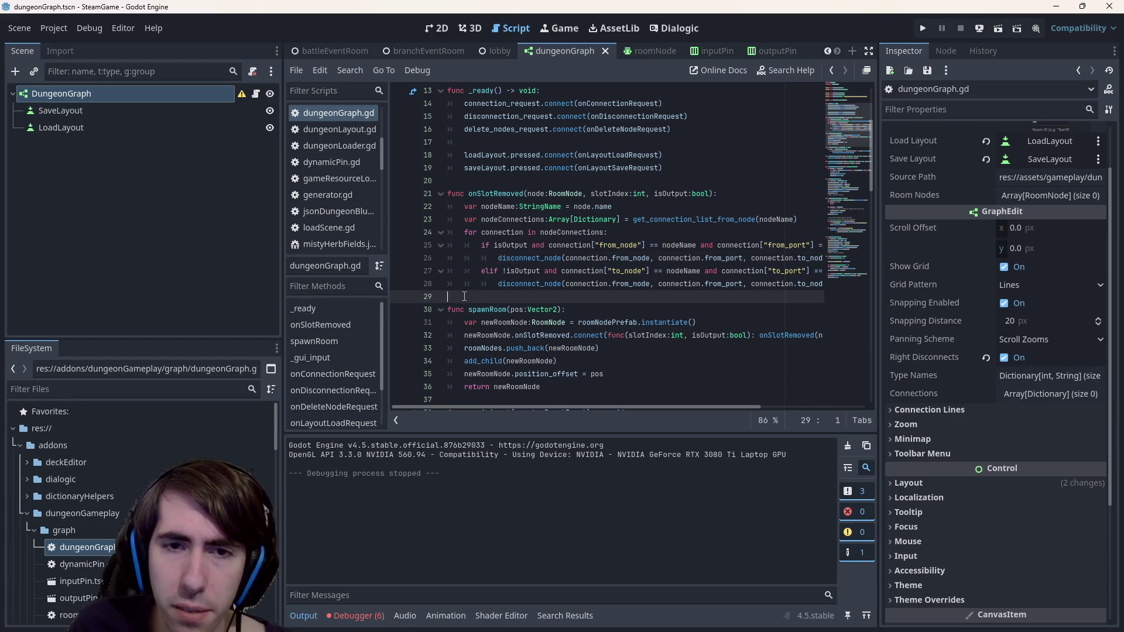
{"action": "key", "text": "Return"}
{"action": "key", "text": "Return"}
{"action": "key", "text": "Up"}
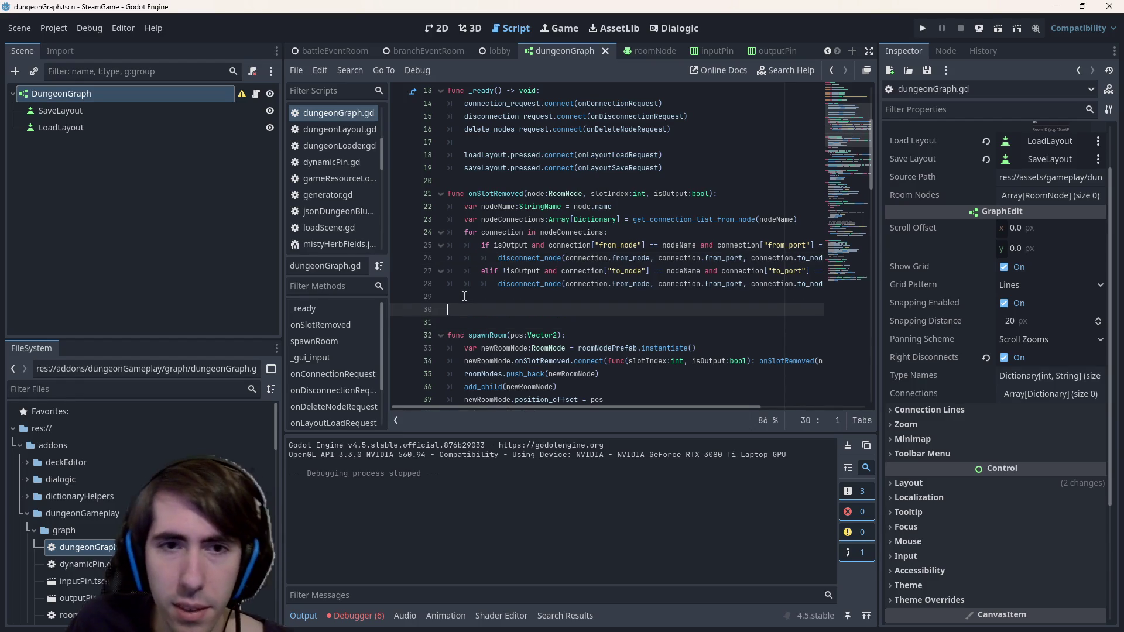
{"action": "left_click", "coordinate": [450, 232]}
{"action": "left_click_drag", "start_coordinate": [449, 232], "coordinate": [461, 300]}
{"action": "key", "text": "ctrl+c"}
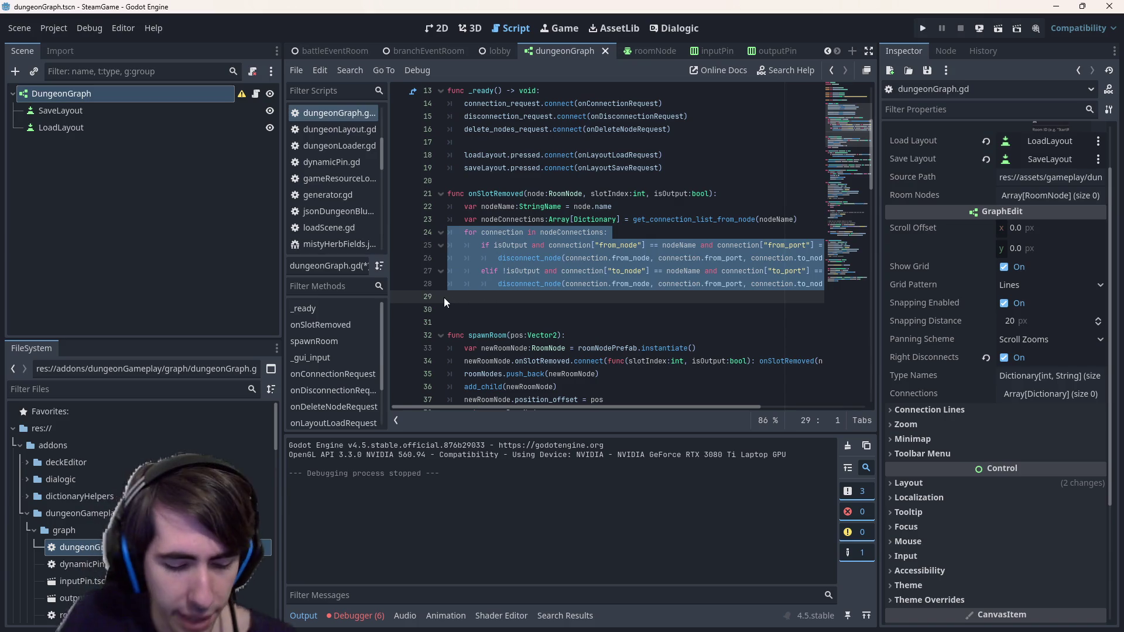
{"action": "key", "text": "Down"}
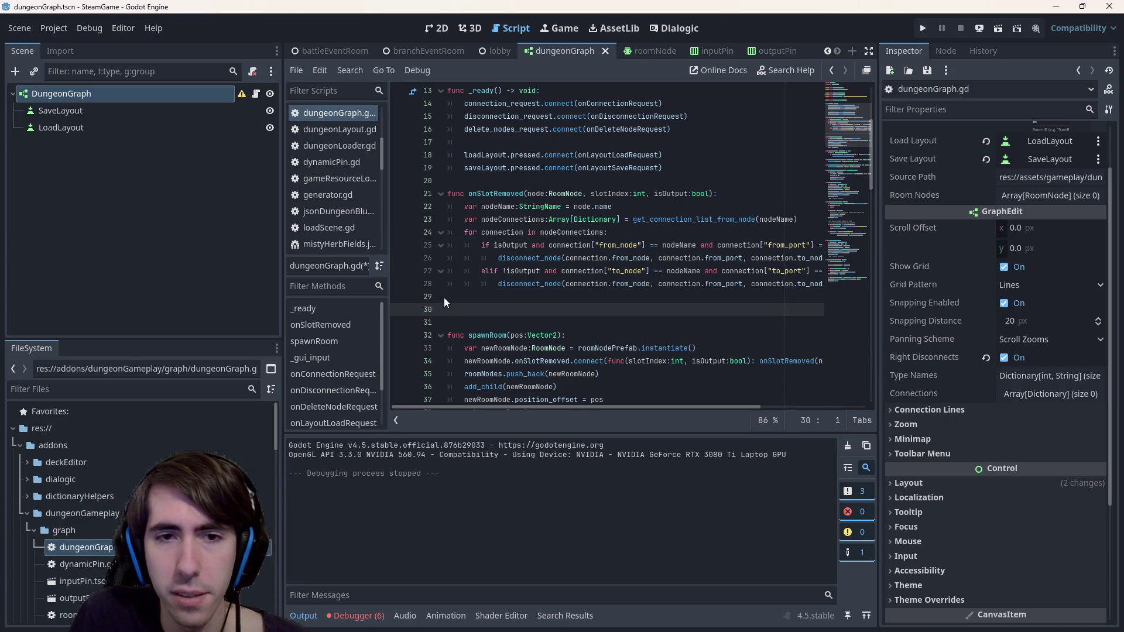
{"action": "key", "text": "ctrl+v"}
{"action": "key", "text": "ctrl+s"}
In the duplicated loop, change the slotIndex comparisons on lines 31 and 33 to greater-than
{"action": "left_click_drag", "start_coordinate": [545, 328], "coordinate": [621, 323]}
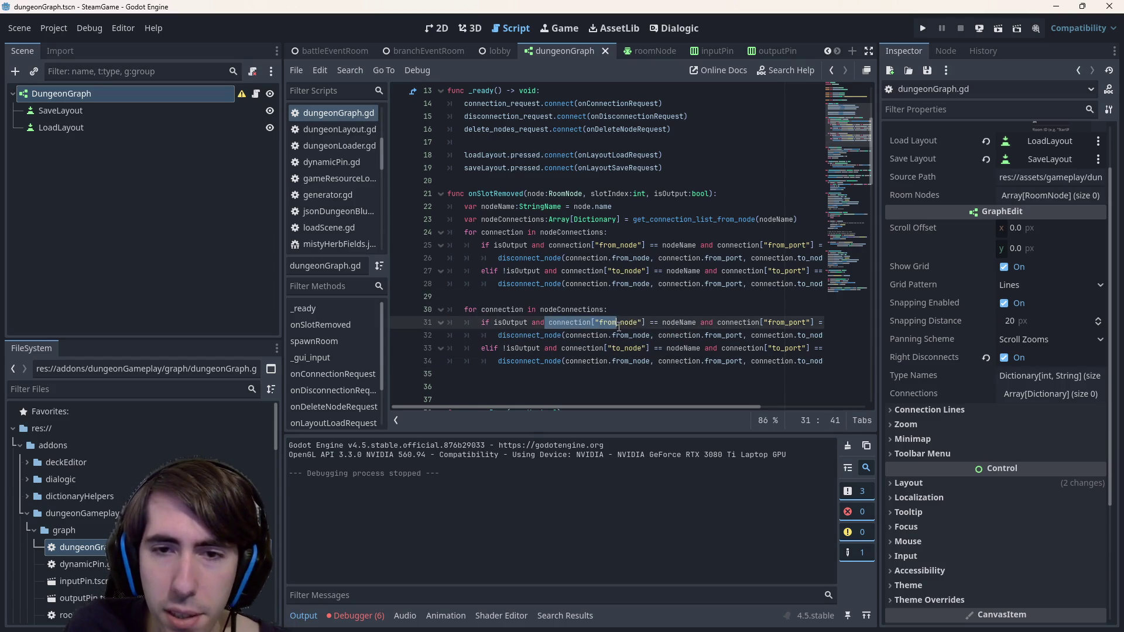
{"action": "double_click", "coordinate": [618, 322]}
{"action": "left_click_drag", "start_coordinate": [665, 408], "coordinate": [725, 405]}
{"action": "left_click", "coordinate": [749, 324]}
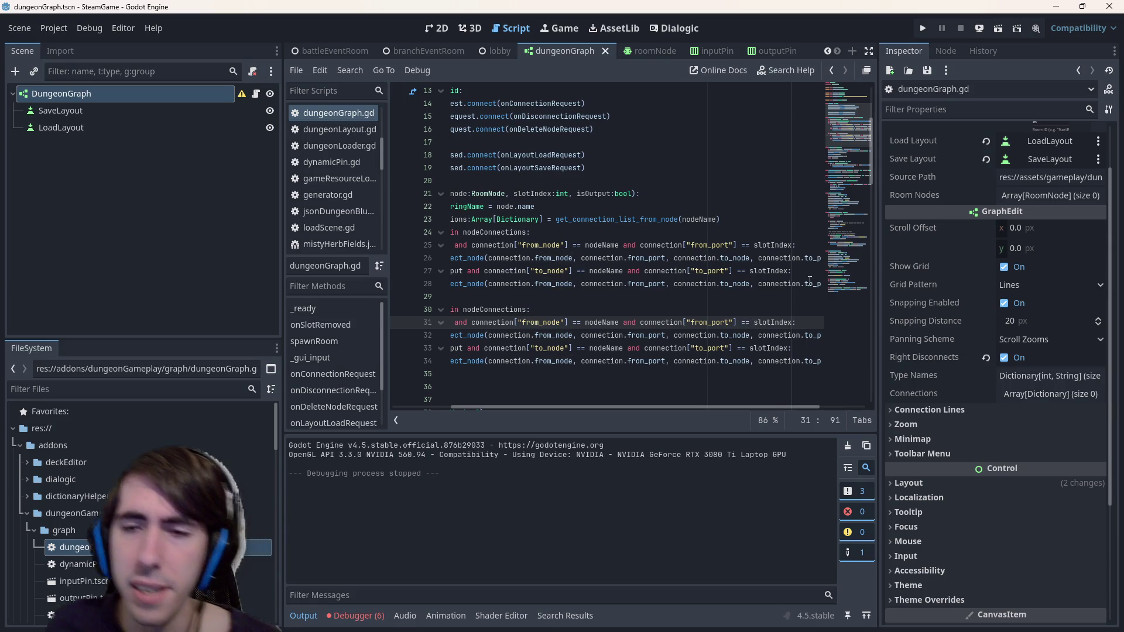
{"action": "key", "text": "BackSpace"}
{"action": "key", "text": "BackSpace"}
{"action": "type", "text": ">"}
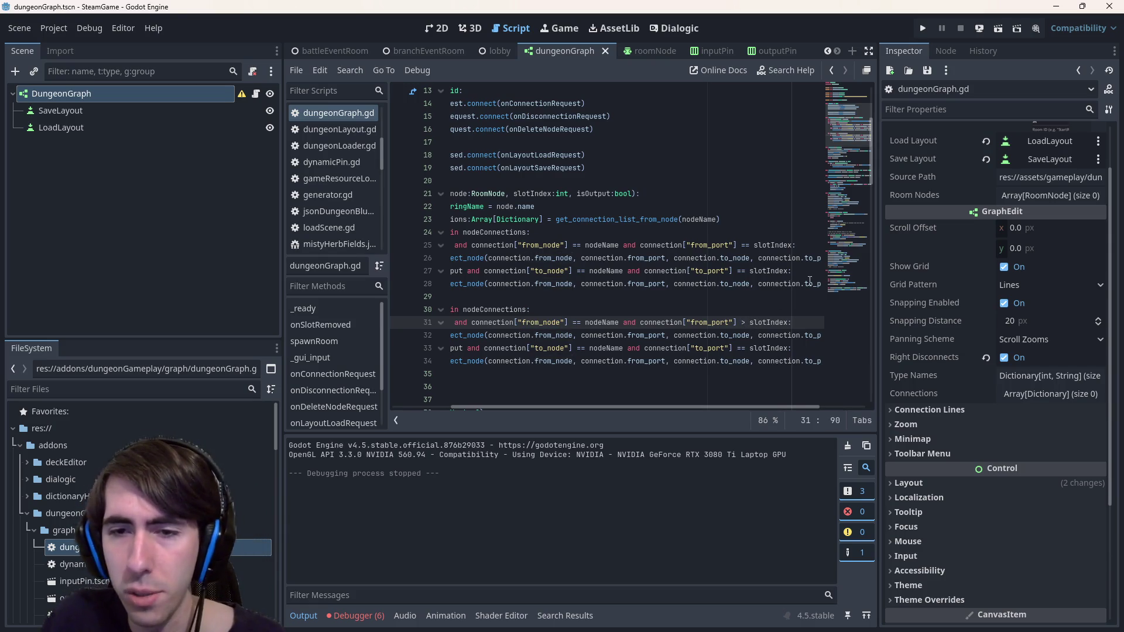
{"action": "left_click", "coordinate": [743, 349]}
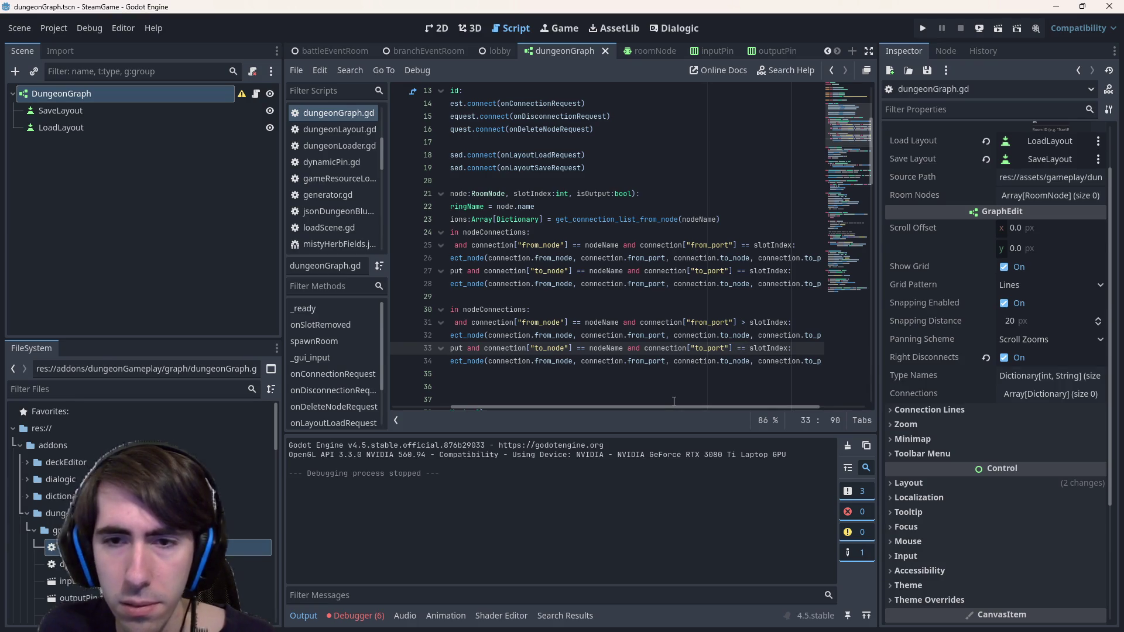
{"action": "key", "text": "BackSpace"}
{"action": "type", "text": ">"}
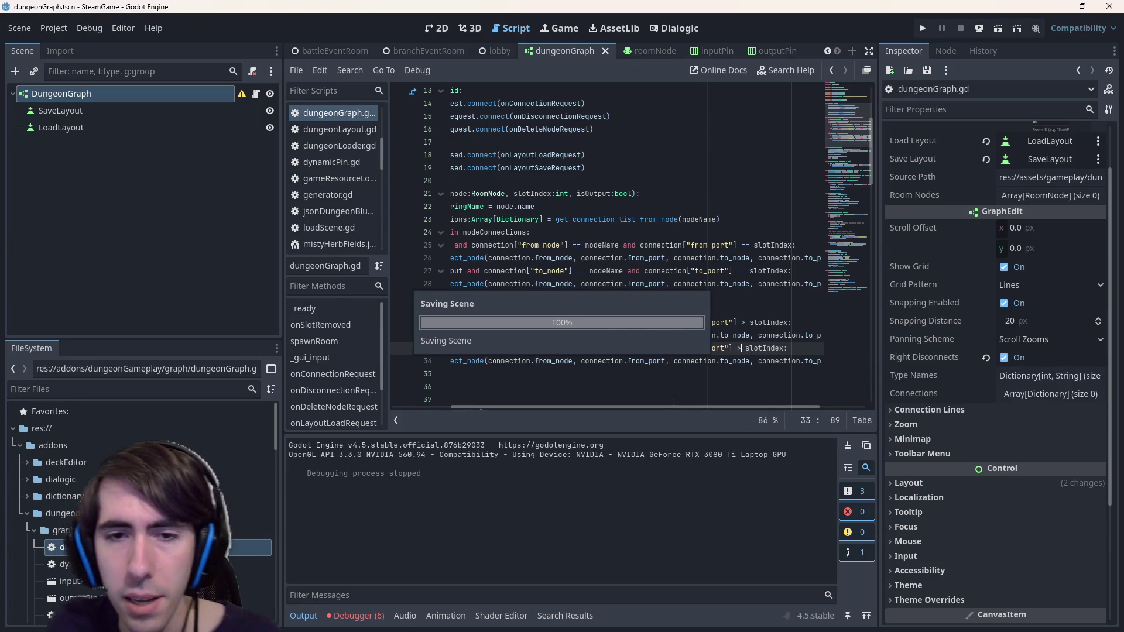
{"action": "mouse_move", "coordinate": [537, 406]}
{"action": "left_mouse_down"}
{"action": "mouse_move", "coordinate": [504, 406]}
{"action": "mouse_move", "coordinate": [569, 406]}
{"action": "left_mouse_up"}
Duplicate the disconnect_node call on line 32 below itself and turn the copy into connect_node
{"action": "double_click", "coordinate": [481, 348]}
{"action": "key", "text": "Up"}
{"action": "key", "text": "End"}
{"action": "key", "text": "shift+Home"}
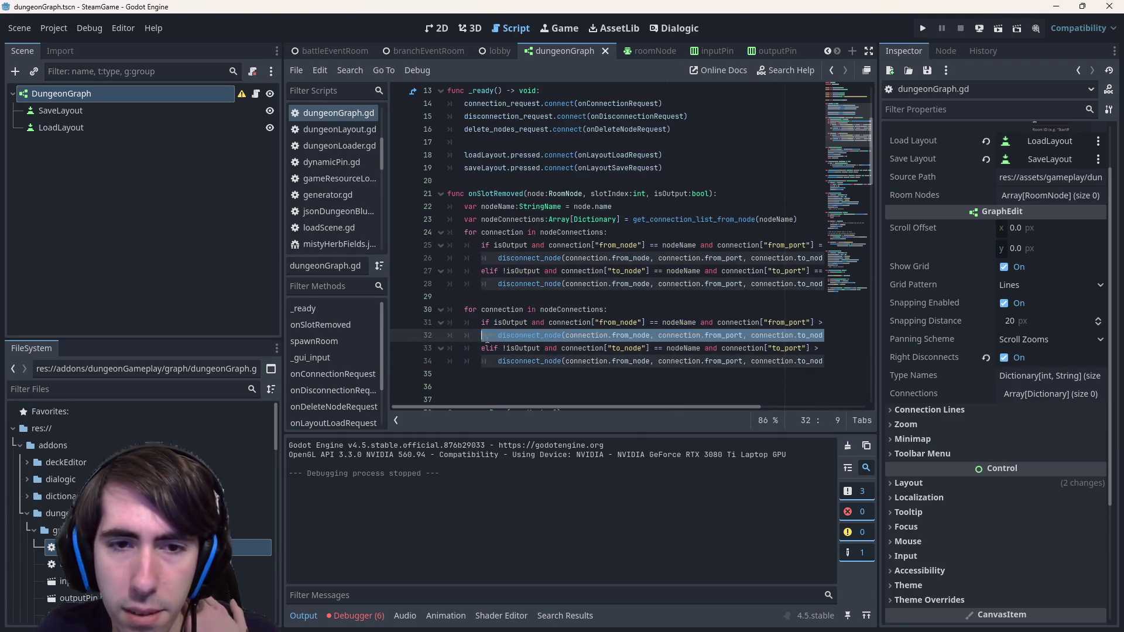
{"action": "key", "text": "End"}
{"action": "key", "text": "Return"}
{"action": "type", "text": "disconnect_node(connection.from_node, connection.from_port, connection.to_node, connection.to_port)"}
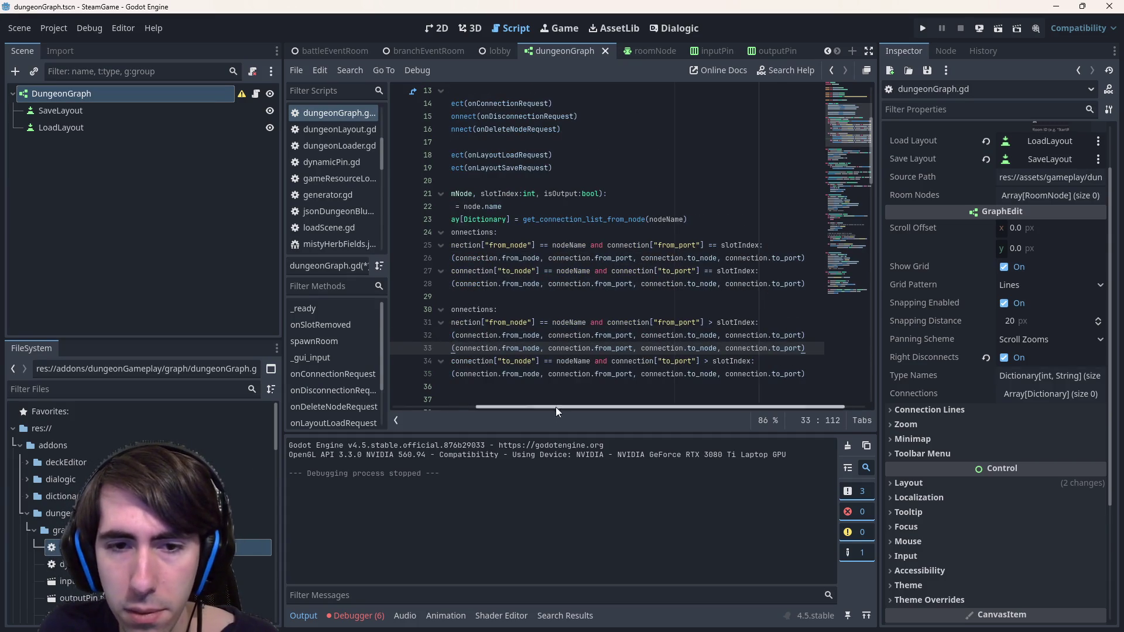
{"action": "left_click_drag", "start_coordinate": [554, 406], "coordinate": [461, 365]}
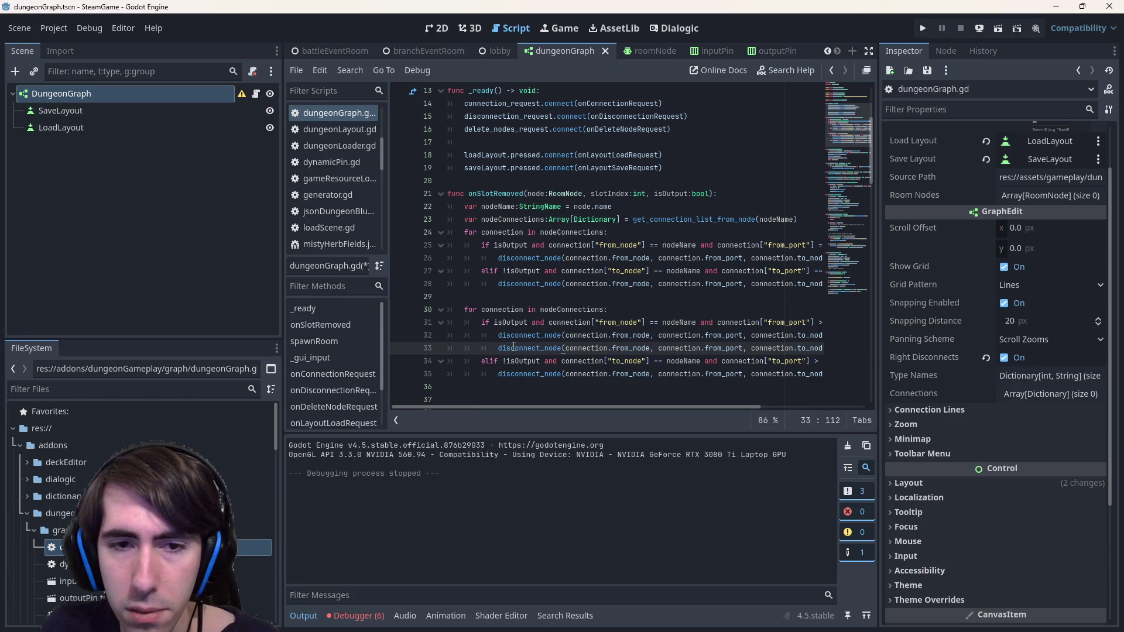
{"action": "key", "text": "BackSpace"}
{"action": "key", "text": "BackSpace"}
{"action": "key", "text": "BackSpace"}
Make the new connect_node call on line 33 use from_port-1
{"action": "left_click", "coordinate": [592, 322]}
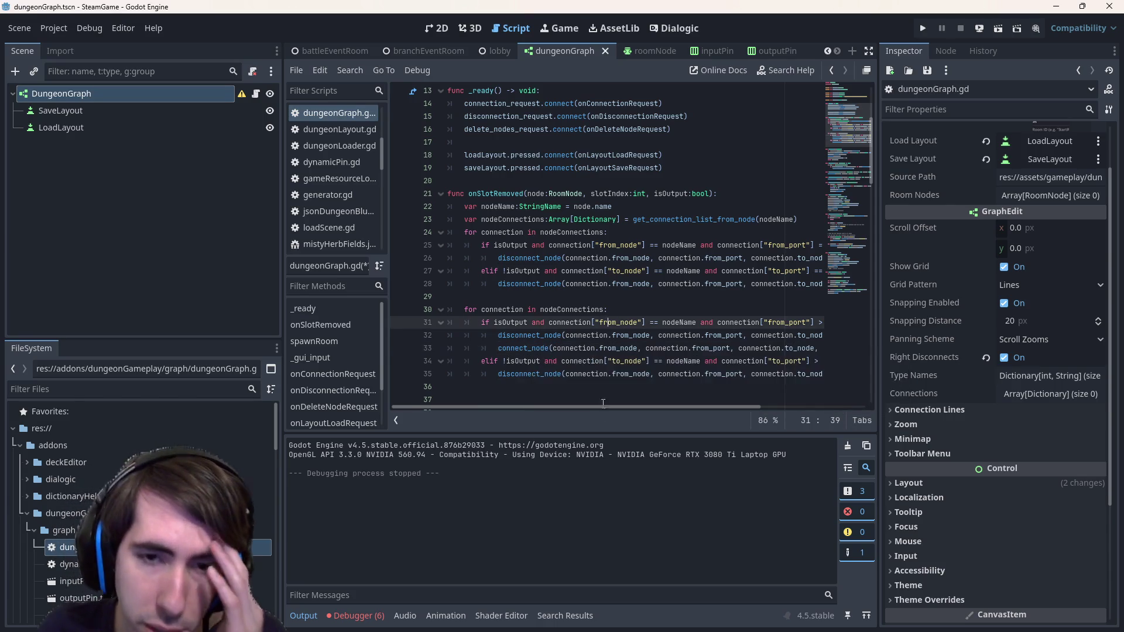
{"action": "mouse_move", "coordinate": [599, 410]}
{"action": "left_mouse_down"}
{"action": "mouse_move", "coordinate": [695, 406]}
{"action": "mouse_move", "coordinate": [597, 408]}
{"action": "left_mouse_up"}
{"action": "left_click", "coordinate": [691, 349]}
{"action": "type", "text": "-1"}
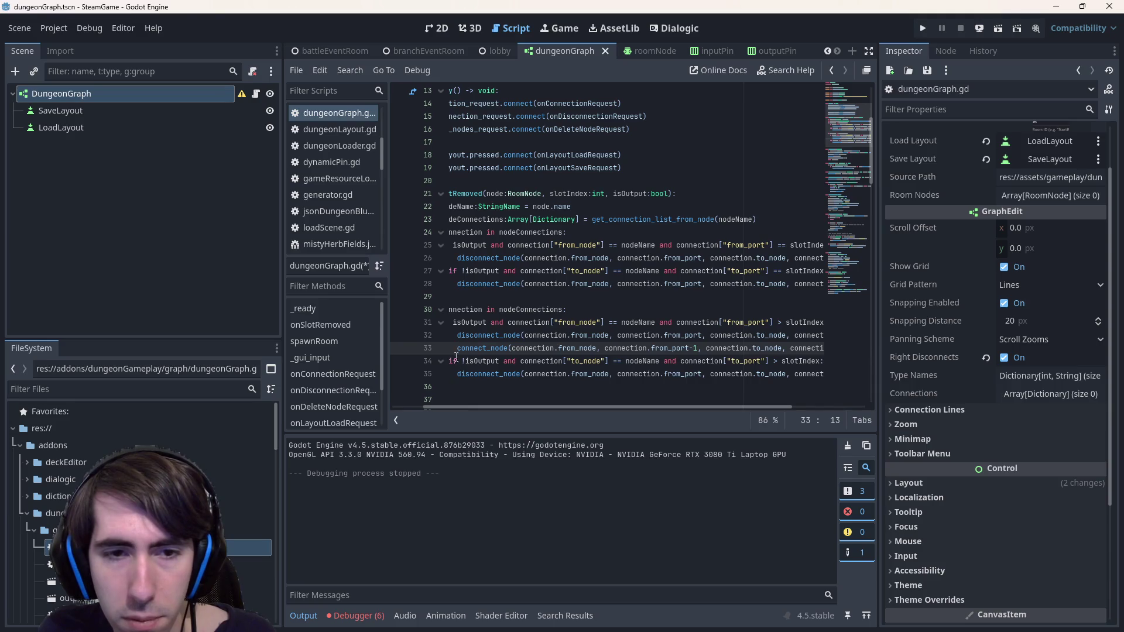
Copy the connect_node call into the elif block on line 36, using from_port and to_port-1
{"action": "key", "text": "shift+End"}
{"action": "key", "text": "ctrl+c"}
{"action": "left_click", "coordinate": [708, 388]}
{"action": "key", "text": "ctrl+v"}
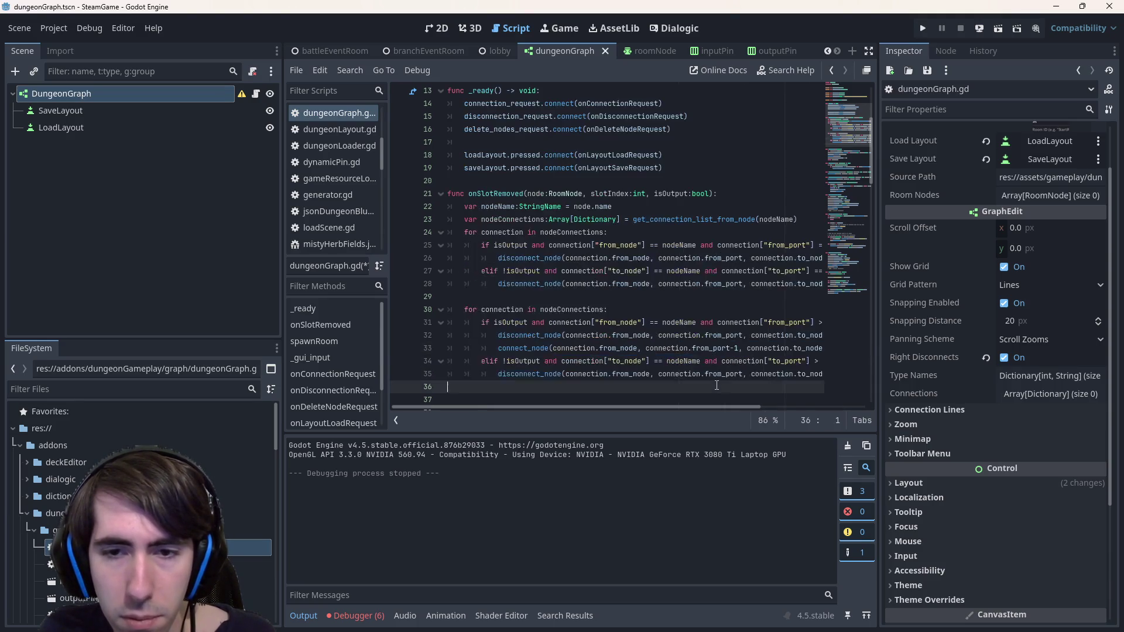
{"action": "left_click_drag", "start_coordinate": [648, 406], "coordinate": [605, 406]}
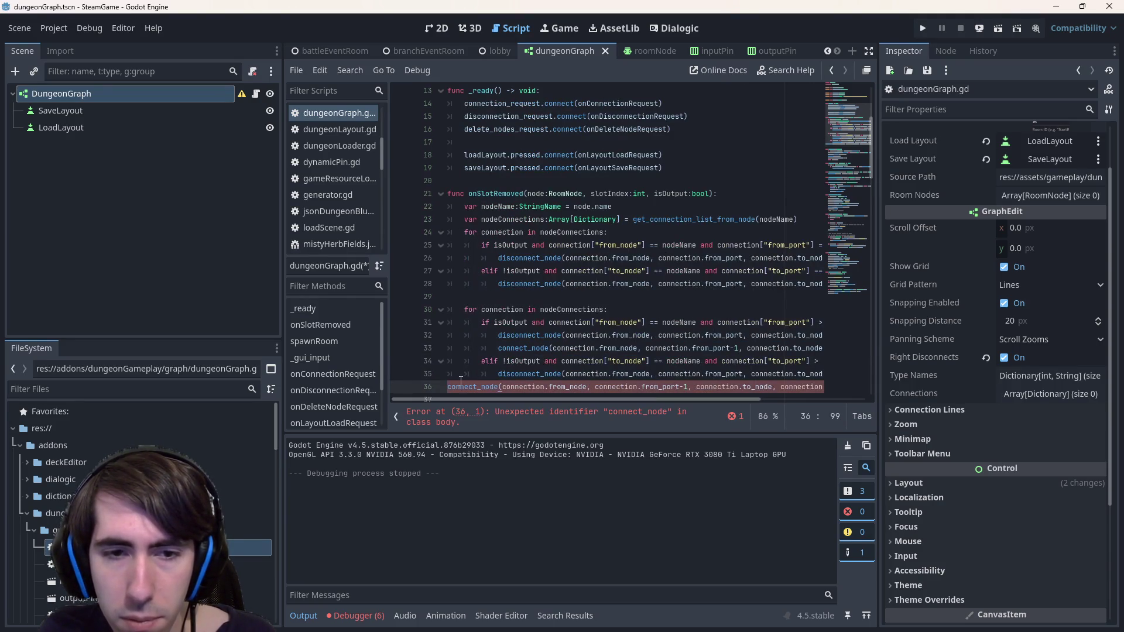
{"action": "key", "text": "Tab"}
{"action": "key", "text": "Tab"}
{"action": "key", "text": "Tab"}
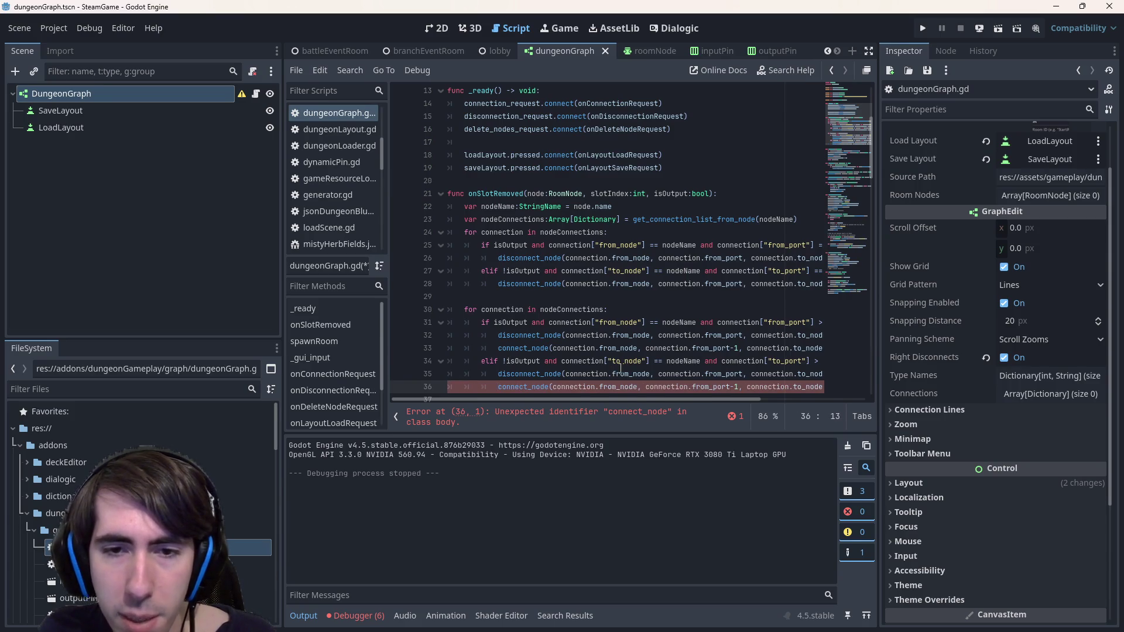
{"action": "left_click", "coordinate": [624, 361]}
{"action": "left_click", "coordinate": [740, 387]}
{"action": "key", "text": "BackSpace"}
{"action": "key", "text": "BackSpace"}
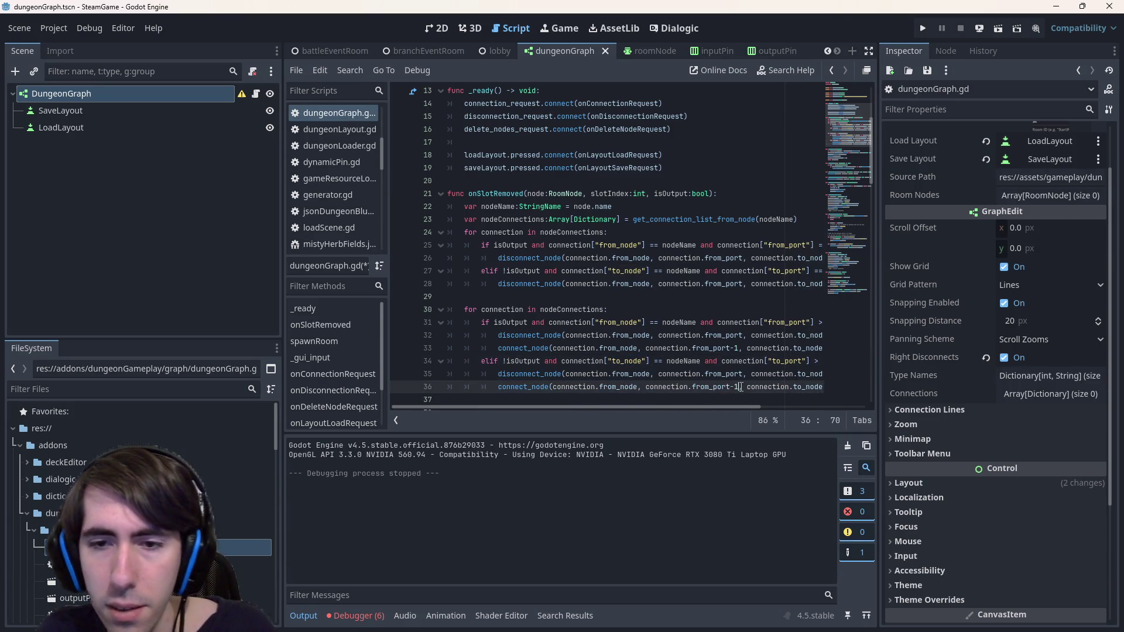
{"action": "left_click_drag", "start_coordinate": [701, 405], "coordinate": [797, 406]}
{"action": "left_click", "coordinate": [783, 386]}
{"action": "type", "text": "-1"}
Save dungeonGraph.gd, dismiss the save dialog, and run the current scene
{"action": "key", "text": "ctrl+s"}
{"action": "left_click", "coordinate": [537, 258]}
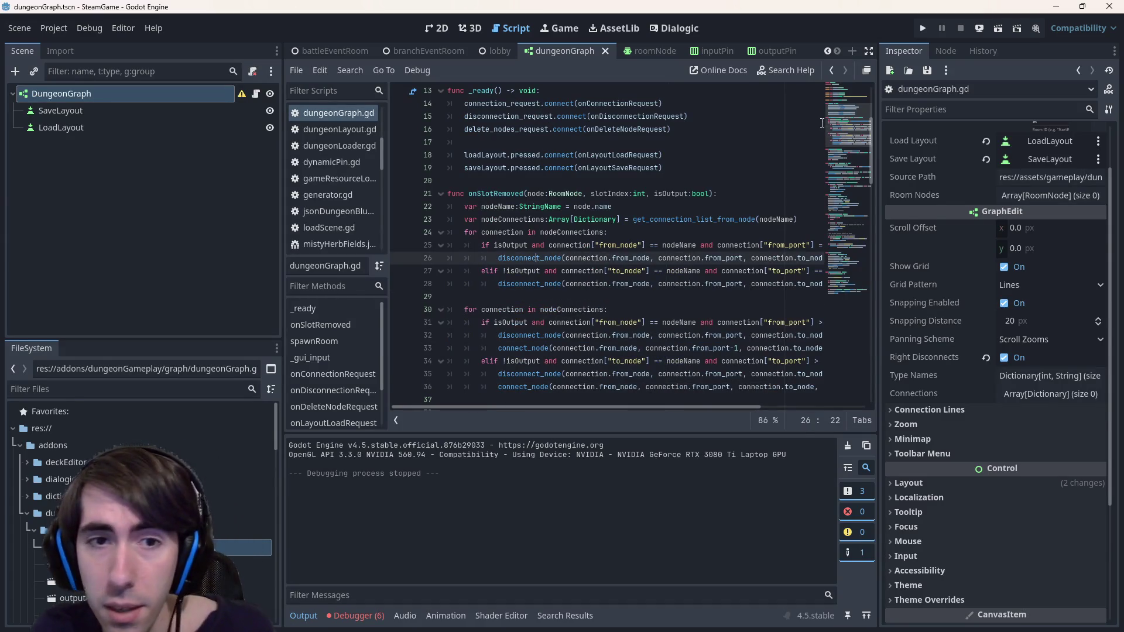
{"action": "left_click", "coordinate": [1001, 29]}
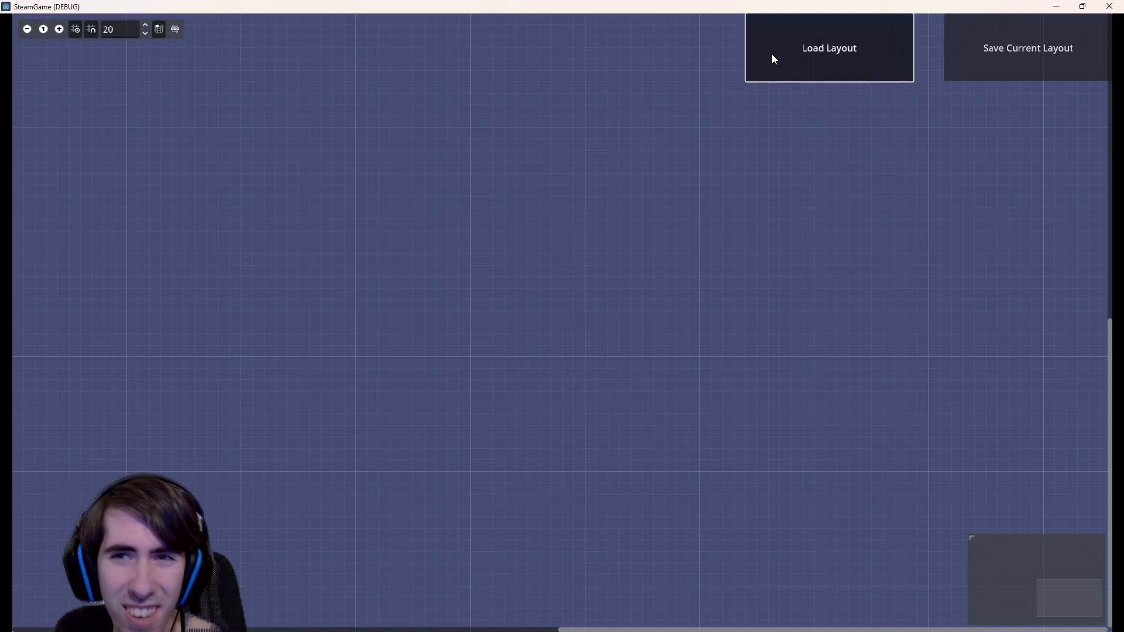
Load quest1Layout.json and remove the Branch room's right output, input and left output slots
{"action": "left_click", "coordinate": [772, 54]}
{"action": "double_click", "coordinate": [680, 268]}
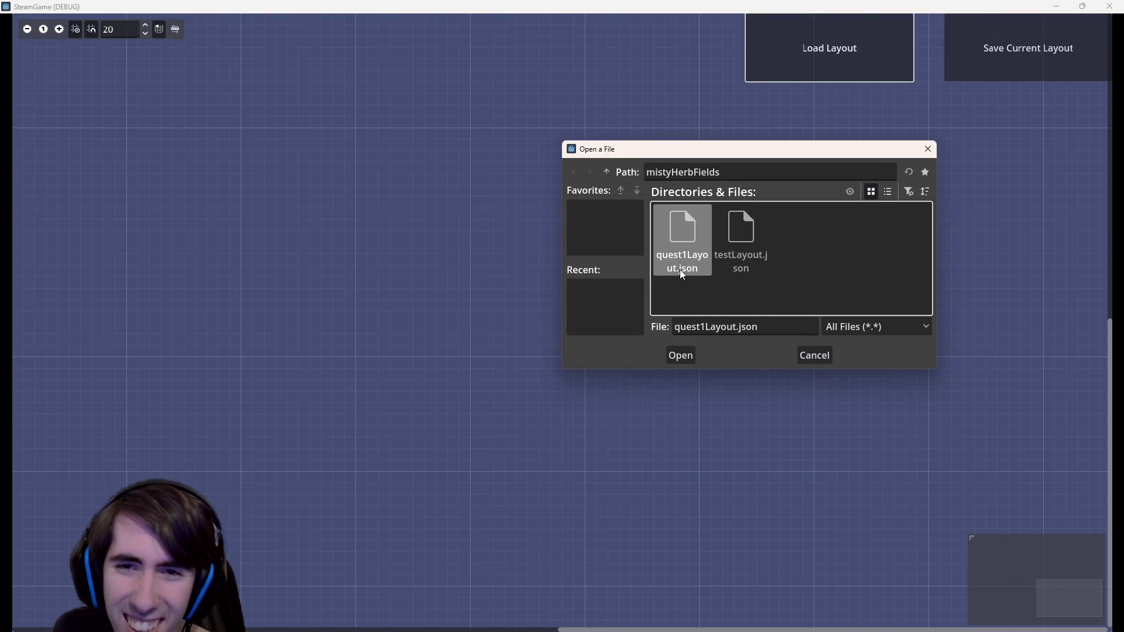
{"action": "double_click", "coordinate": [679, 269]}
{"action": "scroll", "coordinate": [680, 269], "scroll_direction": "right", "scroll_amount": 10}
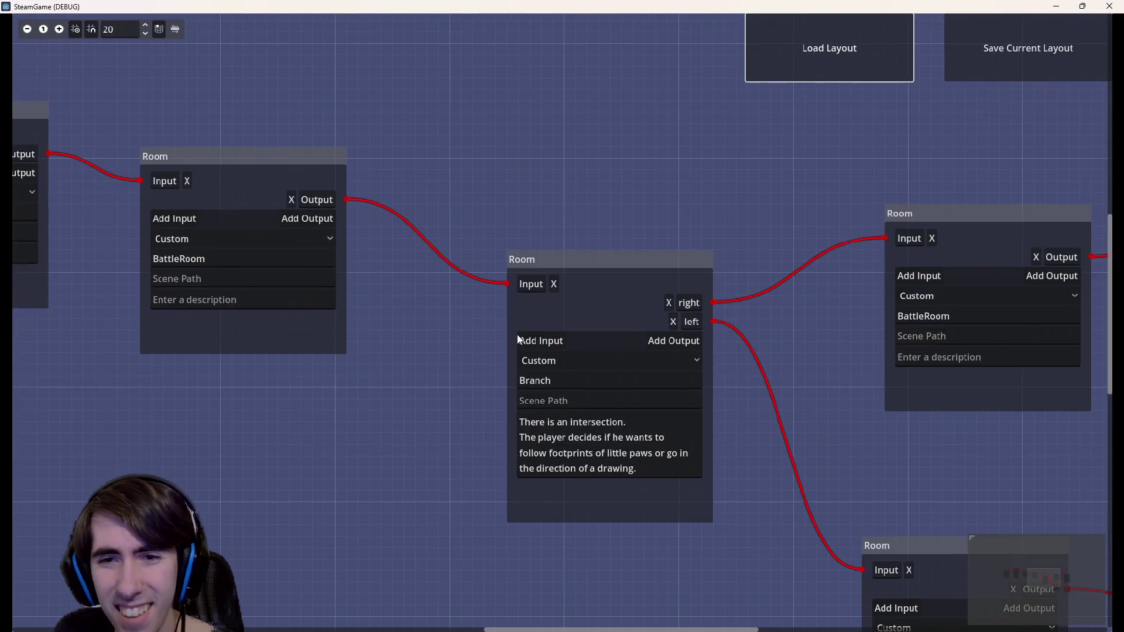
{"action": "left_click", "coordinate": [668, 303]}
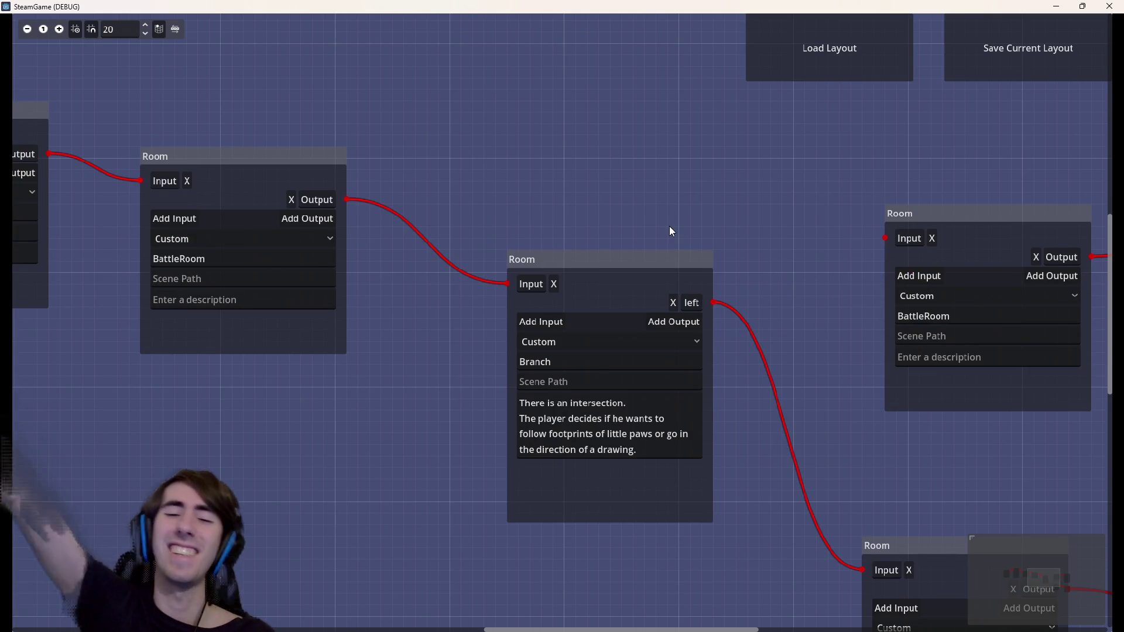
{"action": "left_click", "coordinate": [556, 285]}
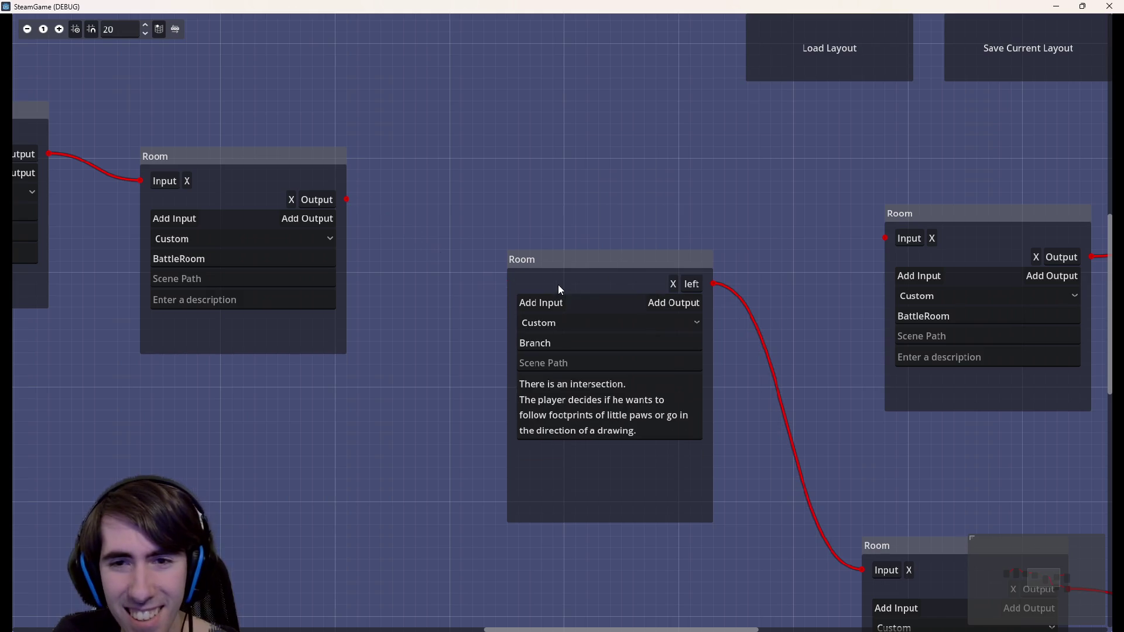
{"action": "left_click", "coordinate": [673, 280]}
Load testLayout.json and remove the StartRoom's right output and the right BattleRoom's input
{"action": "left_click", "coordinate": [811, 79]}
{"action": "double_click", "coordinate": [709, 263]}
{"action": "double_click", "coordinate": [733, 244]}
{"action": "scroll", "coordinate": [702, 331], "scroll_direction": "down", "scroll_amount": 5}
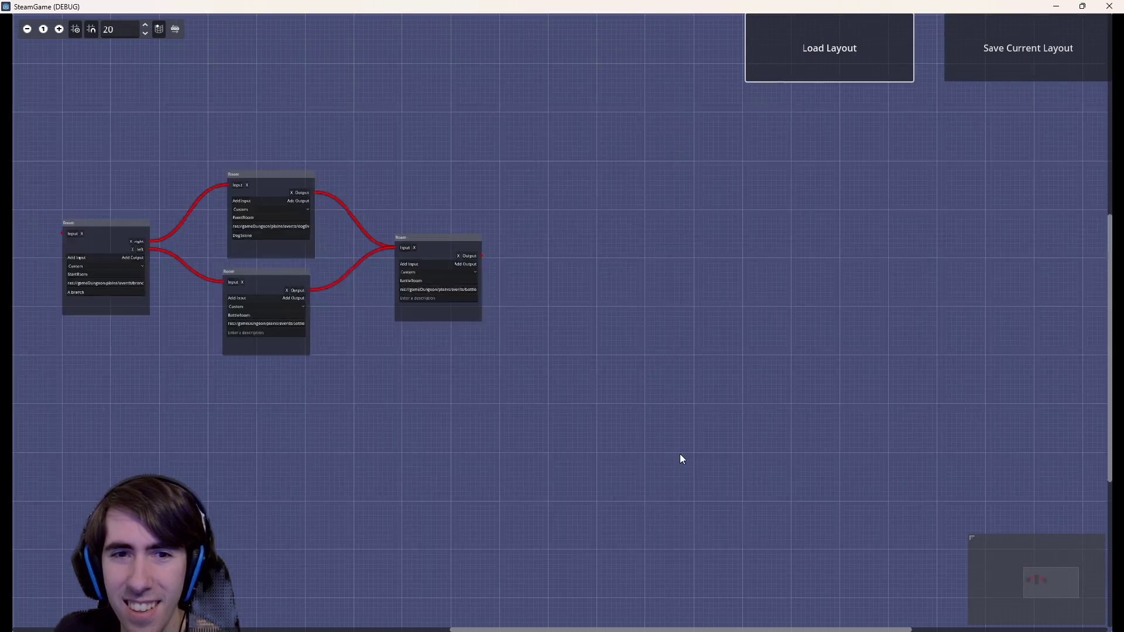
{"action": "left_click_drag", "start_coordinate": [365, 347], "coordinate": [692, 394]}
{"action": "scroll", "coordinate": [585, 342], "scroll_direction": "up", "scroll_amount": 5}
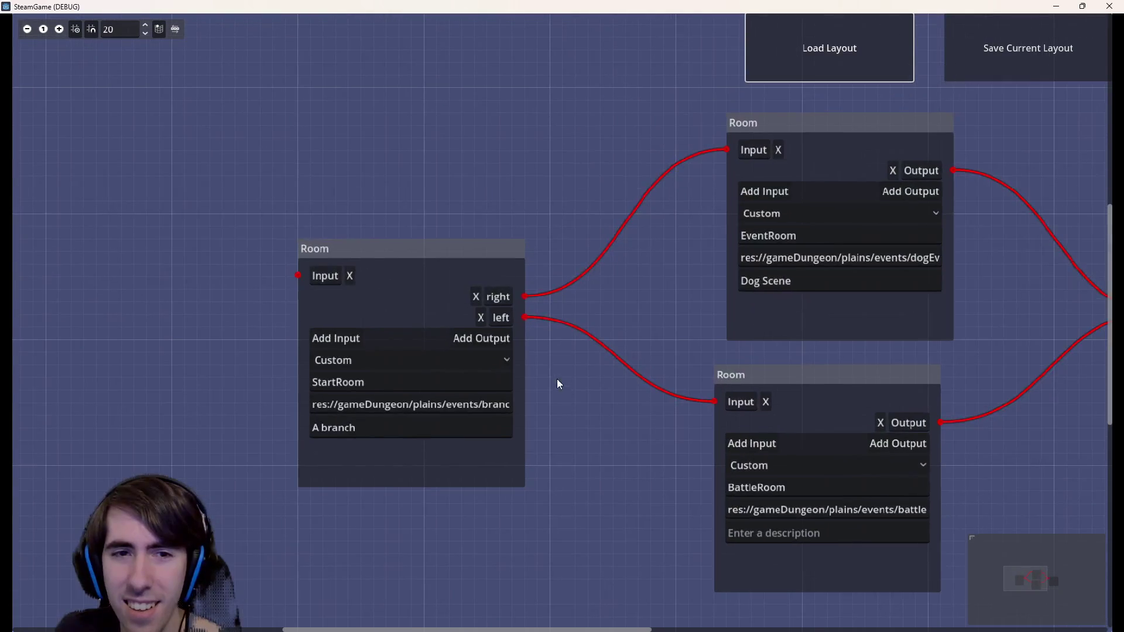
{"action": "left_click", "coordinate": [476, 296]}
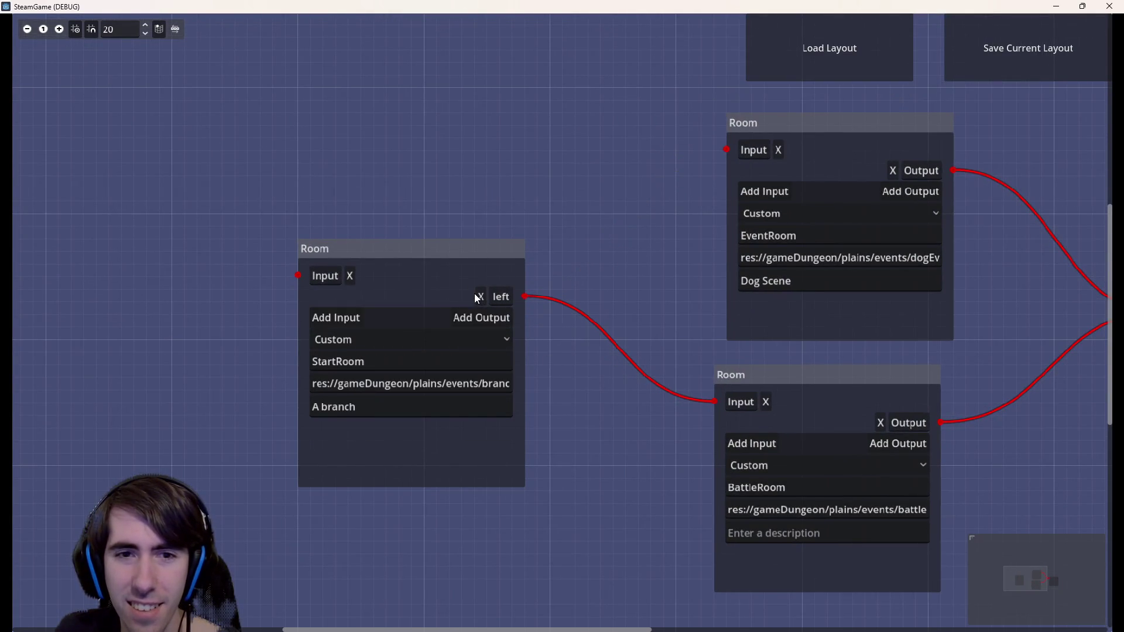
{"action": "scroll", "coordinate": [922, 226], "scroll_direction": "right", "scroll_amount": 5}
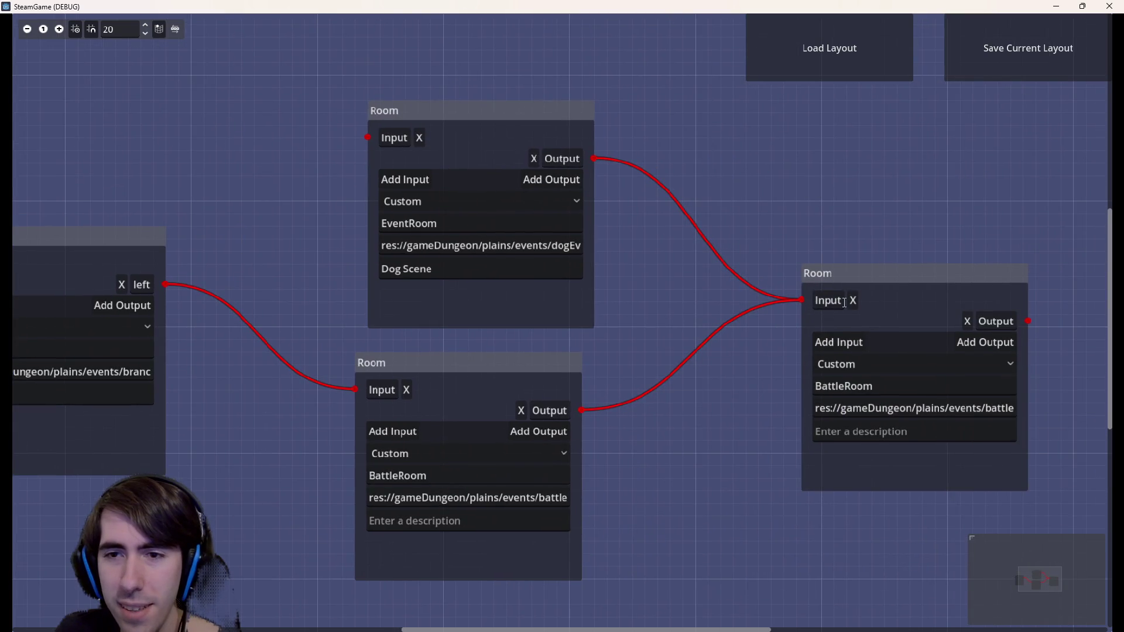
{"action": "left_click", "coordinate": [854, 301]}
{"action": "scroll", "coordinate": [742, 301], "scroll_direction": "right", "scroll_amount": 1}
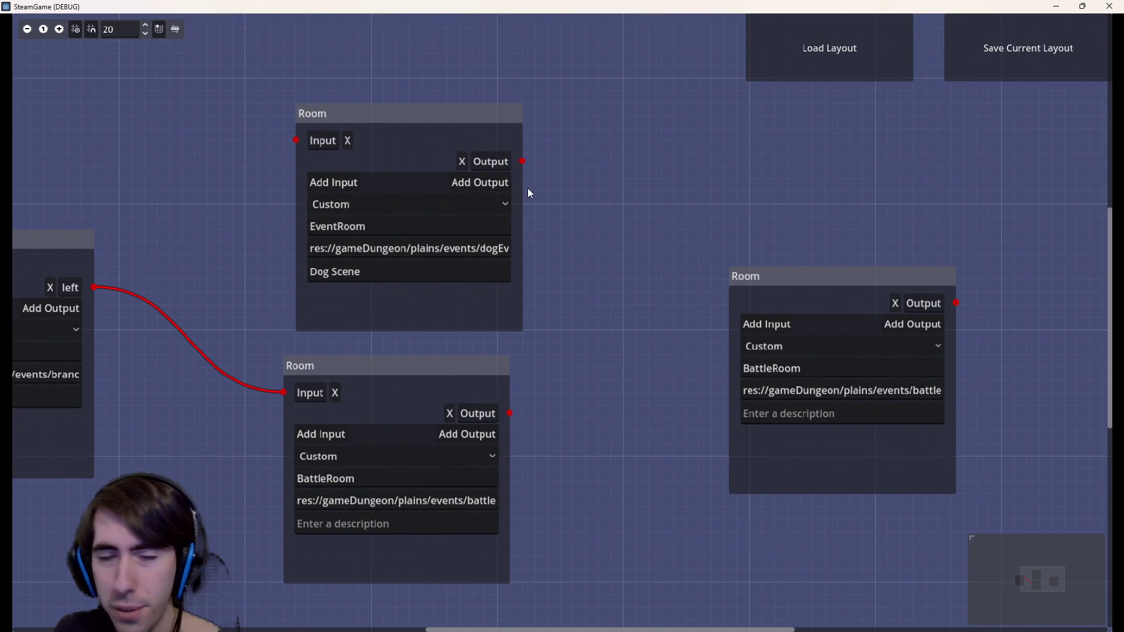
{"action": "left_click", "coordinate": [836, 79]}
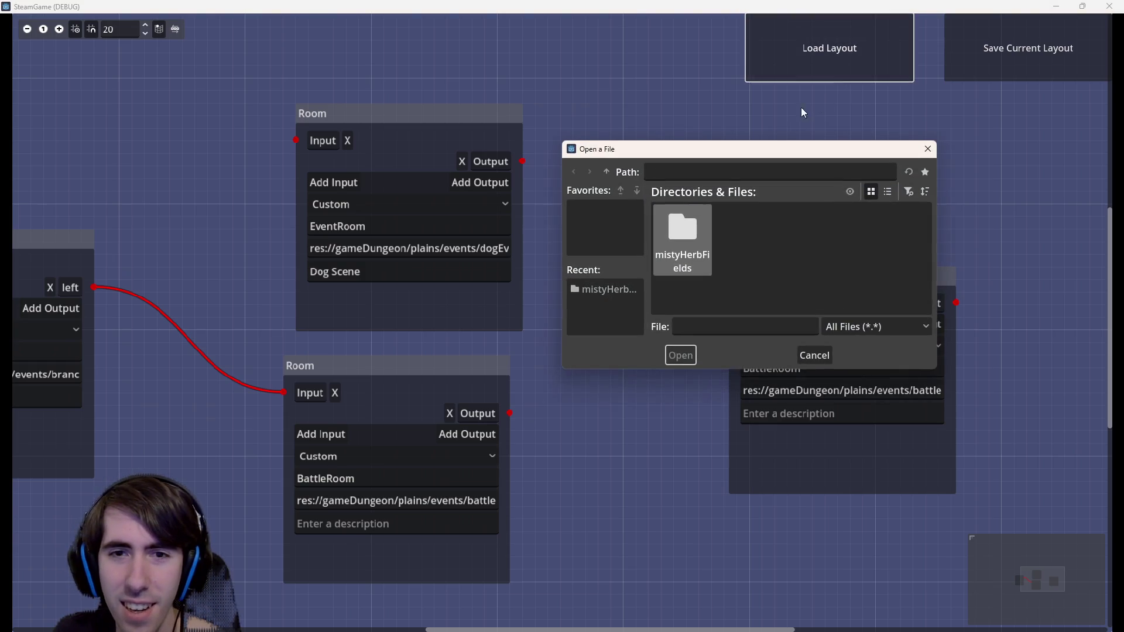
Reload quest1Layout.json and pan the graph to centre the Branch room
{"action": "left_click", "coordinate": [699, 236]}
{"action": "double_click", "coordinate": [699, 239]}
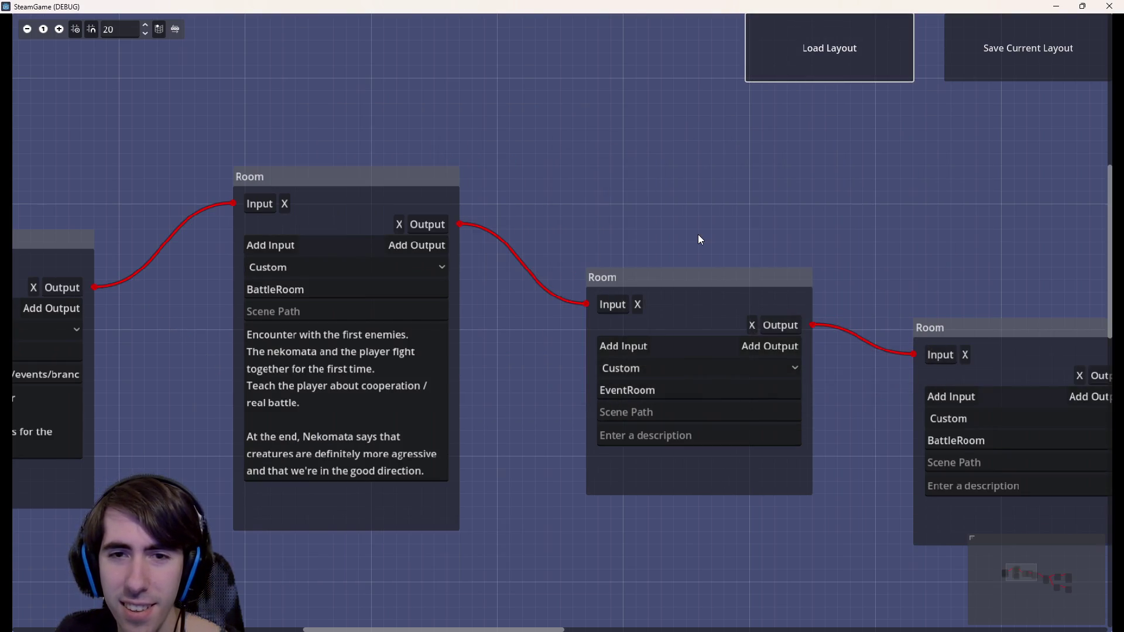
{"action": "scroll", "coordinate": [698, 234], "scroll_direction": "down", "scroll_amount": 2}
{"action": "scroll", "coordinate": [352, 129], "scroll_direction": "down", "scroll_amount": 2}
{"action": "scroll", "coordinate": [327, 101], "scroll_direction": "right", "scroll_amount": 10}
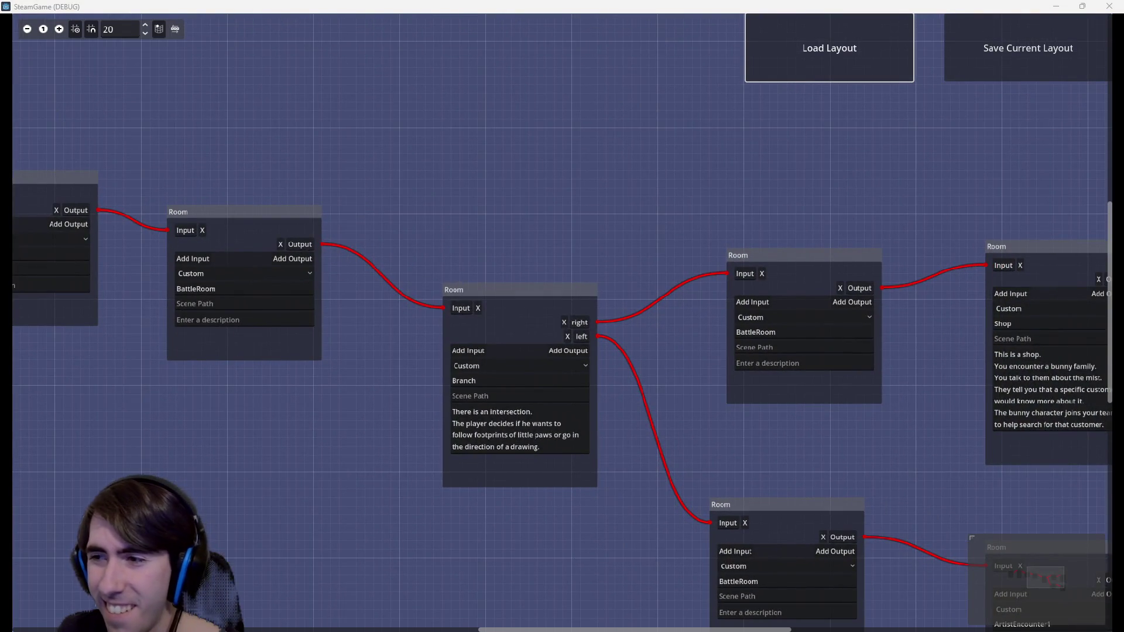
{"action": "mouse_move", "coordinate": [539, 181]}
{"action": "left_mouse_down"}
{"action": "mouse_move", "coordinate": [138, 211]}
{"action": "mouse_move", "coordinate": [784, 105]}
{"action": "mouse_move", "coordinate": [749, 226]}
{"action": "mouse_move", "coordinate": [984, 259]}
{"action": "mouse_move", "coordinate": [181, 170]}
{"action": "left_mouse_up"}
{"action": "mouse_move", "coordinate": [630, 183]}
{"action": "left_mouse_down"}
{"action": "mouse_move", "coordinate": [918, 205]}
{"action": "mouse_move", "coordinate": [362, 104]}
{"action": "left_mouse_up"}
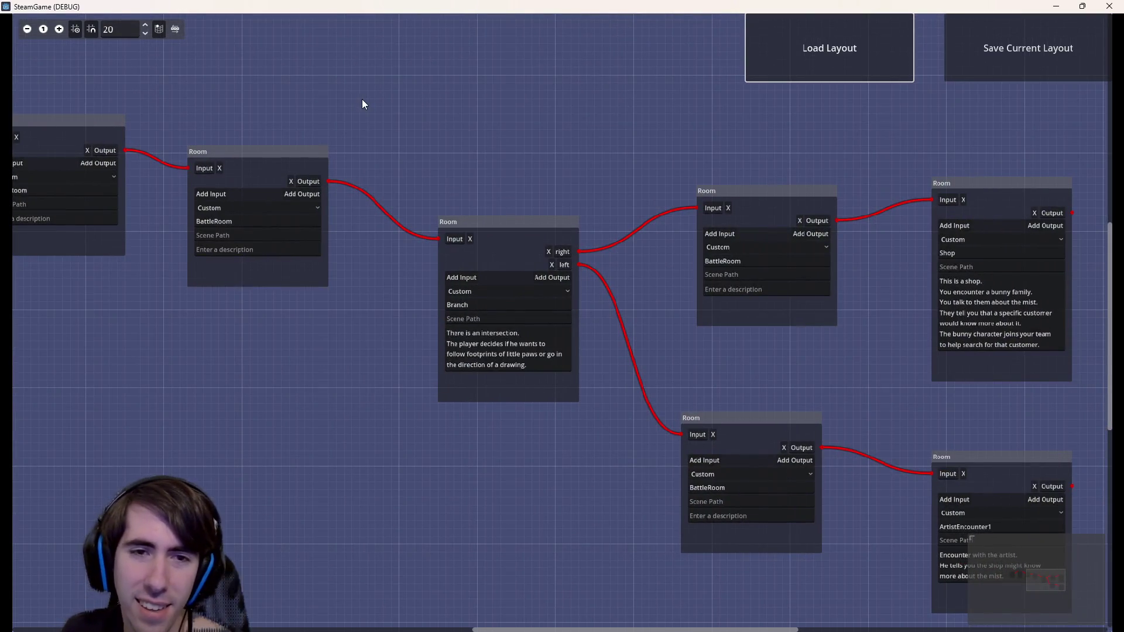
Zoom in and out over the room graph to review it, then close the game window
{"action": "scroll", "coordinate": [544, 212], "scroll_direction": "up", "scroll_amount": 3}
{"action": "scroll", "coordinate": [549, 211], "scroll_direction": "down", "scroll_amount": 2}
{"action": "scroll", "coordinate": [548, 205], "scroll_direction": "up", "scroll_amount": 4}
{"action": "scroll", "coordinate": [538, 224], "scroll_direction": "down", "scroll_amount": 3}
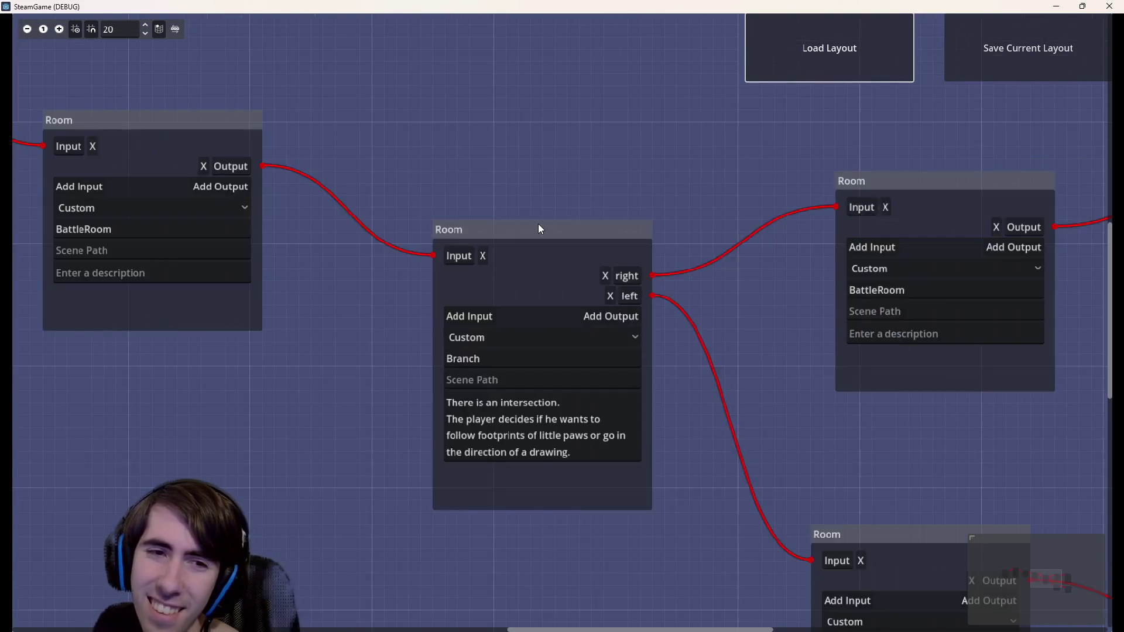
{"action": "scroll", "coordinate": [538, 224], "scroll_direction": "up", "scroll_amount": 3}
{"action": "scroll", "coordinate": [563, 225], "scroll_direction": "down", "scroll_amount": 5}
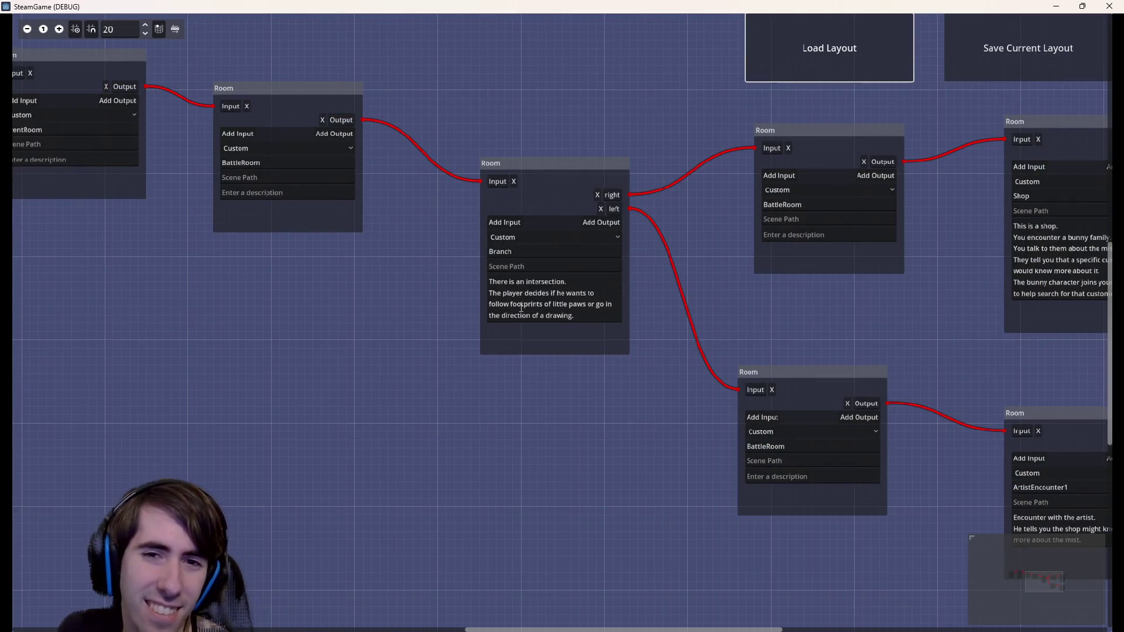
{"action": "scroll", "coordinate": [512, 275], "scroll_direction": "up", "scroll_amount": 4}
{"action": "scroll", "coordinate": [512, 274], "scroll_direction": "down", "scroll_amount": 3}
{"action": "scroll", "coordinate": [585, 171], "scroll_direction": "up", "scroll_amount": 3}
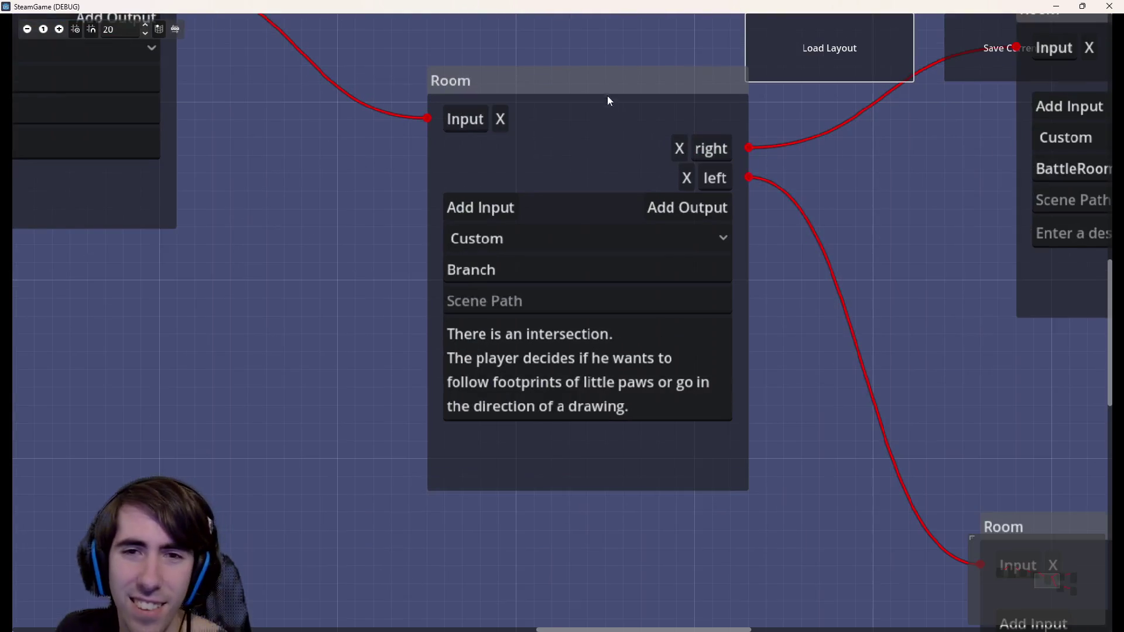
{"action": "scroll", "coordinate": [620, 320], "scroll_direction": "down", "scroll_amount": 3}
{"action": "scroll", "coordinate": [620, 321], "scroll_direction": "down", "scroll_amount": 4}
{"action": "scroll", "coordinate": [626, 305], "scroll_direction": "up", "scroll_amount": 4}
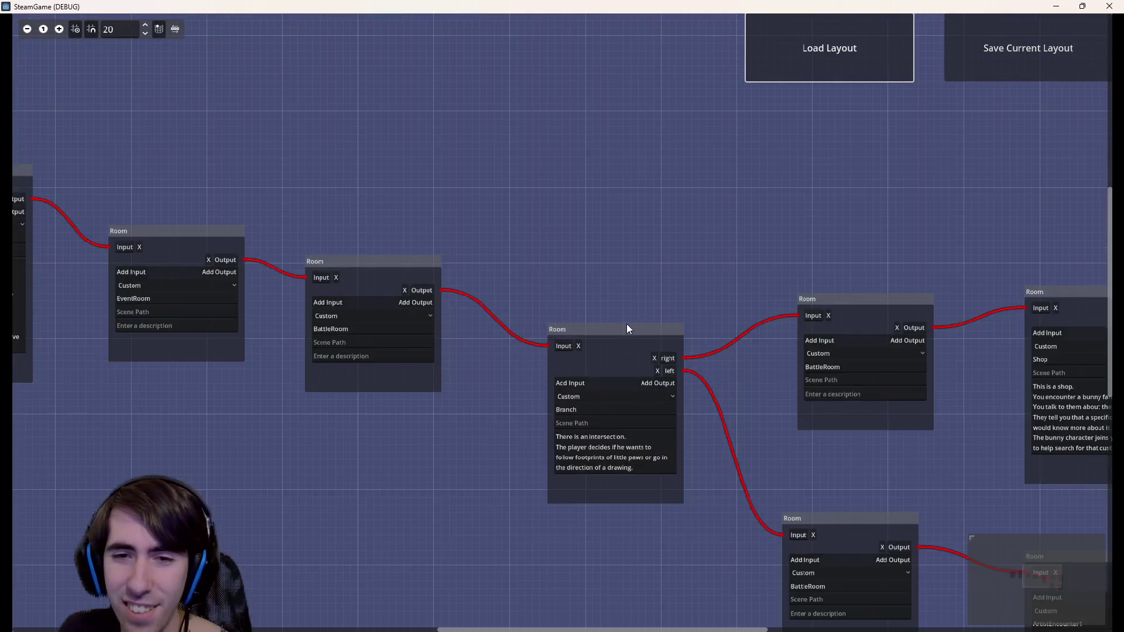
{"action": "scroll", "coordinate": [648, 380], "scroll_direction": "up", "scroll_amount": 3}
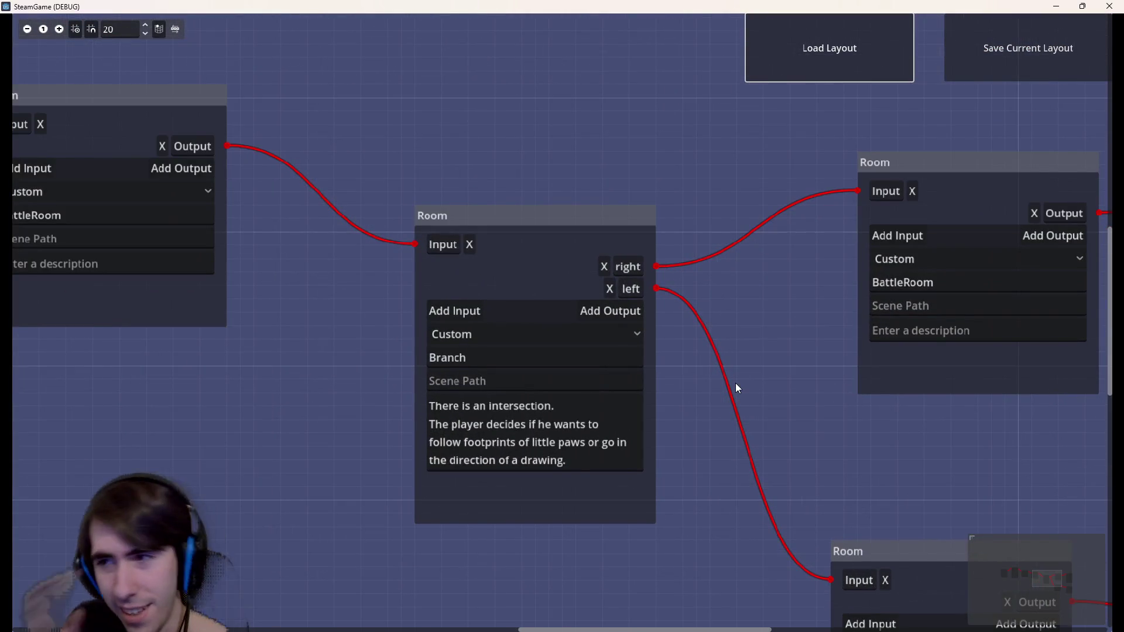
{"action": "scroll", "coordinate": [736, 382], "scroll_direction": "down", "scroll_amount": 3}
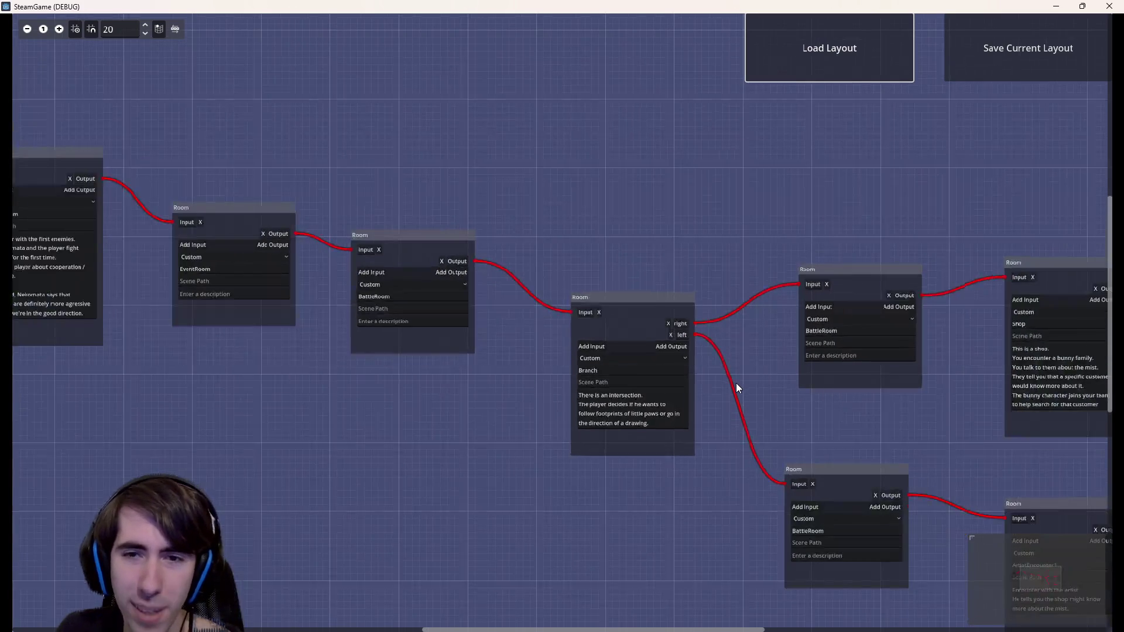
{"action": "left_click", "coordinate": [1103, 6]}
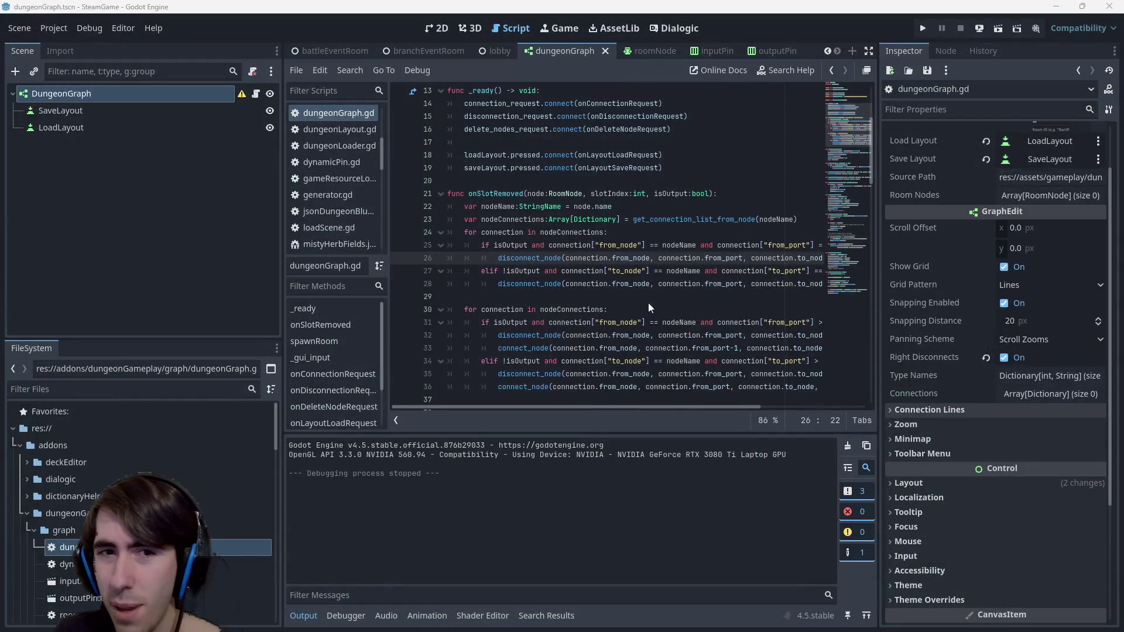
Switch to the terminal and check the repository with git status
{"action": "key", "text": "alt+Tab"}
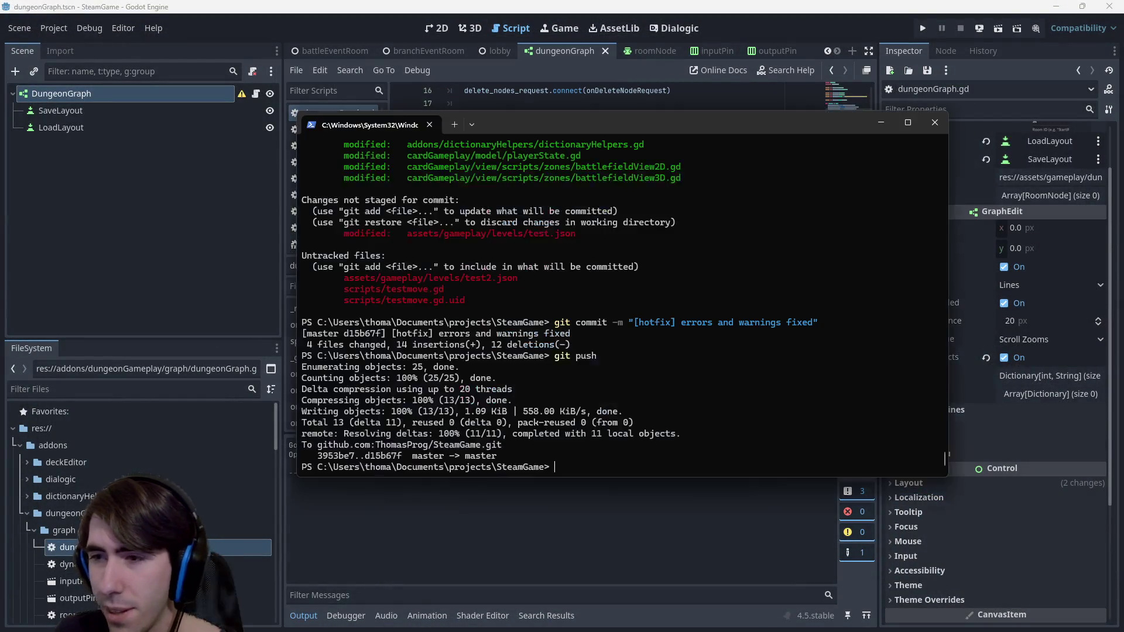
{"action": "type", "text": "g"}
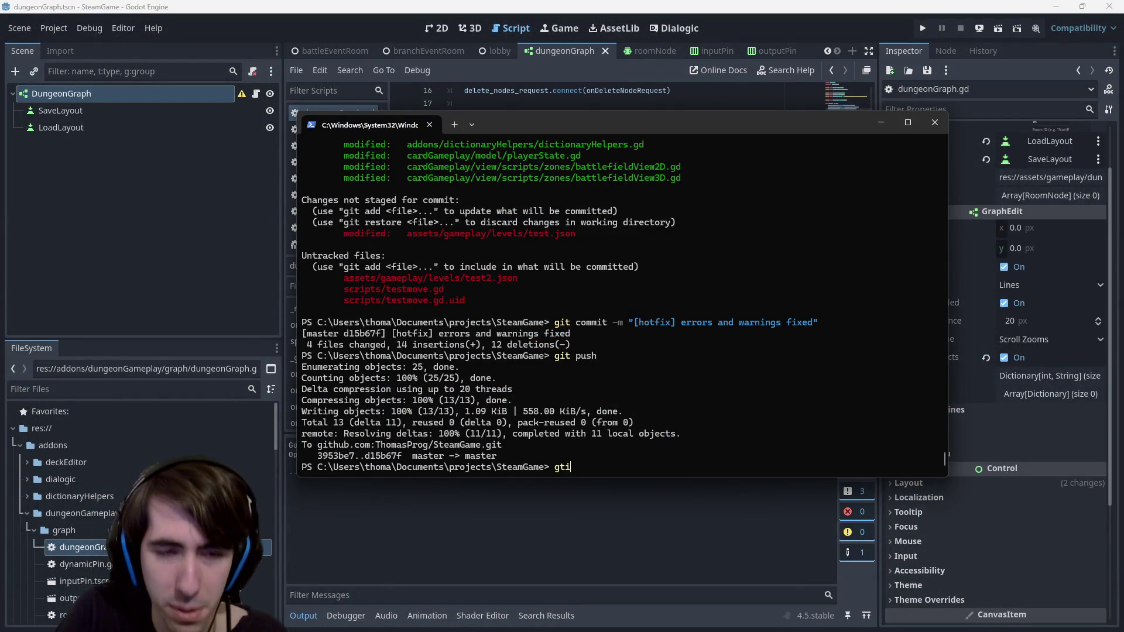
{"action": "type", "text": "it status"}
{"action": "key", "text": "Return"}
Stage the dungeonGameplay addon folder with git add and confirm it with git status
{"action": "type", "text": "git ad"}
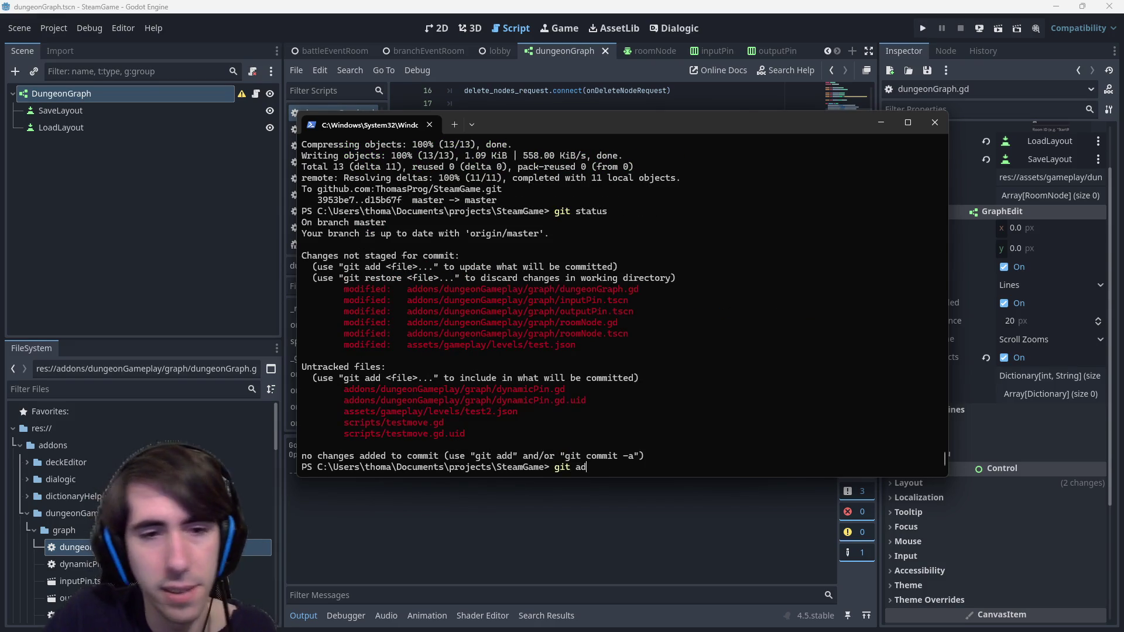
{"action": "type", "text": "d addons"}
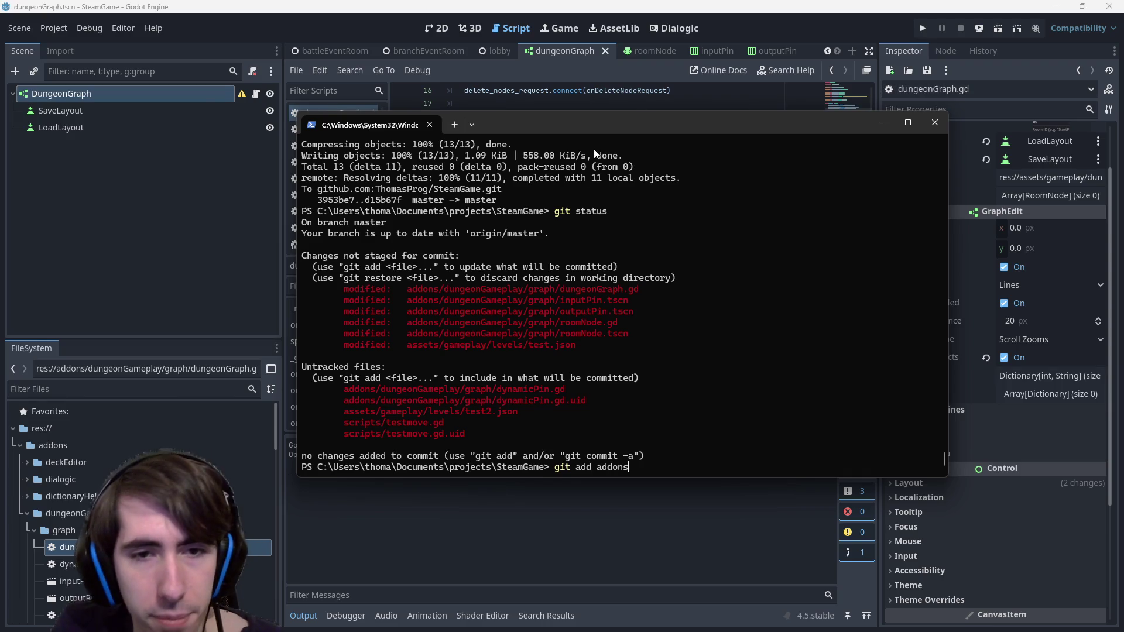
{"action": "left_click_drag", "start_coordinate": [412, 294], "coordinate": [520, 288]}
{"action": "right_click", "coordinate": [520, 287]}
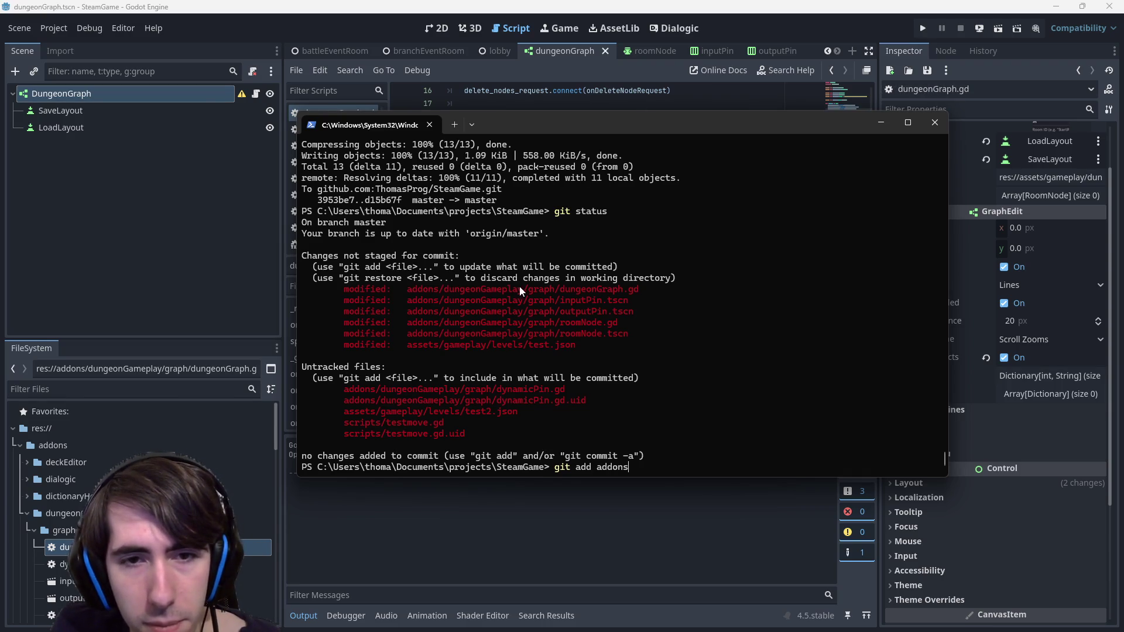
{"action": "key", "text": "BackSpace"}
{"action": "key", "text": "BackSpace"}
{"action": "key", "text": "BackSpace"}
{"action": "type", "text": "addons/dungeonGameplay"}
{"action": "key", "text": "Return"}
{"action": "type", "text": "git st"}
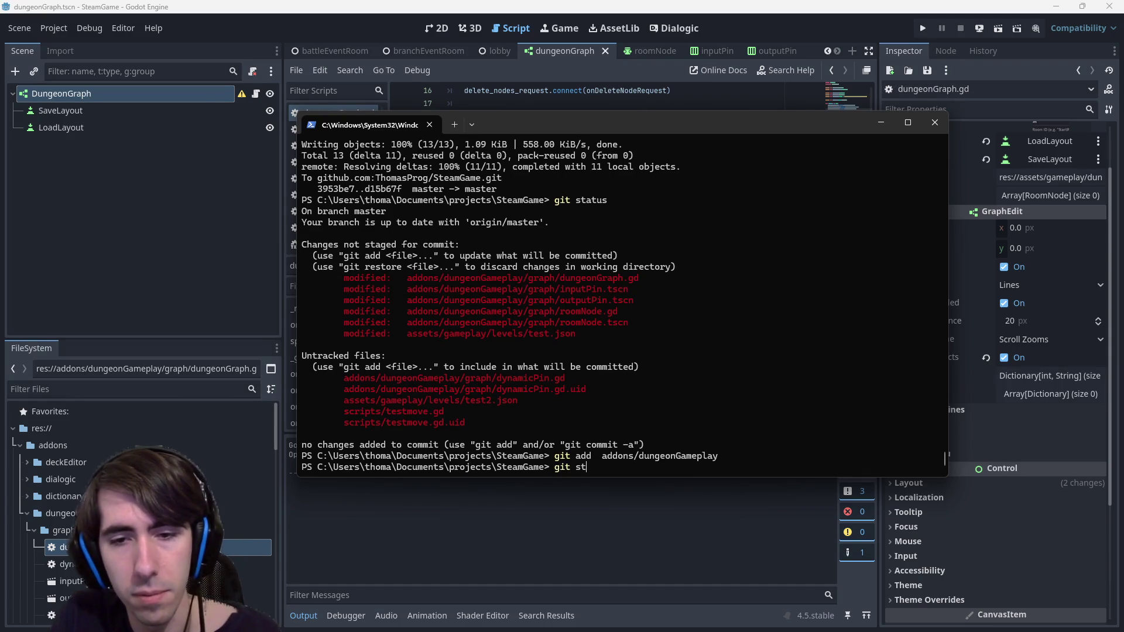
{"action": "type", "text": "atus"}
{"action": "key", "text": "Return"}
Commit with the message "[MAD-123] Graph: pins can now be removed"
{"action": "type", "text": "git add"}
{"action": "key", "text": "BackSpace"}
{"action": "key", "text": "BackSpace"}
{"action": "key", "text": "BackSpace"}
{"action": "type", "text": "commit -m \"\""}
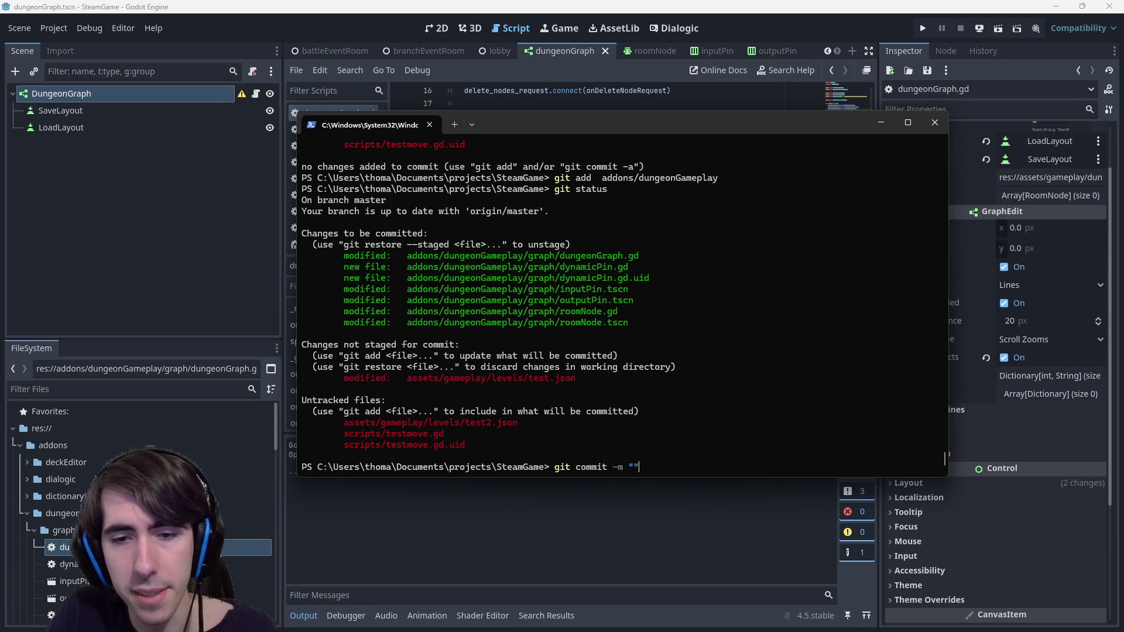
{"action": "type", "text": "MAD-"}
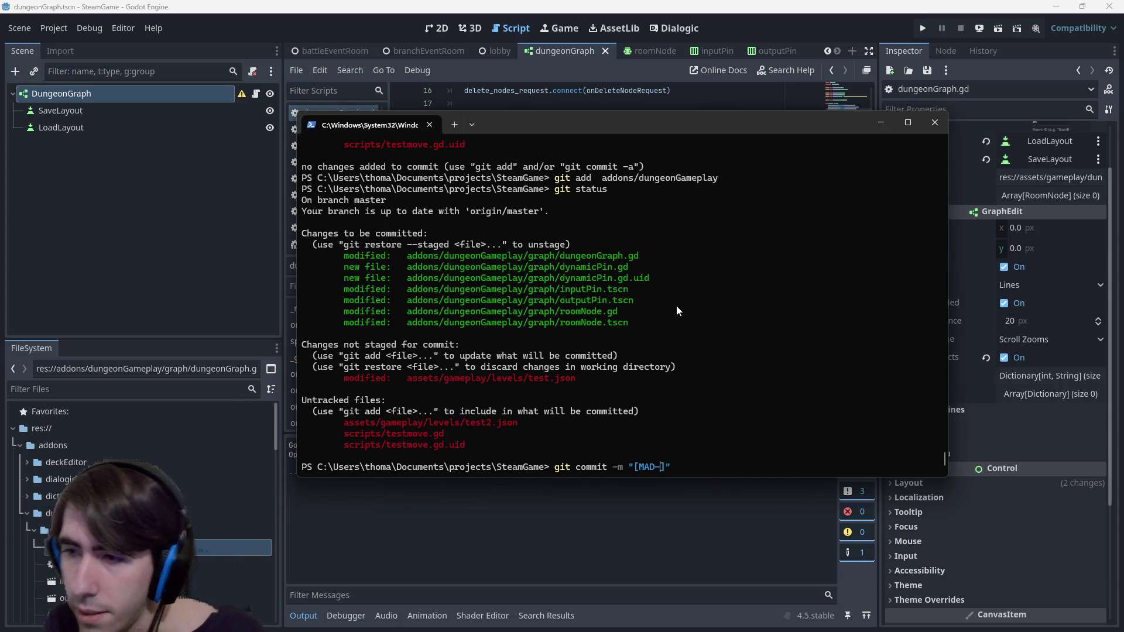
{"action": "type", "text": "123]"}
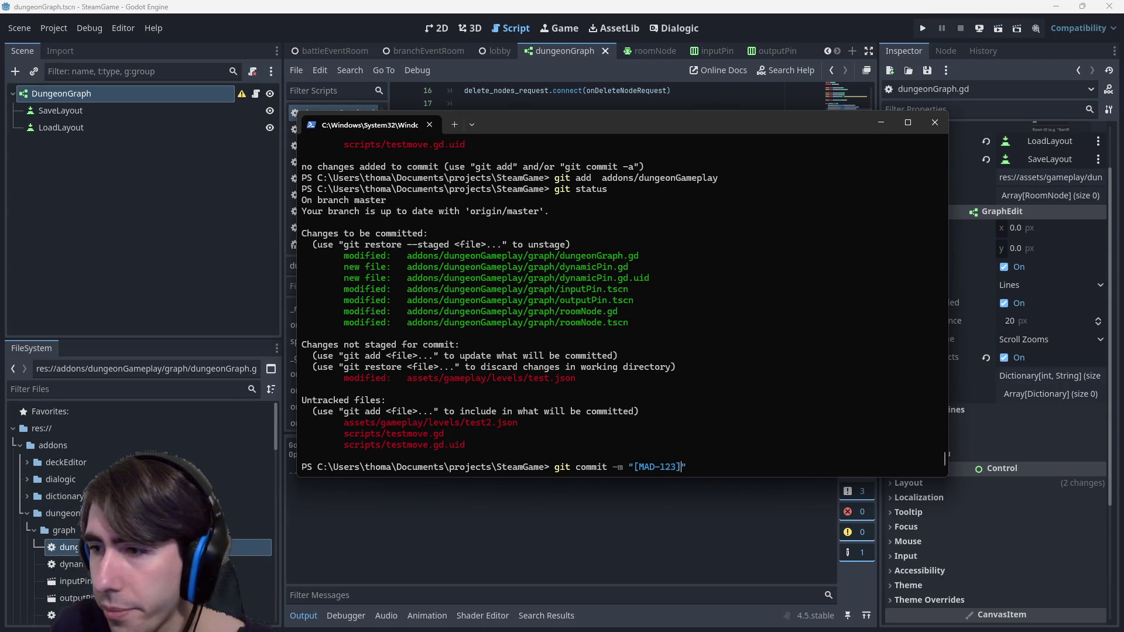
{"action": "type", "text": " Graph: "}
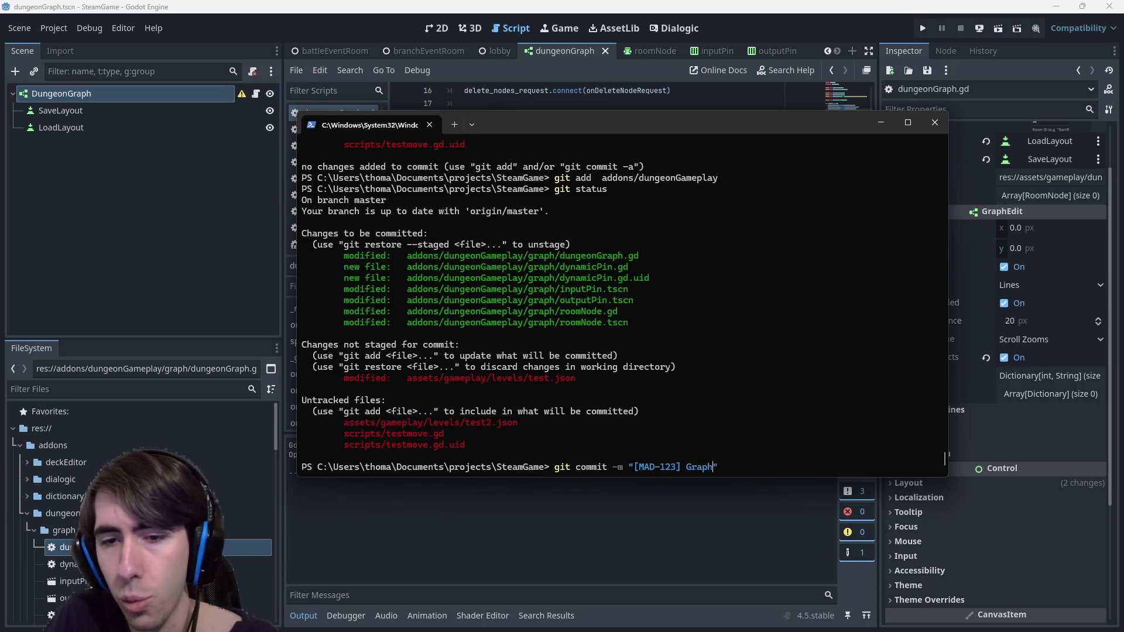
{"action": "type", "text": "connections"}
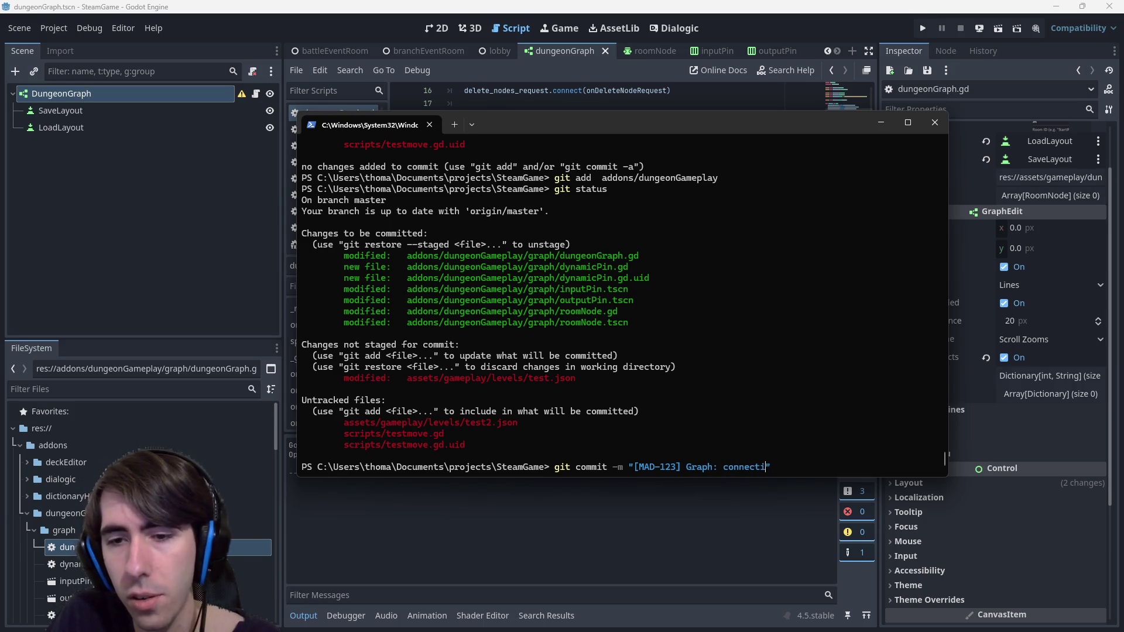
{"action": "key", "text": "ctrl+BackSpace"}
{"action": "type", "text": "pins can nn"}
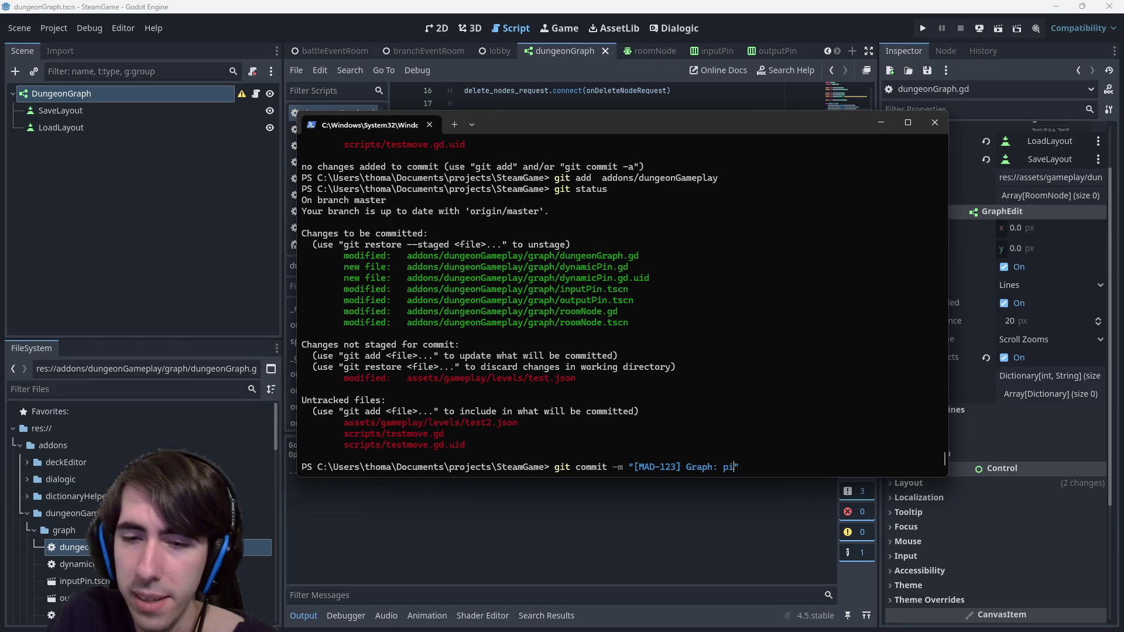
{"action": "key", "text": "BackSpace"}
{"action": "type", "text": "ow be removed"}
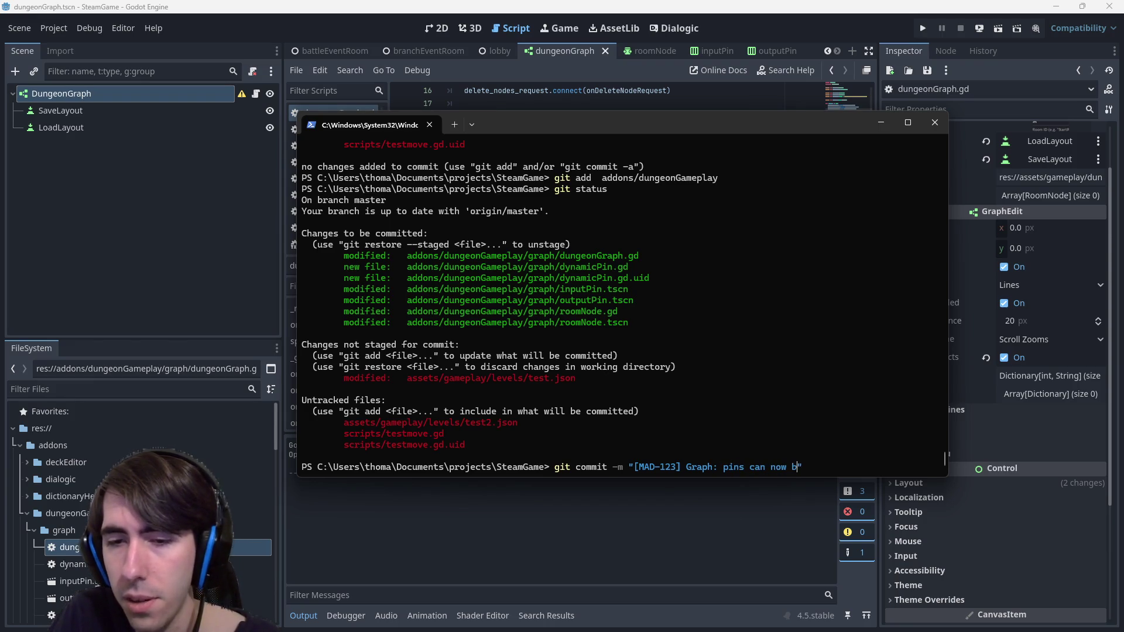
{"action": "key", "text": "Return"}
Push the commit to the remote with git push, then return to the Godot editor
{"action": "type", "text": "git push"}
{"action": "key", "text": "Return"}
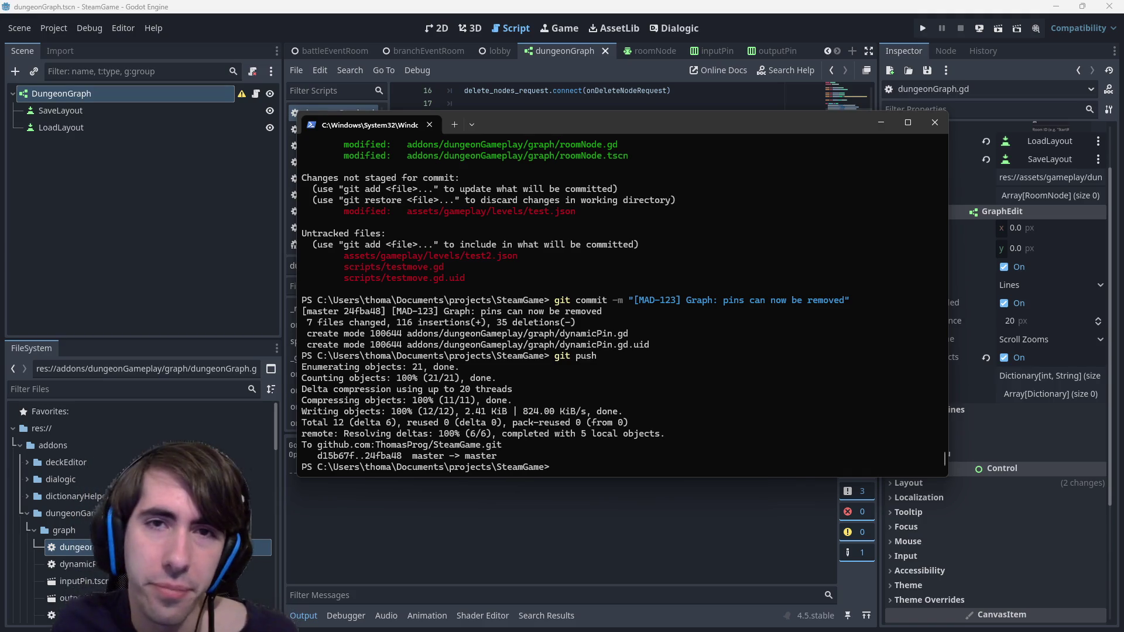
{"action": "left_click", "coordinate": [715, 6]}
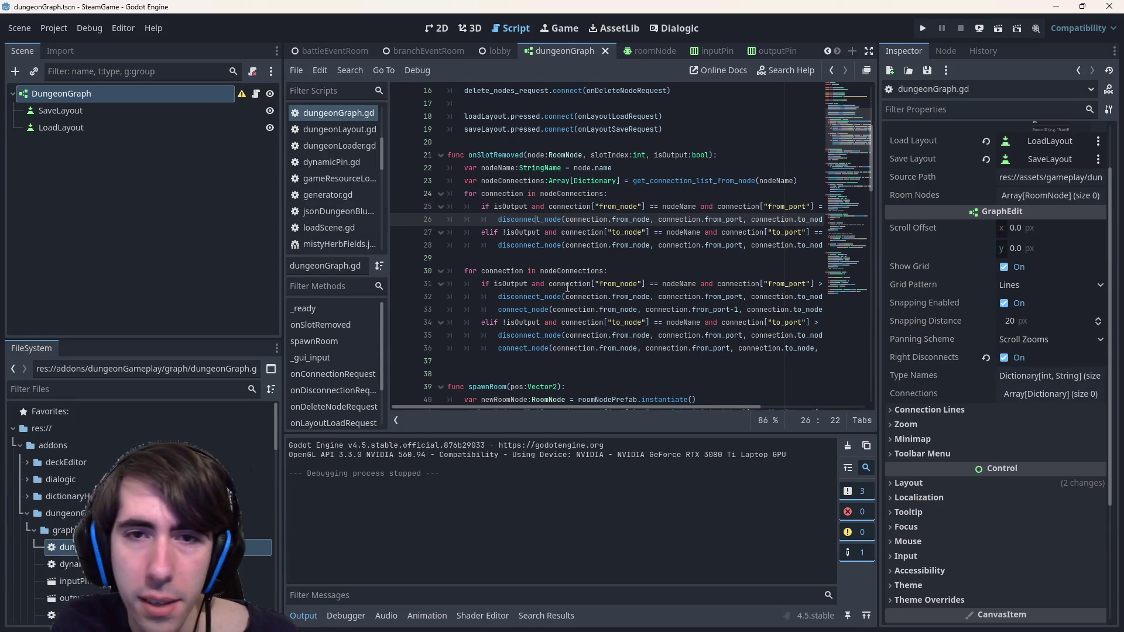
Select the dungeonGraph scene tab, run and restart it, and bring up the layout file picker
{"action": "left_click", "coordinate": [498, 50]}
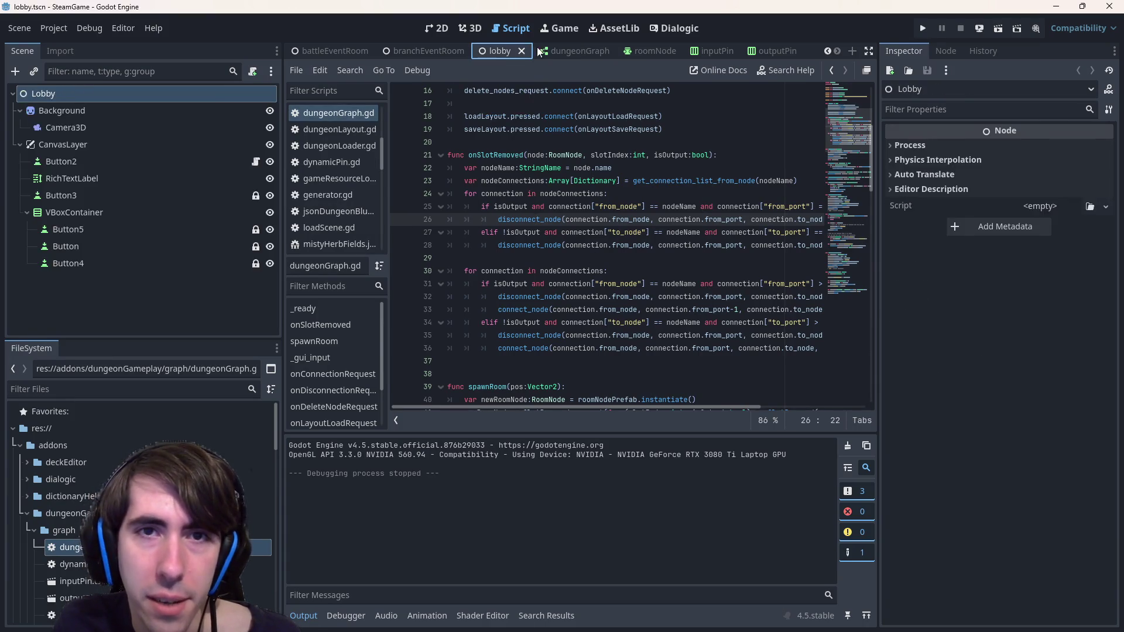
{"action": "left_click", "coordinate": [562, 51]}
{"action": "left_click", "coordinate": [999, 27]}
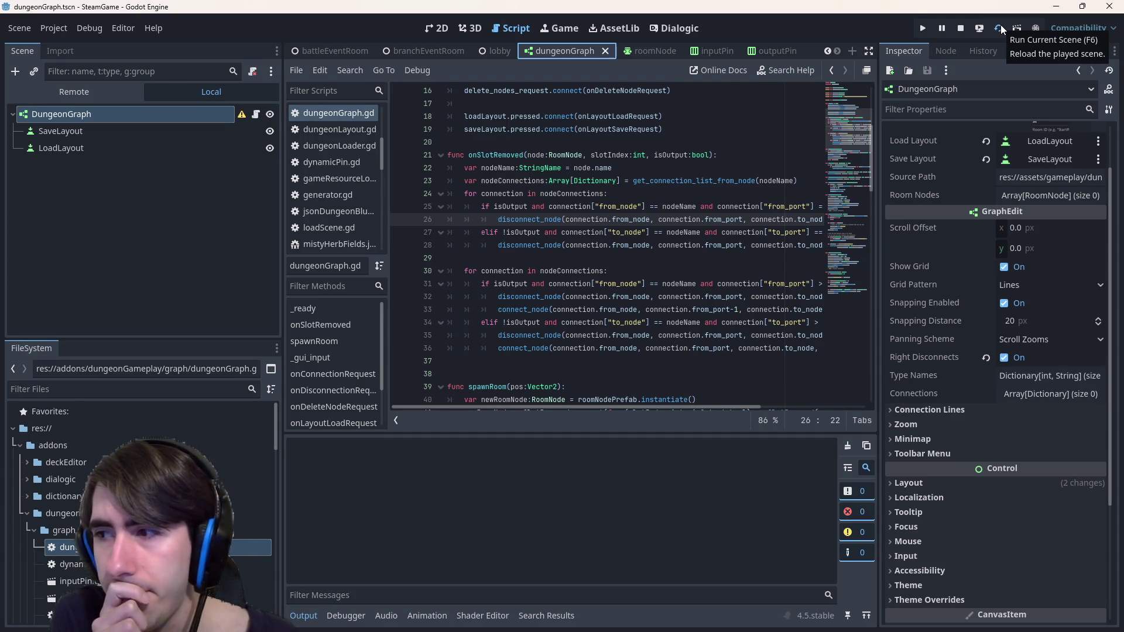
{"action": "left_click", "coordinate": [998, 27]}
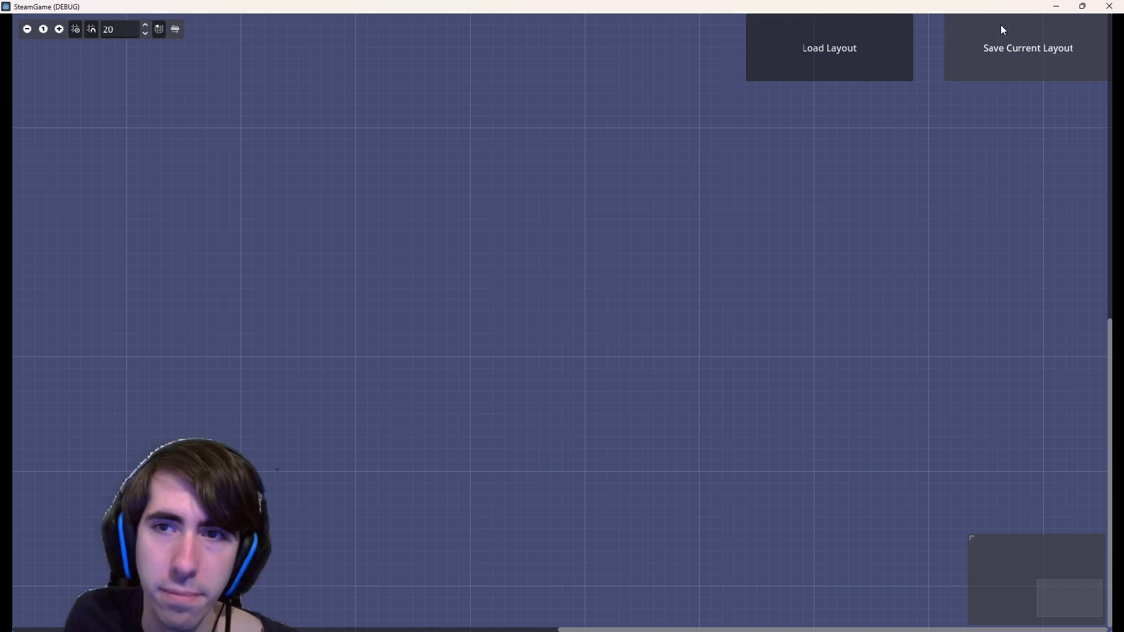
{"action": "left_click", "coordinate": [856, 29]}
Open the mistyHerbFields folder, load quest1Layout.json, and centre the Branch room
{"action": "double_click", "coordinate": [676, 230]}
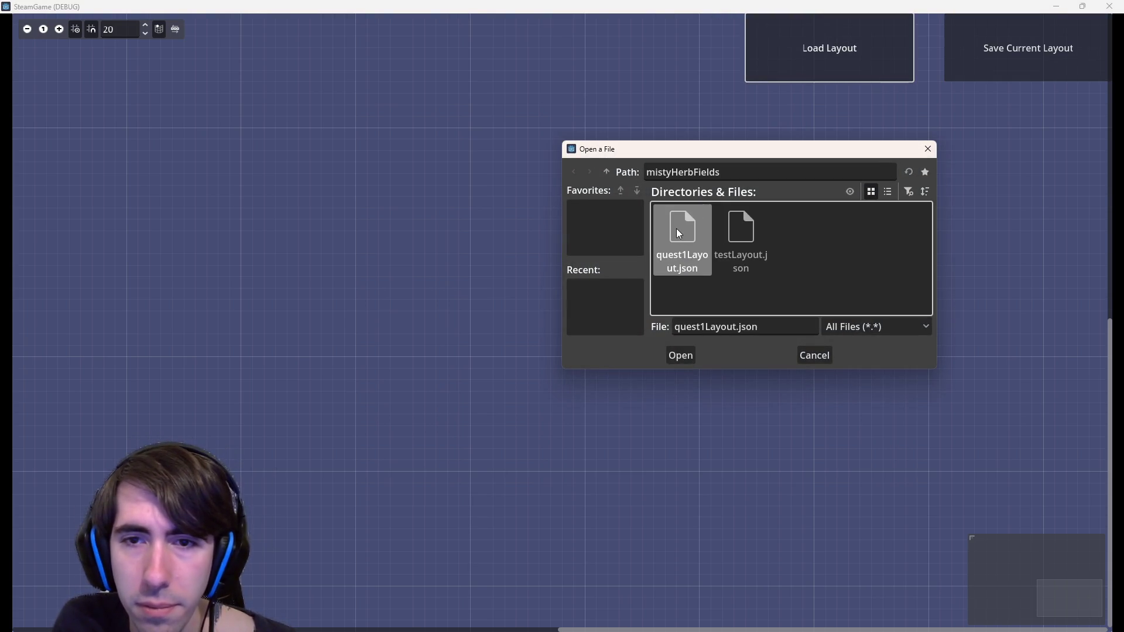
{"action": "double_click", "coordinate": [676, 229]}
{"action": "scroll", "coordinate": [676, 233], "scroll_direction": "down", "scroll_amount": 3}
{"action": "left_click_drag", "start_coordinate": [664, 345], "coordinate": [291, 389]}
Pan and zoom across the StartRoom, BattleRoom, EventRoom, Branch, Shop and ArtistEncounter1 rooms
{"action": "scroll", "coordinate": [414, 409], "scroll_direction": "up", "scroll_amount": 1}
{"action": "scroll", "coordinate": [603, 433], "scroll_direction": "up", "scroll_amount": 3}
{"action": "left_click_drag", "start_coordinate": [603, 433], "coordinate": [92, 394]}
{"action": "scroll", "coordinate": [297, 442], "scroll_direction": "down", "scroll_amount": 2}
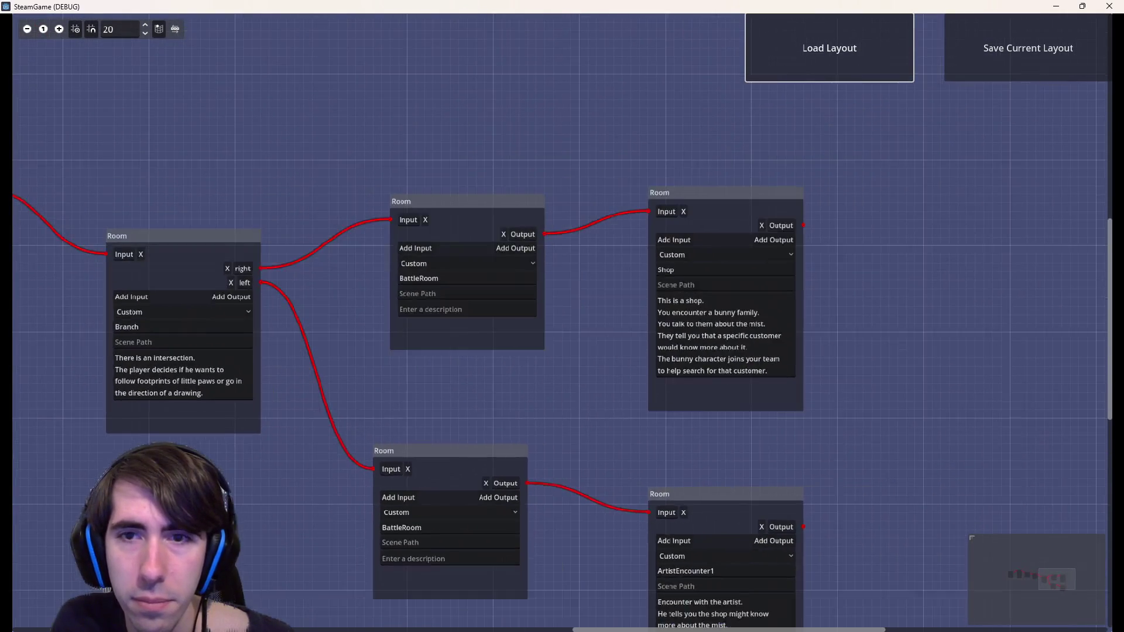
{"action": "scroll", "coordinate": [238, 498], "scroll_direction": "up", "scroll_amount": 2}
{"action": "scroll", "coordinate": [516, 526], "scroll_direction": "down", "scroll_amount": 2}
{"action": "scroll", "coordinate": [543, 530], "scroll_direction": "up", "scroll_amount": 2}
{"action": "left_click_drag", "start_coordinate": [543, 531], "coordinate": [665, 550]}
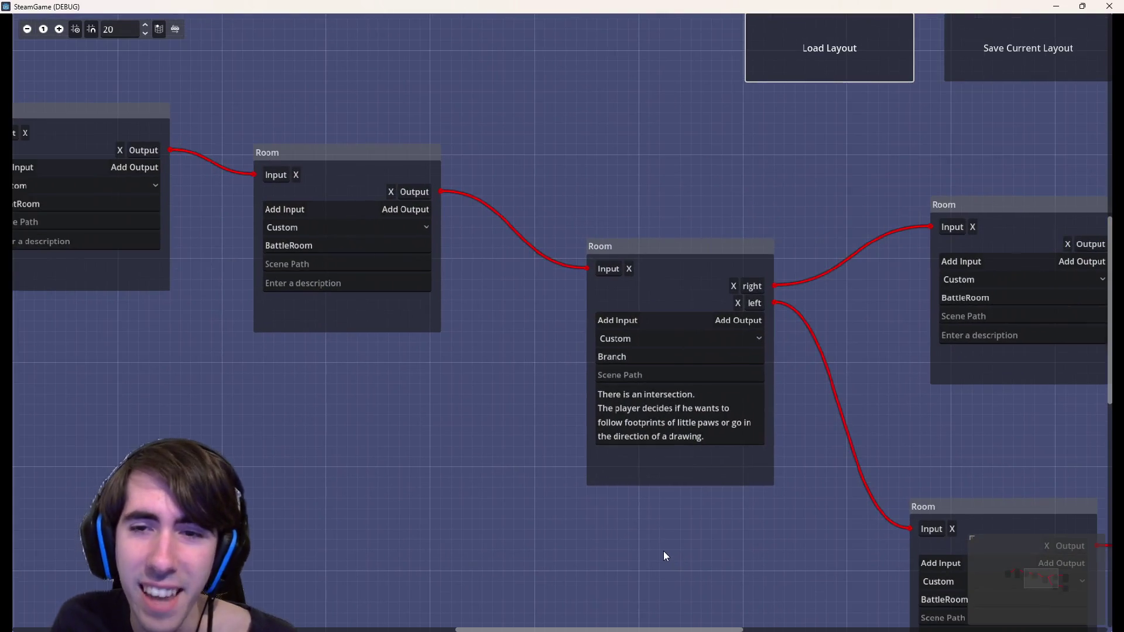
{"action": "scroll", "coordinate": [581, 559], "scroll_direction": "left", "scroll_amount": 2}
{"action": "left_click_drag", "start_coordinate": [582, 559], "coordinate": [532, 557]}
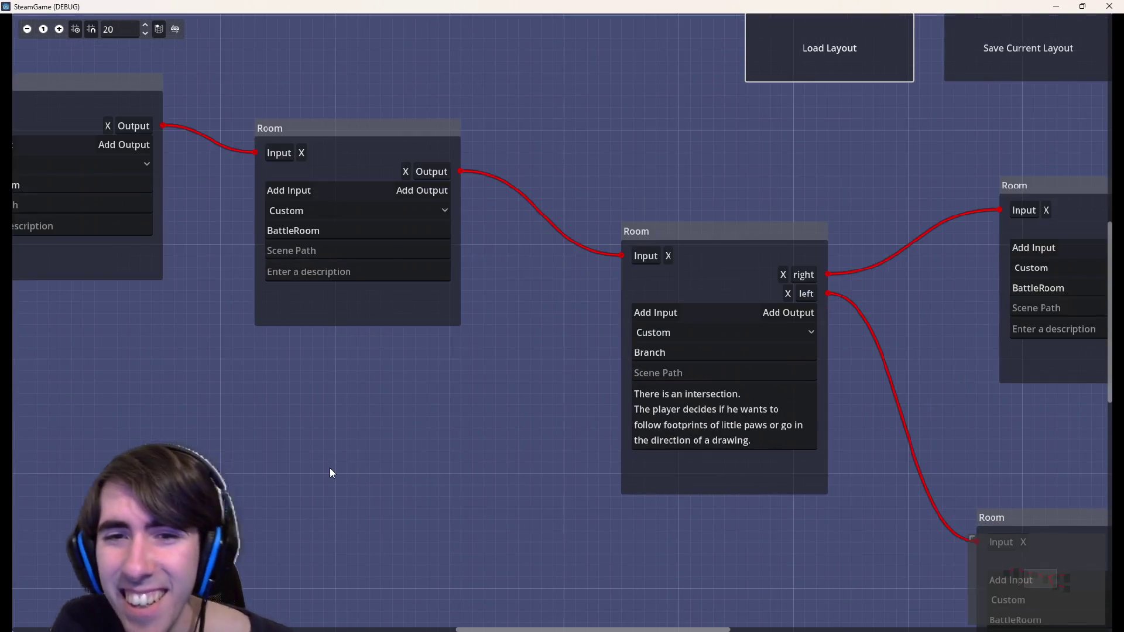
{"action": "scroll", "coordinate": [375, 436], "scroll_direction": "up", "scroll_amount": 1}
{"action": "scroll", "coordinate": [281, 410], "scroll_direction": "down", "scroll_amount": 1}
{"action": "scroll", "coordinate": [322, 459], "scroll_direction": "right", "scroll_amount": 3}
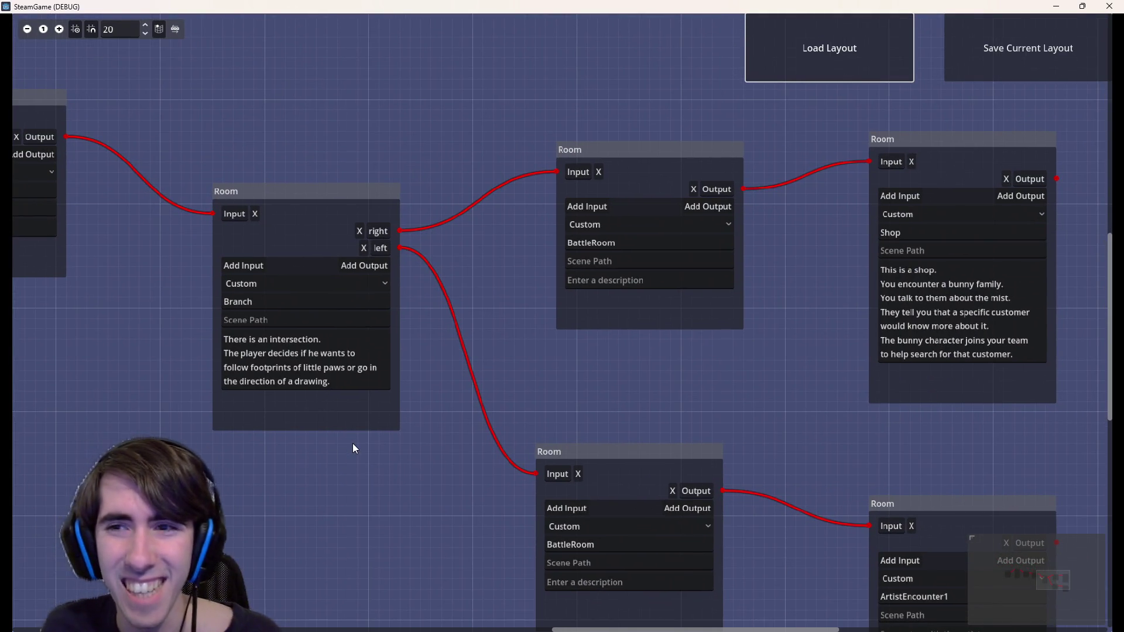
{"action": "scroll", "coordinate": [353, 443], "scroll_direction": "left", "scroll_amount": 15}
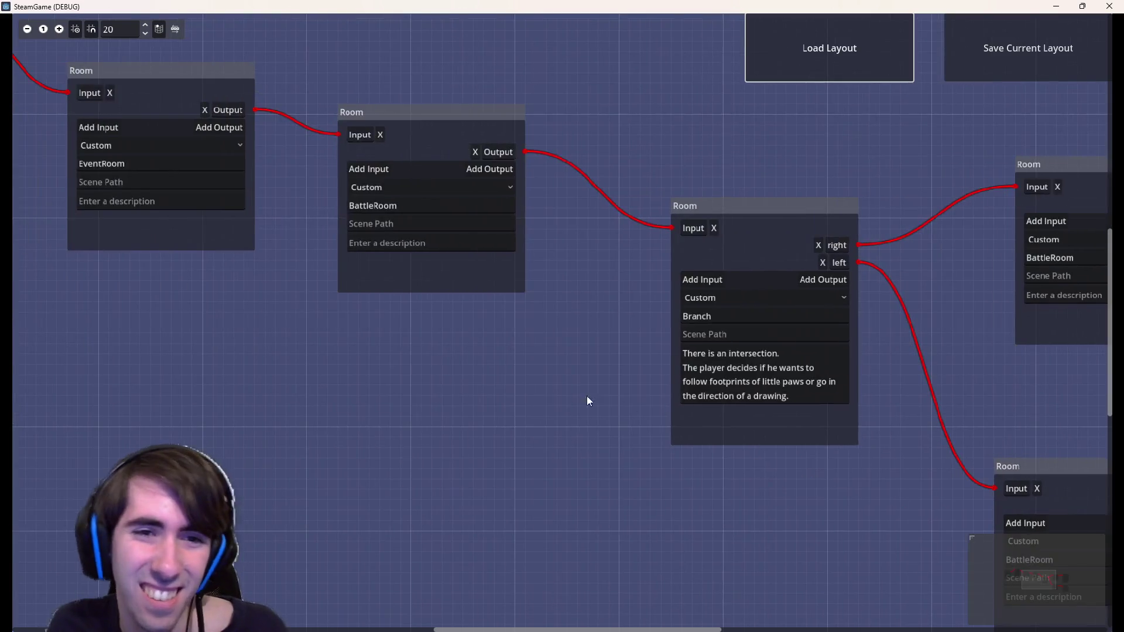
{"action": "scroll", "coordinate": [728, 459], "scroll_direction": "right", "scroll_amount": 8}
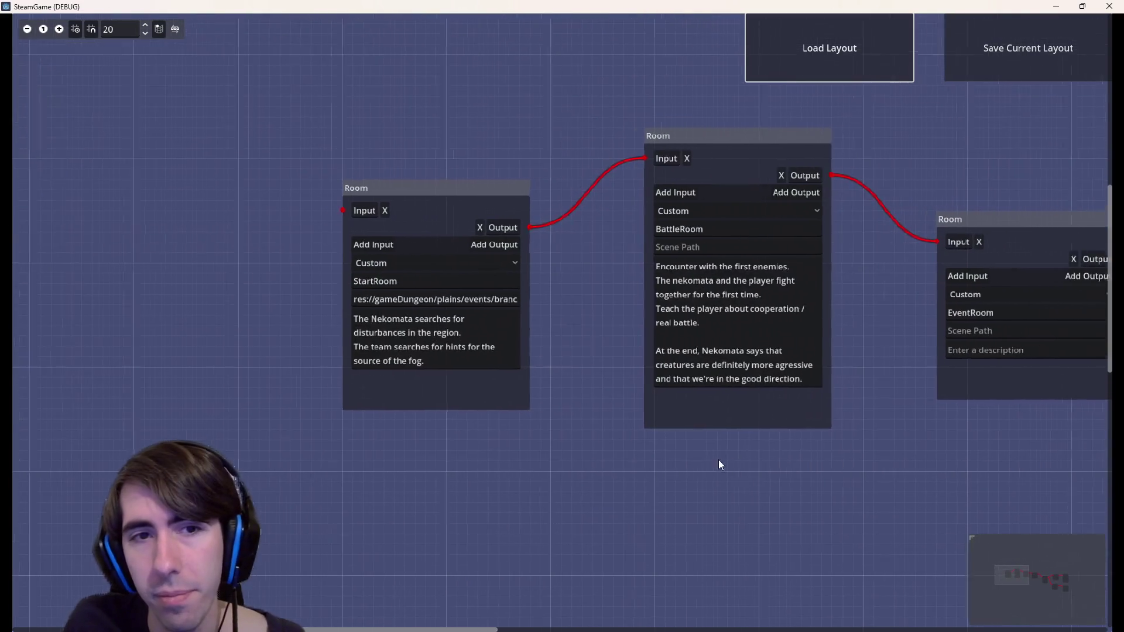
{"action": "scroll", "coordinate": [722, 456], "scroll_direction": "right", "scroll_amount": 15}
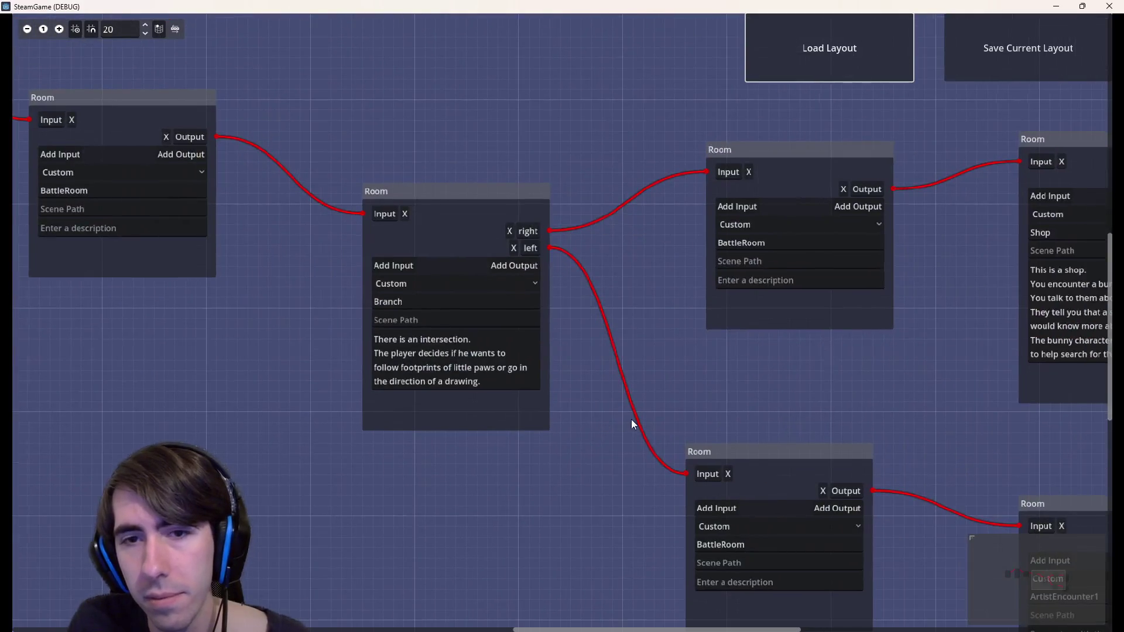
{"action": "mouse_move", "coordinate": [631, 419]}
{"action": "left_mouse_down"}
{"action": "mouse_move", "coordinate": [308, 407]}
{"action": "mouse_move", "coordinate": [356, 359]}
{"action": "mouse_move", "coordinate": [661, 343]}
{"action": "left_mouse_up"}
{"action": "scroll", "coordinate": [660, 348], "scroll_direction": "left", "scroll_amount": 20}
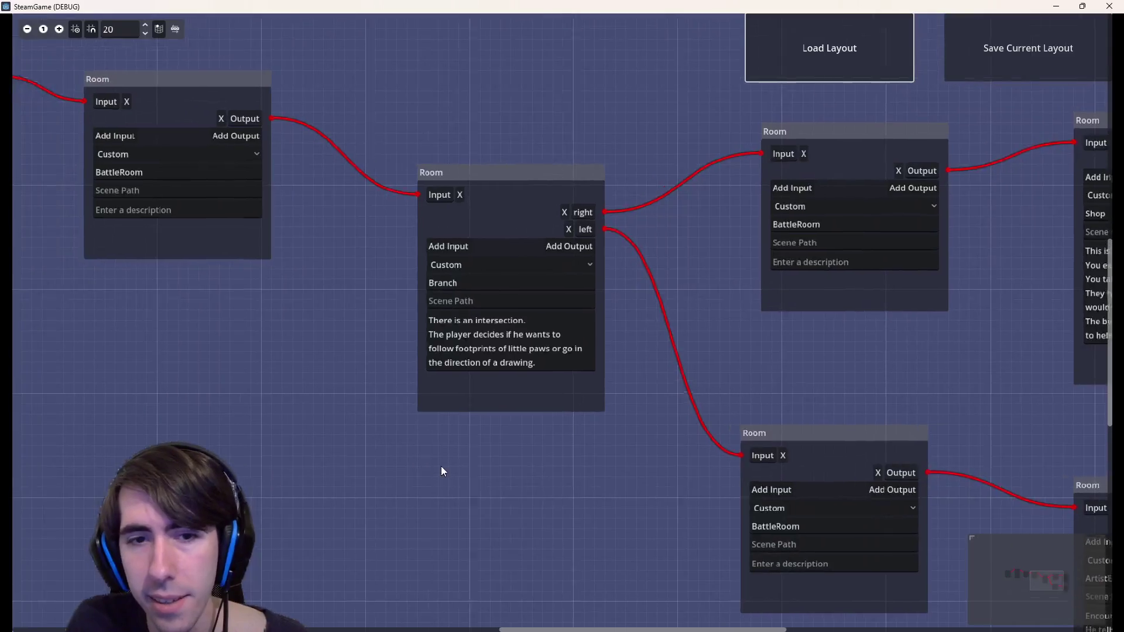
{"action": "scroll", "coordinate": [835, 436], "scroll_direction": "right", "scroll_amount": 10}
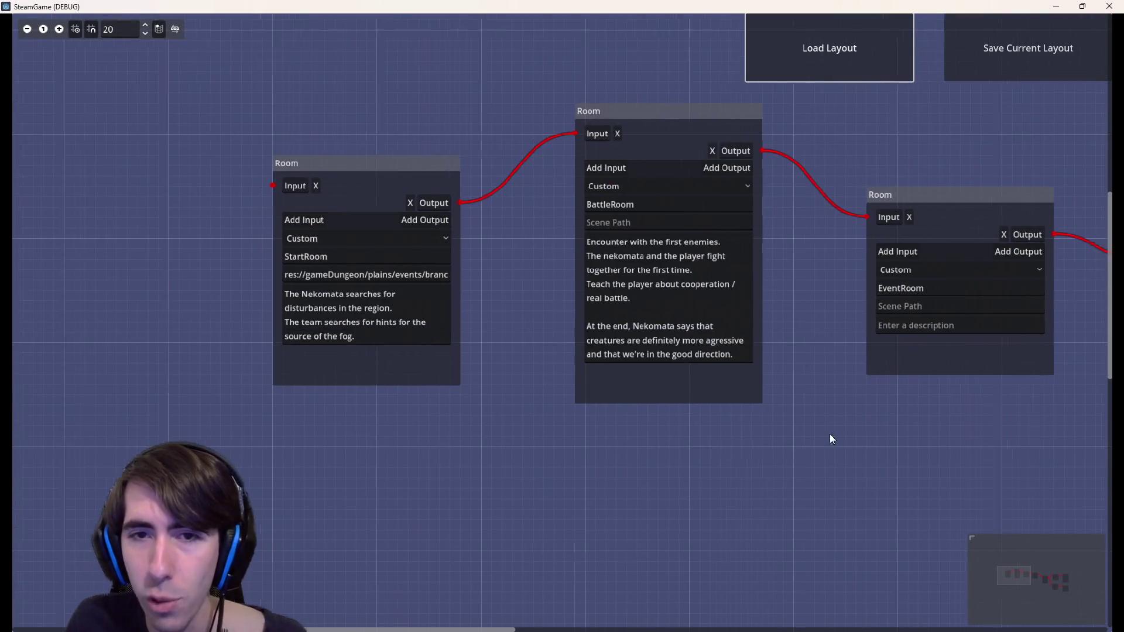
Select part of the BattleRoom description and place the caret after it
{"action": "left_click_drag", "start_coordinate": [472, 248], "coordinate": [527, 287]}
{"action": "left_click", "coordinate": [528, 286]}
{"action": "scroll", "coordinate": [854, 443], "scroll_direction": "right", "scroll_amount": 7}
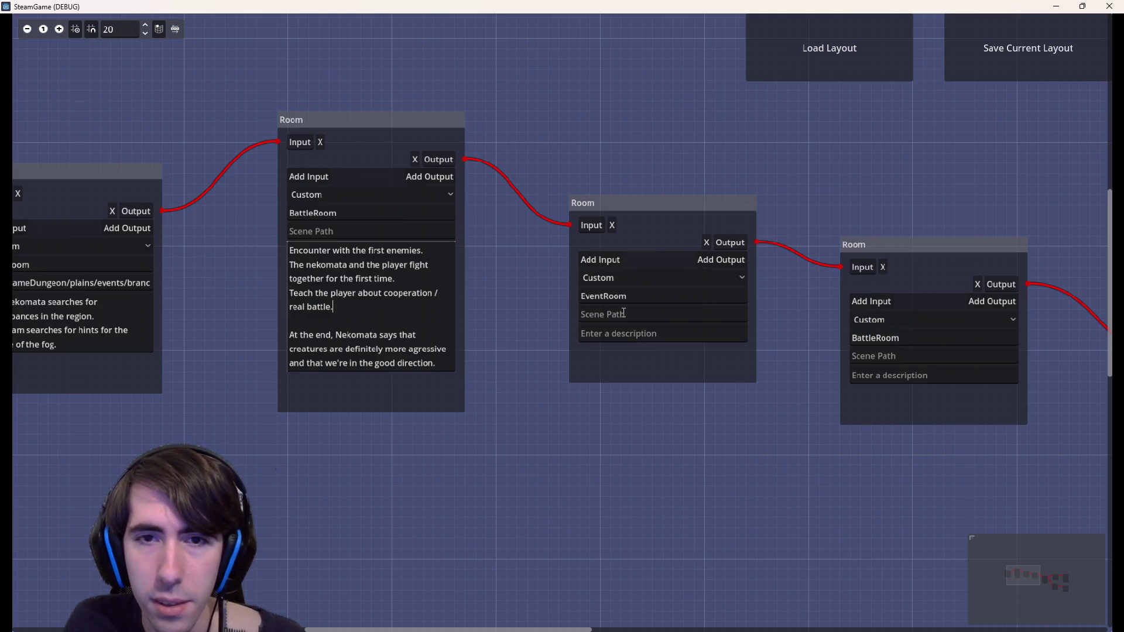
Change the room following EventRoom from Custom to the BattleRoom type
{"action": "left_click", "coordinate": [622, 333]}
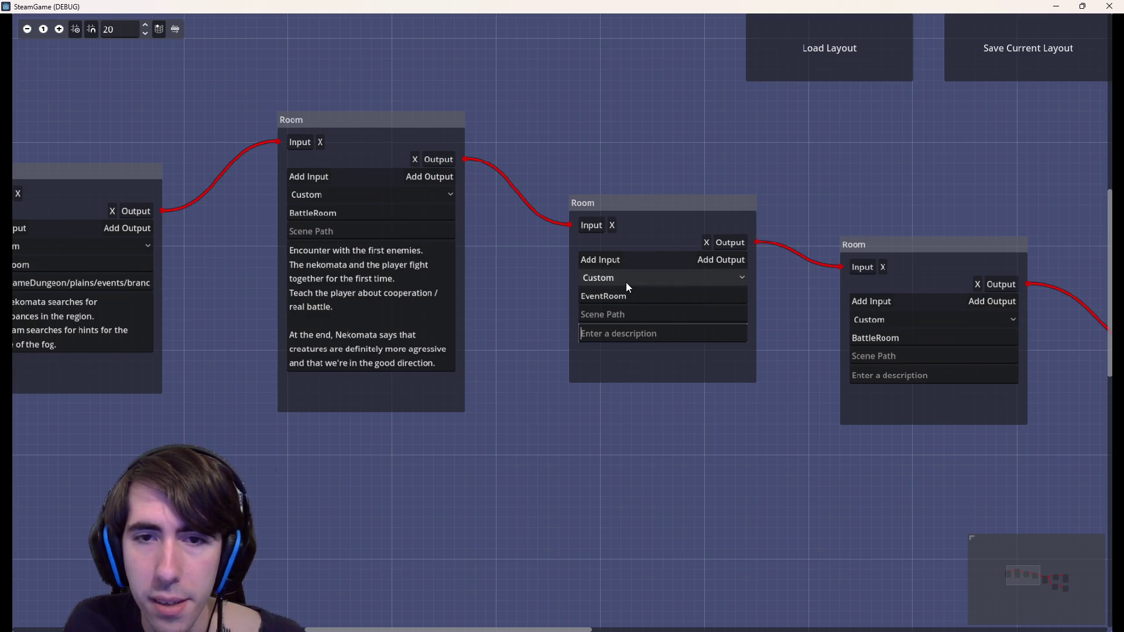
{"action": "scroll", "coordinate": [670, 482], "scroll_direction": "right", "scroll_amount": 10}
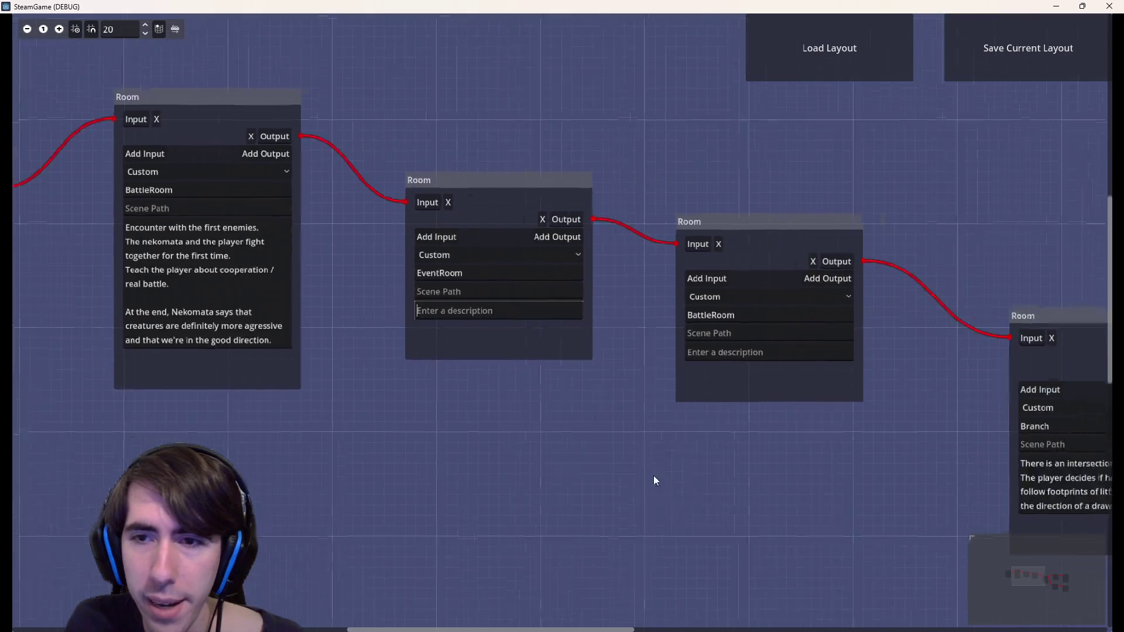
{"action": "scroll", "coordinate": [532, 417], "scroll_direction": "up", "scroll_amount": 2}
{"action": "scroll", "coordinate": [533, 416], "scroll_direction": "down", "scroll_amount": 1}
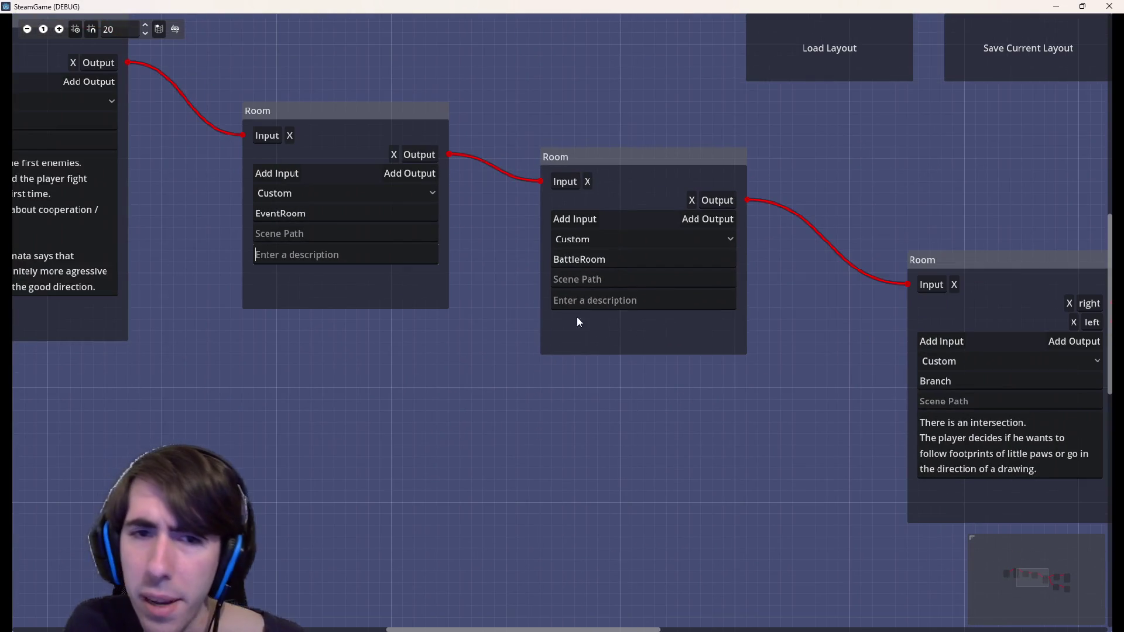
{"action": "left_click", "coordinate": [588, 240]}
{"action": "left_click", "coordinate": [597, 289]}
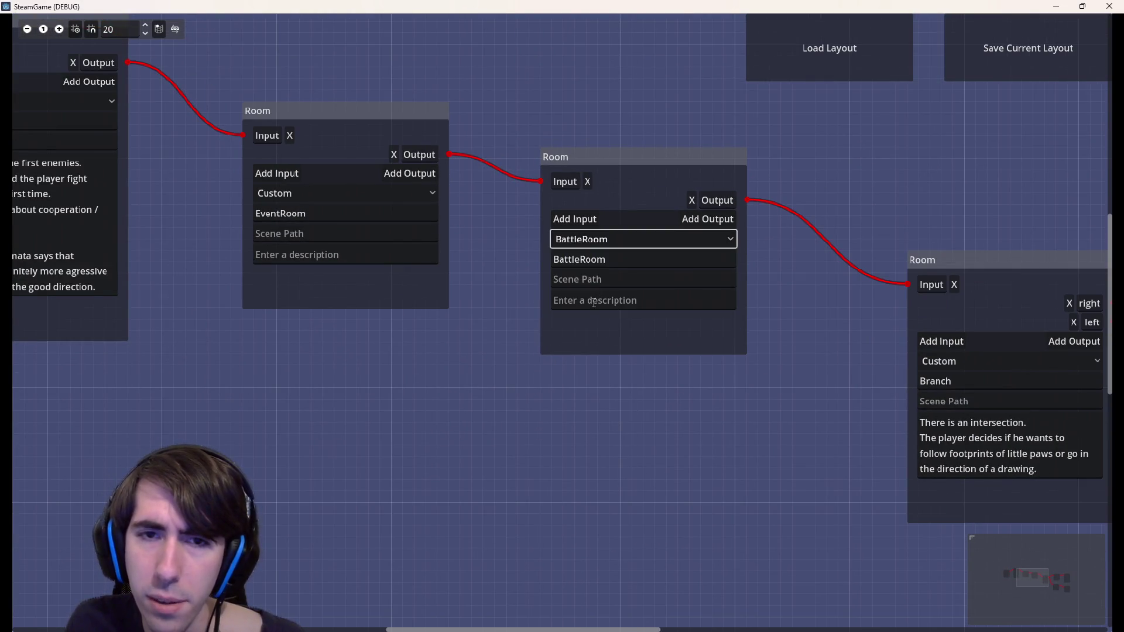
Pan around the graph and click empty space to leave the room type field
{"action": "scroll", "coordinate": [632, 374], "scroll_direction": "right", "scroll_amount": 15}
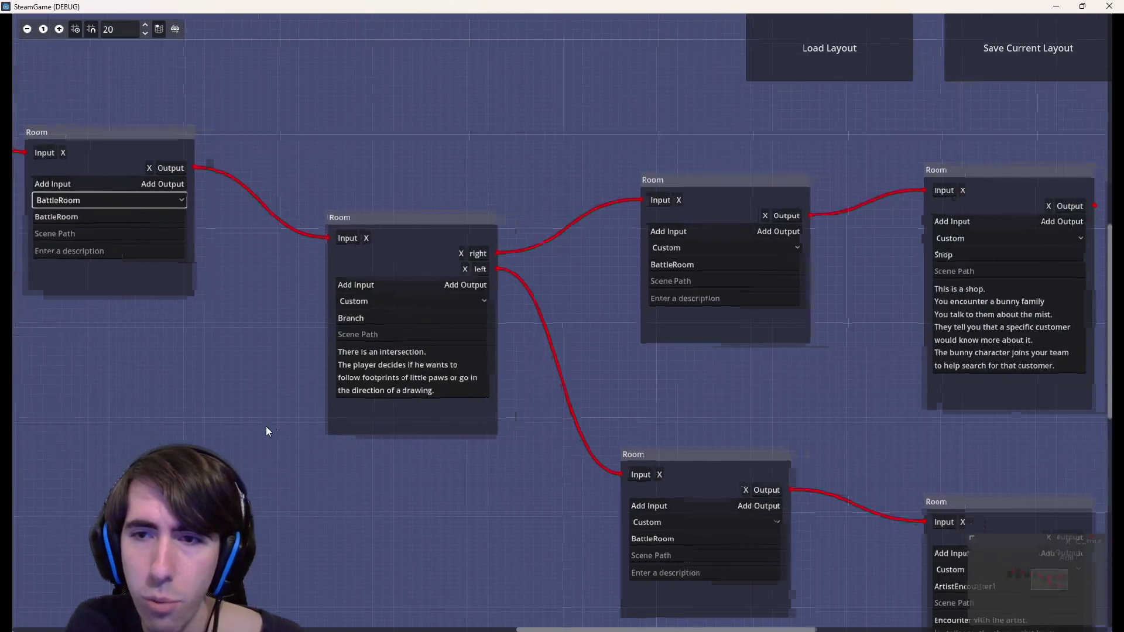
{"action": "scroll", "coordinate": [675, 466], "scroll_direction": "down", "scroll_amount": 5}
{"action": "scroll", "coordinate": [600, 342], "scroll_direction": "left", "scroll_amount": 2}
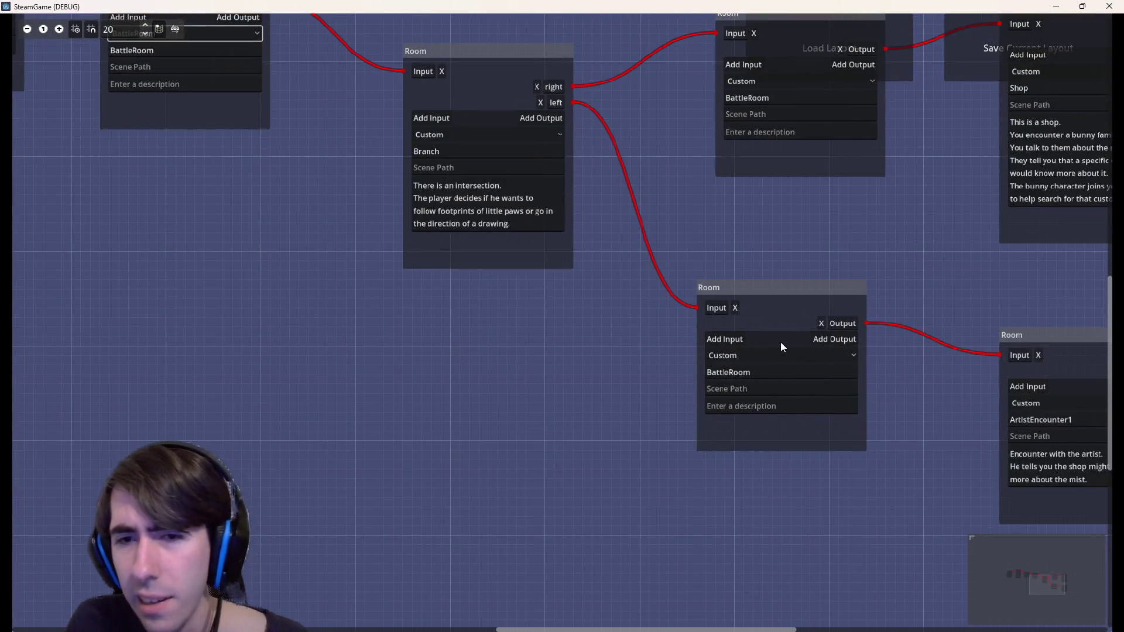
{"action": "scroll", "coordinate": [794, 353], "scroll_direction": "left", "scroll_amount": 16}
{"action": "scroll", "coordinate": [794, 353], "scroll_direction": "up", "scroll_amount": 9}
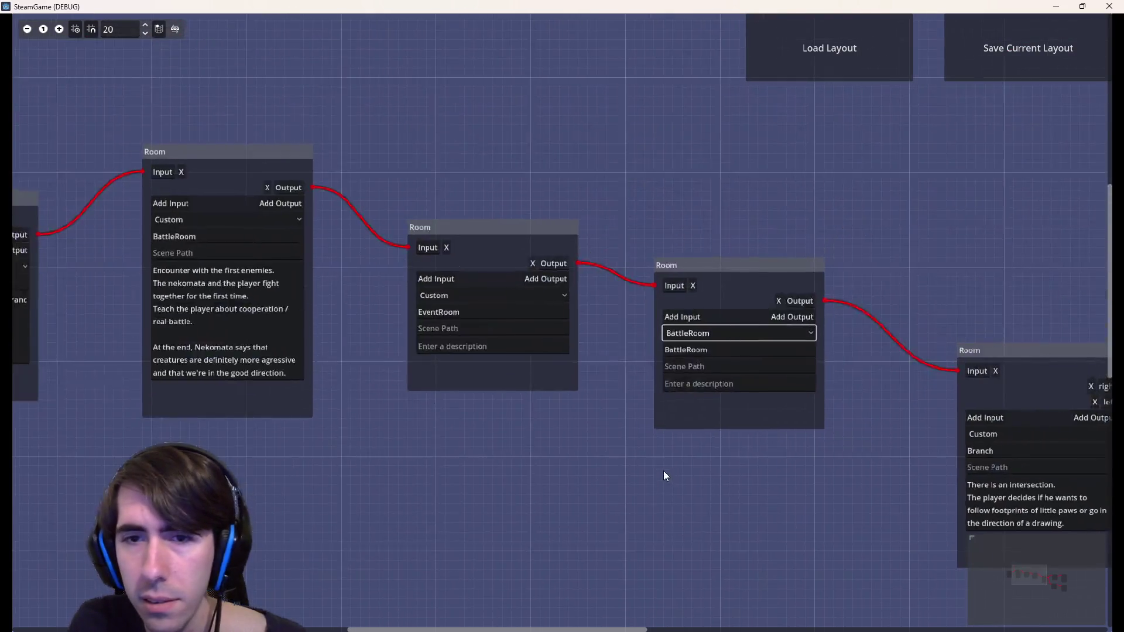
{"action": "scroll", "coordinate": [663, 471], "scroll_direction": "up", "scroll_amount": 2}
{"action": "scroll", "coordinate": [870, 471], "scroll_direction": "up", "scroll_amount": 1}
{"action": "scroll", "coordinate": [778, 441], "scroll_direction": "down", "scroll_amount": 1}
{"action": "scroll", "coordinate": [538, 346], "scroll_direction": "down", "scroll_amount": 1}
{"action": "left_click", "coordinate": [519, 316]}
{"action": "left_click", "coordinate": [653, 426]}
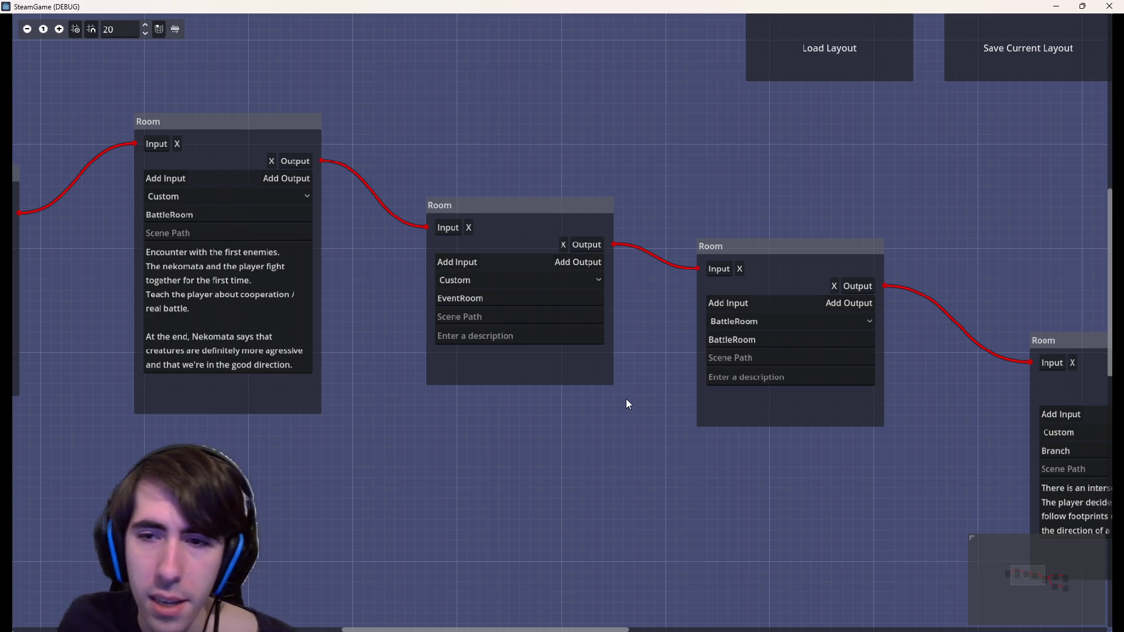
{"action": "scroll", "coordinate": [627, 401], "scroll_direction": "right", "scroll_amount": 10}
{"action": "scroll", "coordinate": [627, 401], "scroll_direction": "down", "scroll_amount": 2}
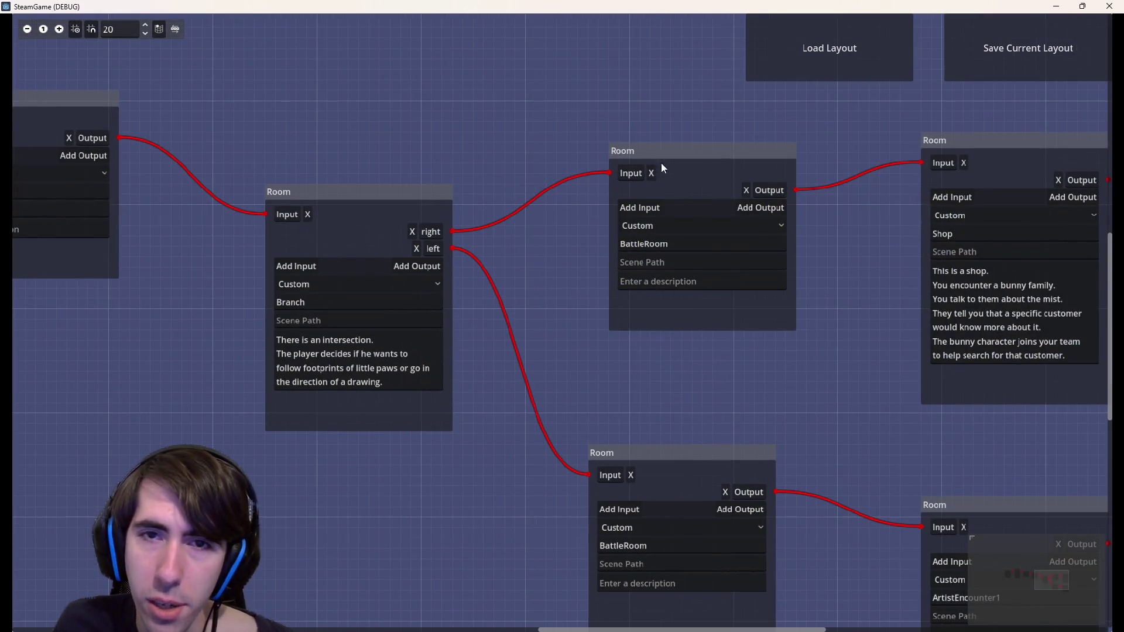
{"action": "scroll", "coordinate": [586, 375], "scroll_direction": "right", "scroll_amount": 5}
{"action": "scroll", "coordinate": [532, 381], "scroll_direction": "down", "scroll_amount": 2}
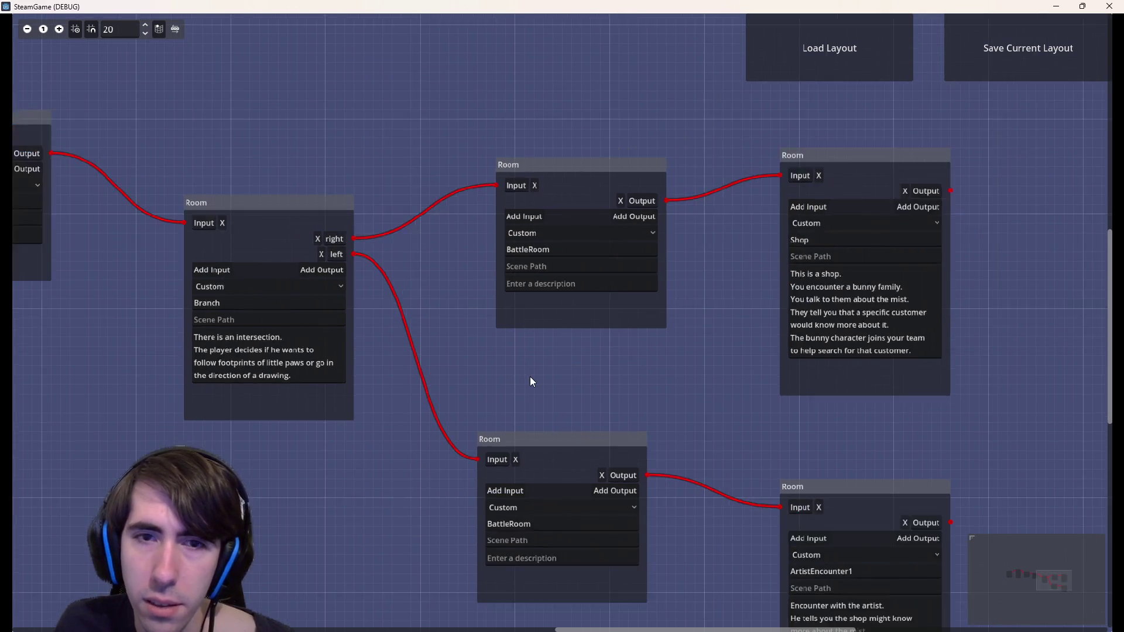
{"action": "scroll", "coordinate": [518, 404], "scroll_direction": "left", "scroll_amount": 8}
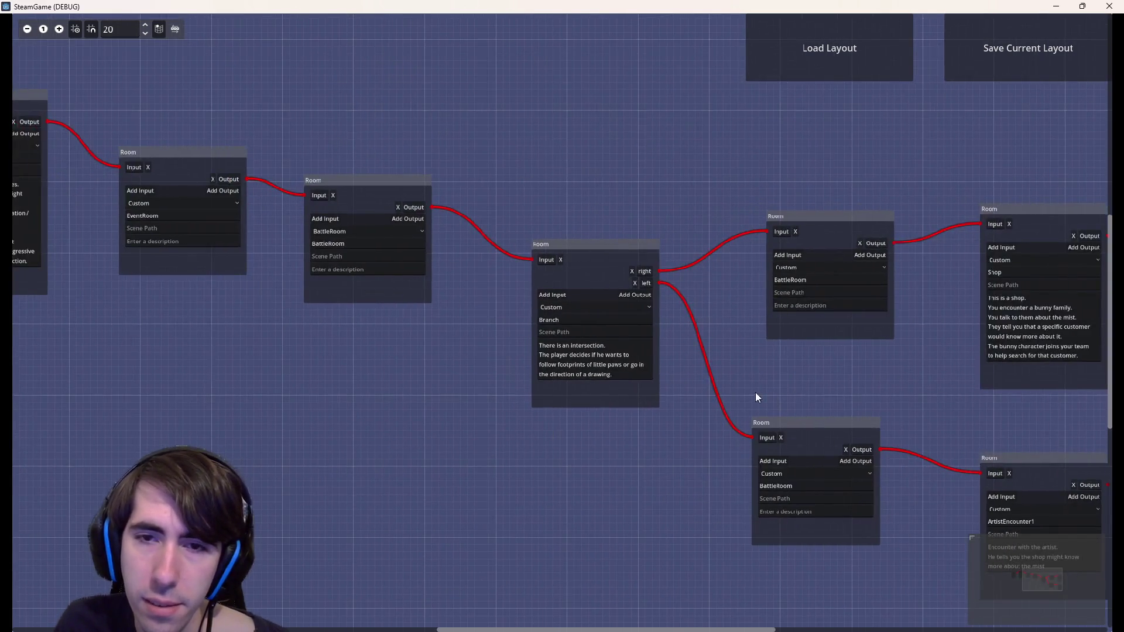
{"action": "scroll", "coordinate": [685, 379], "scroll_direction": "up", "scroll_amount": 3}
{"action": "left_click_drag", "start_coordinate": [686, 382], "coordinate": [763, 387]}
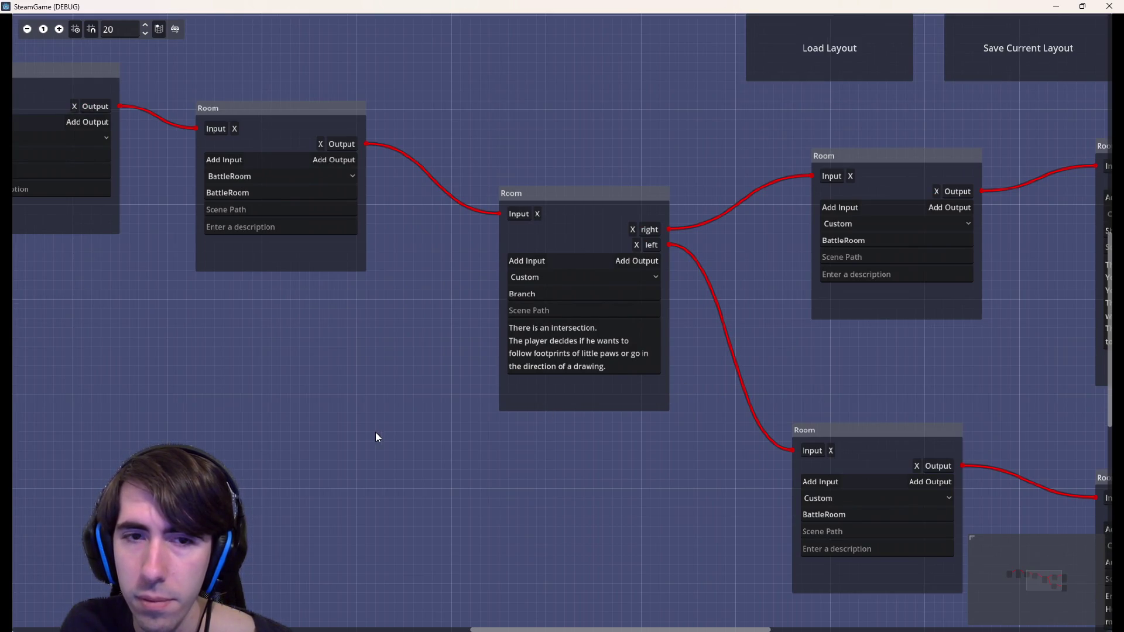
{"action": "left_click_drag", "start_coordinate": [375, 438], "coordinate": [629, 464]}
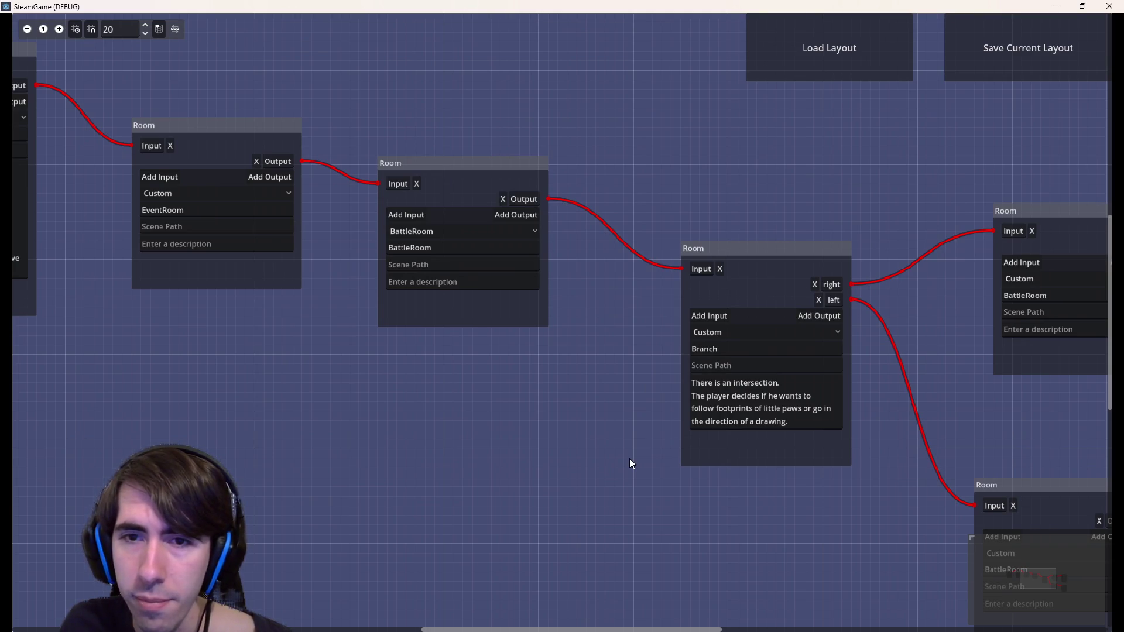
{"action": "left_click_drag", "start_coordinate": [759, 520], "coordinate": [598, 499]}
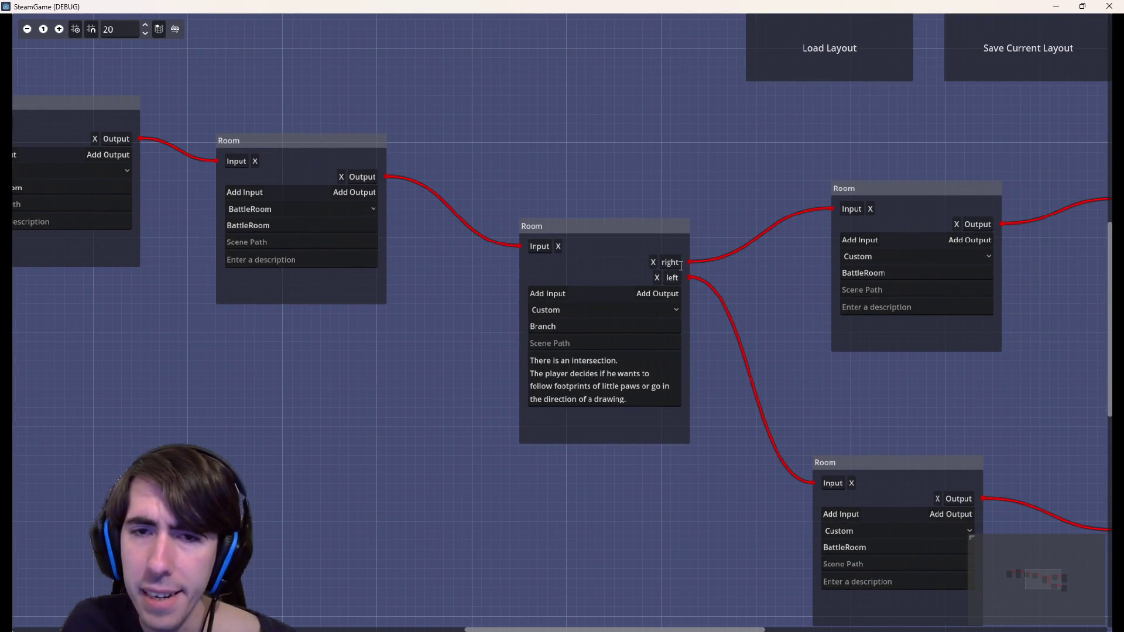
{"action": "scroll", "coordinate": [680, 266], "scroll_direction": "up", "scroll_amount": 3}
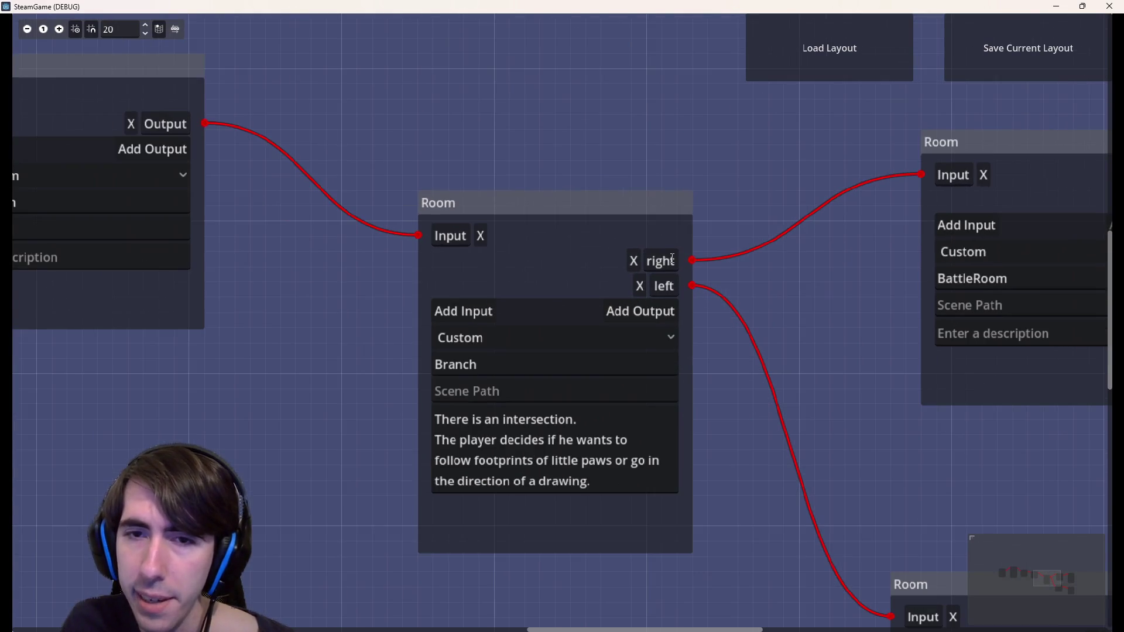
{"action": "scroll", "coordinate": [672, 258], "scroll_direction": "down", "scroll_amount": 1}
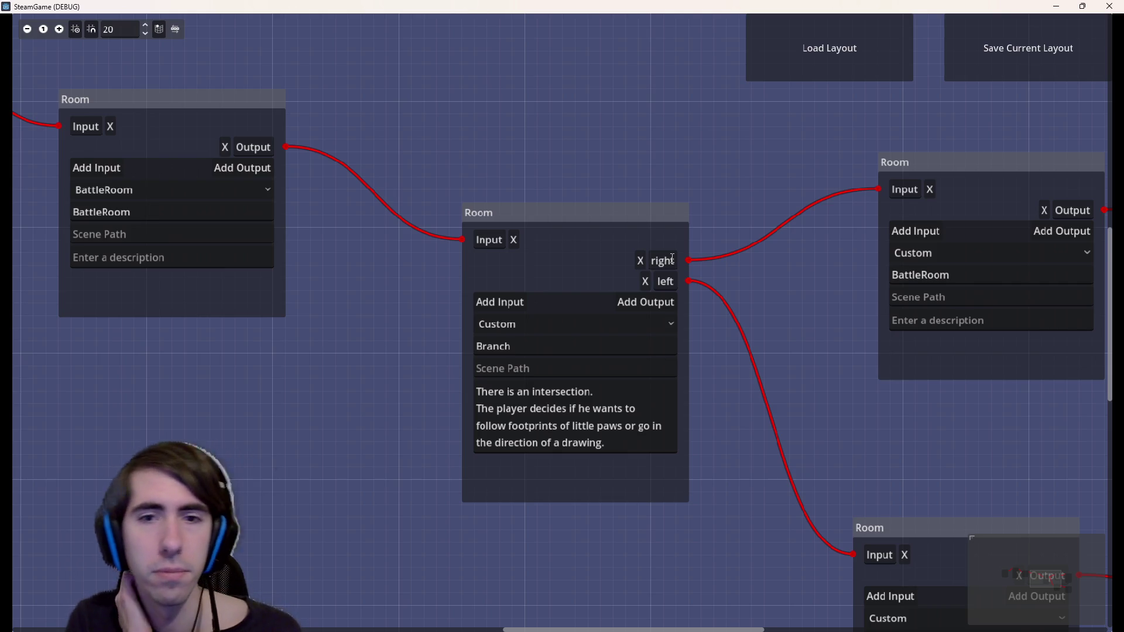
{"action": "scroll", "coordinate": [672, 259], "scroll_direction": "down", "scroll_amount": 1}
{"action": "left_click_drag", "start_coordinate": [402, 300], "coordinate": [577, 383]}
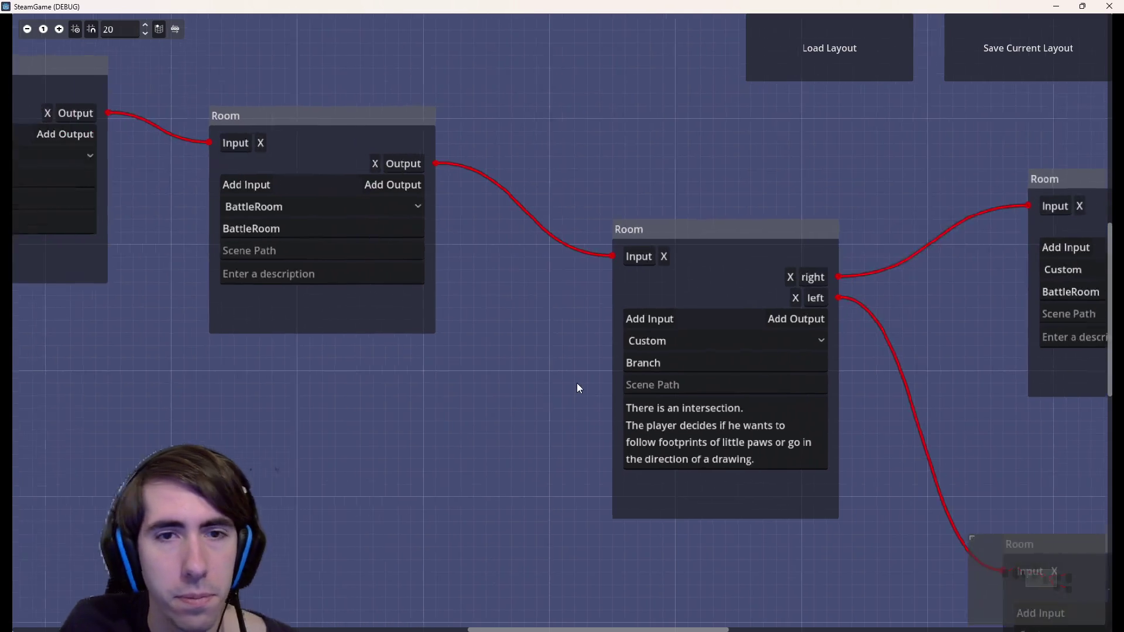
{"action": "scroll", "coordinate": [577, 383], "scroll_direction": "down", "scroll_amount": 2}
{"action": "left_click_drag", "start_coordinate": [368, 416], "coordinate": [531, 447]}
{"action": "mouse_move", "coordinate": [210, 413]}
{"action": "left_mouse_down"}
{"action": "mouse_move", "coordinate": [549, 409]}
{"action": "mouse_move", "coordinate": [767, 455]}
{"action": "mouse_move", "coordinate": [532, 539]}
{"action": "mouse_move", "coordinate": [580, 529]}
{"action": "mouse_move", "coordinate": [384, 531]}
{"action": "mouse_move", "coordinate": [669, 523]}
{"action": "mouse_move", "coordinate": [583, 513]}
{"action": "mouse_move", "coordinate": [479, 454]}
{"action": "mouse_move", "coordinate": [434, 451]}
{"action": "left_mouse_up"}
{"action": "scroll", "coordinate": [739, 460], "scroll_direction": "up", "scroll_amount": 2}
{"action": "scroll", "coordinate": [669, 523], "scroll_direction": "down", "scroll_amount": 1}
{"action": "scroll", "coordinate": [623, 522], "scroll_direction": "down", "scroll_amount": 1}
{"action": "scroll", "coordinate": [617, 472], "scroll_direction": "up", "scroll_amount": 1}
{"action": "scroll", "coordinate": [616, 472], "scroll_direction": "down", "scroll_amount": 1}
{"action": "left_click_drag", "start_coordinate": [617, 471], "coordinate": [715, 494]}
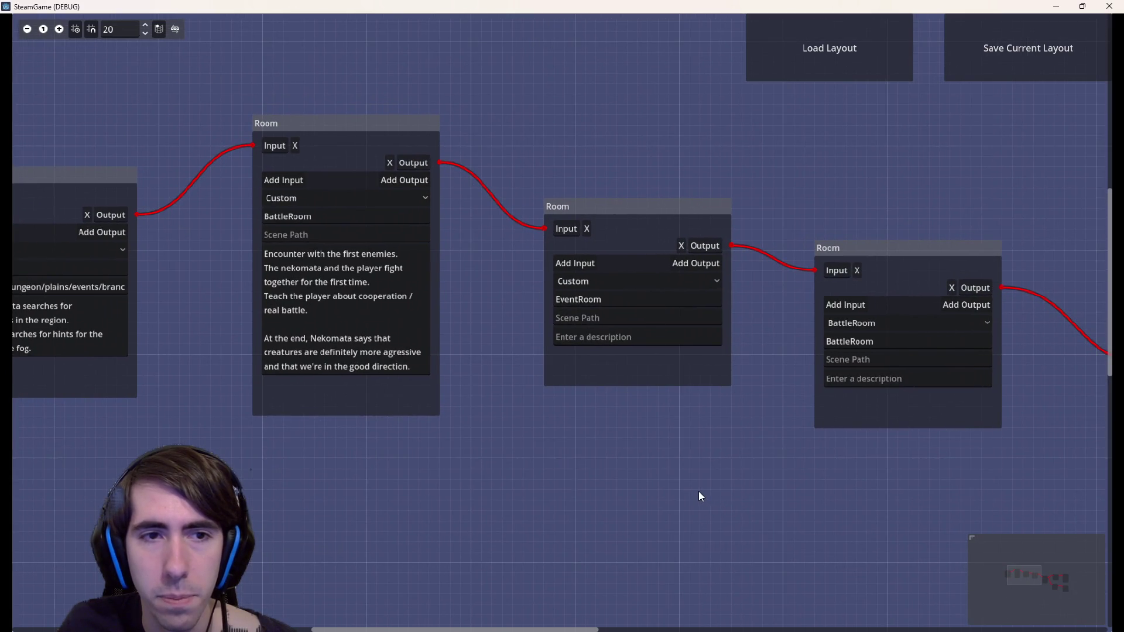
{"action": "left_click", "coordinate": [615, 336]}
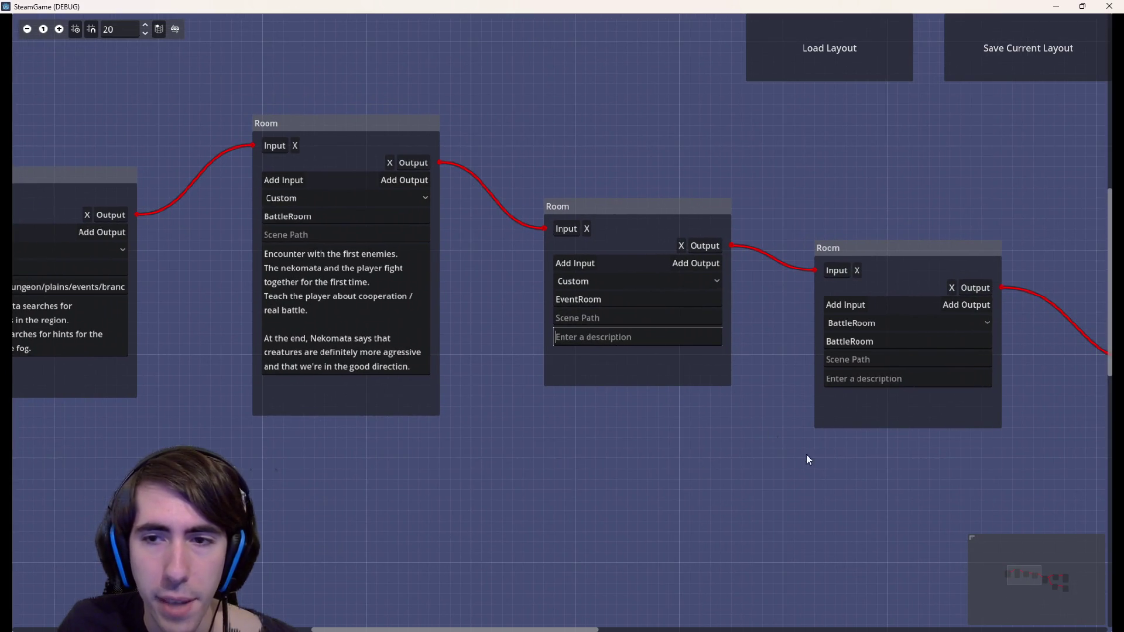
{"action": "scroll", "coordinate": [771, 430], "scroll_direction": "right", "scroll_amount": 15}
{"action": "scroll", "coordinate": [770, 430], "scroll_direction": "down", "scroll_amount": 3}
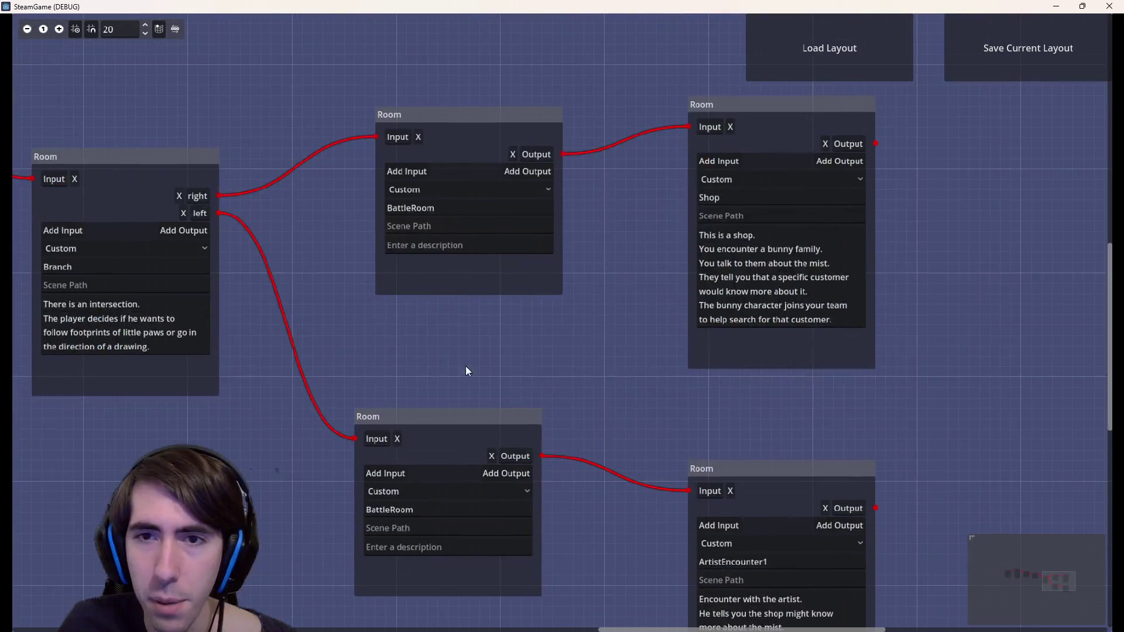
{"action": "scroll", "coordinate": [449, 368], "scroll_direction": "left", "scroll_amount": 10}
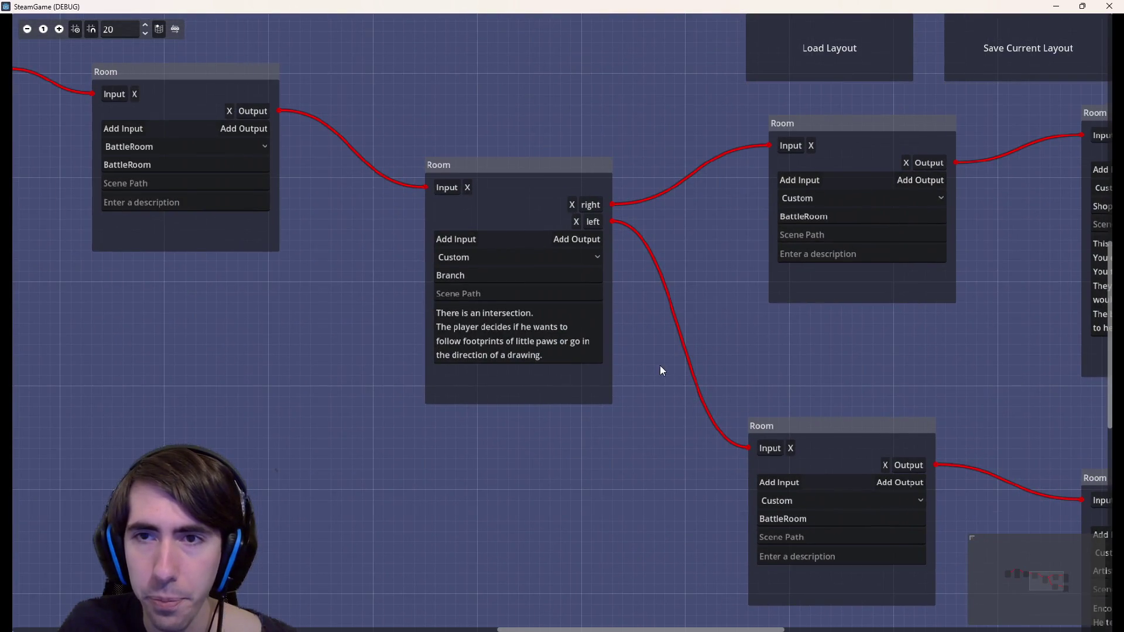
{"action": "scroll", "coordinate": [356, 340], "scroll_direction": "right", "scroll_amount": 4}
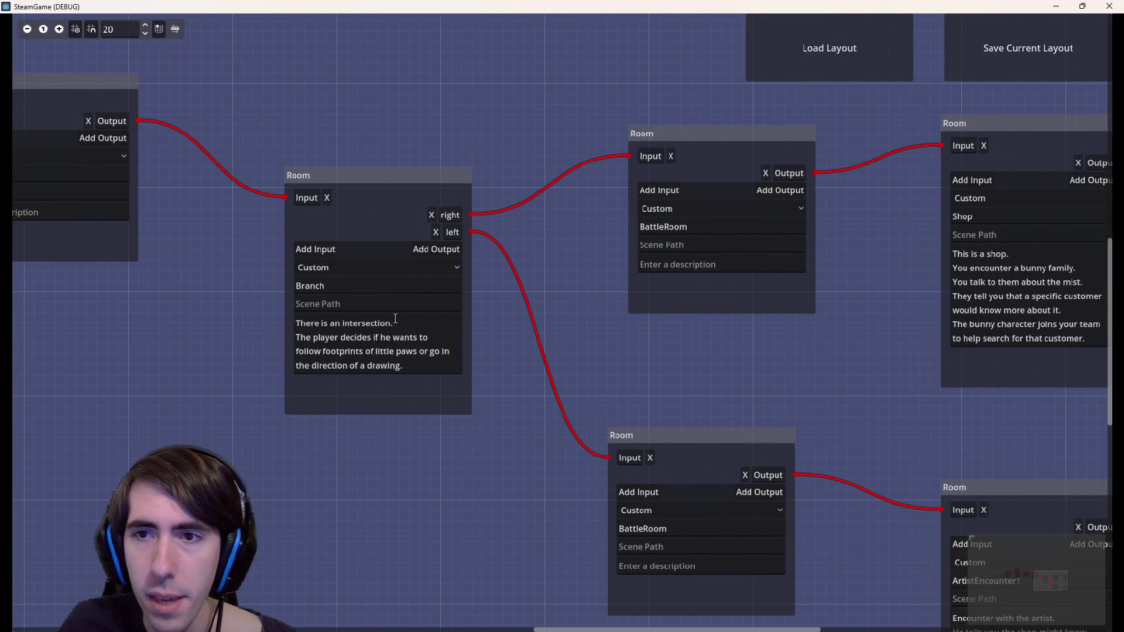
{"action": "scroll", "coordinate": [349, 353], "scroll_direction": "right", "scroll_amount": 3}
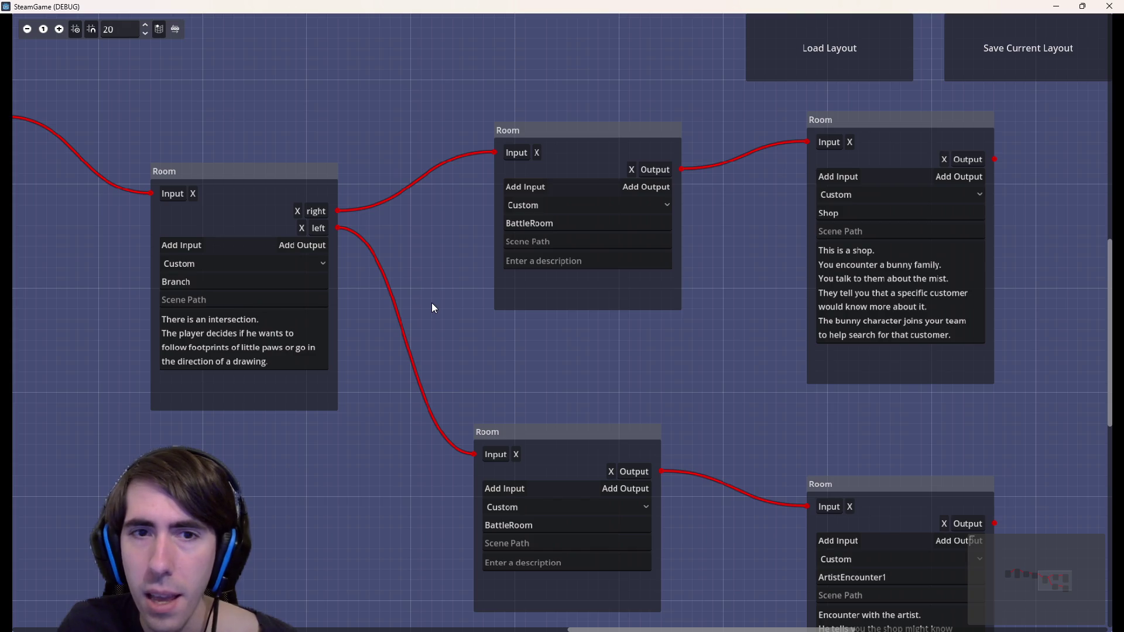
{"action": "scroll", "coordinate": [504, 278], "scroll_direction": "left", "scroll_amount": 7}
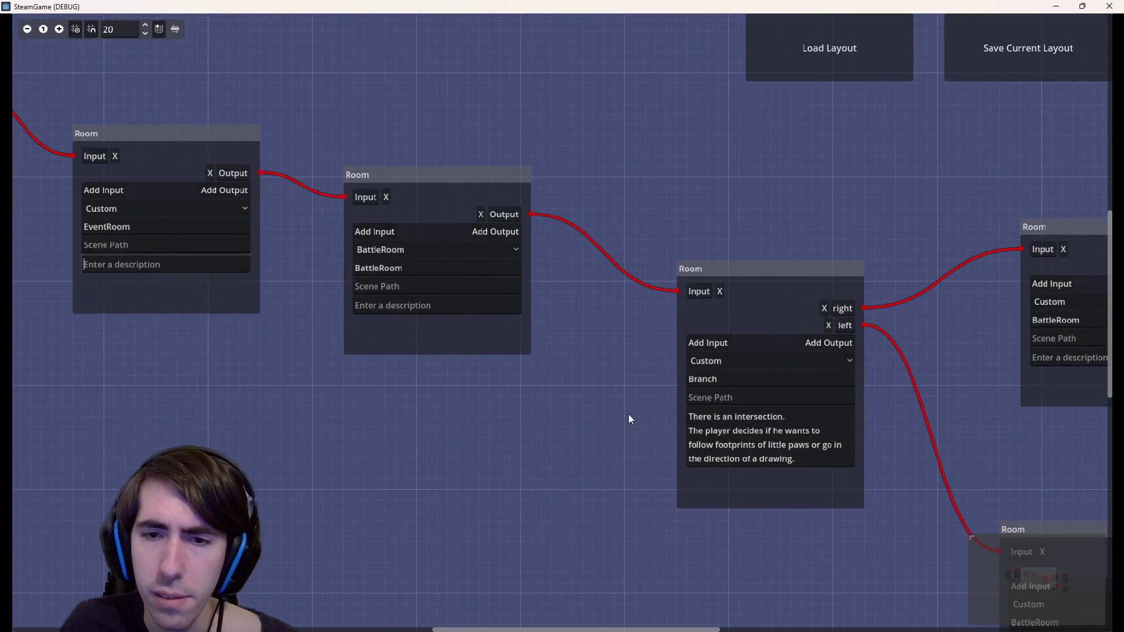
{"action": "scroll", "coordinate": [627, 413], "scroll_direction": "right", "scroll_amount": 2}
{"action": "left_click_drag", "start_coordinate": [429, 345], "coordinate": [148, 309]}
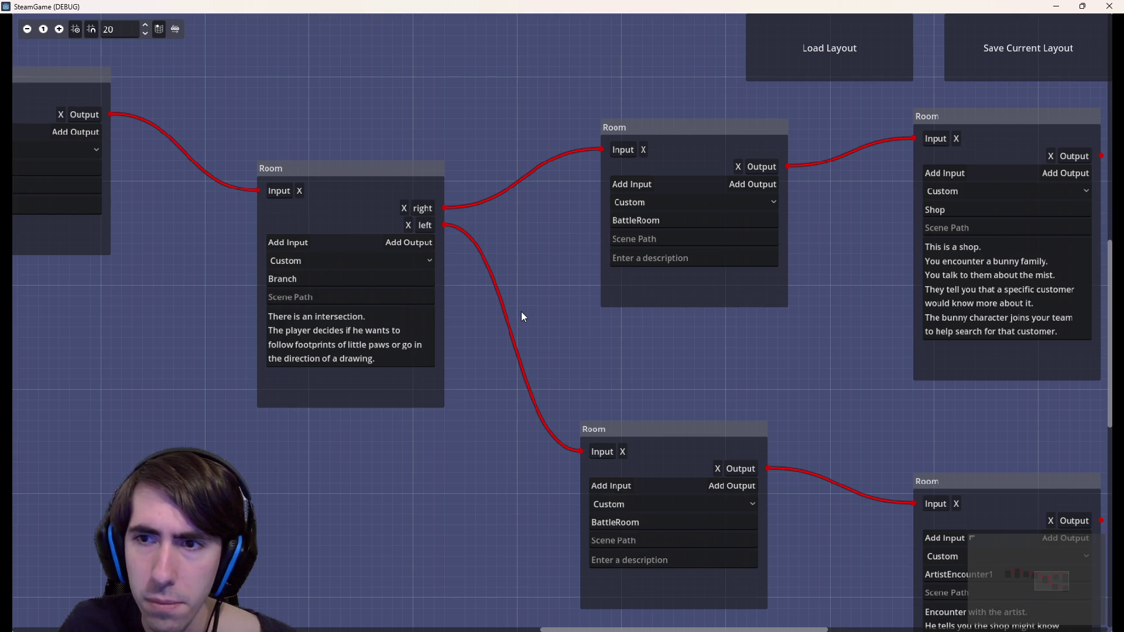
{"action": "mouse_move", "coordinate": [521, 313]}
{"action": "left_mouse_down"}
{"action": "mouse_move", "coordinate": [508, 252]}
{"action": "mouse_move", "coordinate": [726, 323]}
{"action": "left_mouse_up"}
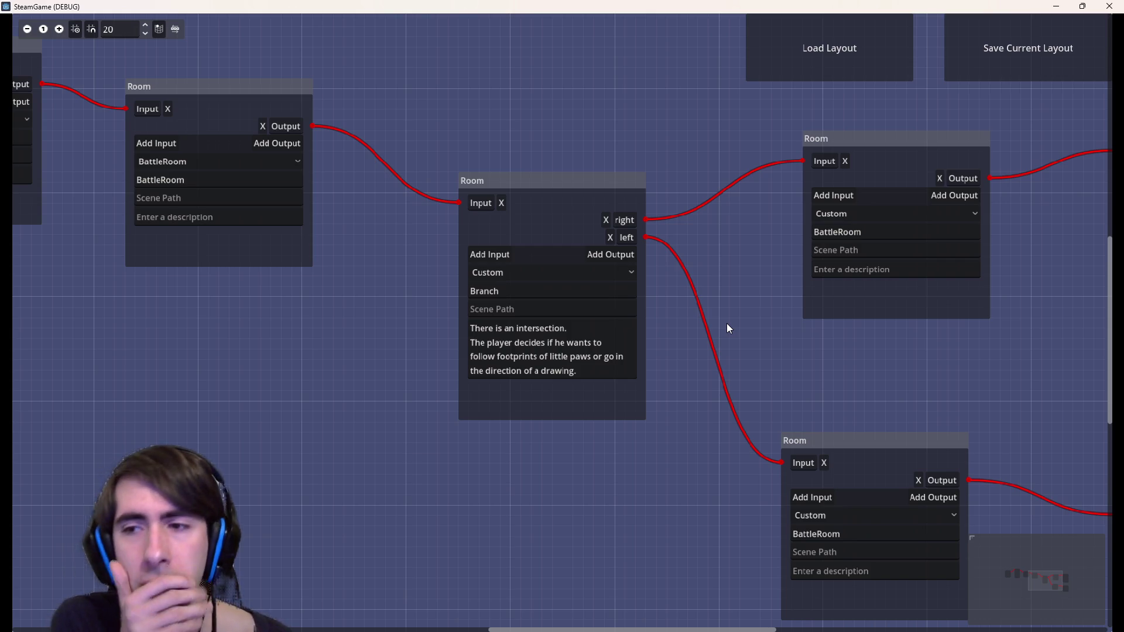
{"action": "mouse_move", "coordinate": [392, 309]}
{"action": "left_mouse_down"}
{"action": "mouse_move", "coordinate": [729, 388]}
{"action": "mouse_move", "coordinate": [817, 448]}
{"action": "mouse_move", "coordinate": [474, 444]}
{"action": "left_mouse_up"}
{"action": "scroll", "coordinate": [823, 436], "scroll_direction": "down", "scroll_amount": 2}
{"action": "scroll", "coordinate": [480, 430], "scroll_direction": "up", "scroll_amount": 3}
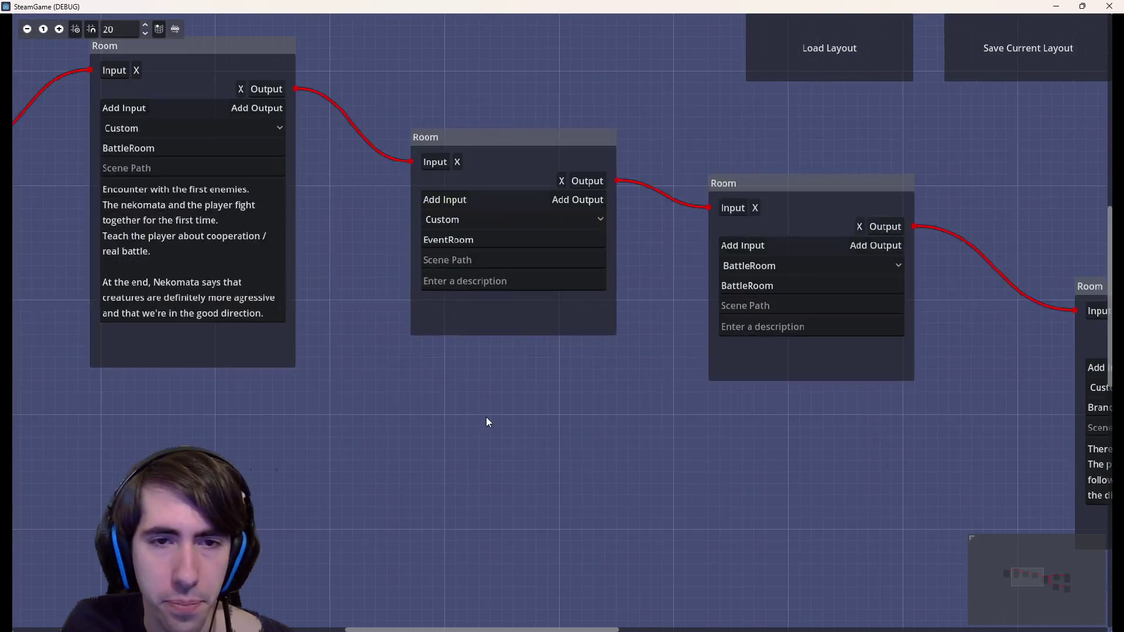
{"action": "left_click_drag", "start_coordinate": [609, 422], "coordinate": [532, 422]}
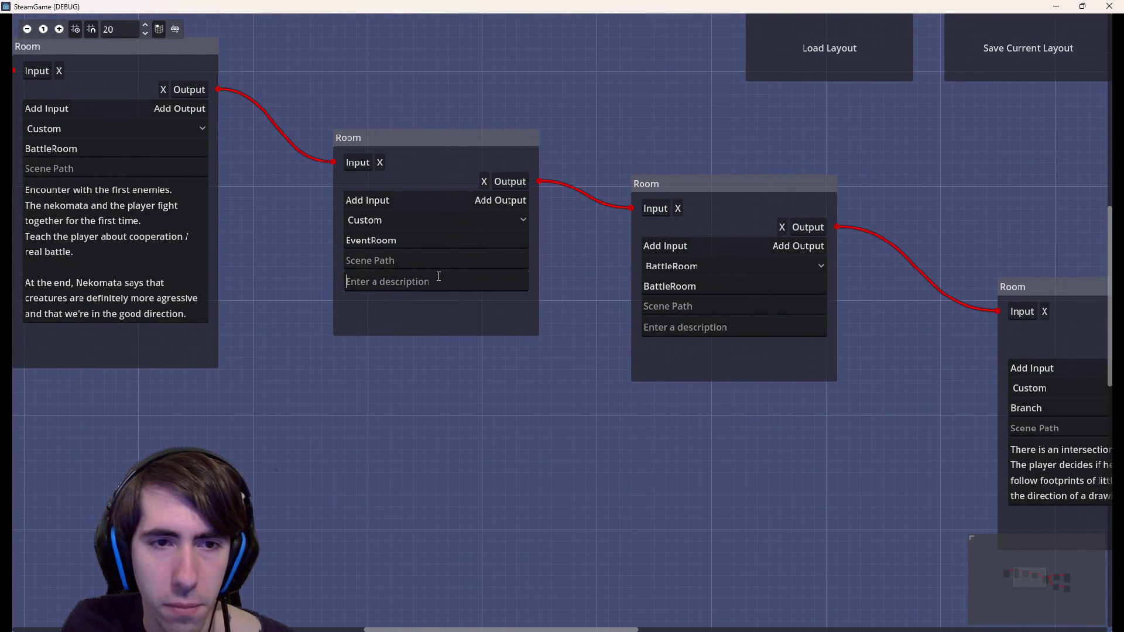
{"action": "left_click_drag", "start_coordinate": [446, 463], "coordinate": [785, 542]}
{"action": "left_click_drag", "start_coordinate": [716, 446], "coordinate": [516, 405]}
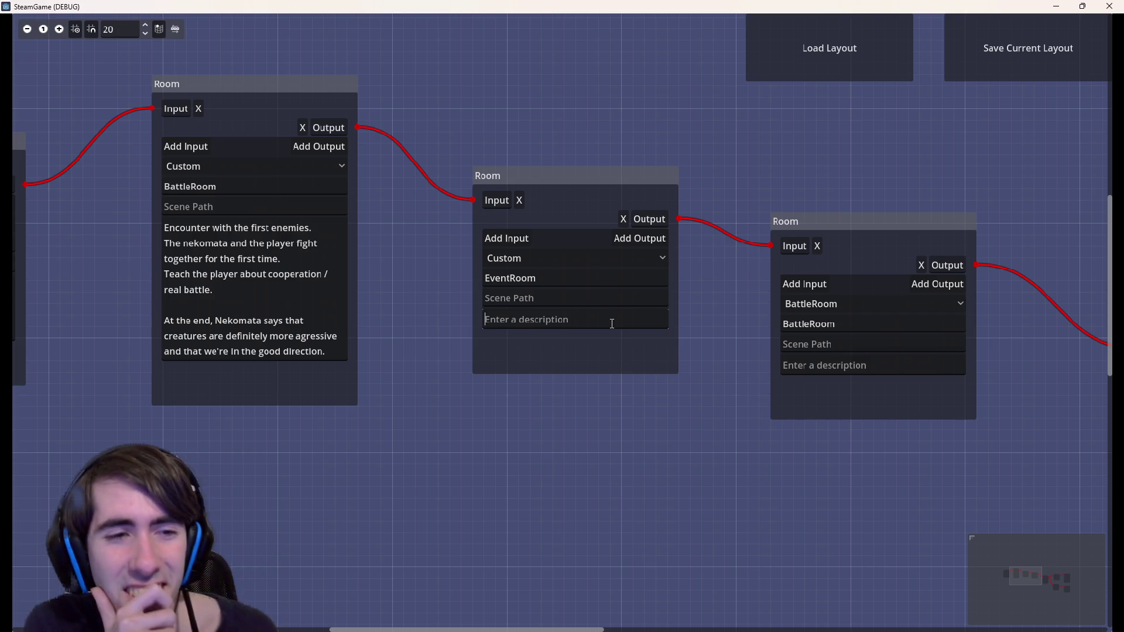
{"action": "scroll", "coordinate": [674, 498], "scroll_direction": "left", "scroll_amount": 10}
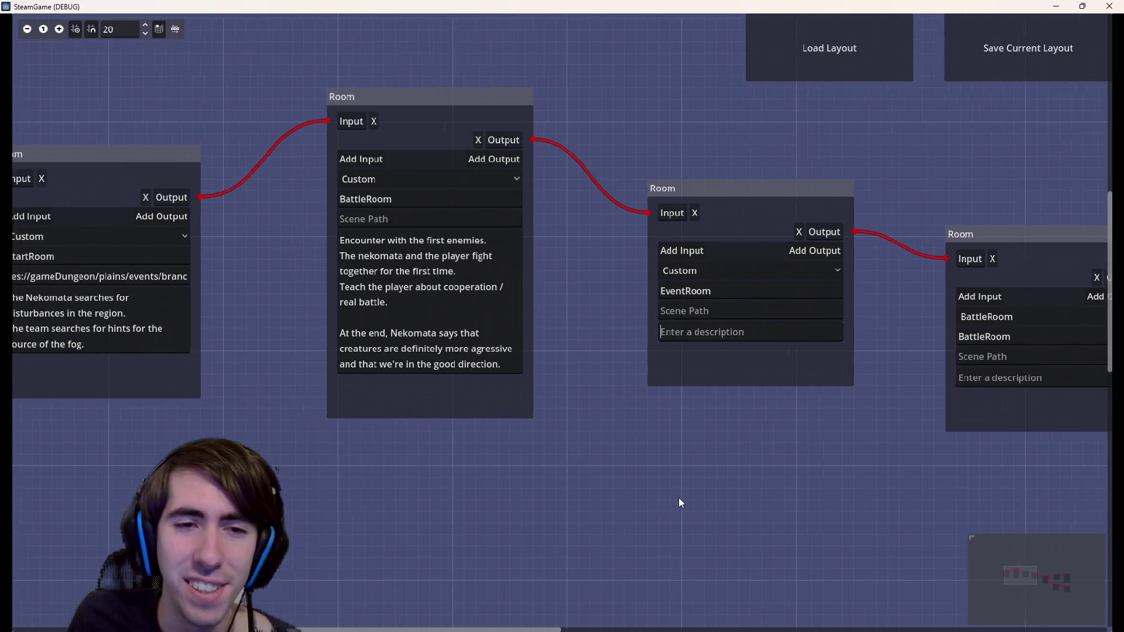
{"action": "scroll", "coordinate": [473, 428], "scroll_direction": "right", "scroll_amount": 10}
{"action": "scroll", "coordinate": [473, 428], "scroll_direction": "down", "scroll_amount": 2}
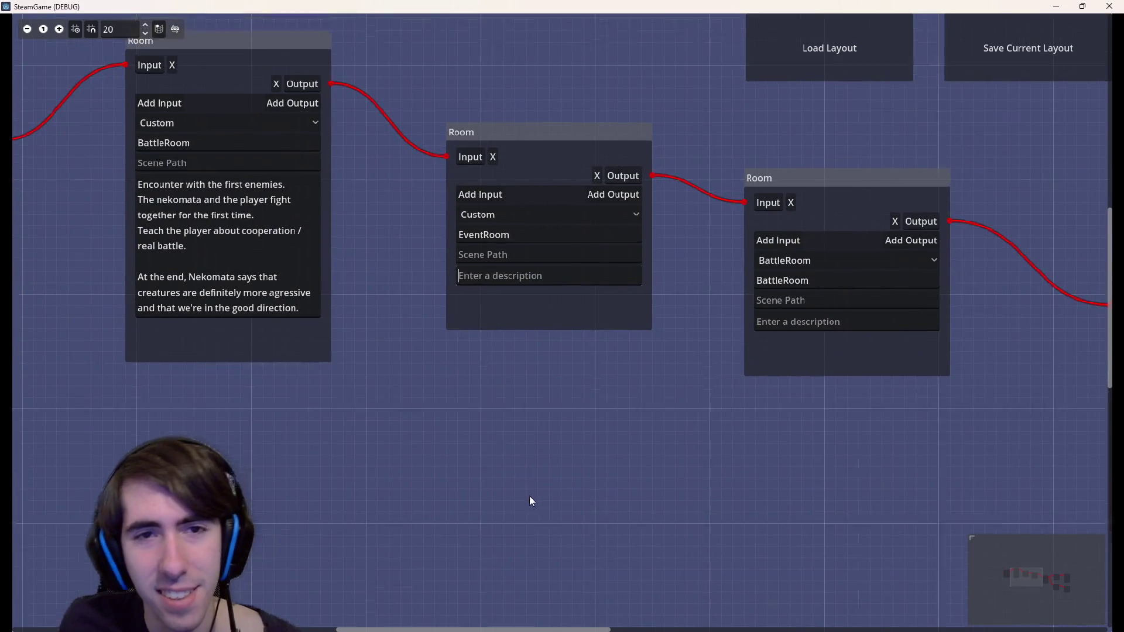
{"action": "scroll", "coordinate": [595, 534], "scroll_direction": "up", "scroll_amount": 2}
{"action": "scroll", "coordinate": [596, 534], "scroll_direction": "left", "scroll_amount": 2}
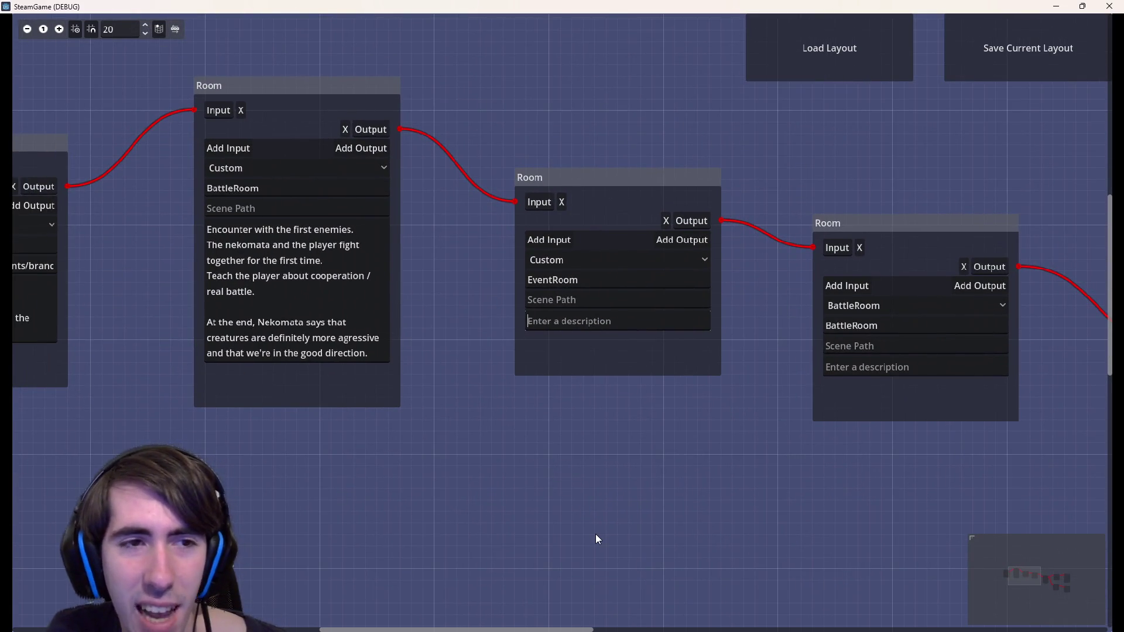
{"action": "mouse_move", "coordinate": [464, 494]}
{"action": "left_mouse_down"}
{"action": "mouse_move", "coordinate": [697, 509]}
{"action": "mouse_move", "coordinate": [510, 525]}
{"action": "mouse_move", "coordinate": [490, 505]}
{"action": "left_mouse_up"}
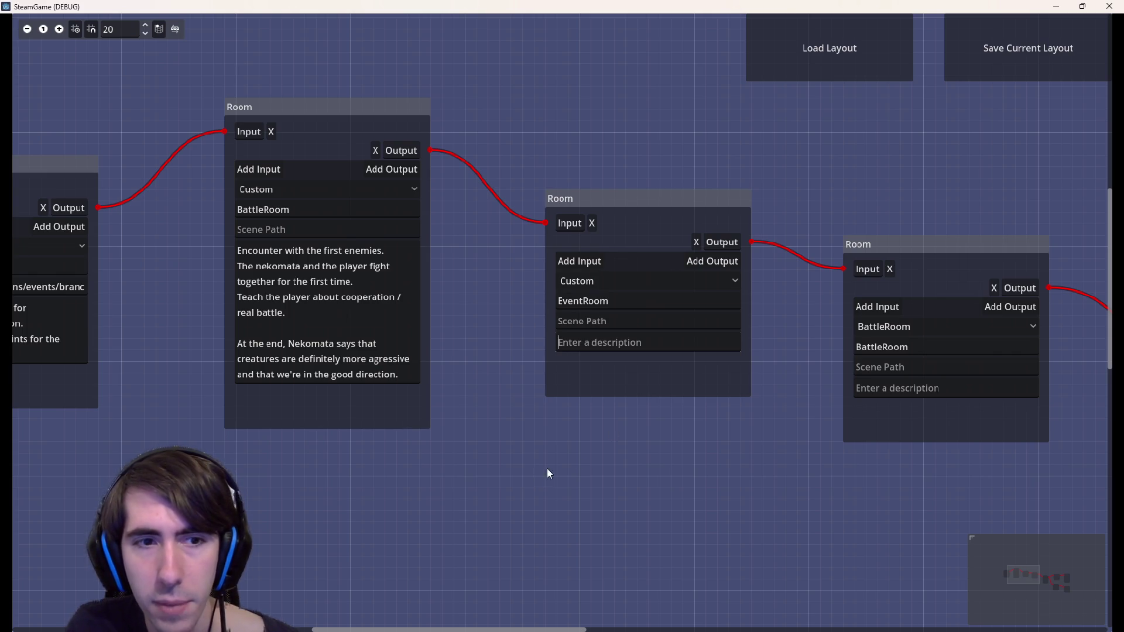
{"action": "left_click_drag", "start_coordinate": [578, 459], "coordinate": [849, 520]}
{"action": "scroll", "coordinate": [447, 441], "scroll_direction": "up", "scroll_amount": 2}
{"action": "left_click_drag", "start_coordinate": [447, 441], "coordinate": [585, 435]}
{"action": "scroll", "coordinate": [584, 435], "scroll_direction": "down", "scroll_amount": 1}
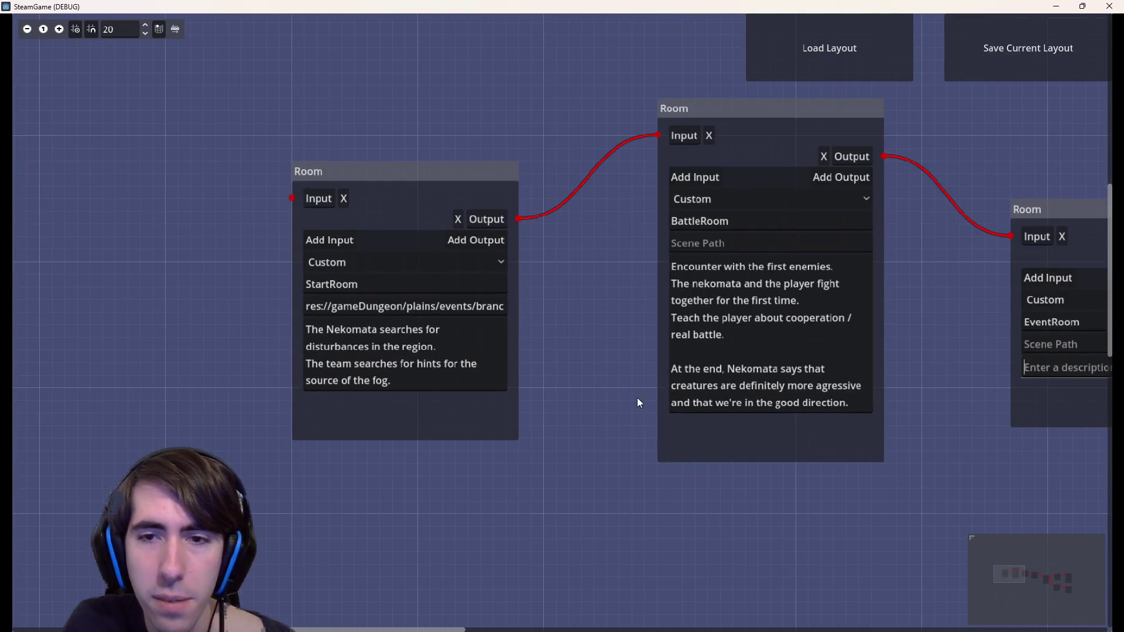
{"action": "scroll", "coordinate": [808, 430], "scroll_direction": "down", "scroll_amount": 1}
{"action": "scroll", "coordinate": [789, 385], "scroll_direction": "up", "scroll_amount": 2}
{"action": "mouse_move", "coordinate": [782, 588]}
{"action": "left_mouse_down"}
{"action": "mouse_move", "coordinate": [573, 573]}
{"action": "mouse_move", "coordinate": [474, 538]}
{"action": "mouse_move", "coordinate": [647, 531]}
{"action": "mouse_move", "coordinate": [492, 544]}
{"action": "left_mouse_up"}
{"action": "scroll", "coordinate": [503, 540], "scroll_direction": "down", "scroll_amount": 1}
{"action": "left_click_drag", "start_coordinate": [604, 503], "coordinate": [536, 497]}
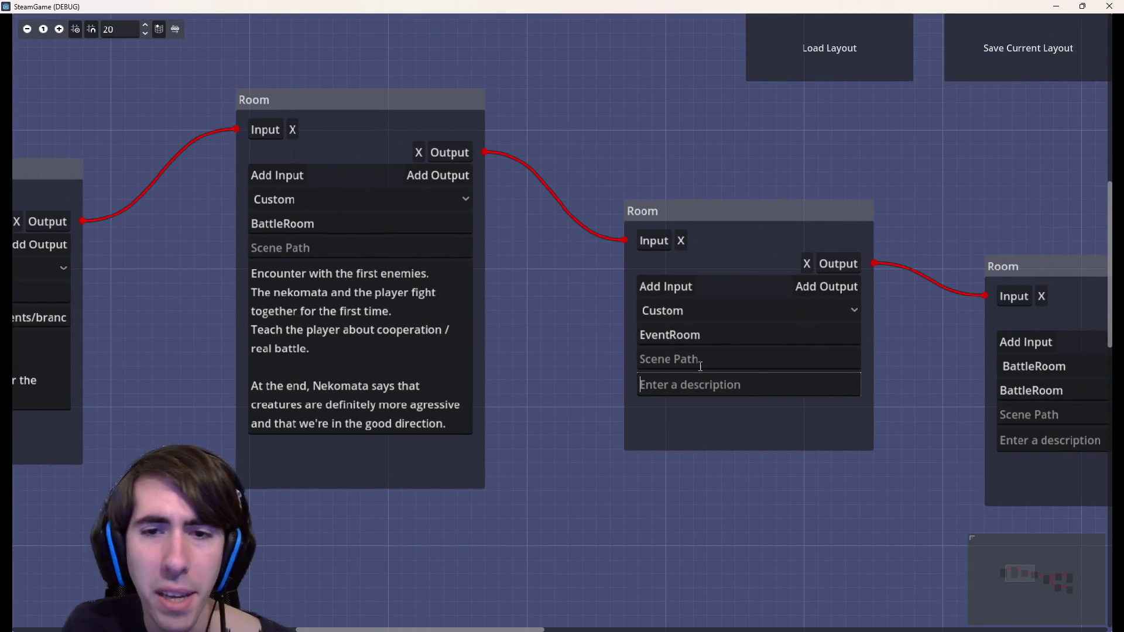
{"action": "left_click_drag", "start_coordinate": [605, 365], "coordinate": [432, 341]}
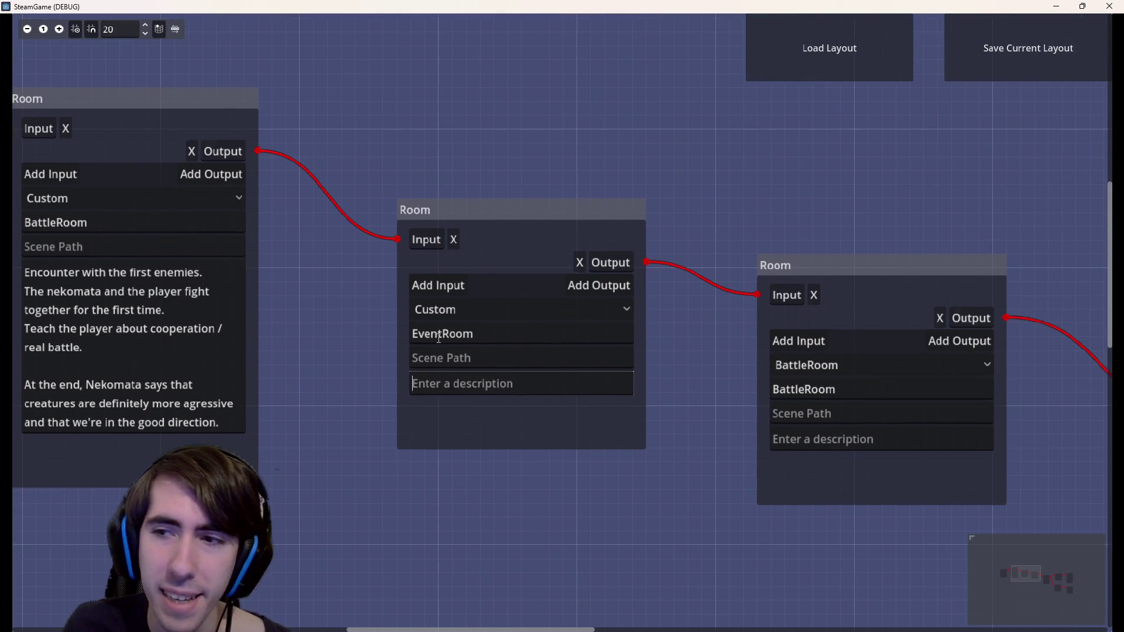
{"action": "scroll", "coordinate": [464, 501], "scroll_direction": "up", "scroll_amount": 1}
{"action": "left_click_drag", "start_coordinate": [464, 502], "coordinate": [587, 519]}
{"action": "scroll", "coordinate": [587, 519], "scroll_direction": "up", "scroll_amount": 2}
{"action": "scroll", "coordinate": [552, 409], "scroll_direction": "down", "scroll_amount": 2}
{"action": "scroll", "coordinate": [552, 409], "scroll_direction": "down", "scroll_amount": 1}
{"action": "scroll", "coordinate": [549, 415], "scroll_direction": "up", "scroll_amount": 2}
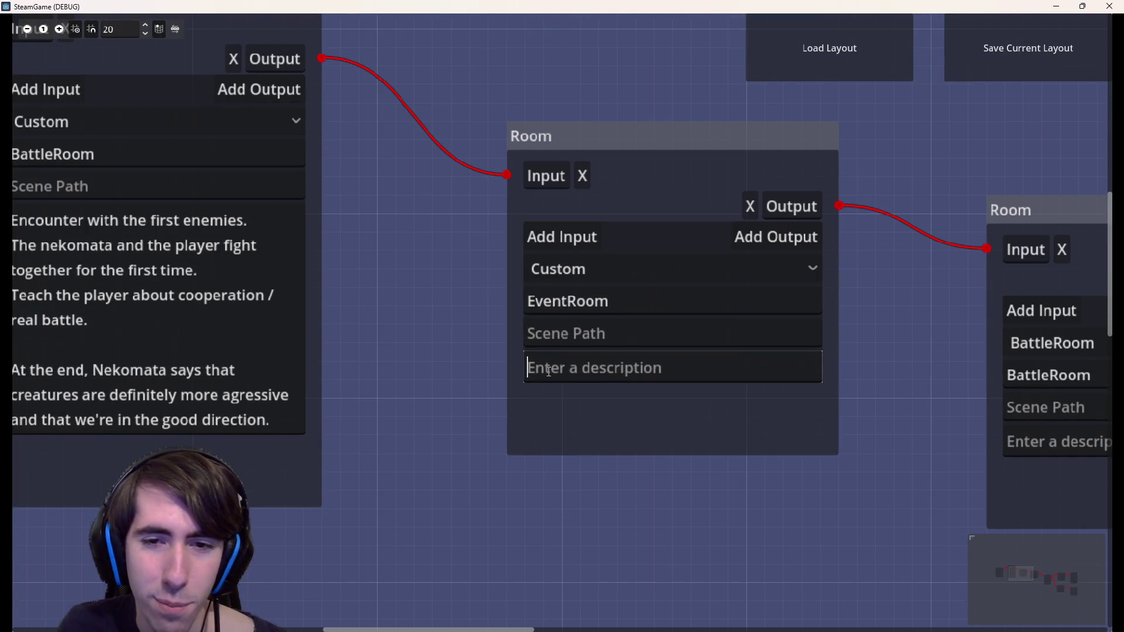
{"action": "scroll", "coordinate": [555, 412], "scroll_direction": "down", "scroll_amount": 2}
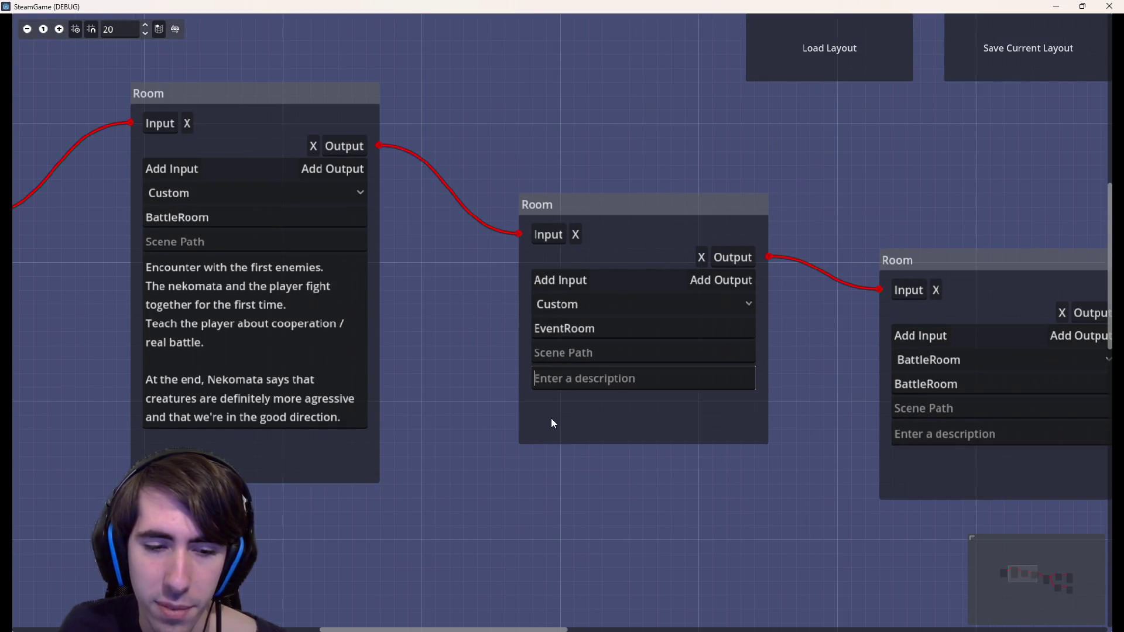
Type 'Obtain mana card' as the EventRoom description
{"action": "type", "text": "Obtain"}
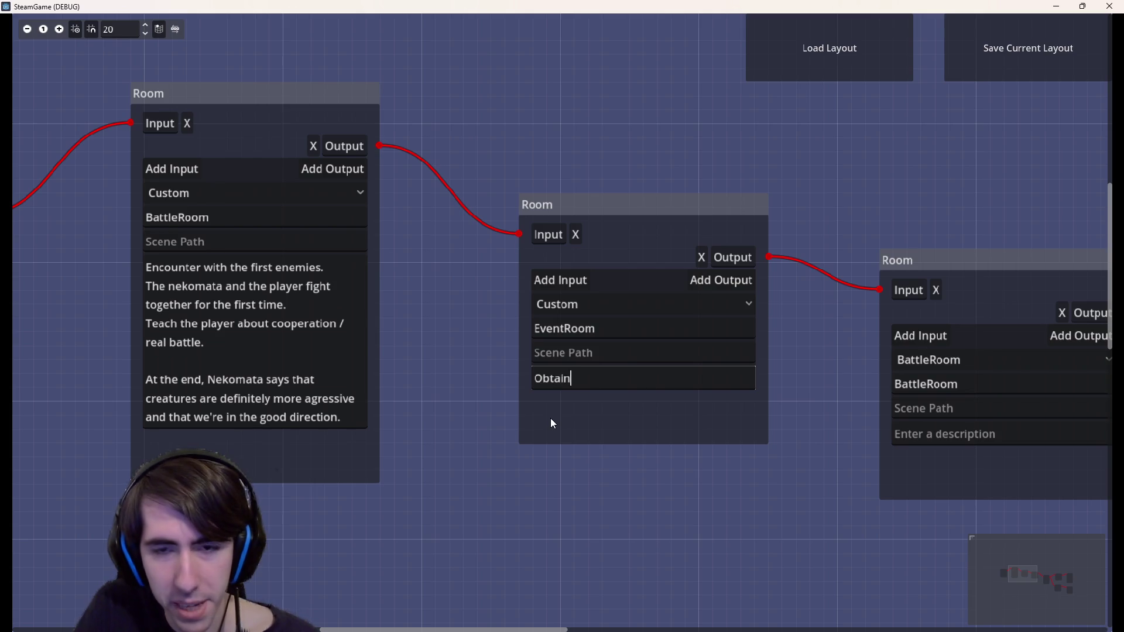
{"action": "key", "text": "BackSpace"}
{"action": "key", "text": "BackSpace"}
{"action": "type", "text": "in mana"}
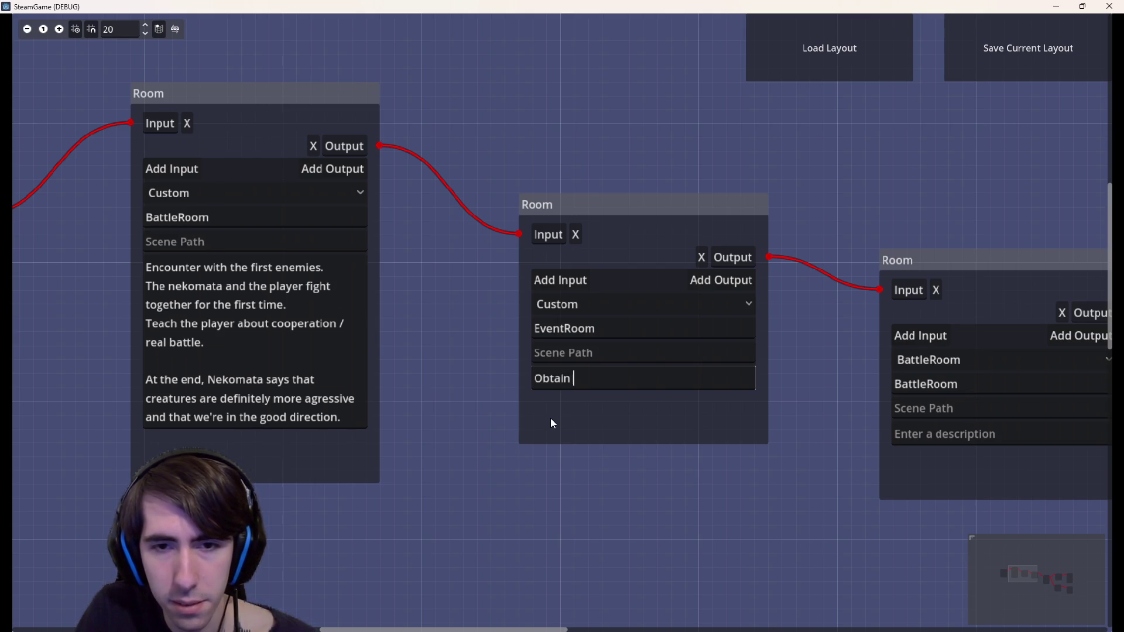
{"action": "type", "text": " card"}
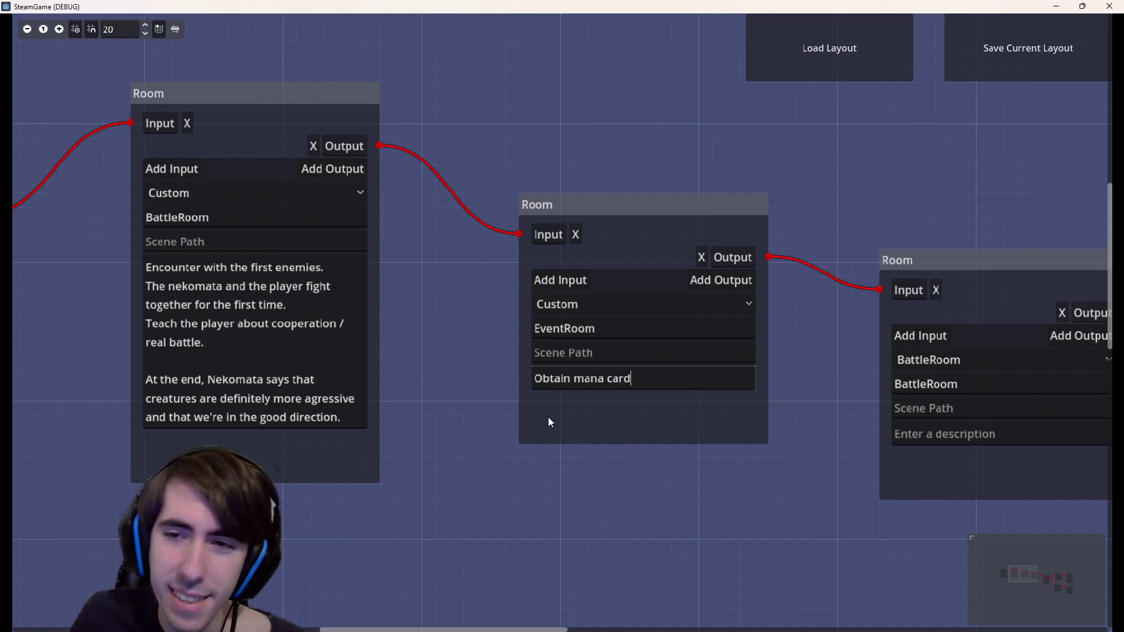
Pan the graph and box-select the first four room nodes
{"action": "left_click_drag", "start_coordinate": [938, 164], "coordinate": [567, 118]}
{"action": "scroll", "coordinate": [564, 126], "scroll_direction": "down", "scroll_amount": 2}
{"action": "scroll", "coordinate": [881, 196], "scroll_direction": "down", "scroll_amount": 2}
{"action": "scroll", "coordinate": [849, 216], "scroll_direction": "up", "scroll_amount": 3}
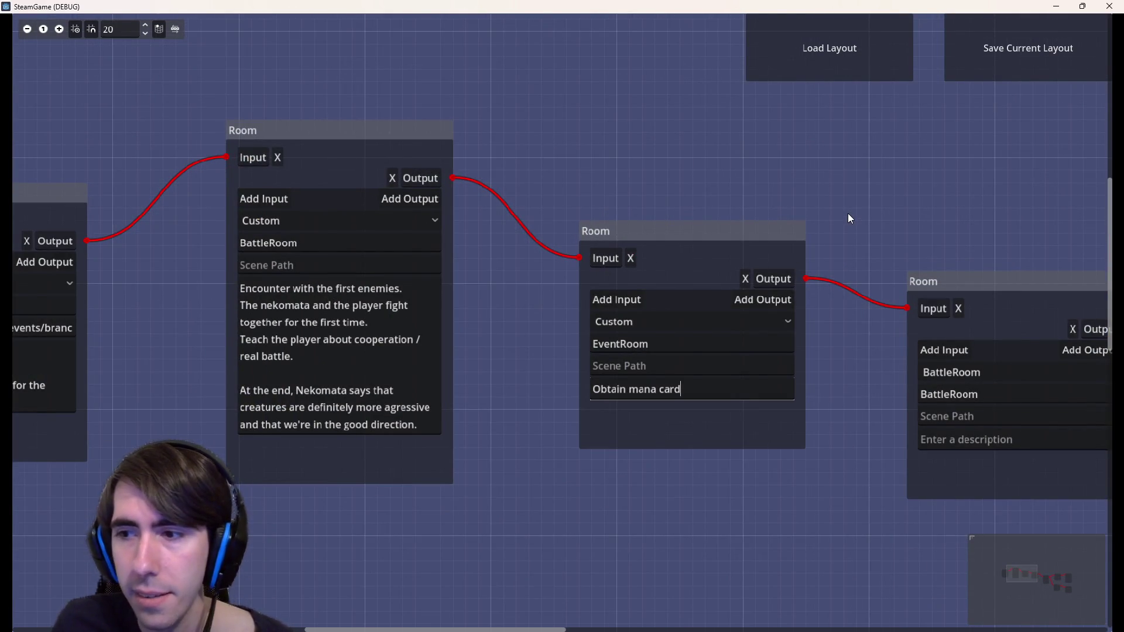
{"action": "left_click_drag", "start_coordinate": [850, 219], "coordinate": [782, 148]}
{"action": "mouse_move", "coordinate": [570, 471]}
{"action": "left_mouse_down"}
{"action": "mouse_move", "coordinate": [546, 446]}
{"action": "mouse_move", "coordinate": [738, 468]}
{"action": "left_mouse_up"}
{"action": "scroll", "coordinate": [741, 469], "scroll_direction": "down", "scroll_amount": 2}
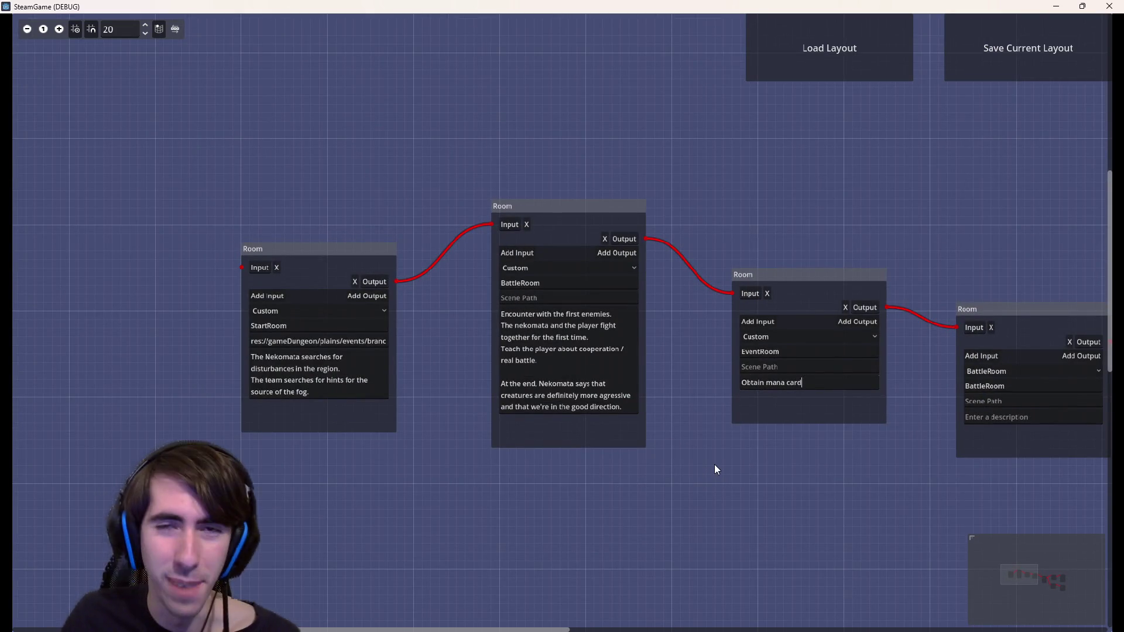
{"action": "mouse_move", "coordinate": [282, 197]}
{"action": "left_mouse_down"}
{"action": "mouse_move", "coordinate": [389, 209]}
{"action": "mouse_move", "coordinate": [1041, 498]}
{"action": "mouse_move", "coordinate": [1109, 507]}
{"action": "left_mouse_up"}
{"action": "scroll", "coordinate": [852, 237], "scroll_direction": "right", "scroll_amount": 5}
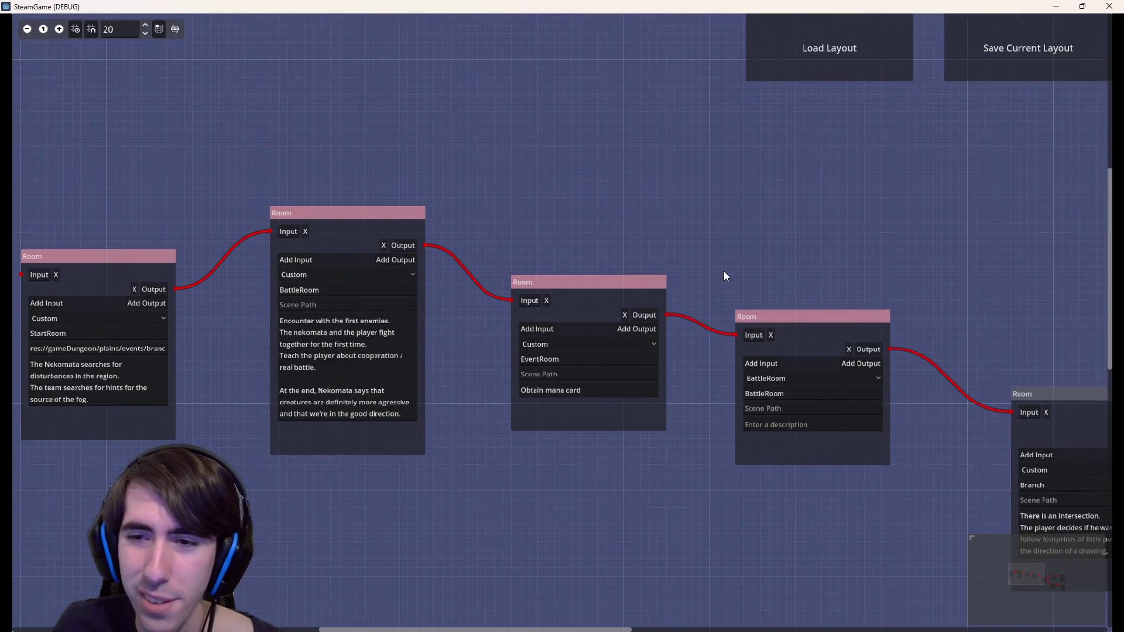
{"action": "scroll", "coordinate": [607, 236], "scroll_direction": "down", "scroll_amount": 2}
{"action": "mouse_move", "coordinate": [607, 231]}
{"action": "left_mouse_down"}
{"action": "mouse_move", "coordinate": [879, 229]}
{"action": "mouse_move", "coordinate": [714, 216]}
{"action": "left_mouse_up"}
{"action": "scroll", "coordinate": [698, 216], "scroll_direction": "up", "scroll_amount": 1}
{"action": "scroll", "coordinate": [700, 218], "scroll_direction": "up", "scroll_amount": 1}
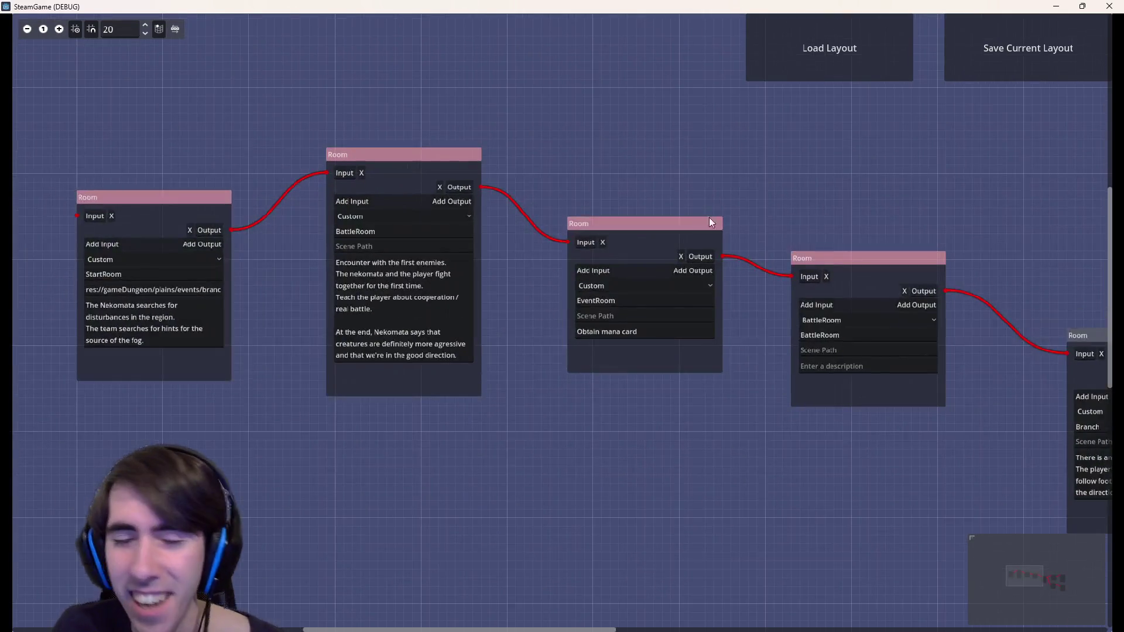
{"action": "scroll", "coordinate": [802, 293], "scroll_direction": "up", "scroll_amount": 1}
{"action": "scroll", "coordinate": [800, 296], "scroll_direction": "down", "scroll_amount": 2}
{"action": "scroll", "coordinate": [774, 326], "scroll_direction": "up", "scroll_amount": 1}
{"action": "scroll", "coordinate": [775, 326], "scroll_direction": "up", "scroll_amount": 1}
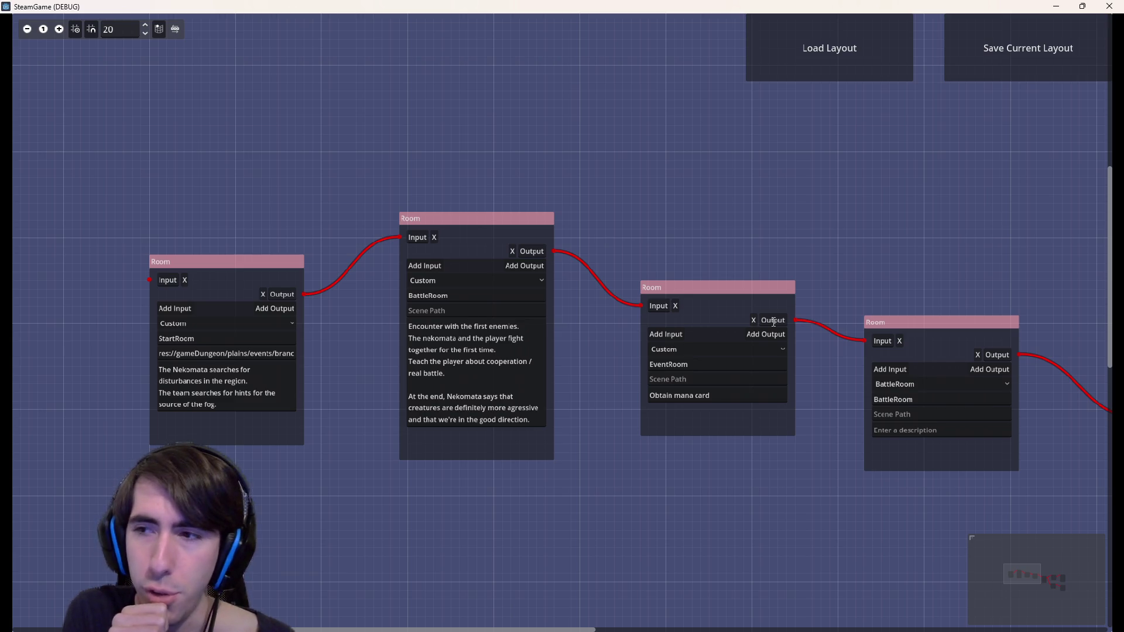
{"action": "mouse_move", "coordinate": [758, 523]}
{"action": "left_mouse_down"}
{"action": "mouse_move", "coordinate": [771, 502]}
{"action": "mouse_move", "coordinate": [921, 467]}
{"action": "mouse_move", "coordinate": [658, 447]}
{"action": "mouse_move", "coordinate": [668, 473]}
{"action": "left_mouse_up"}
{"action": "scroll", "coordinate": [655, 441], "scroll_direction": "up", "scroll_amount": 2}
{"action": "scroll", "coordinate": [672, 494], "scroll_direction": "down", "scroll_amount": 1}
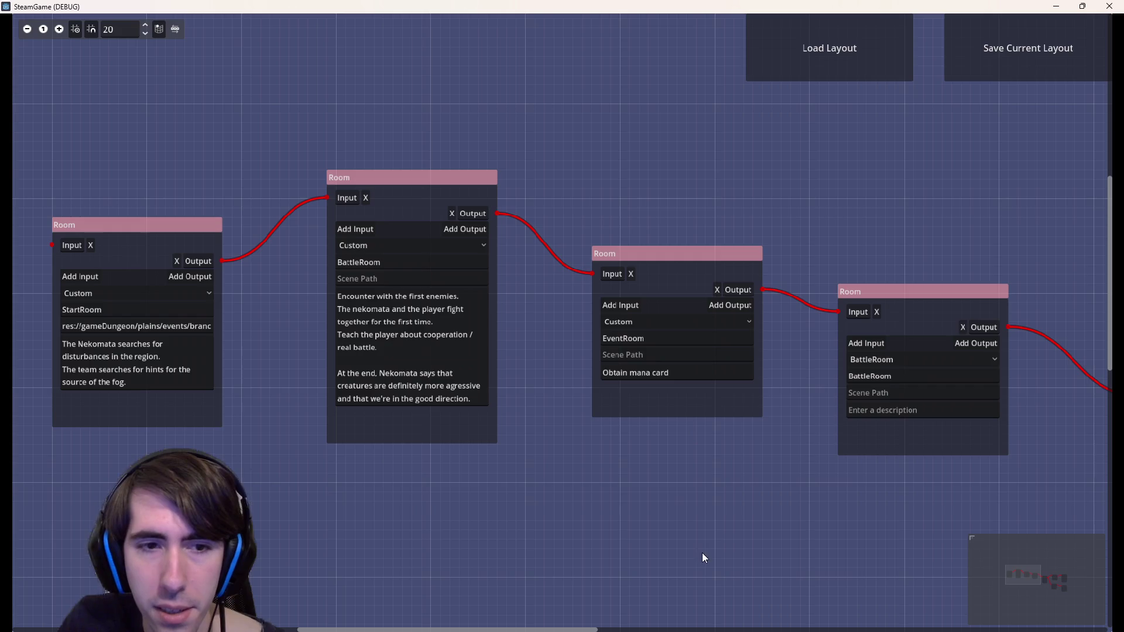
{"action": "scroll", "coordinate": [671, 454], "scroll_direction": "up", "scroll_amount": 3}
{"action": "left_click", "coordinate": [682, 321]}
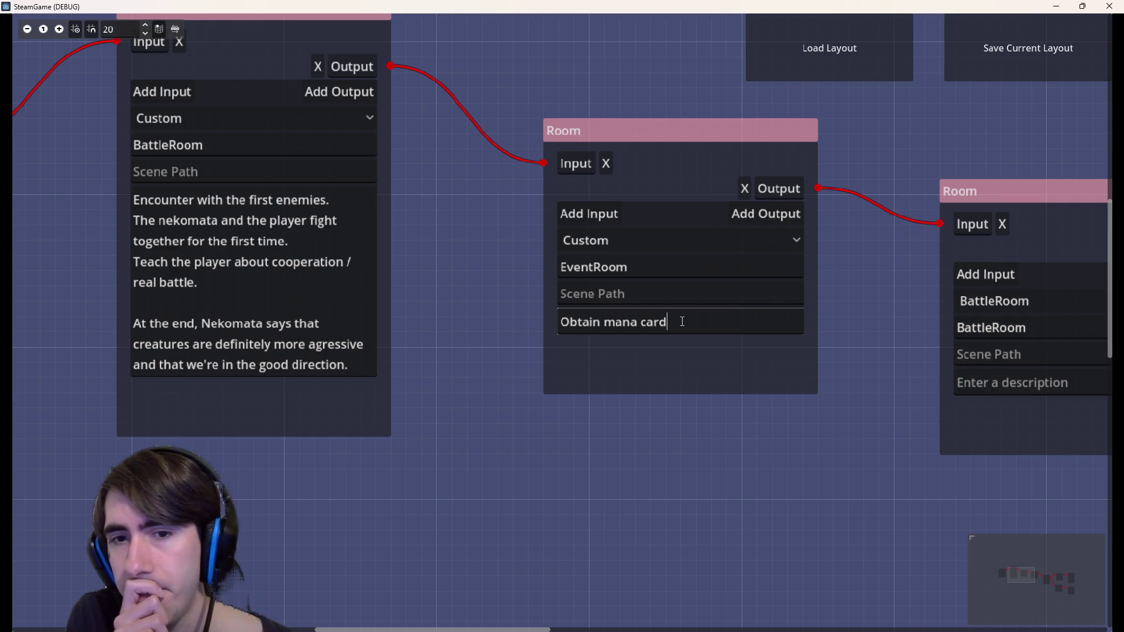
Extend the EventRoom text to 'Obtain mana card in a' and focus the BattleRoom's description field
{"action": "type", "text": " in"}
{"action": "type", "text": " a "}
{"action": "type", "text": "te"}
{"action": "key", "text": "BackSpace"}
{"action": "key", "text": "BackSpace"}
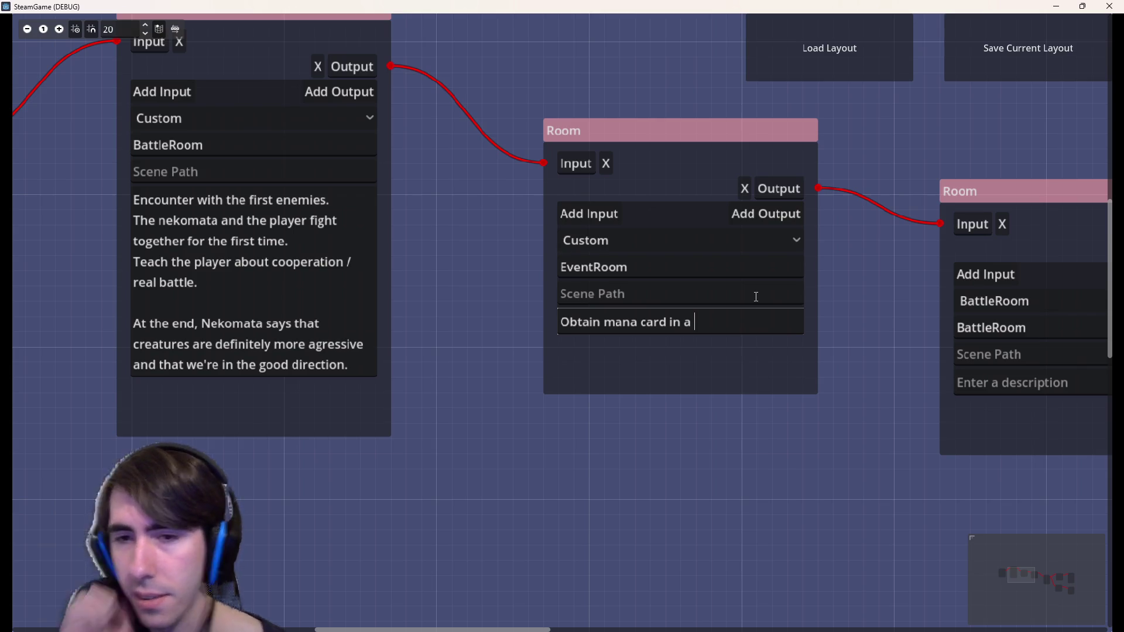
{"action": "scroll", "coordinate": [797, 416], "scroll_direction": "down", "scroll_amount": 1}
{"action": "mouse_move", "coordinate": [797, 415]}
{"action": "left_mouse_down"}
{"action": "mouse_move", "coordinate": [655, 463]}
{"action": "mouse_move", "coordinate": [516, 407]}
{"action": "left_mouse_up"}
{"action": "left_click", "coordinate": [683, 321]}
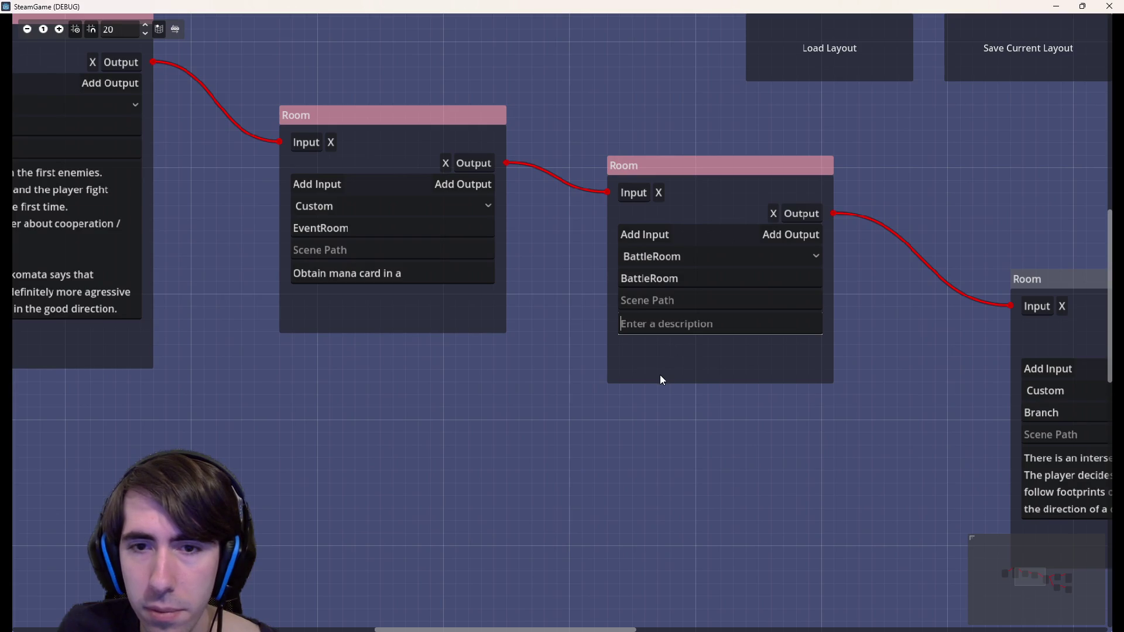
Describe the BattleRoom as 'Teach how to use mana cards'
{"action": "mouse_move", "coordinate": [659, 375]}
{"action": "left_mouse_down"}
{"action": "mouse_move", "coordinate": [722, 435]}
{"action": "mouse_move", "coordinate": [888, 445]}
{"action": "left_mouse_up"}
{"action": "scroll", "coordinate": [888, 445], "scroll_direction": "up", "scroll_amount": 1}
{"action": "scroll", "coordinate": [800, 512], "scroll_direction": "down", "scroll_amount": 1}
{"action": "mouse_move", "coordinate": [800, 513]}
{"action": "left_mouse_down"}
{"action": "mouse_move", "coordinate": [587, 509]}
{"action": "mouse_move", "coordinate": [499, 464]}
{"action": "left_mouse_up"}
{"action": "scroll", "coordinate": [507, 472], "scroll_direction": "up", "scroll_amount": 1}
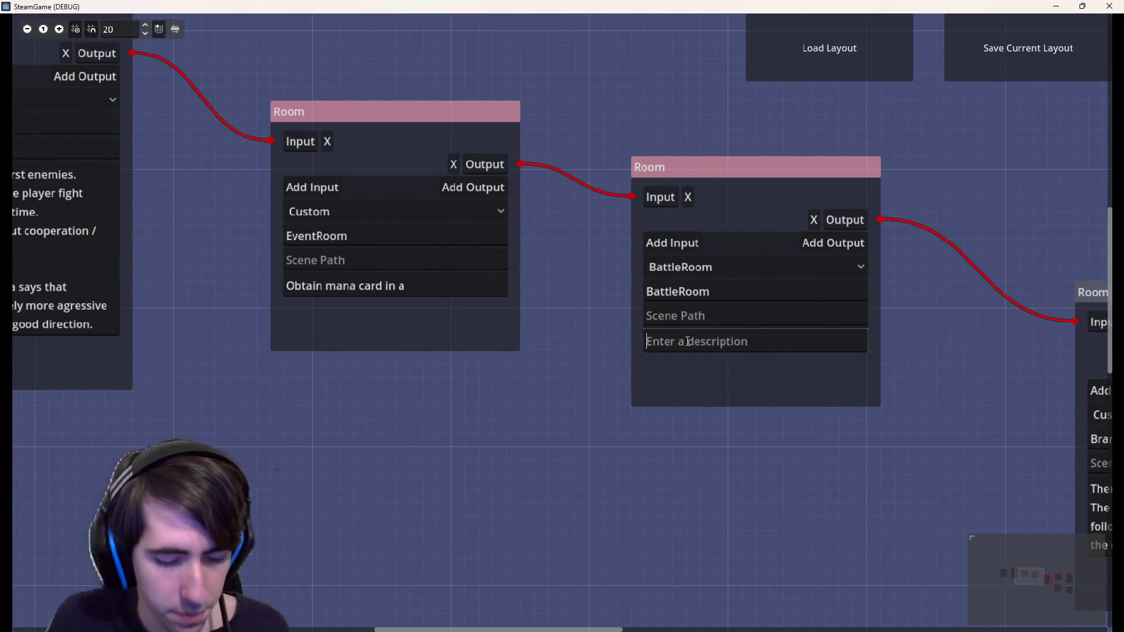
{"action": "type", "text": "Teach how to use mana cards"}
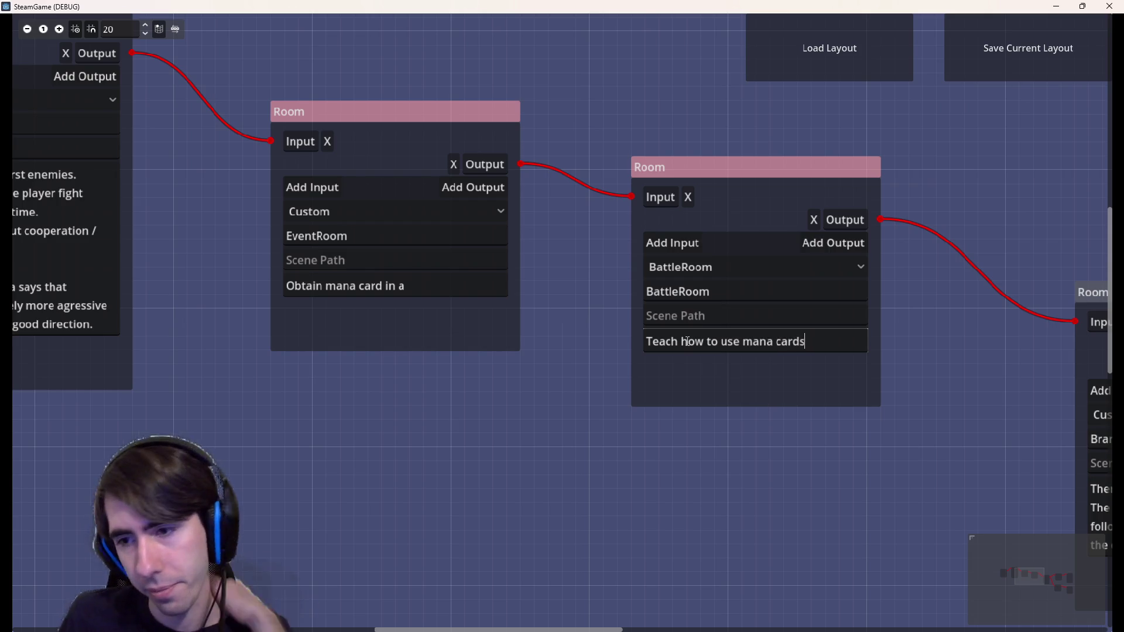
Replace 'in a' with 's' so the EventRoom reads 'Obtain mana cards'
{"action": "left_click_drag", "start_coordinate": [662, 497], "coordinate": [402, 447]}
{"action": "scroll", "coordinate": [403, 447], "scroll_direction": "down", "scroll_amount": 1}
{"action": "left_click_drag", "start_coordinate": [624, 490], "coordinate": [380, 445]}
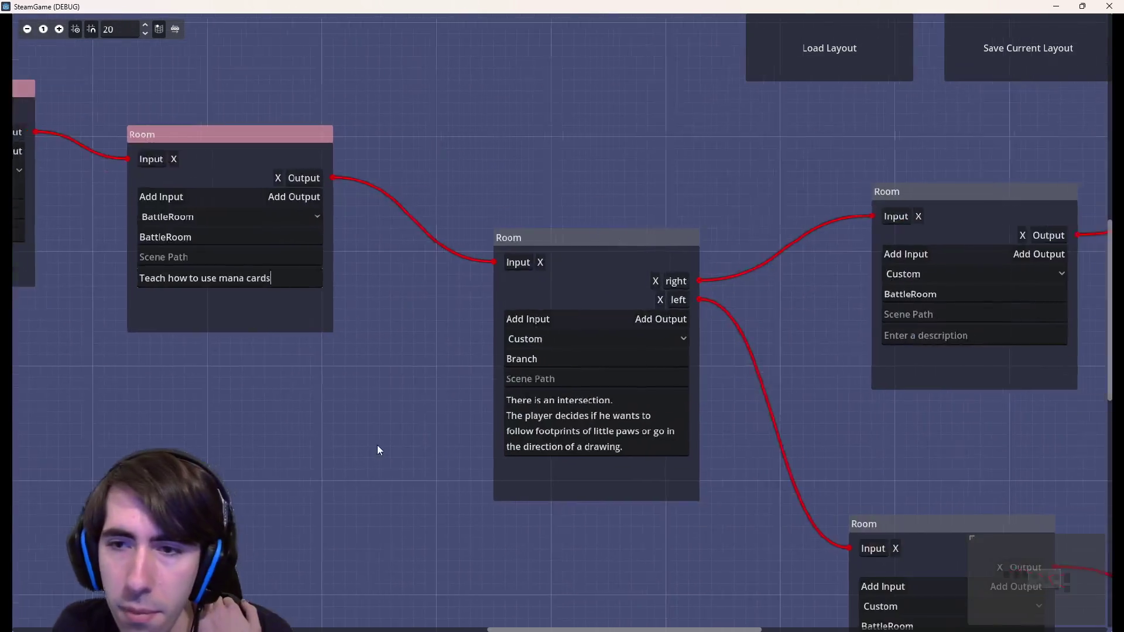
{"action": "scroll", "coordinate": [381, 445], "scroll_direction": "down", "scroll_amount": 1}
{"action": "mouse_move", "coordinate": [771, 423]}
{"action": "left_mouse_down"}
{"action": "mouse_move", "coordinate": [597, 331]}
{"action": "mouse_move", "coordinate": [795, 329]}
{"action": "left_mouse_up"}
{"action": "scroll", "coordinate": [598, 330], "scroll_direction": "up", "scroll_amount": 1}
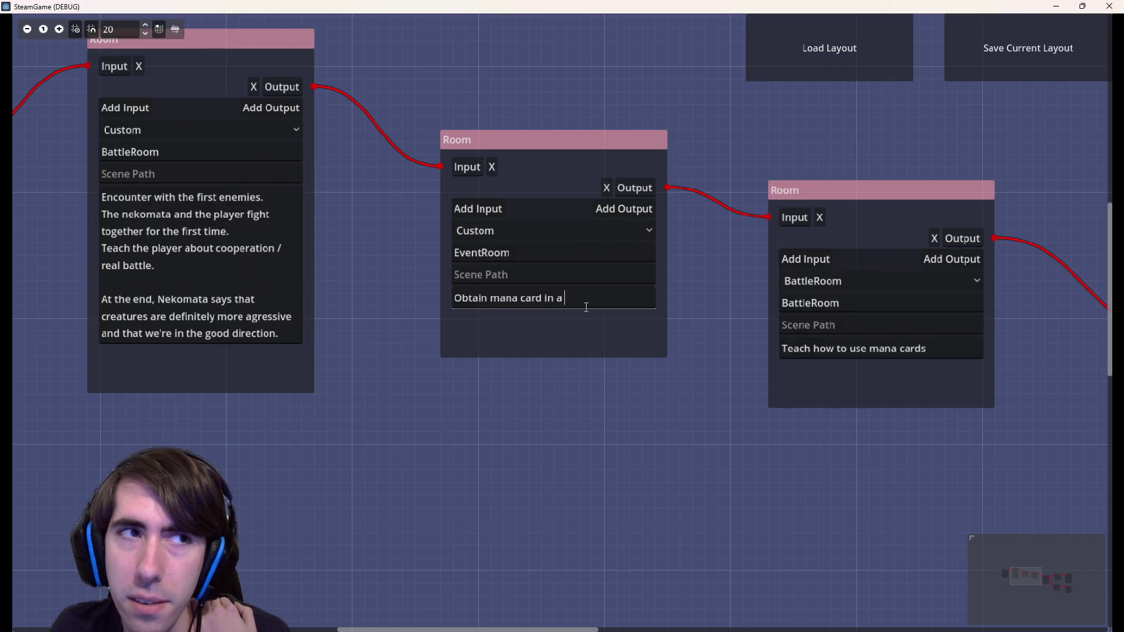
{"action": "left_click_drag", "start_coordinate": [573, 307], "coordinate": [545, 300]}
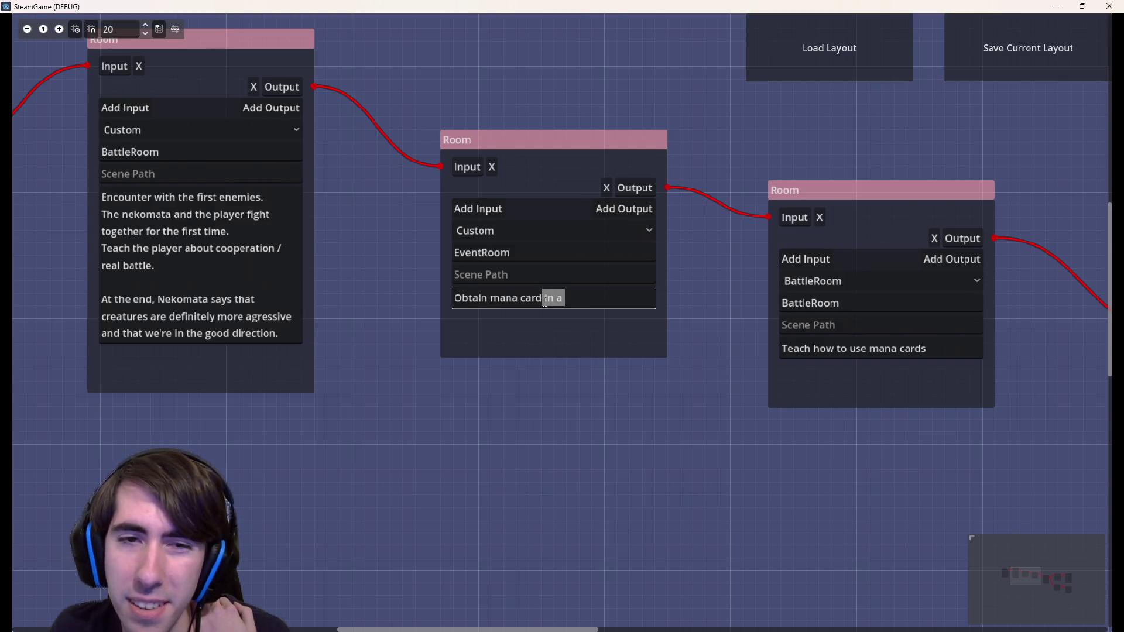
{"action": "type", "text": "s"}
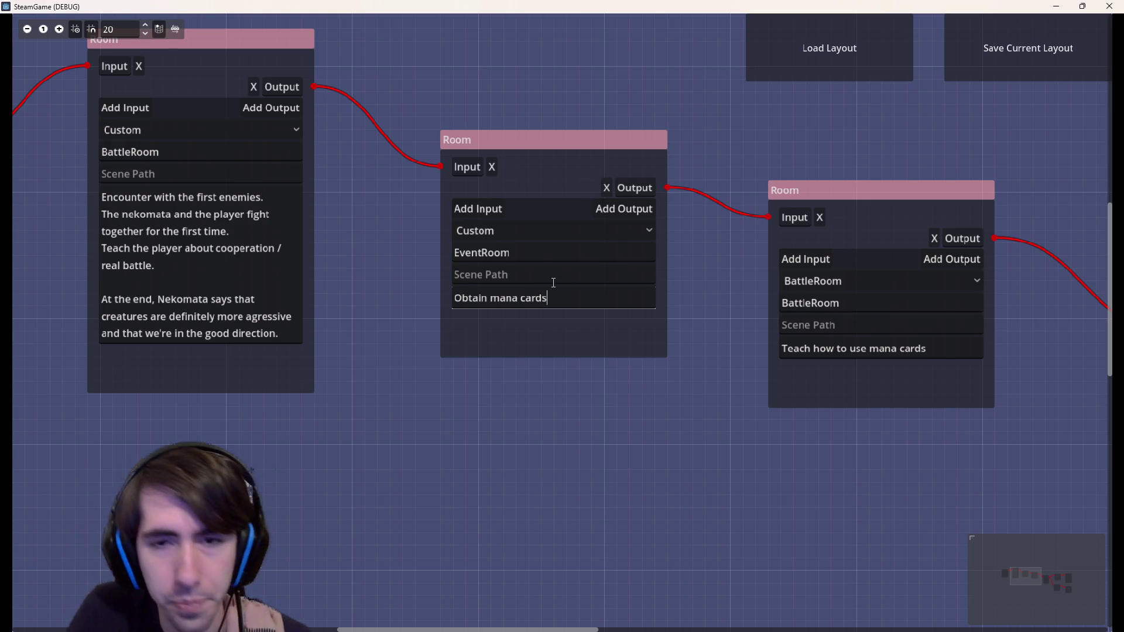
{"action": "scroll", "coordinate": [663, 336], "scroll_direction": "right", "scroll_amount": 5}
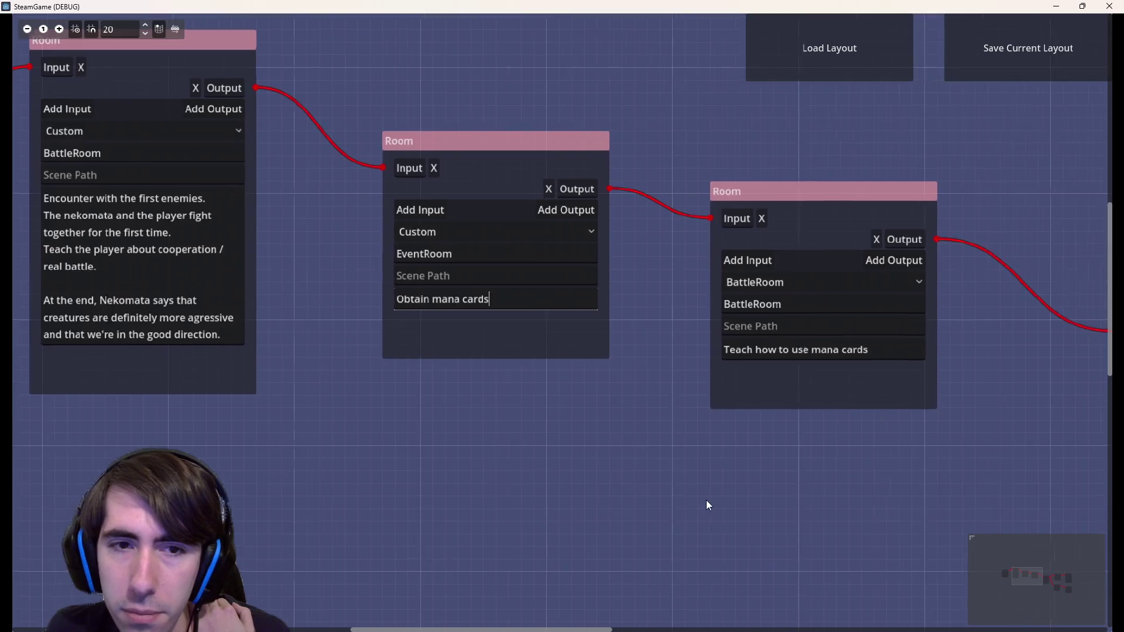
{"action": "left_click", "coordinate": [758, 362]}
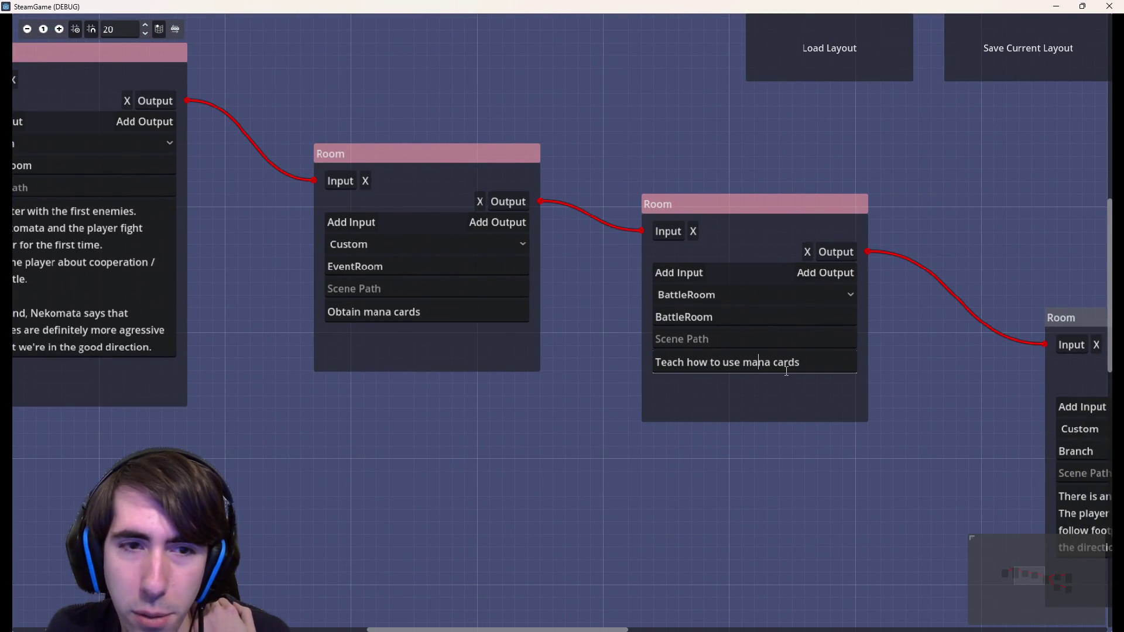
Put the caret back in the 'Obtain mana cards' EventRoom description
{"action": "left_click", "coordinate": [457, 310]}
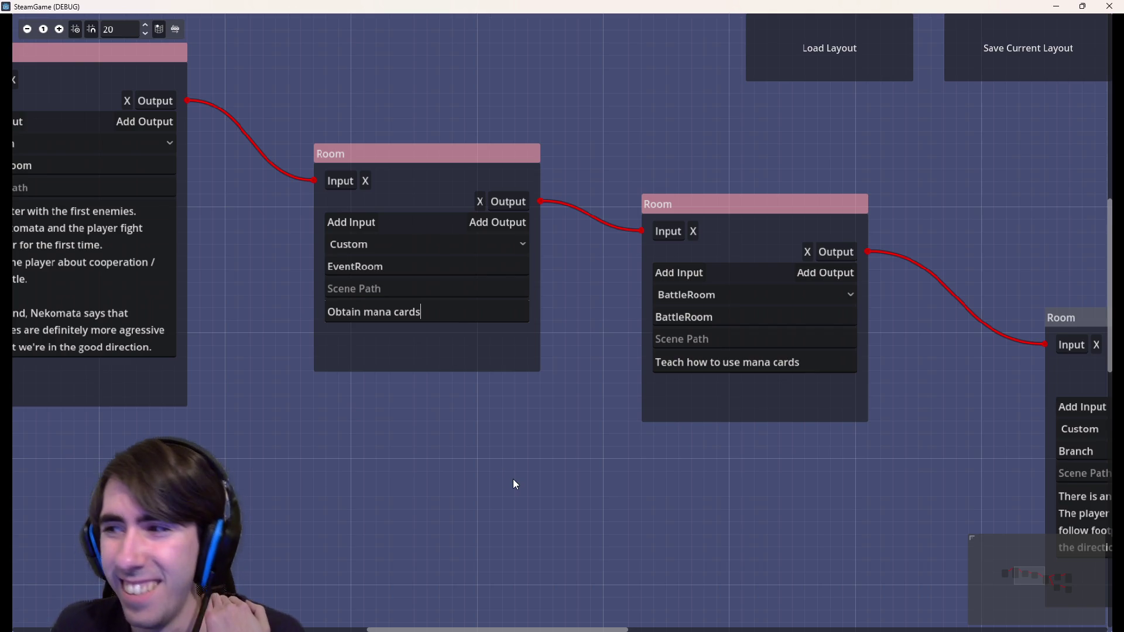
{"action": "scroll", "coordinate": [579, 402], "scroll_direction": "left", "scroll_amount": 3}
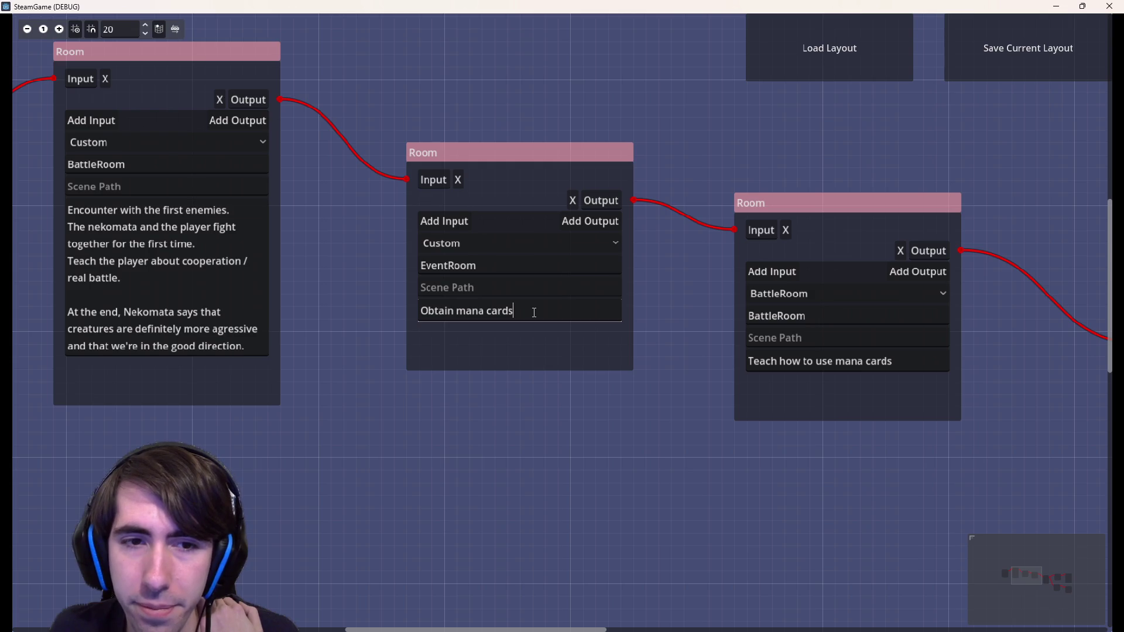
{"action": "left_click", "coordinate": [589, 378]}
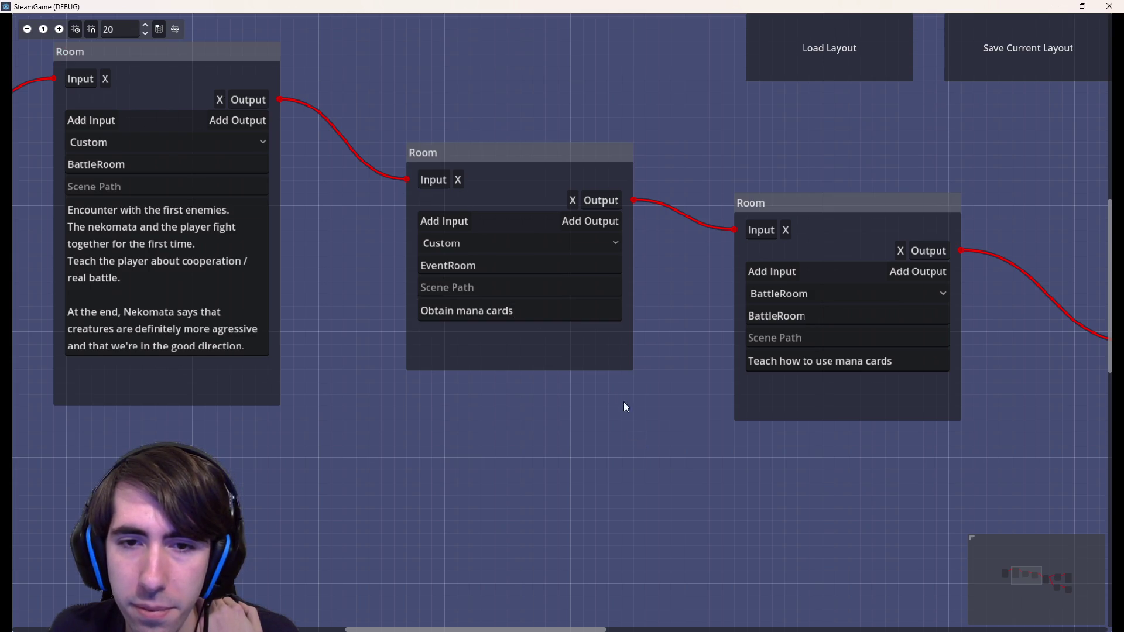
{"action": "left_click", "coordinate": [580, 288]}
{"action": "left_click", "coordinate": [574, 267]}
{"action": "left_click", "coordinate": [575, 311]}
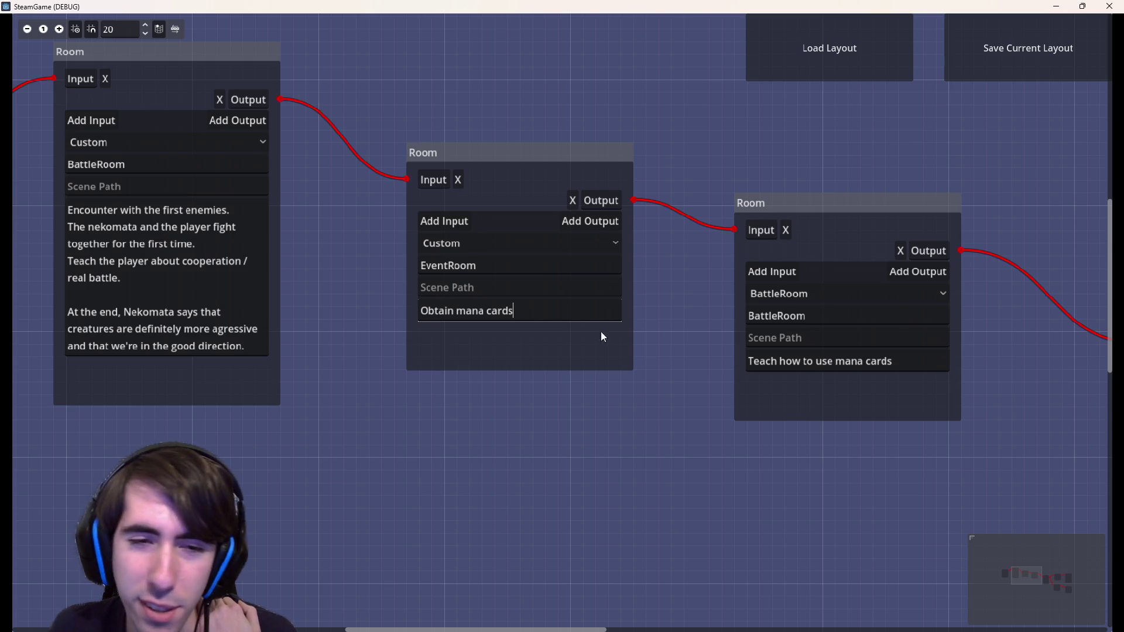
Pan along the graph to reveal the Branch room and its right and left exits
{"action": "mouse_move", "coordinate": [653, 433]}
{"action": "left_mouse_down"}
{"action": "mouse_move", "coordinate": [466, 431]}
{"action": "mouse_move", "coordinate": [323, 388]}
{"action": "left_mouse_up"}
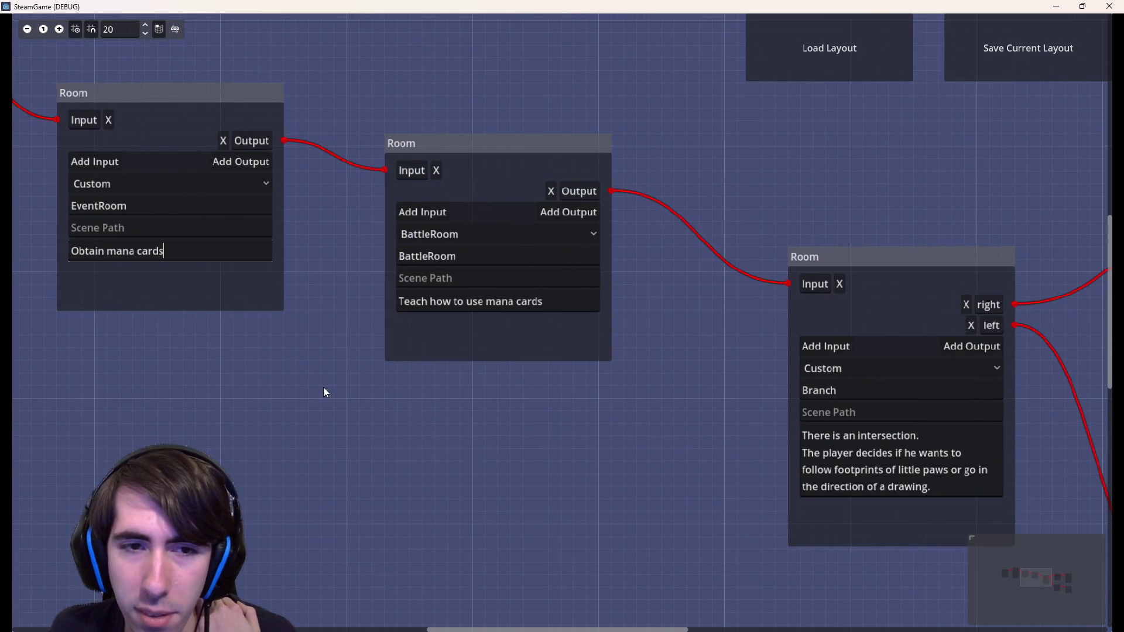
{"action": "left_click_drag", "start_coordinate": [504, 440], "coordinate": [564, 440]}
{"action": "scroll", "coordinate": [502, 448], "scroll_direction": "down", "scroll_amount": 3}
{"action": "scroll", "coordinate": [408, 414], "scroll_direction": "up", "scroll_amount": 2}
{"action": "scroll", "coordinate": [406, 409], "scroll_direction": "up", "scroll_amount": 1}
{"action": "left_click_drag", "start_coordinate": [407, 409], "coordinate": [631, 396]}
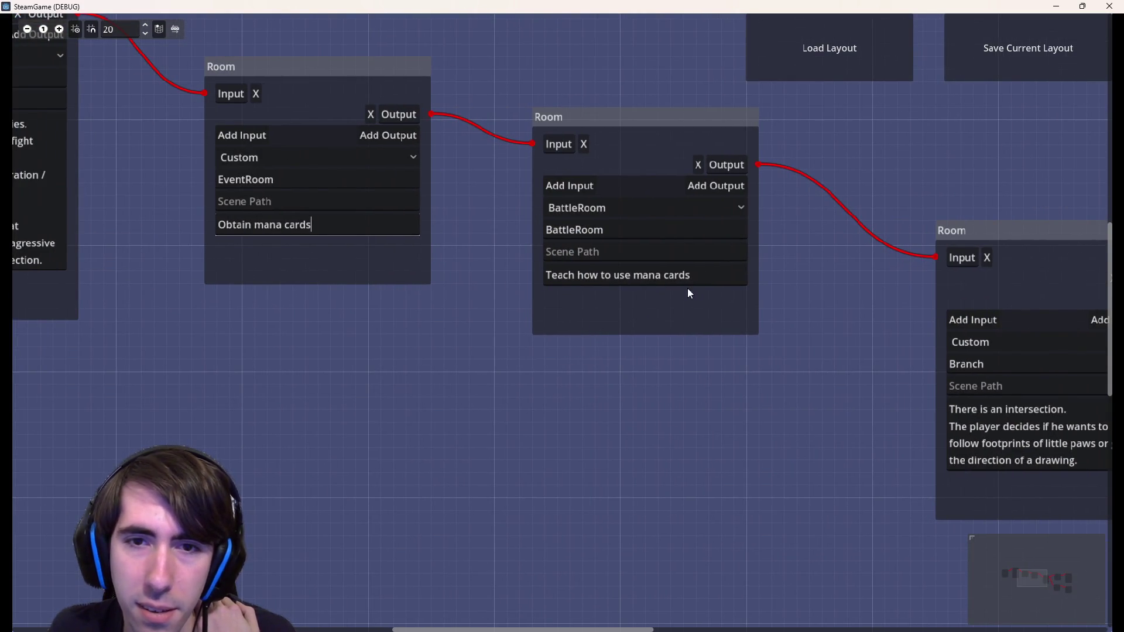
{"action": "scroll", "coordinate": [735, 433], "scroll_direction": "down", "scroll_amount": 2}
{"action": "mouse_move", "coordinate": [810, 472]}
{"action": "left_mouse_down"}
{"action": "mouse_move", "coordinate": [567, 467]}
{"action": "mouse_move", "coordinate": [642, 475]}
{"action": "left_mouse_up"}
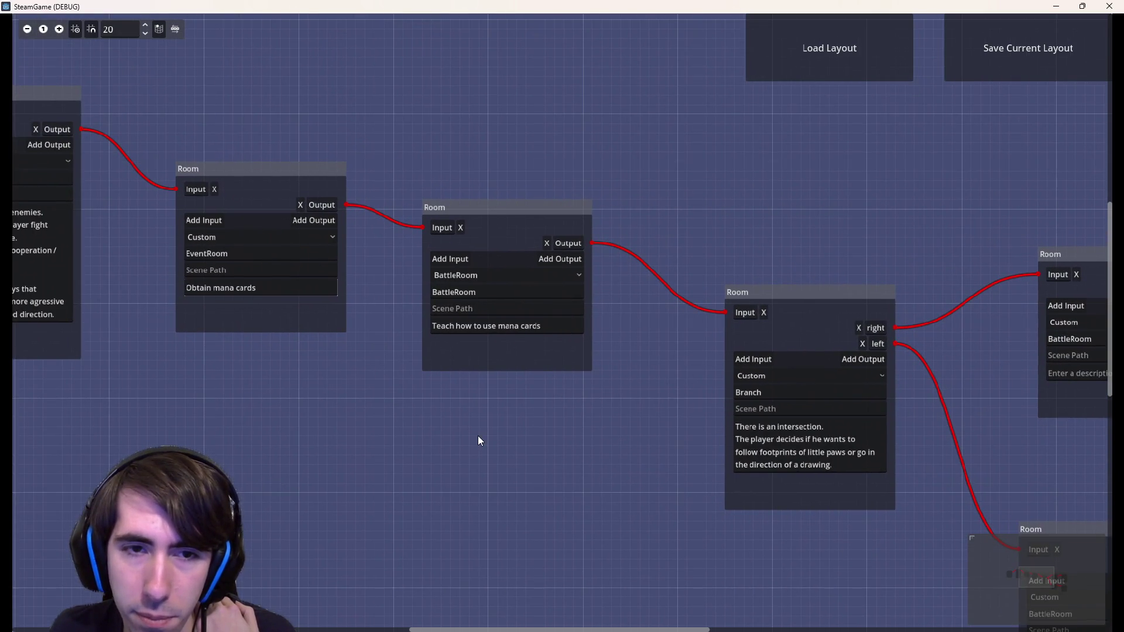
{"action": "scroll", "coordinate": [697, 479], "scroll_direction": "down", "scroll_amount": 1}
{"action": "scroll", "coordinate": [692, 470], "scroll_direction": "down", "scroll_amount": 1}
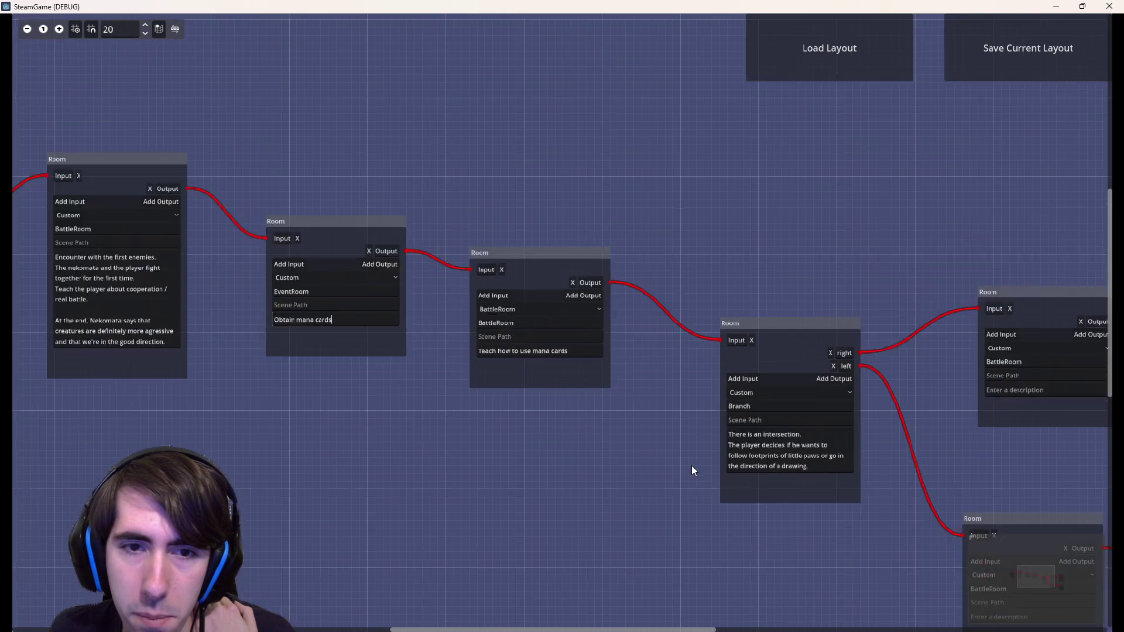
{"action": "scroll", "coordinate": [682, 467], "scroll_direction": "up", "scroll_amount": 2}
Center the Branch room on screen and box-select it
{"action": "mouse_move", "coordinate": [680, 467]}
{"action": "left_mouse_down"}
{"action": "mouse_move", "coordinate": [490, 419]}
{"action": "mouse_move", "coordinate": [457, 366]}
{"action": "left_mouse_up"}
{"action": "scroll", "coordinate": [457, 366], "scroll_direction": "up", "scroll_amount": 1}
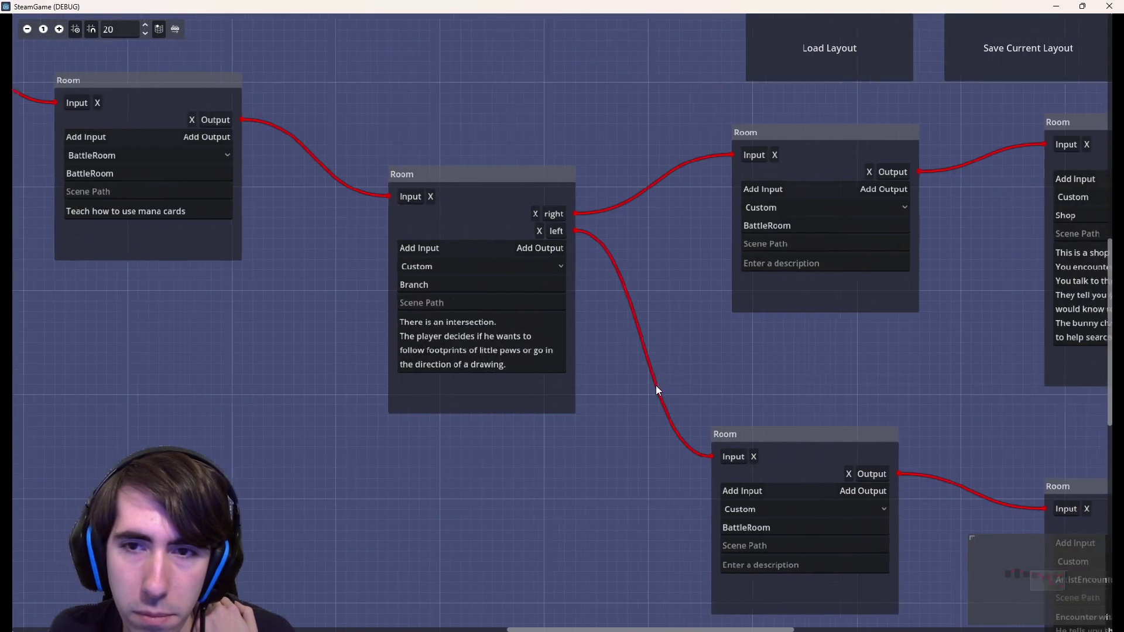
{"action": "left_click_drag", "start_coordinate": [670, 384], "coordinate": [528, 370]}
{"action": "scroll", "coordinate": [550, 344], "scroll_direction": "left", "scroll_amount": 8}
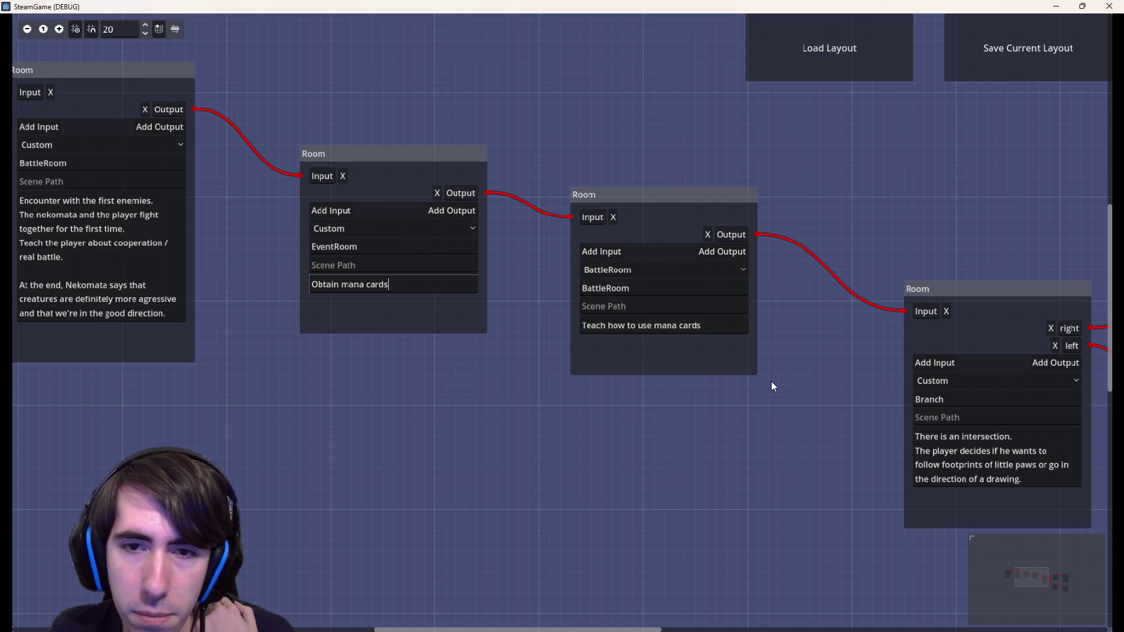
{"action": "mouse_move", "coordinate": [837, 425]}
{"action": "left_mouse_down"}
{"action": "mouse_move", "coordinate": [592, 366]}
{"action": "mouse_move", "coordinate": [369, 346]}
{"action": "mouse_move", "coordinate": [614, 387]}
{"action": "left_mouse_up"}
{"action": "mouse_move", "coordinate": [807, 502]}
{"action": "left_mouse_down"}
{"action": "mouse_move", "coordinate": [774, 226]}
{"action": "mouse_move", "coordinate": [761, 213]}
{"action": "mouse_move", "coordinate": [449, 223]}
{"action": "left_mouse_up"}
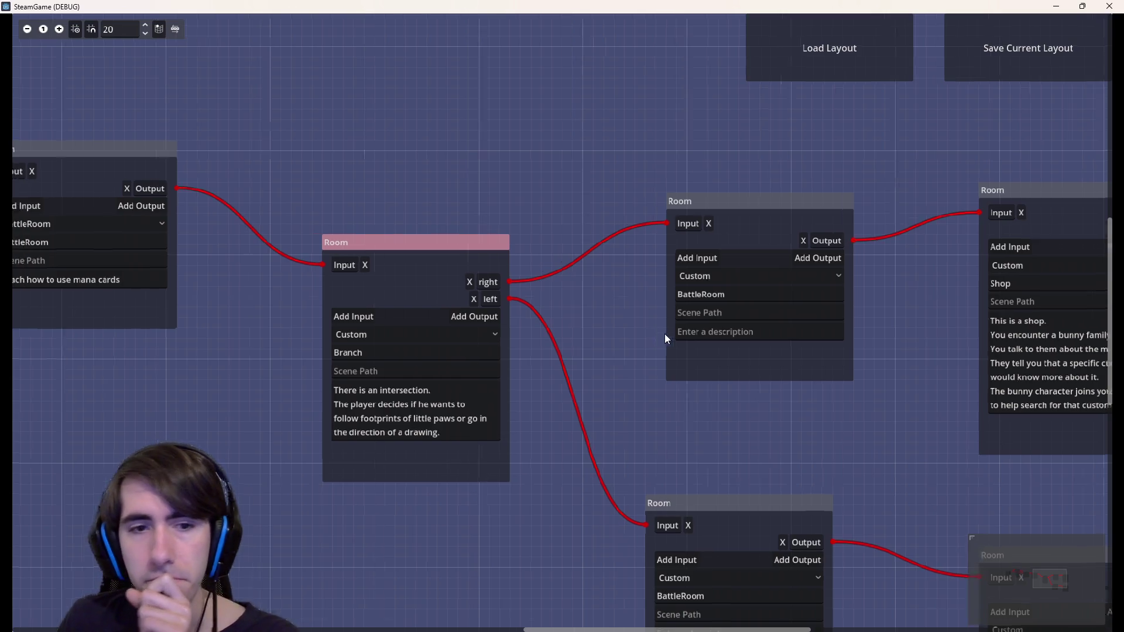
Add a new line '(where?)' to the 'Teach how to use mana cards' description
{"action": "left_click_drag", "start_coordinate": [656, 334], "coordinate": [989, 310]}
{"action": "left_click_drag", "start_coordinate": [566, 357], "coordinate": [809, 366]}
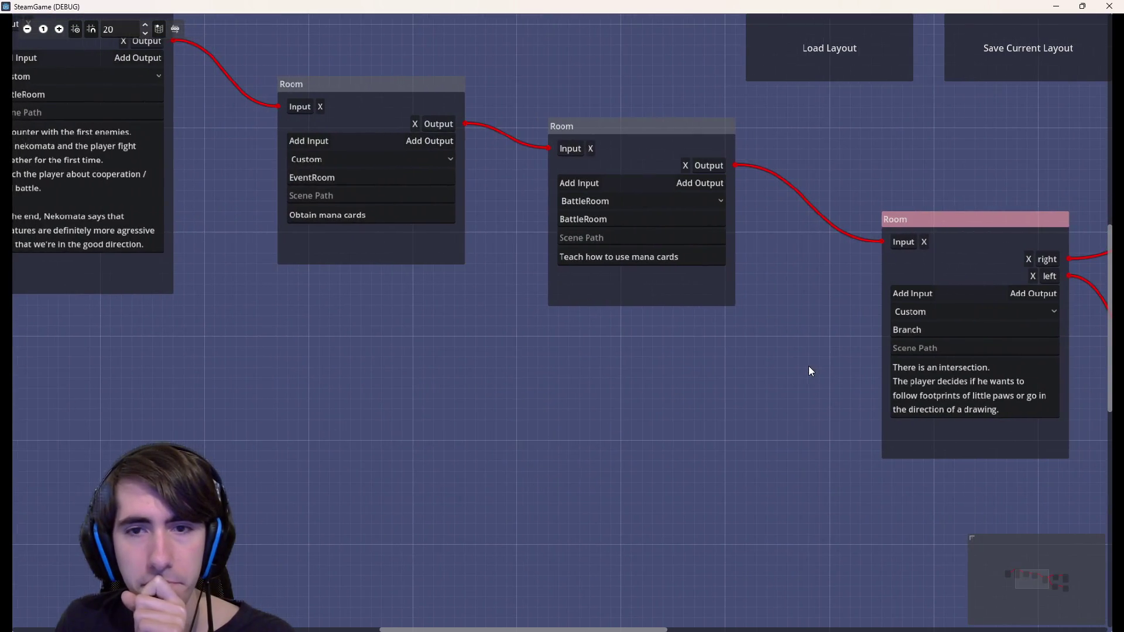
{"action": "left_click", "coordinate": [698, 255]}
{"action": "key", "text": "Return"}
{"action": "type", "text": "("}
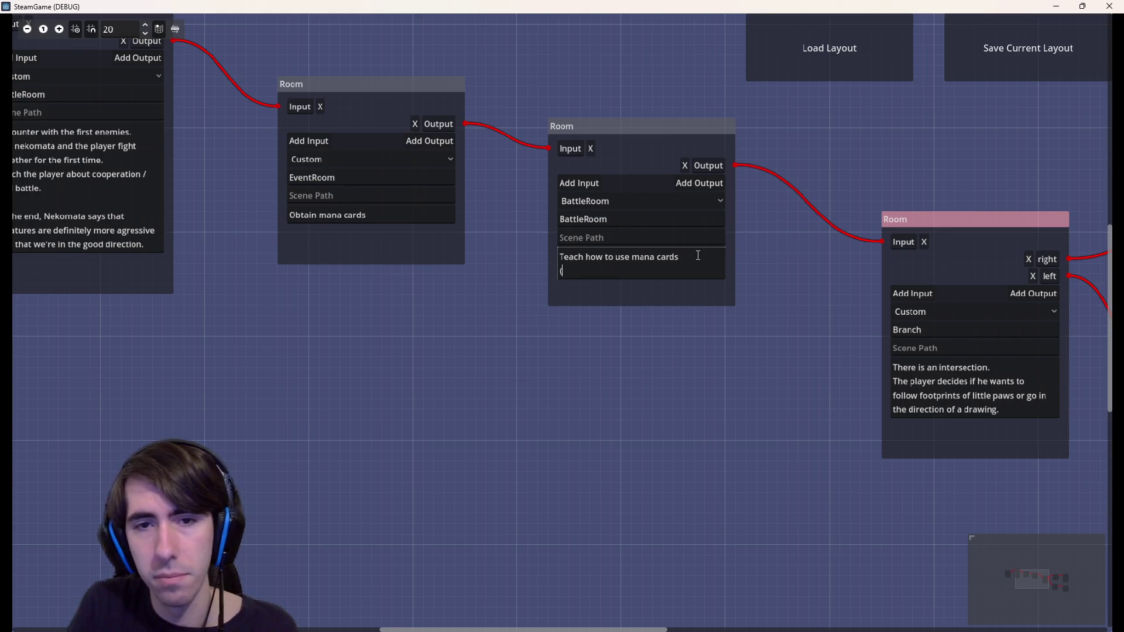
{"action": "type", "text": "where?)"}
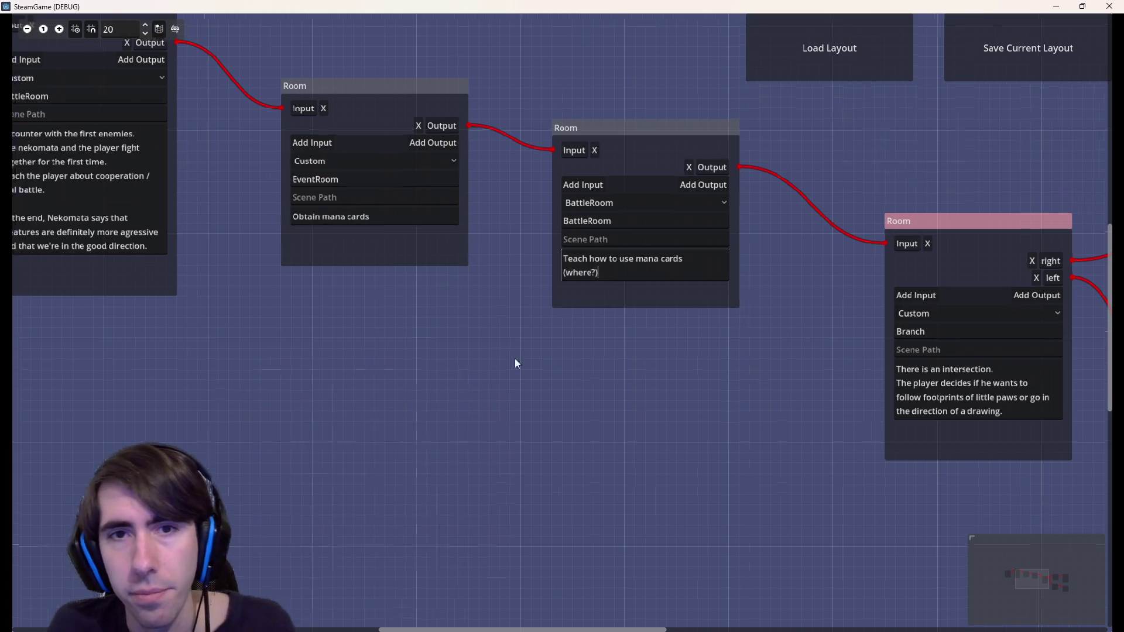
Test-spawn rooms near the StartRoom, moving and deleting one, then adding another
{"action": "left_click_drag", "start_coordinate": [532, 289], "coordinate": [774, 351]}
{"action": "left_click_drag", "start_coordinate": [543, 394], "coordinate": [701, 411]}
{"action": "type", "text": "The mist elemental rushes towards the player."}
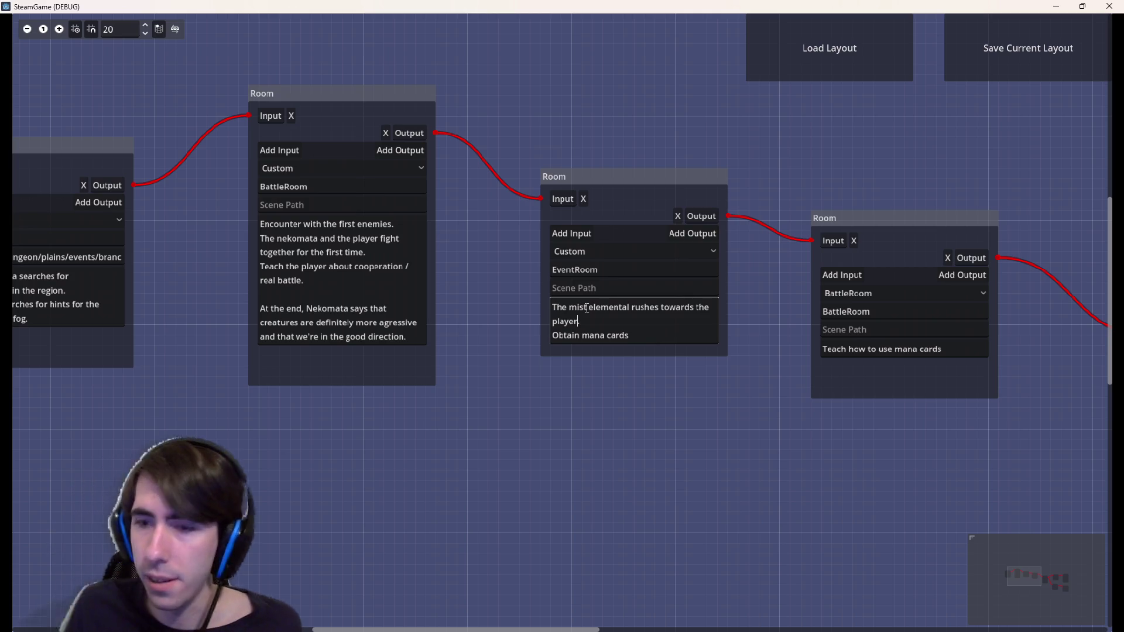
{"action": "left_click", "coordinate": [605, 420]}
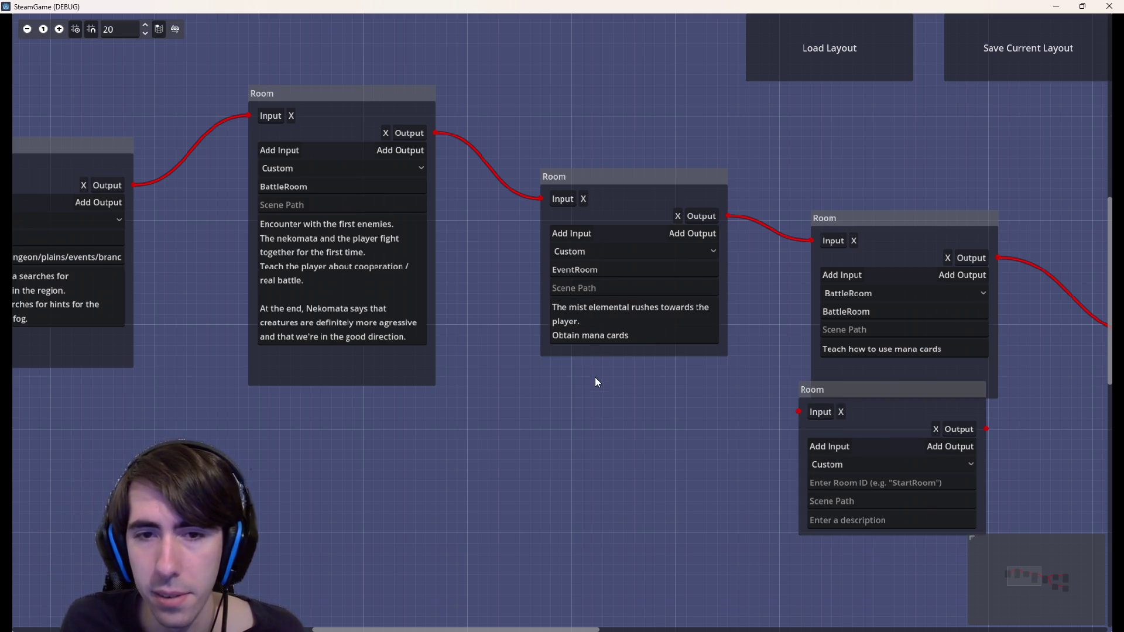
{"action": "left_click", "coordinate": [882, 408]}
{"action": "left_click_drag", "start_coordinate": [812, 401], "coordinate": [664, 435]}
{"action": "key", "text": "Delete"}
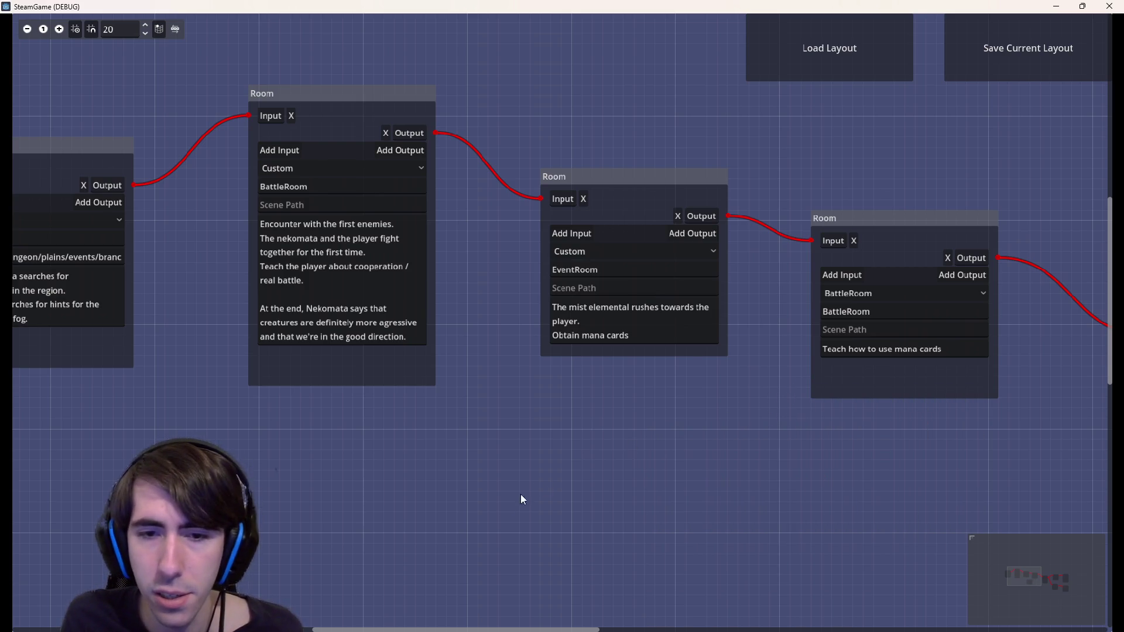
{"action": "left_click", "coordinate": [597, 503]}
{"action": "mouse_move", "coordinate": [730, 477]}
{"action": "left_mouse_down"}
{"action": "mouse_move", "coordinate": [535, 454]}
{"action": "mouse_move", "coordinate": [594, 453]}
{"action": "left_mouse_up"}
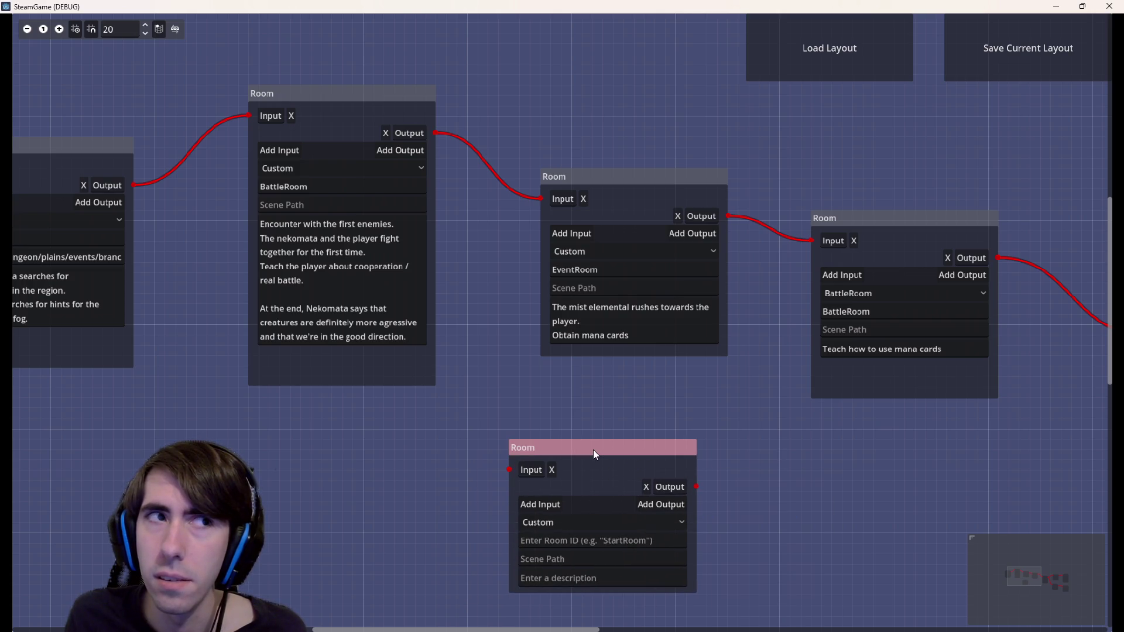
Delete the test room, undoing once and deleting it again
{"action": "key", "text": "Delete"}
{"action": "scroll", "coordinate": [592, 449], "scroll_direction": "down", "scroll_amount": 2}
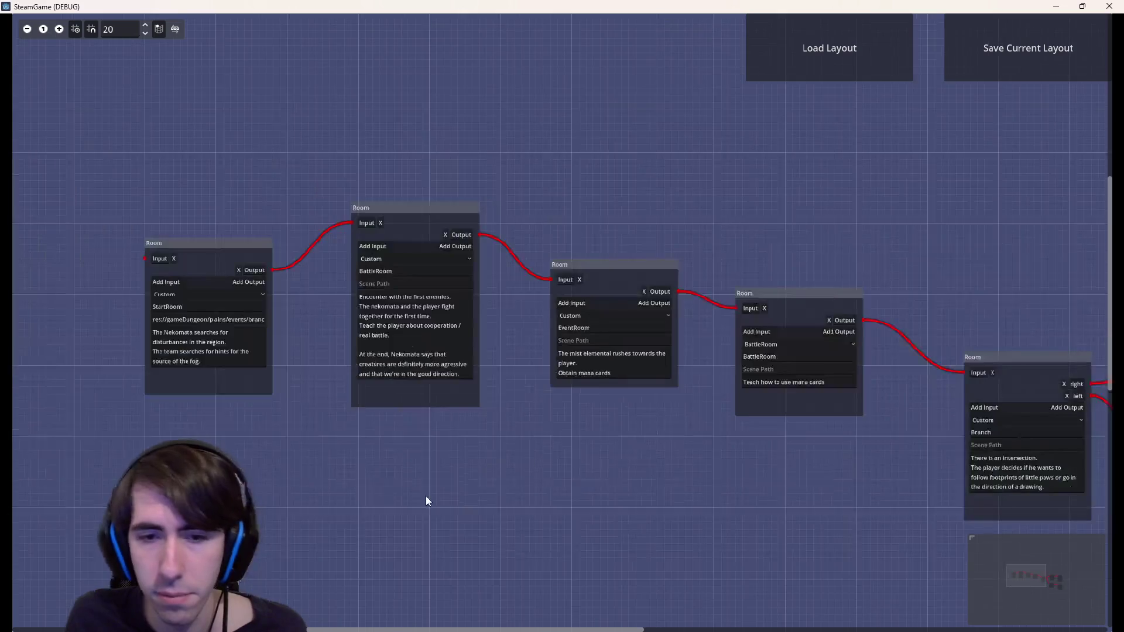
{"action": "scroll", "coordinate": [502, 515], "scroll_direction": "up", "scroll_amount": 1}
{"action": "key", "text": "ctrl+z"}
{"action": "left_click", "coordinate": [663, 480]}
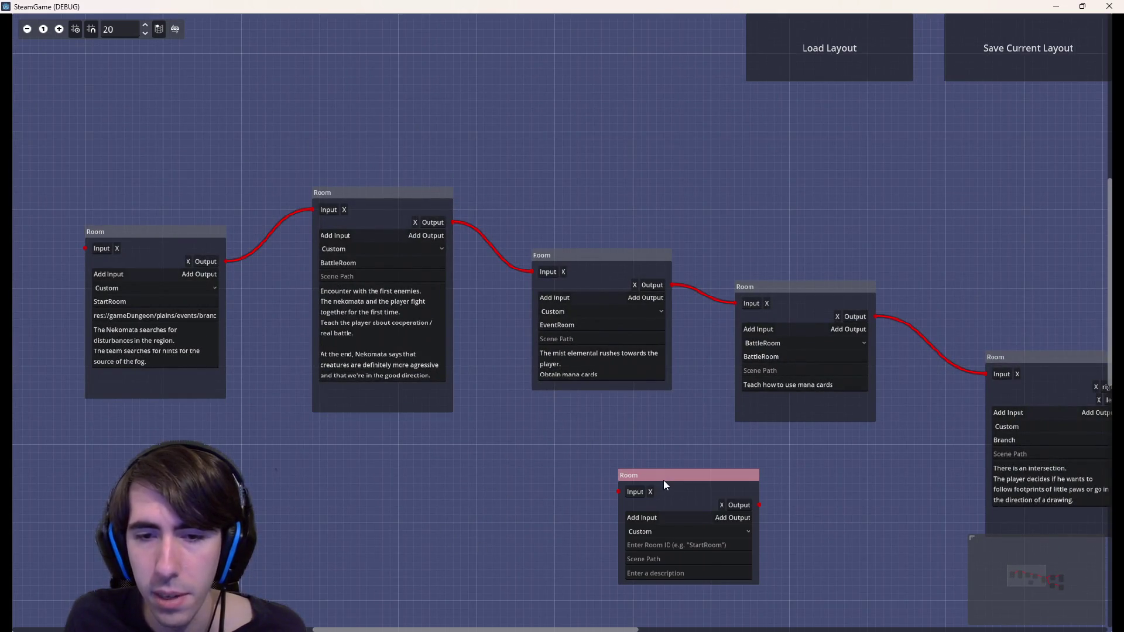
{"action": "key", "text": "Delete"}
{"action": "scroll", "coordinate": [640, 393], "scroll_direction": "up", "scroll_amount": 3}
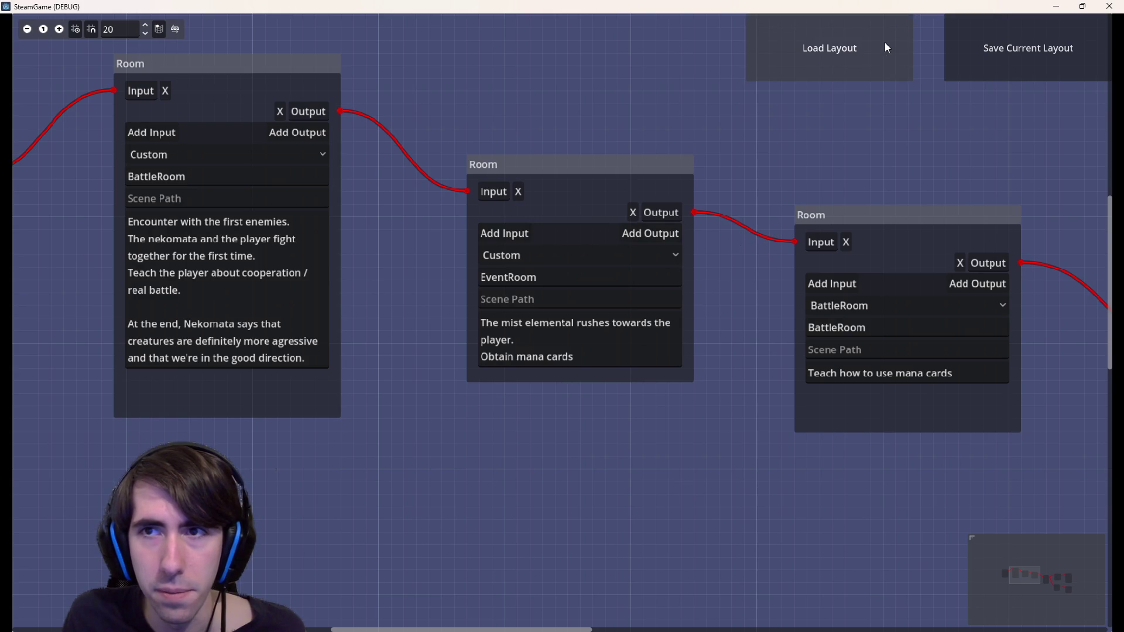
Save the current layout, overwriting quest1Layout.json
{"action": "left_click", "coordinate": [1031, 67]}
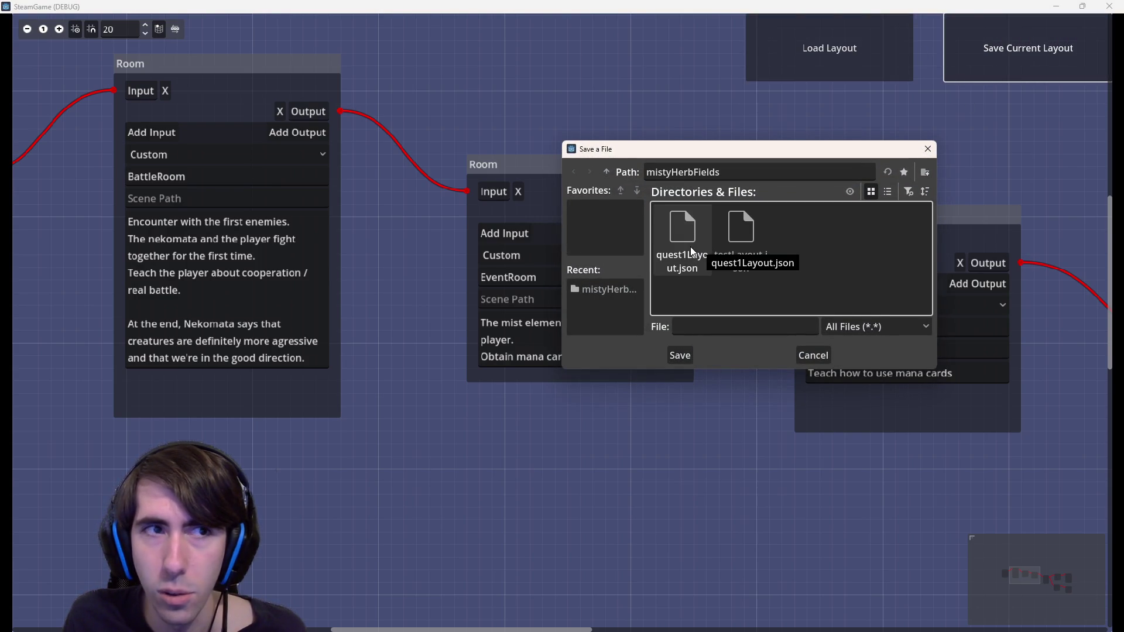
{"action": "double_click", "coordinate": [675, 240]}
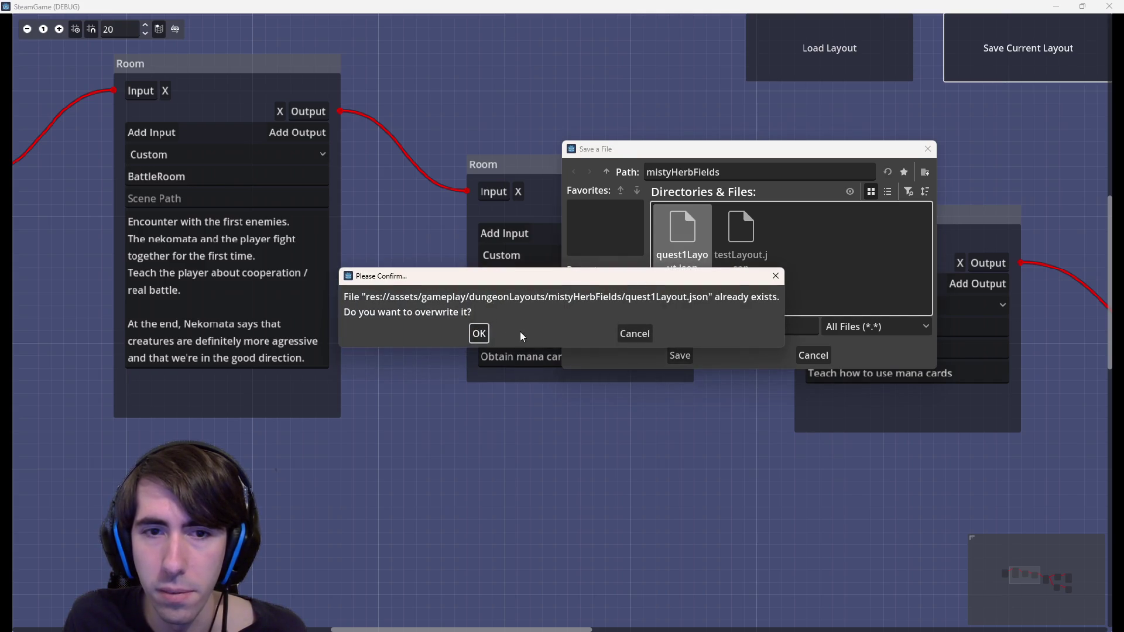
{"action": "left_click", "coordinate": [477, 332]}
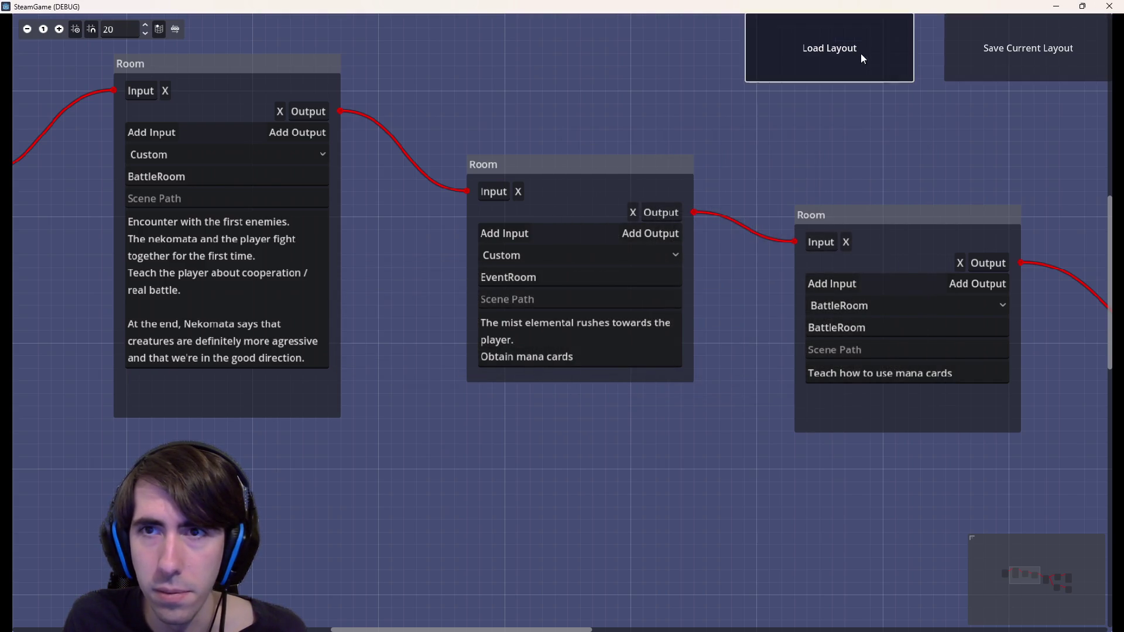
Reload quest1Layout.json from the mistyHerbFields folder and close the running game
{"action": "left_click", "coordinate": [860, 53]}
{"action": "double_click", "coordinate": [679, 252]}
{"action": "double_click", "coordinate": [680, 253]}
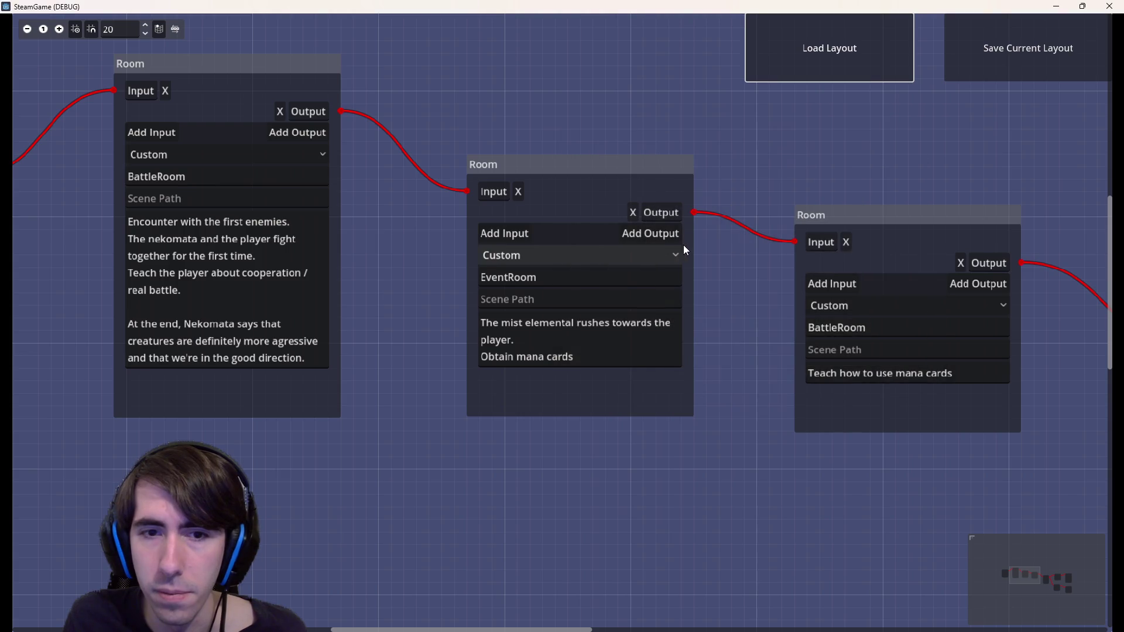
{"action": "left_click", "coordinate": [1109, 7]}
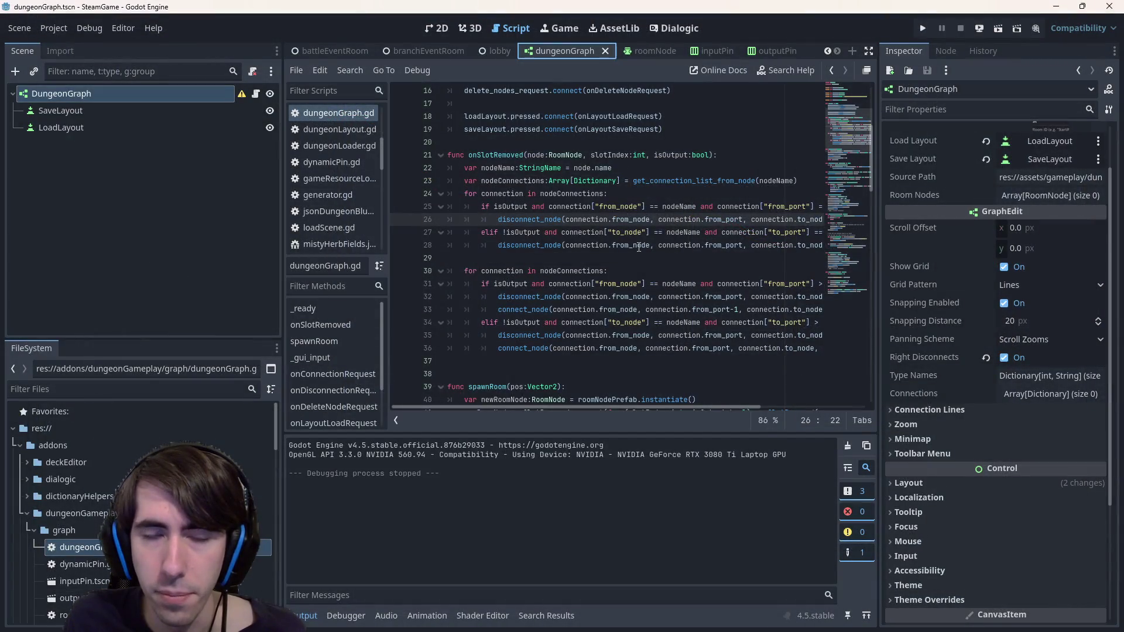
Search dungeonGraph.gd for 'position =' and inspect the FileDialog size / 2 line
{"action": "scroll", "coordinate": [406, 157], "scroll_direction": "down", "scroll_amount": 2}
{"action": "scroll", "coordinate": [406, 157], "scroll_direction": "down", "scroll_amount": 17}
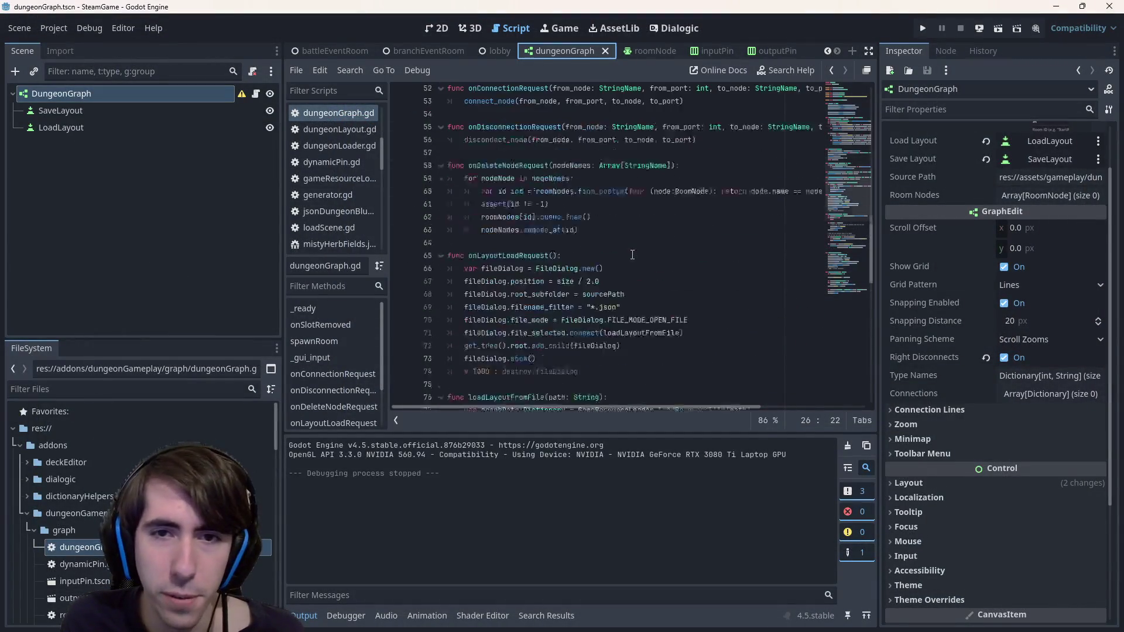
{"action": "left_click", "coordinate": [636, 234]}
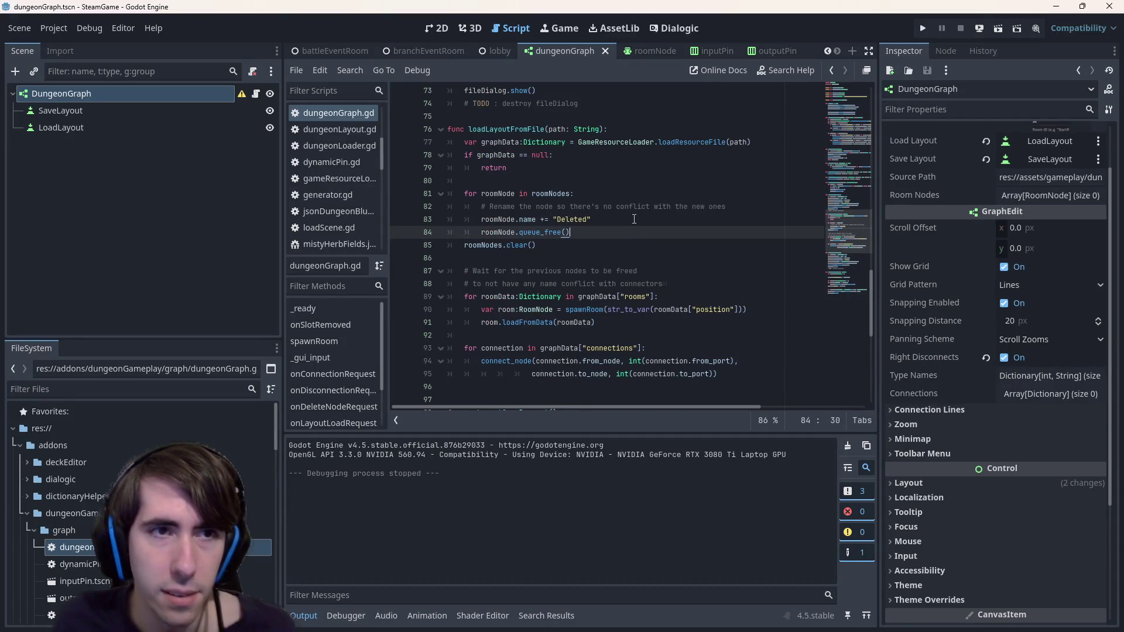
{"action": "key", "text": "ctrl+f"}
{"action": "type", "text": "position "}
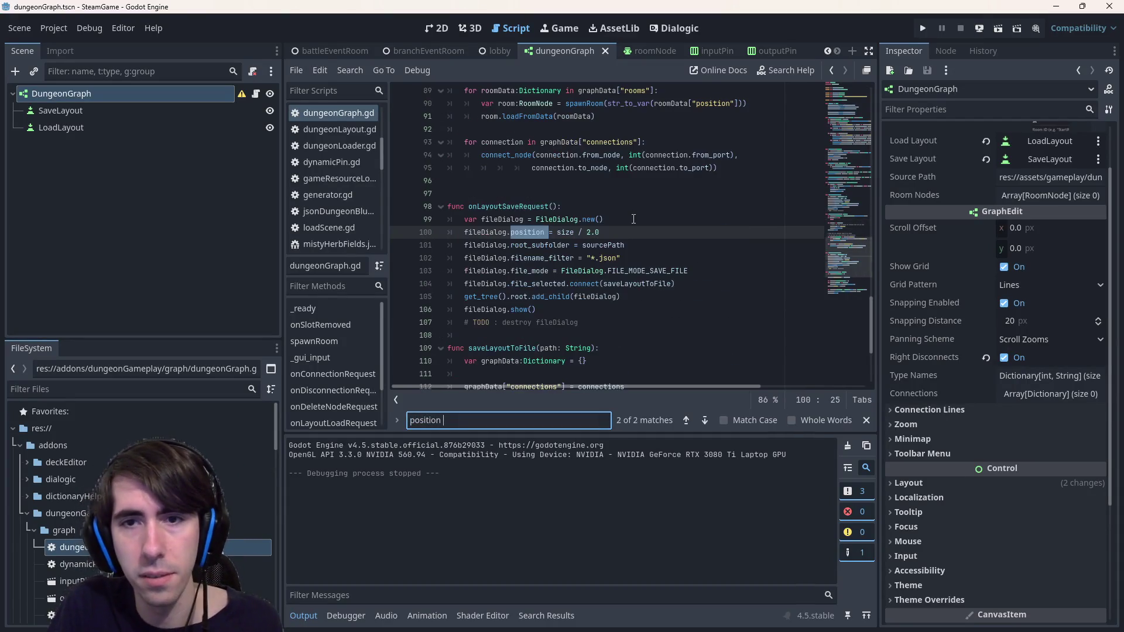
{"action": "type", "text": " ="}
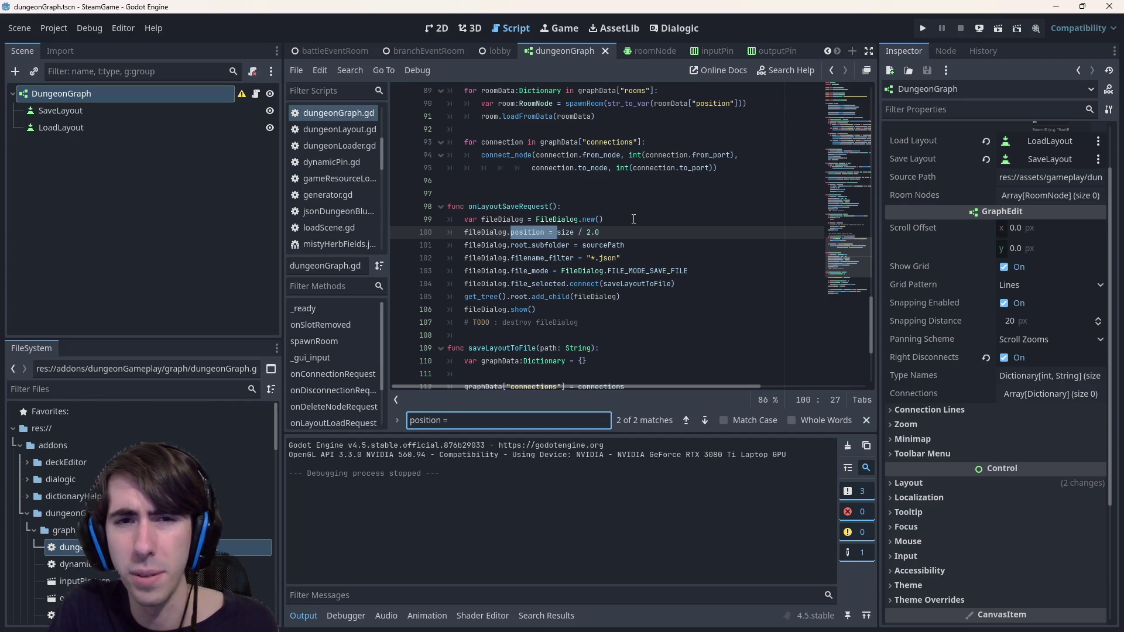
{"action": "double_click", "coordinate": [563, 233]}
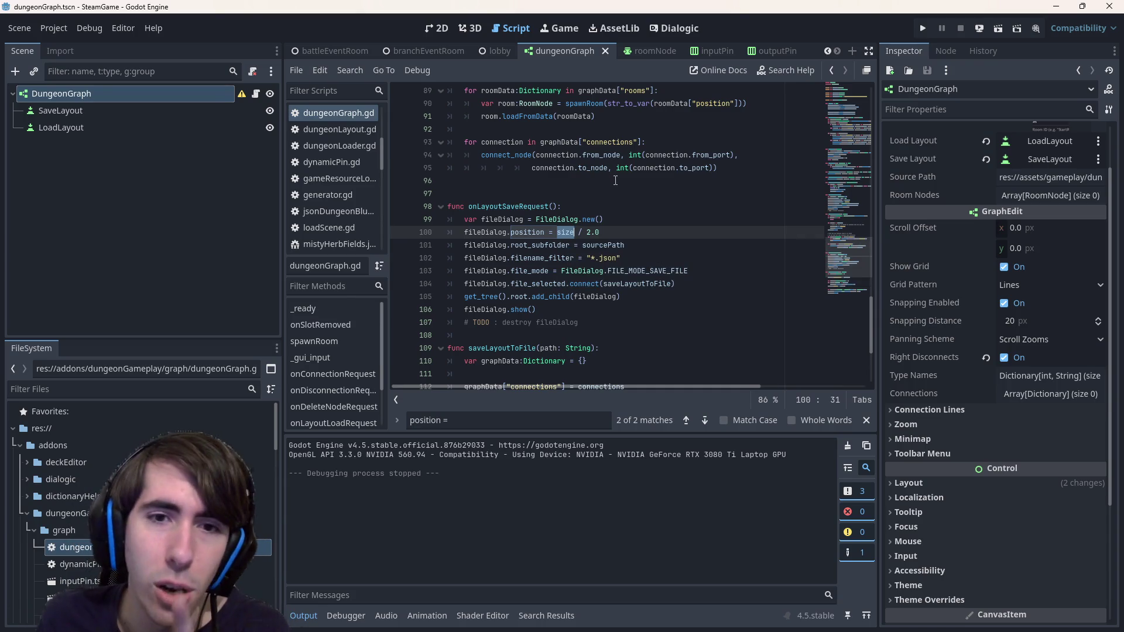
{"action": "left_click", "coordinate": [506, 233]}
Search the script for spawnRoom and jump to its call on line 50
{"action": "scroll", "coordinate": [571, 229], "scroll_direction": "down", "scroll_amount": 4}
{"action": "scroll", "coordinate": [572, 227], "scroll_direction": "up", "scroll_amount": 8}
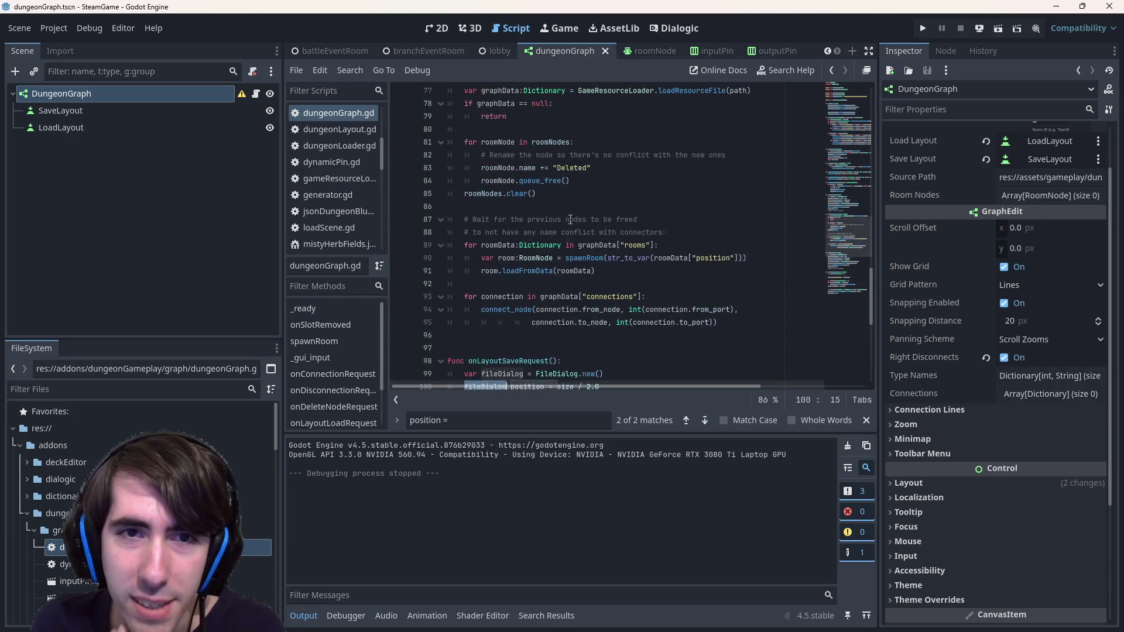
{"action": "scroll", "coordinate": [570, 219], "scroll_direction": "up", "scroll_amount": 9}
{"action": "scroll", "coordinate": [571, 220], "scroll_direction": "up", "scroll_amount": 9}
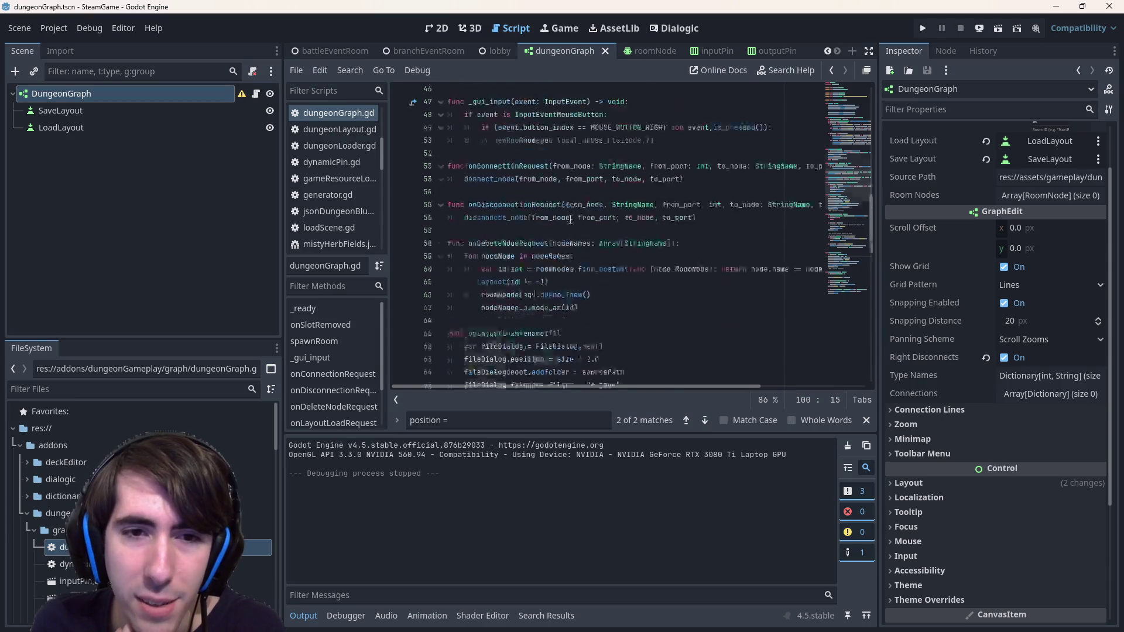
{"action": "scroll", "coordinate": [570, 219], "scroll_direction": "down", "scroll_amount": 1}
{"action": "double_click", "coordinate": [499, 256]}
{"action": "scroll", "coordinate": [499, 256], "scroll_direction": "up", "scroll_amount": 3}
{"action": "key", "text": "ctrl+f"}
{"action": "key", "text": "Return"}
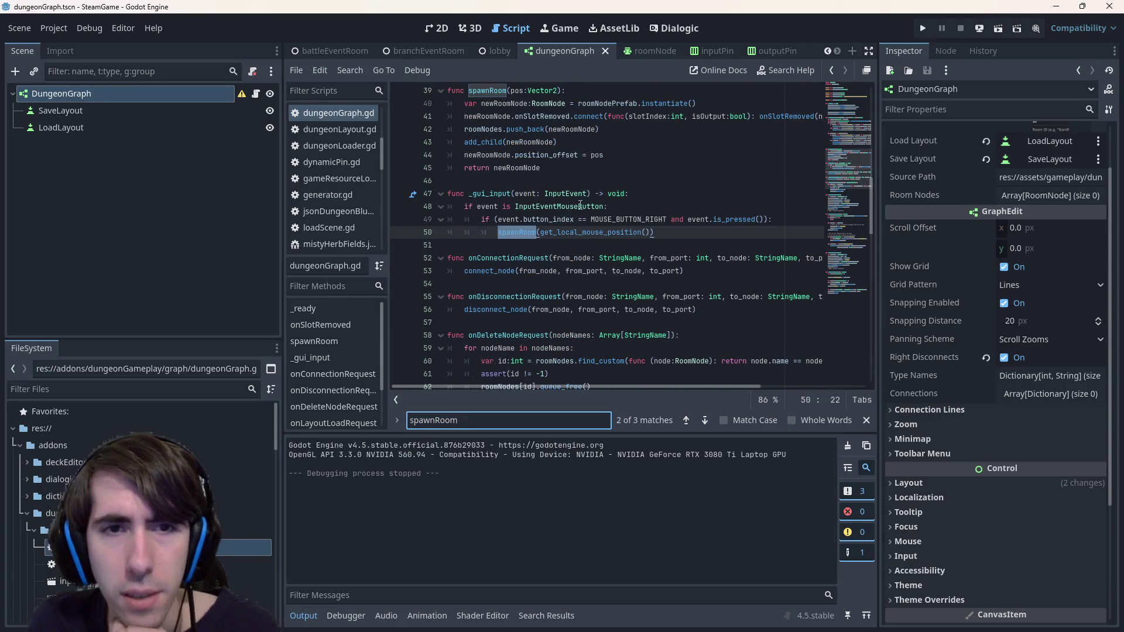
{"action": "triple_click", "coordinate": [746, 227]}
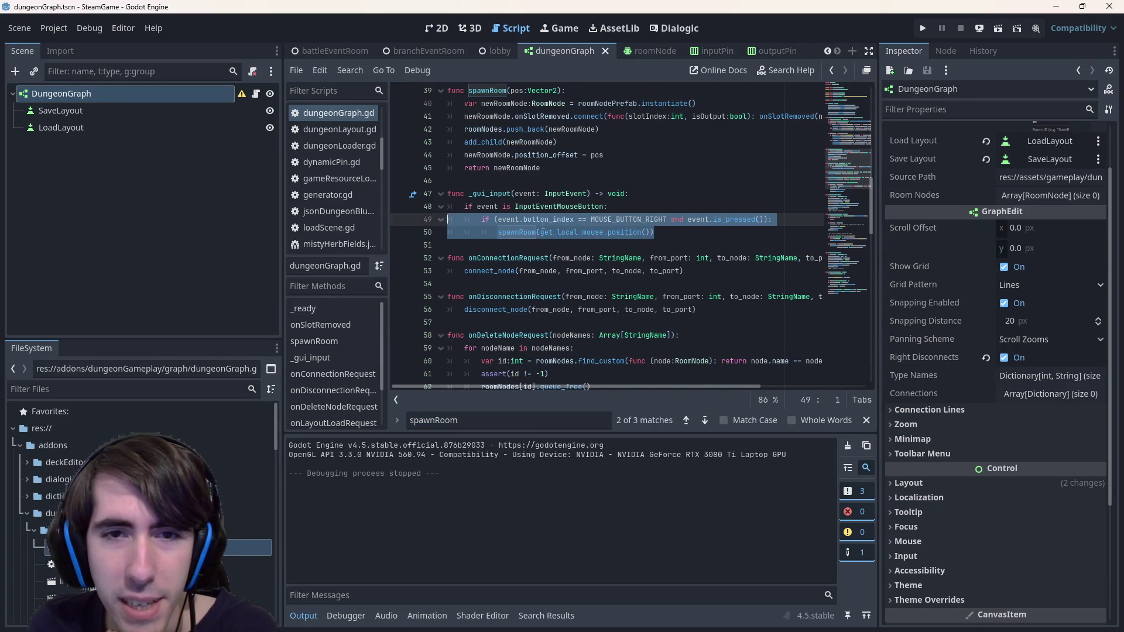
{"action": "left_click", "coordinate": [578, 232]}
{"action": "double_click", "coordinate": [578, 232]}
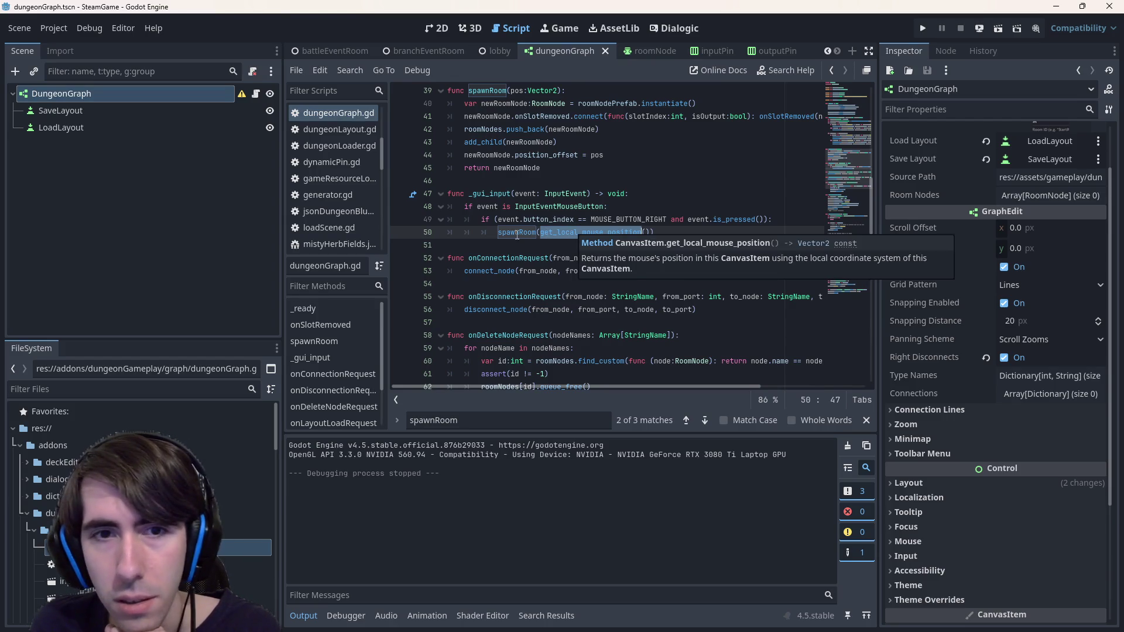
{"action": "scroll", "coordinate": [518, 235], "scroll_direction": "up", "scroll_amount": 1}
{"action": "double_click", "coordinate": [515, 129]}
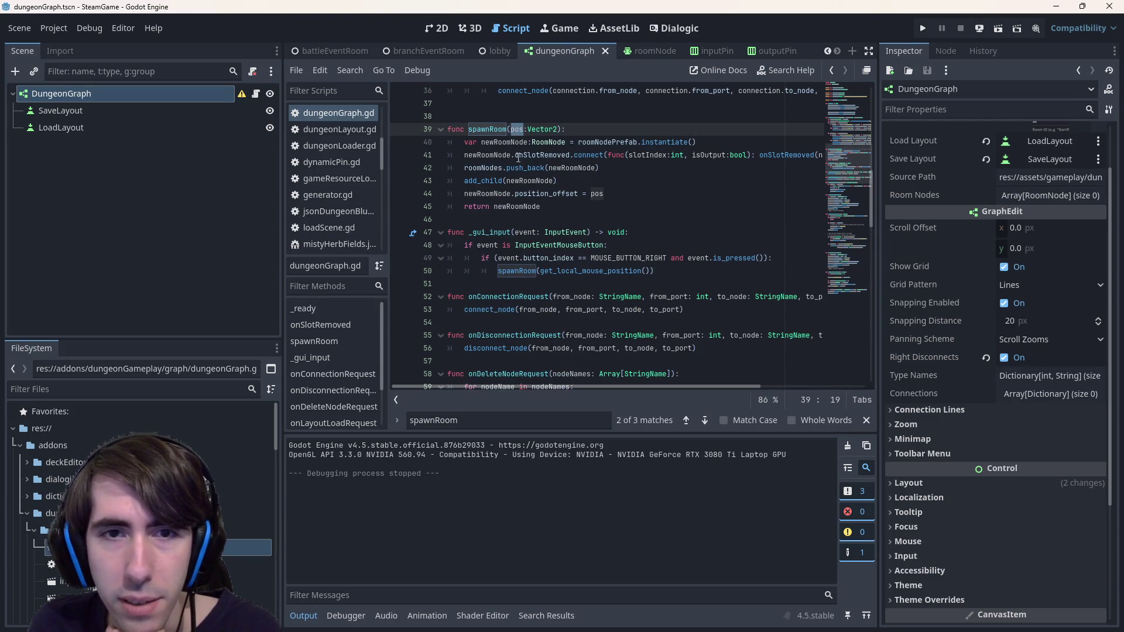
{"action": "double_click", "coordinate": [536, 194]}
{"action": "mouse_move", "coordinate": [548, 194]}
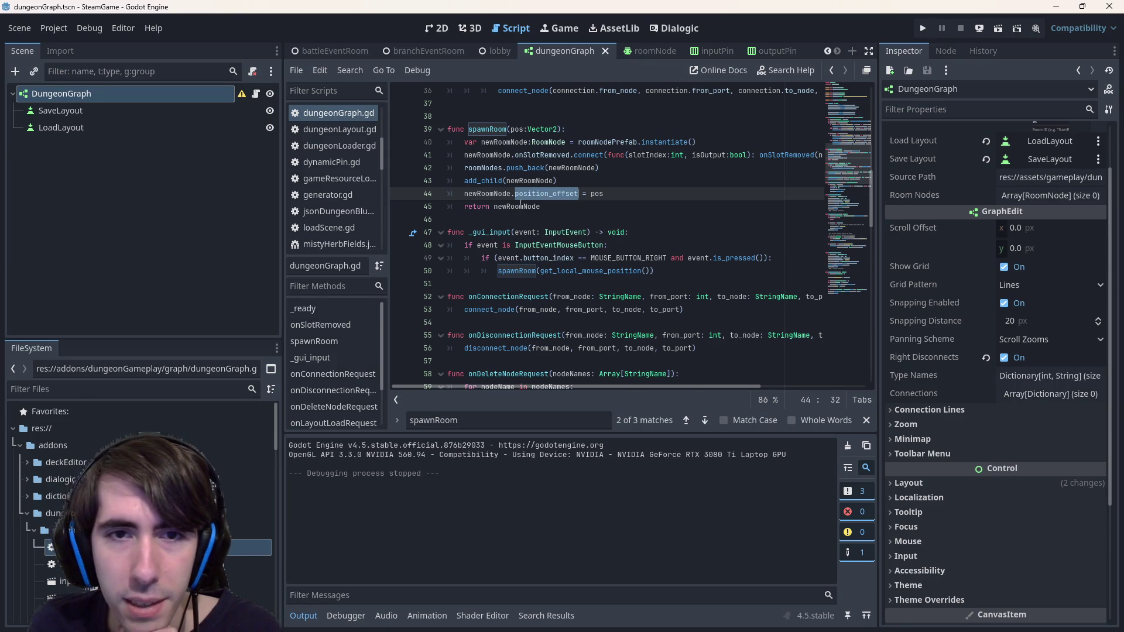
{"action": "double_click", "coordinate": [484, 194]}
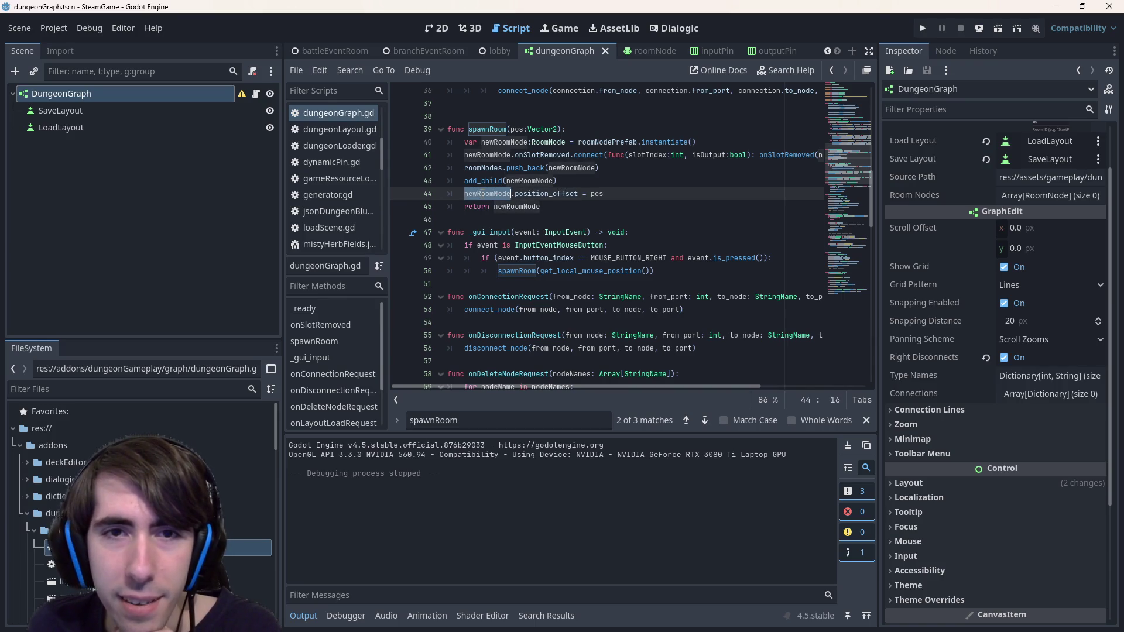
{"action": "mouse_move", "coordinate": [484, 193]}
{"action": "left_click", "coordinate": [561, 193]}
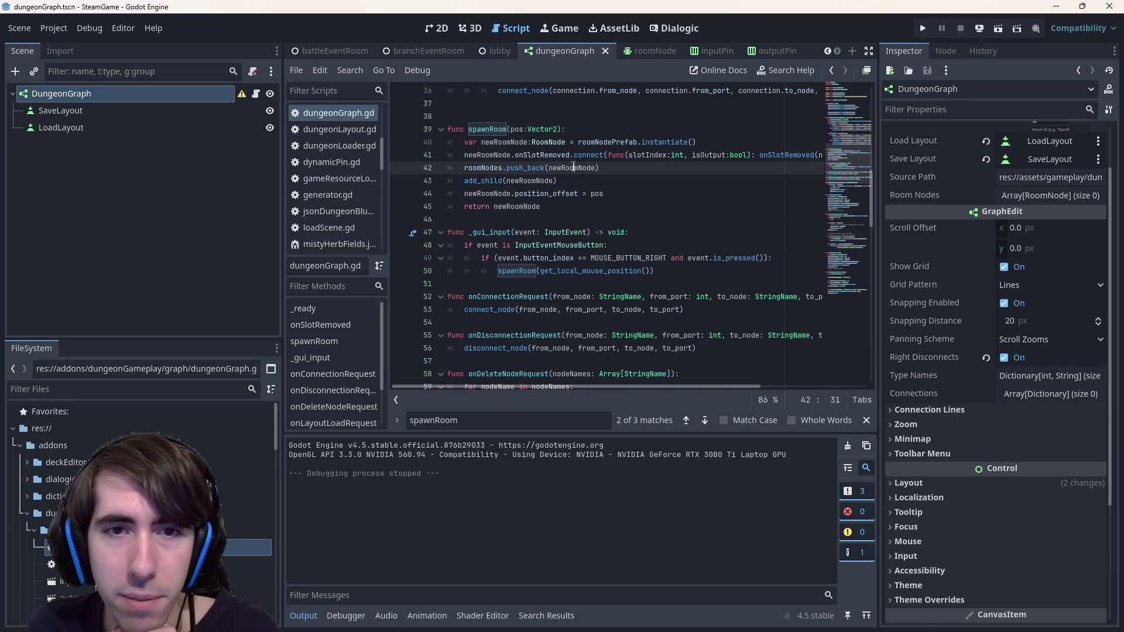
{"action": "left_click", "coordinate": [539, 270]}
Try get_position as the spawnRoom argument, revert to get_local_mouse_position, and save the script
{"action": "type", "text": "get_positio"}
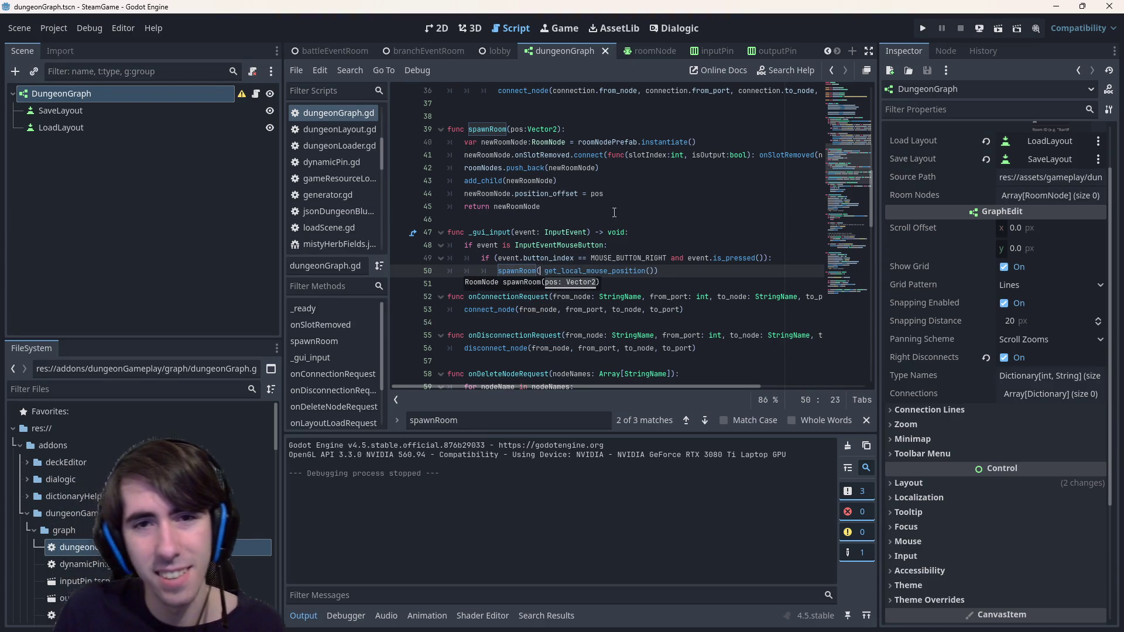
{"action": "type", "text": "n"}
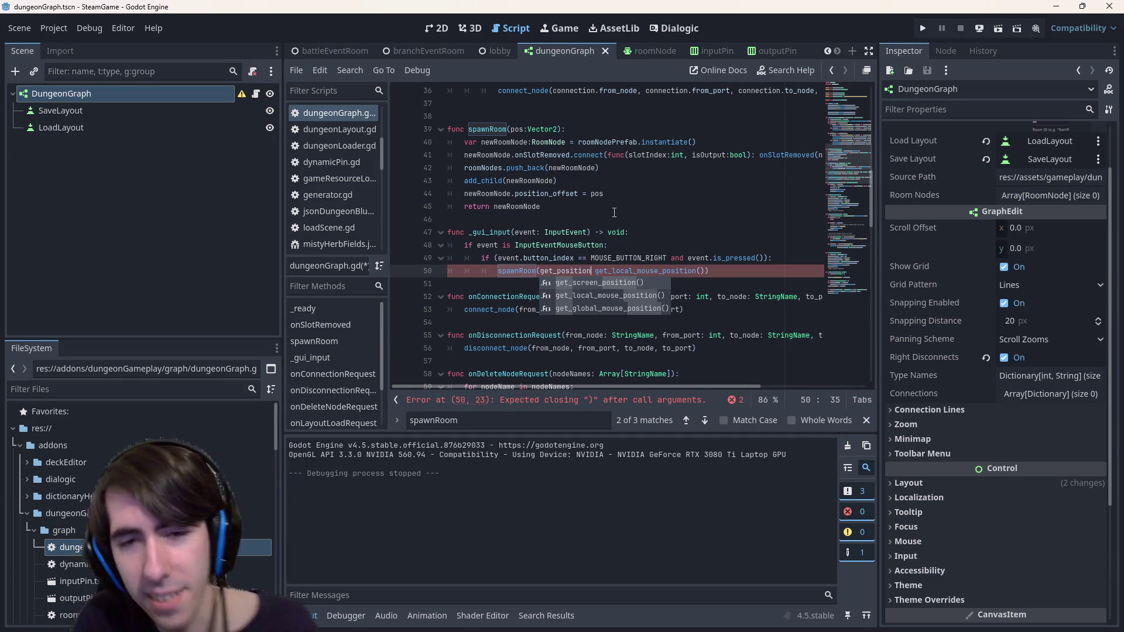
{"action": "key", "text": "ctrl+BackSpace"}
{"action": "key", "text": "Return"}
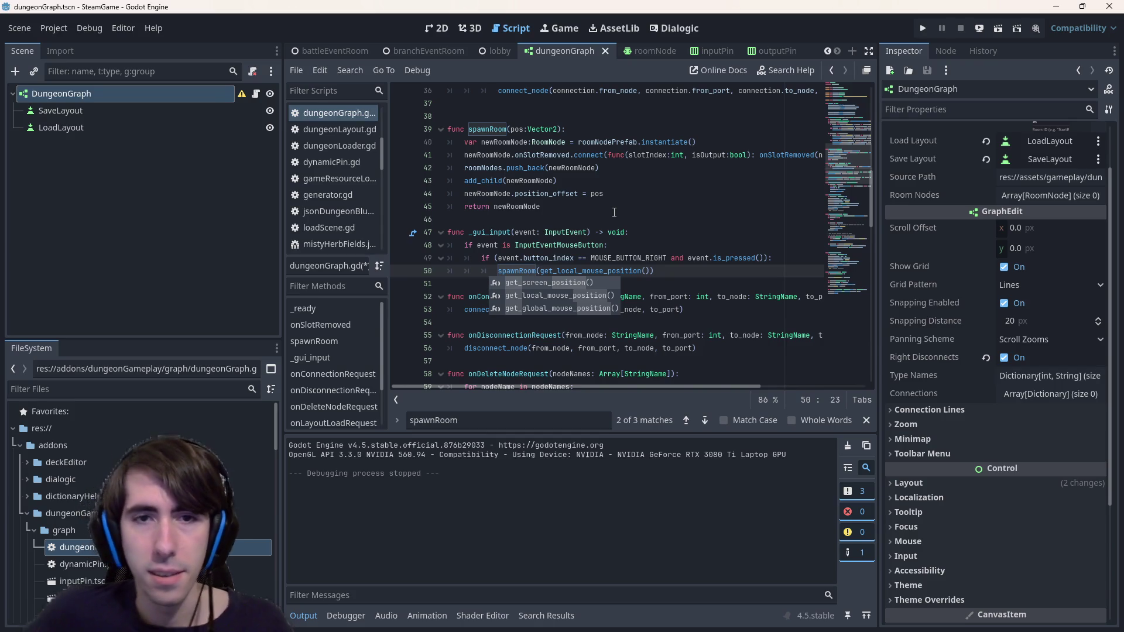
{"action": "type", "text": "position_o"}
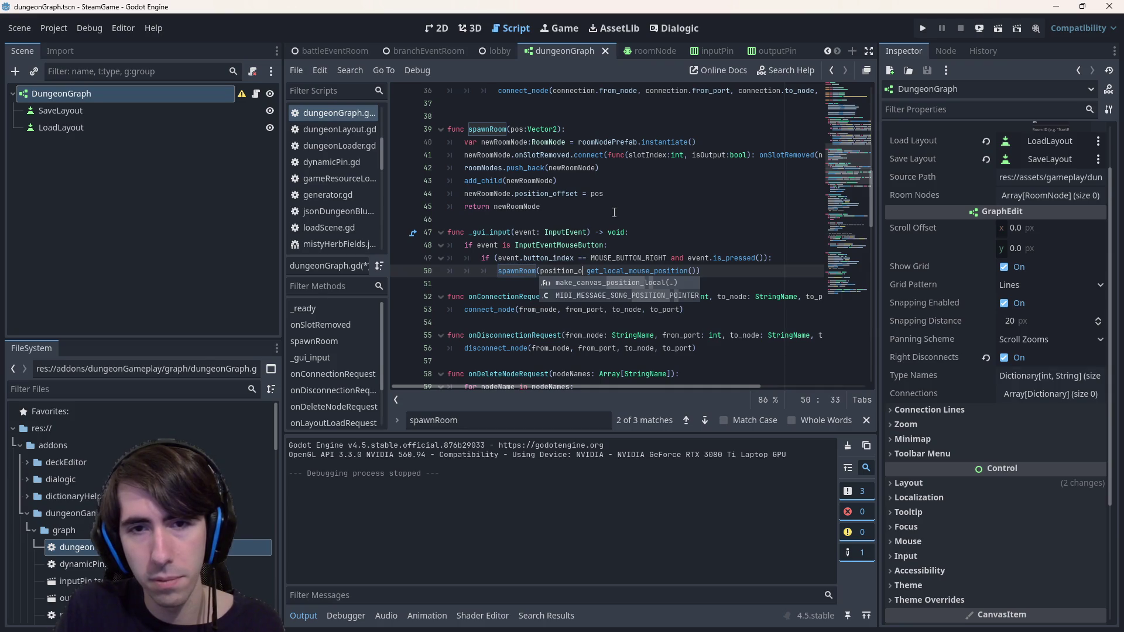
{"action": "key", "text": "ctrl+BackSpace"}
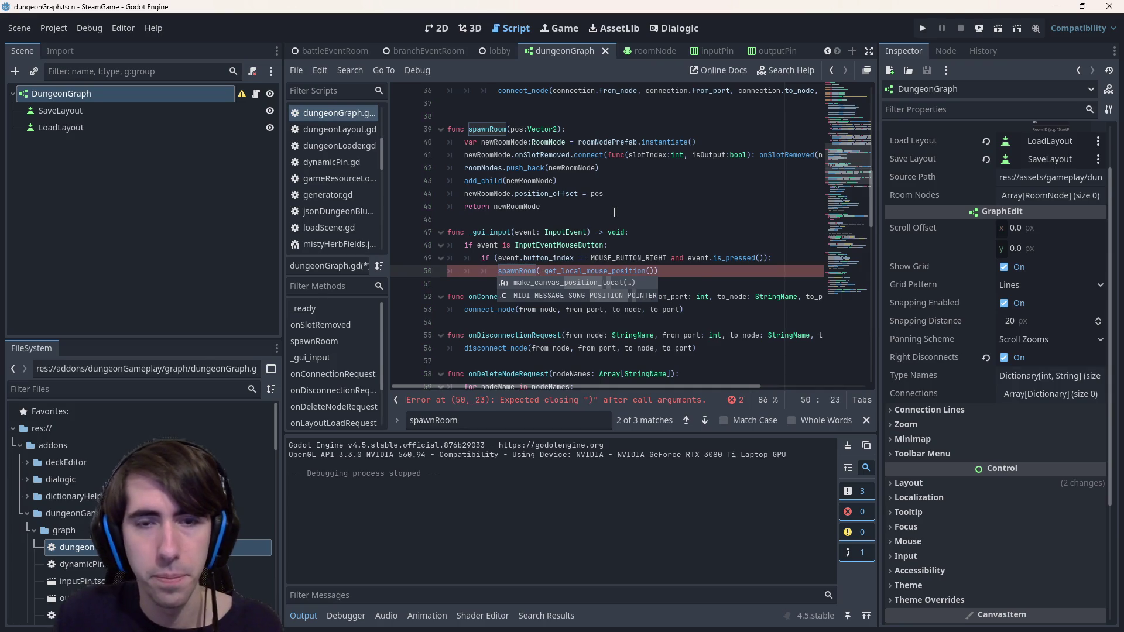
{"action": "key", "text": "ctrl+s"}
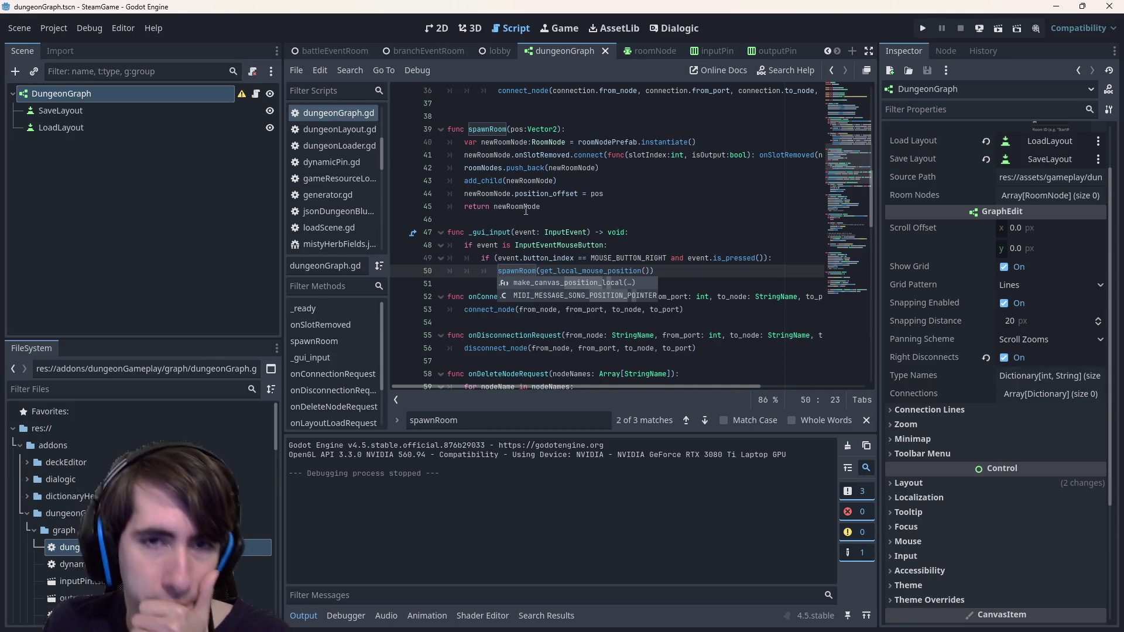
Expand the DungeonGraph's Zoom properties in the Inspector
{"action": "double_click", "coordinate": [501, 193]}
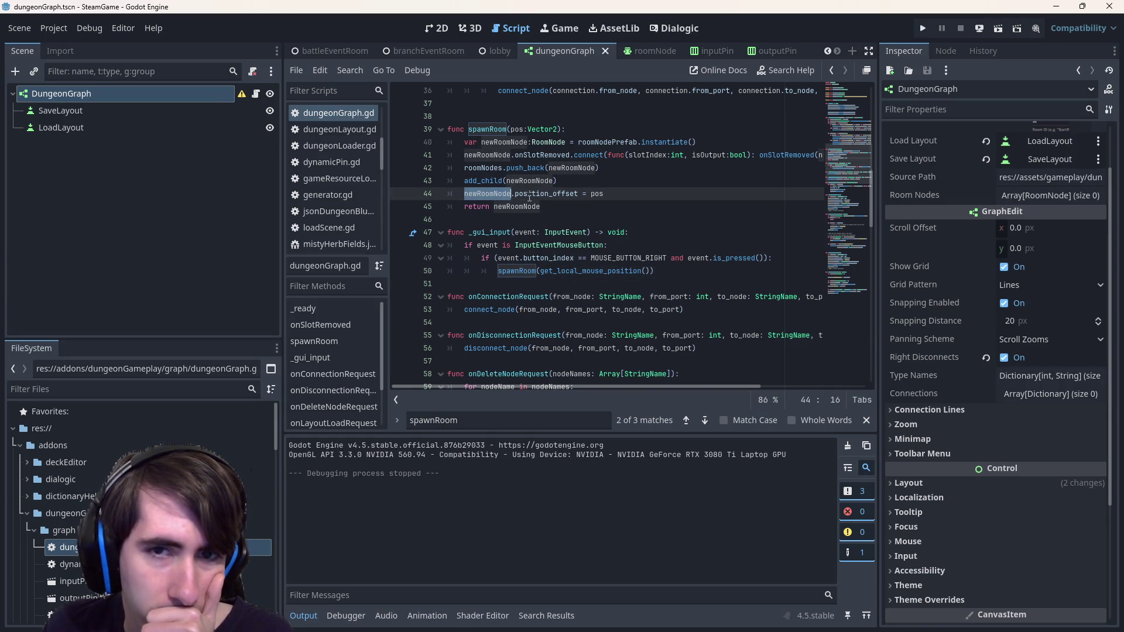
{"action": "mouse_move", "coordinate": [529, 198]}
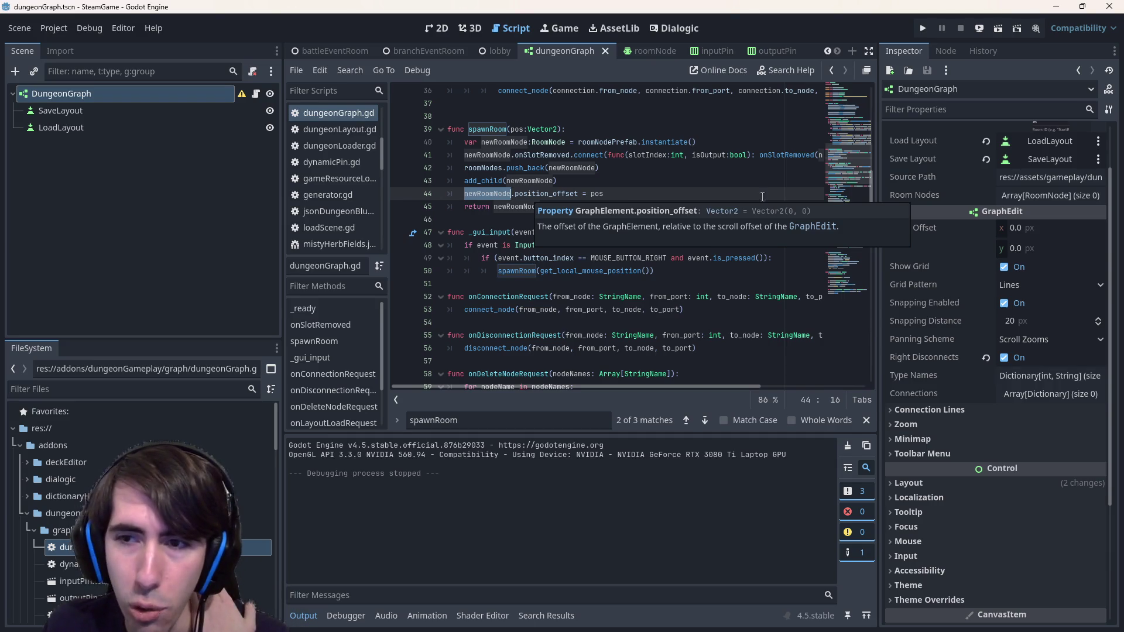
{"action": "left_click", "coordinate": [975, 426]}
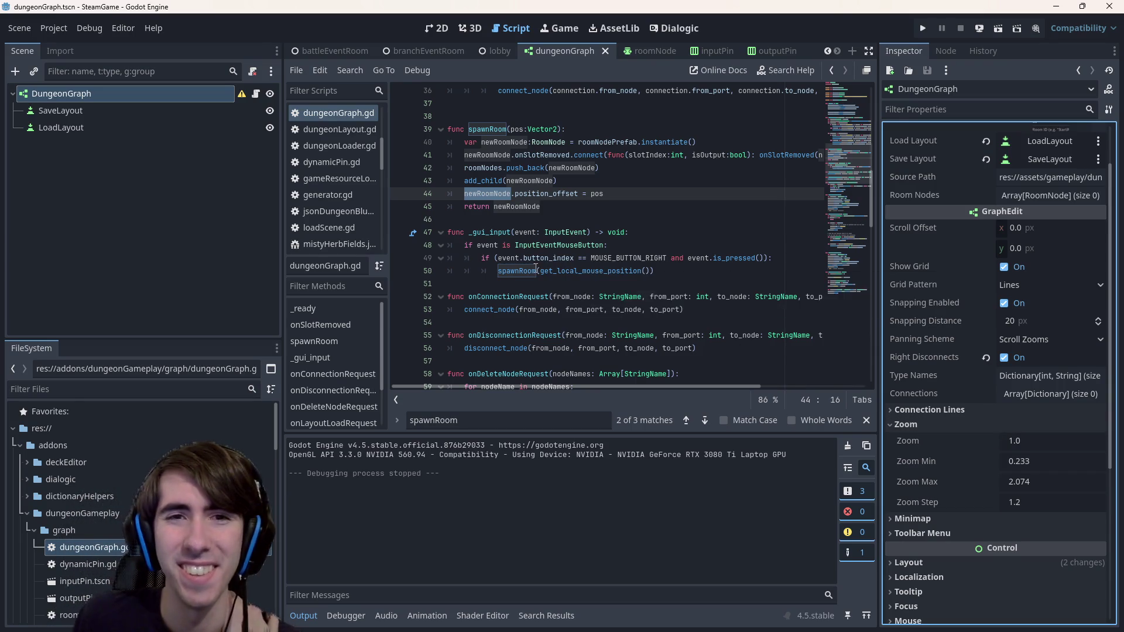
{"action": "left_click", "coordinate": [499, 269]}
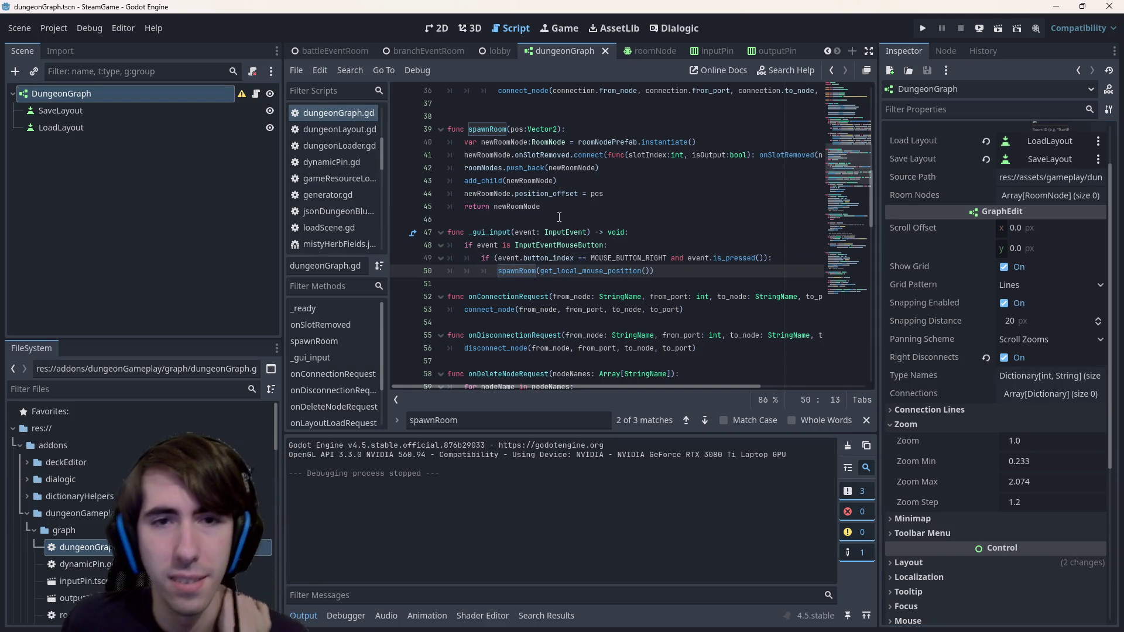
Prefix the spawnRoom call on line 50 with 'var roomNode:RoomNode ='
{"action": "type", "text": "var room ="}
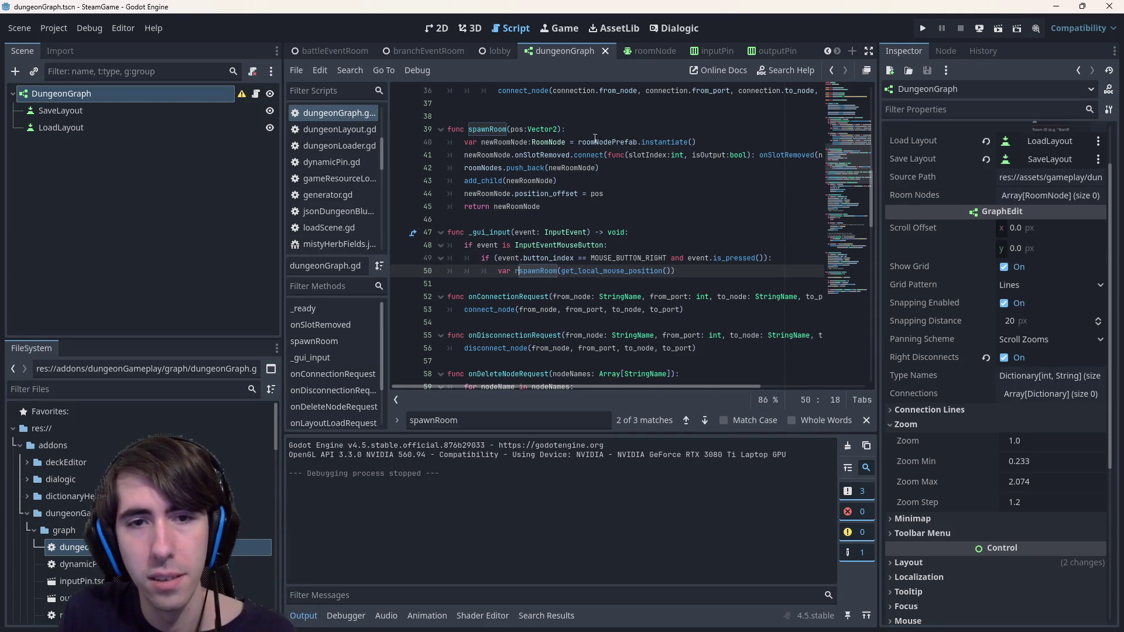
{"action": "key", "text": "Left"}
{"action": "key", "text": "Left"}
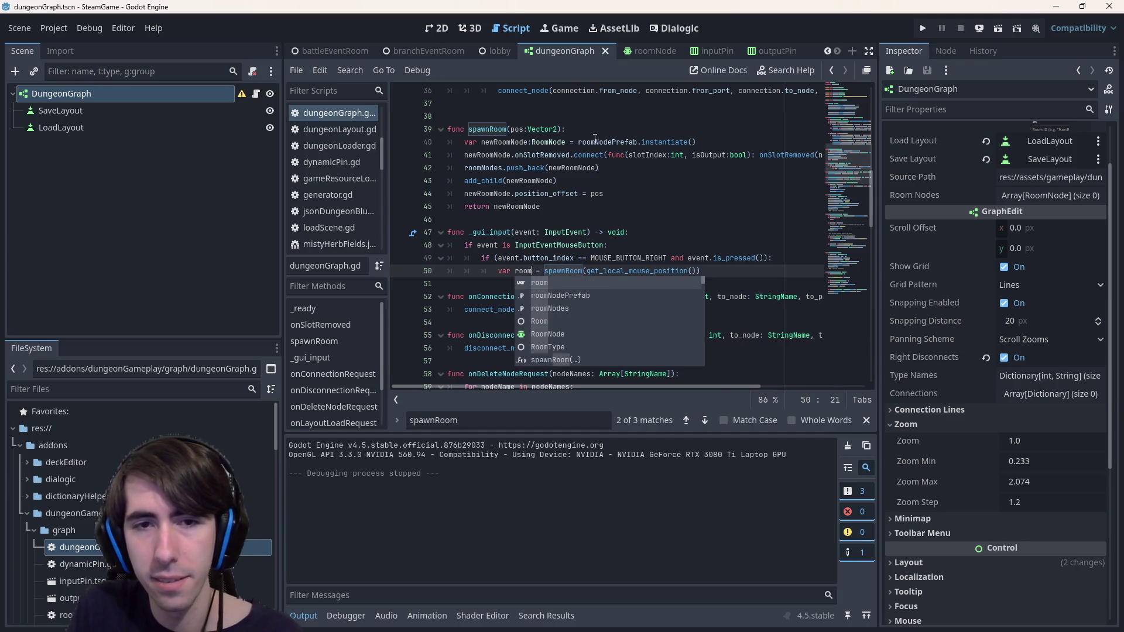
{"action": "type", "text": "Node:RoomN"}
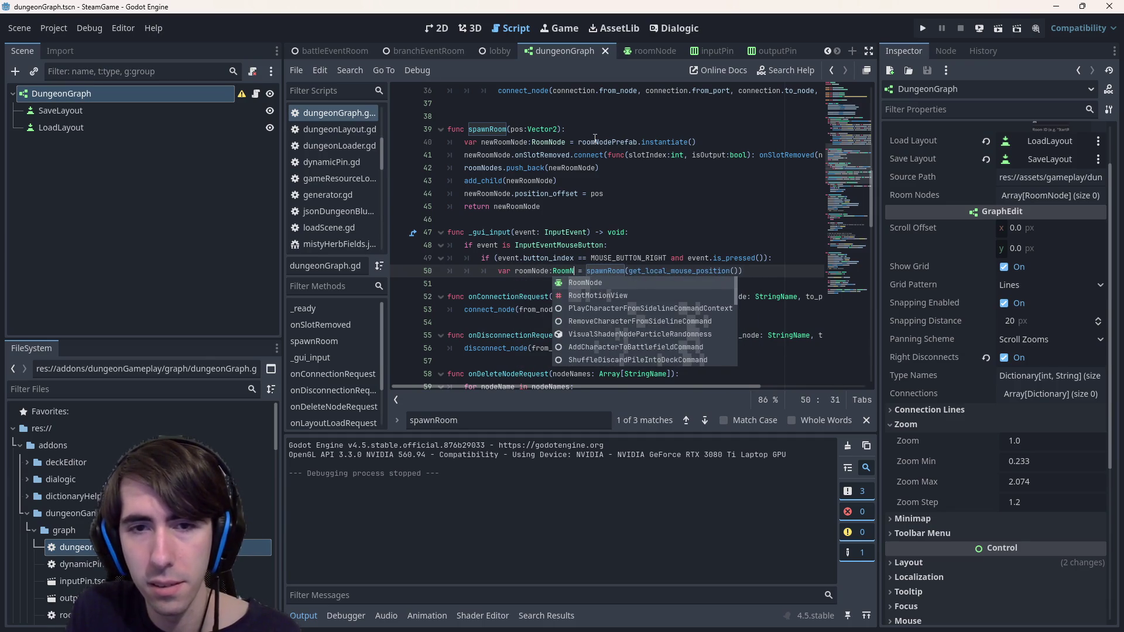
{"action": "key", "text": "Return"}
{"action": "key", "text": "ctrl+Left"}
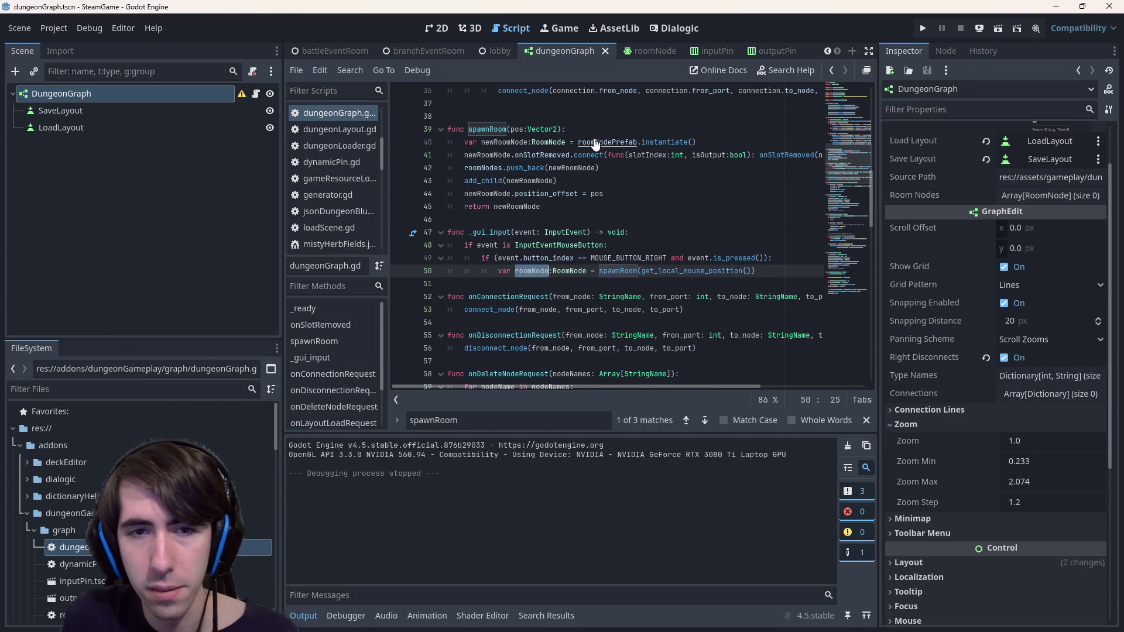
Start a new line 'roomNode.position =' below it, picking position from autocomplete
{"action": "key", "text": "End"}
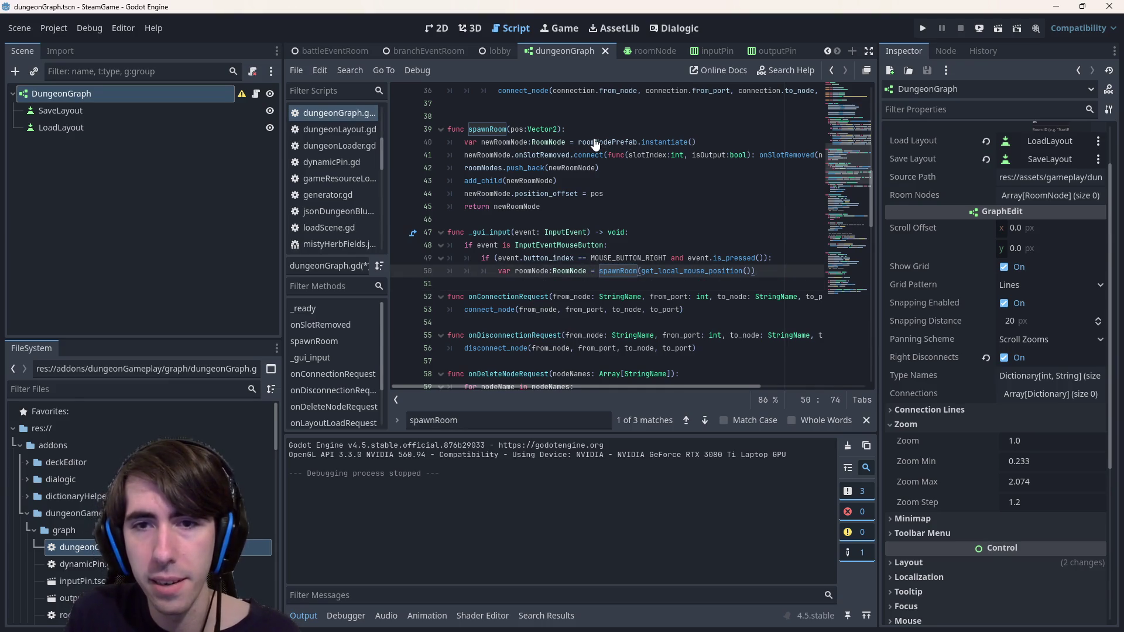
{"action": "key", "text": "Return"}
{"action": "type", "text": "roomNode ="}
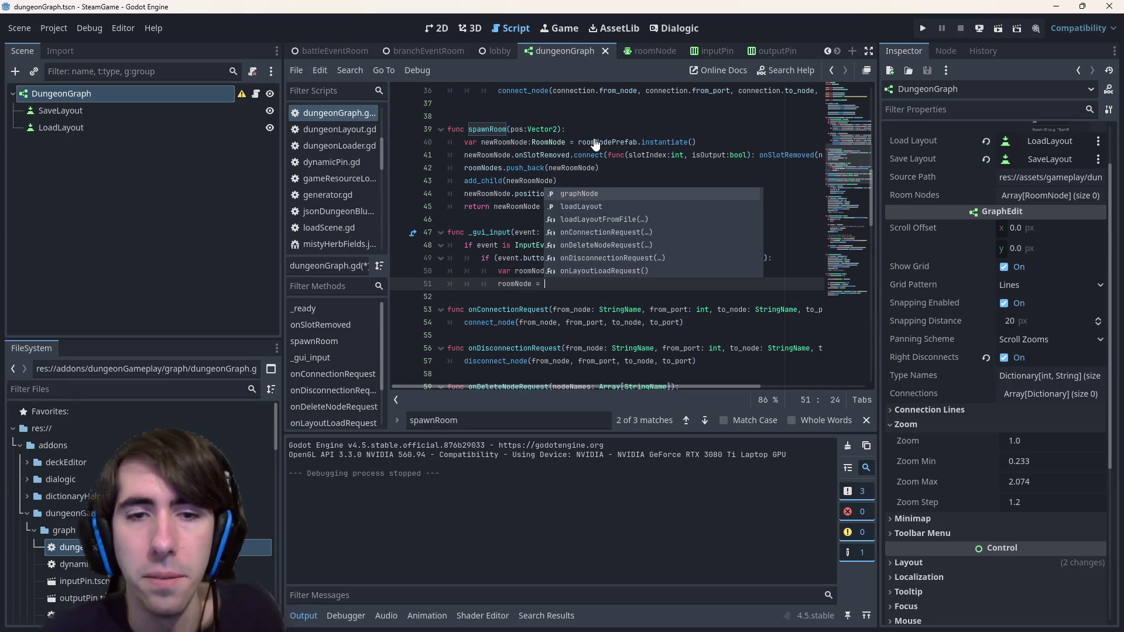
{"action": "key", "text": "BackSpace"}
{"action": "key", "text": "Left"}
{"action": "key", "text": "Left"}
{"action": "type", "text": ".position"}
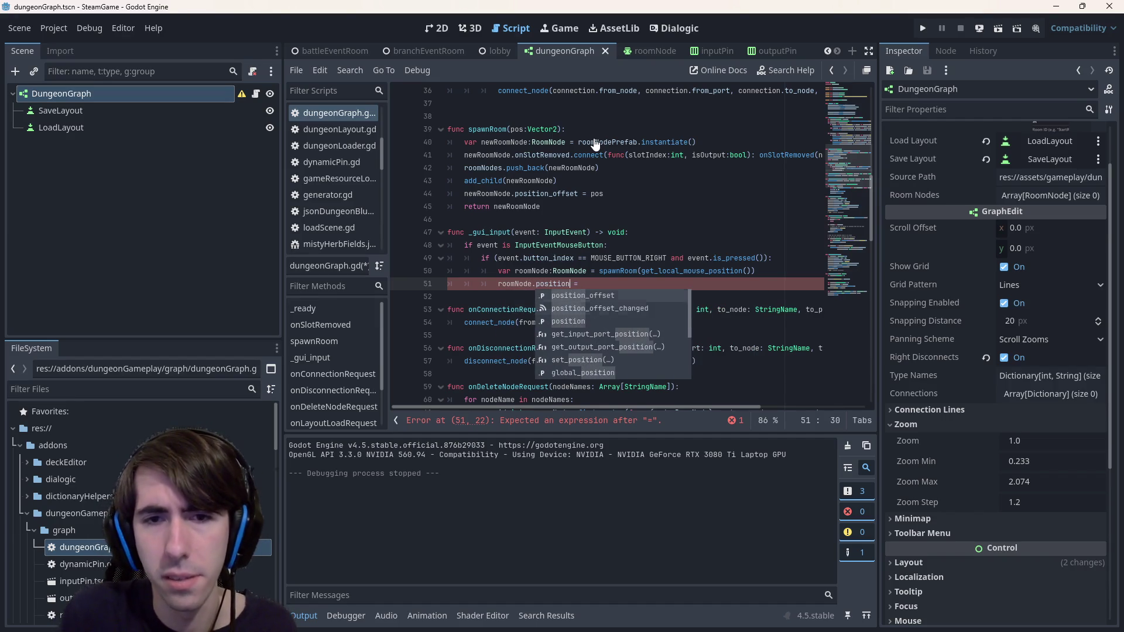
{"action": "key", "text": "Down"}
{"action": "key", "text": "Down"}
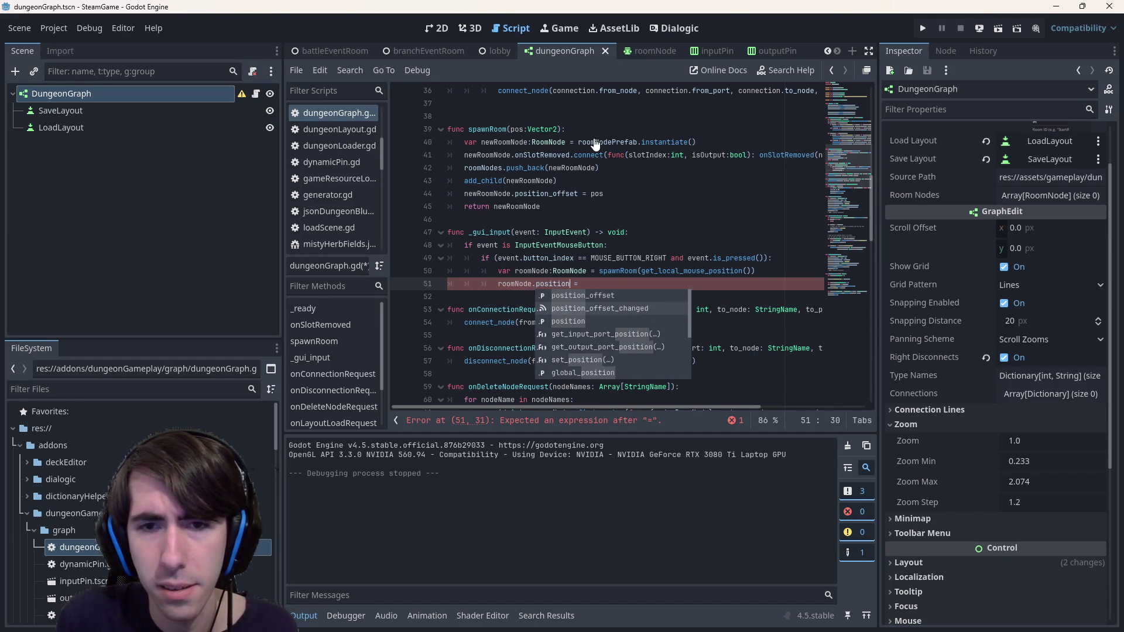
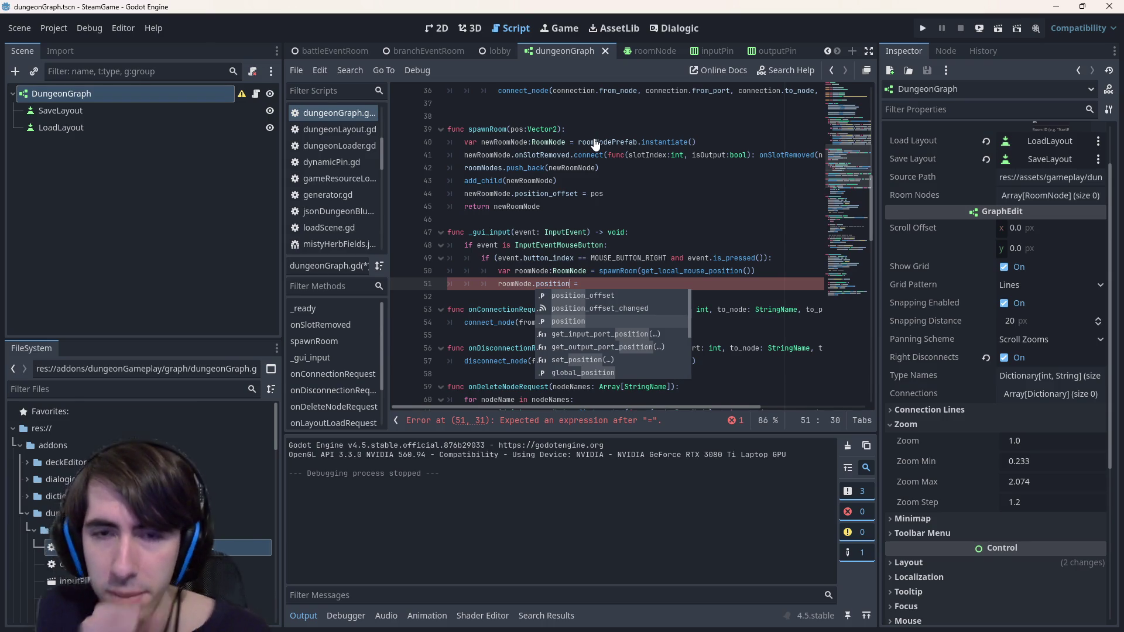
Look up get_local_mouse_position from line 50 in the built-in help
{"action": "double_click", "coordinate": [711, 270]}
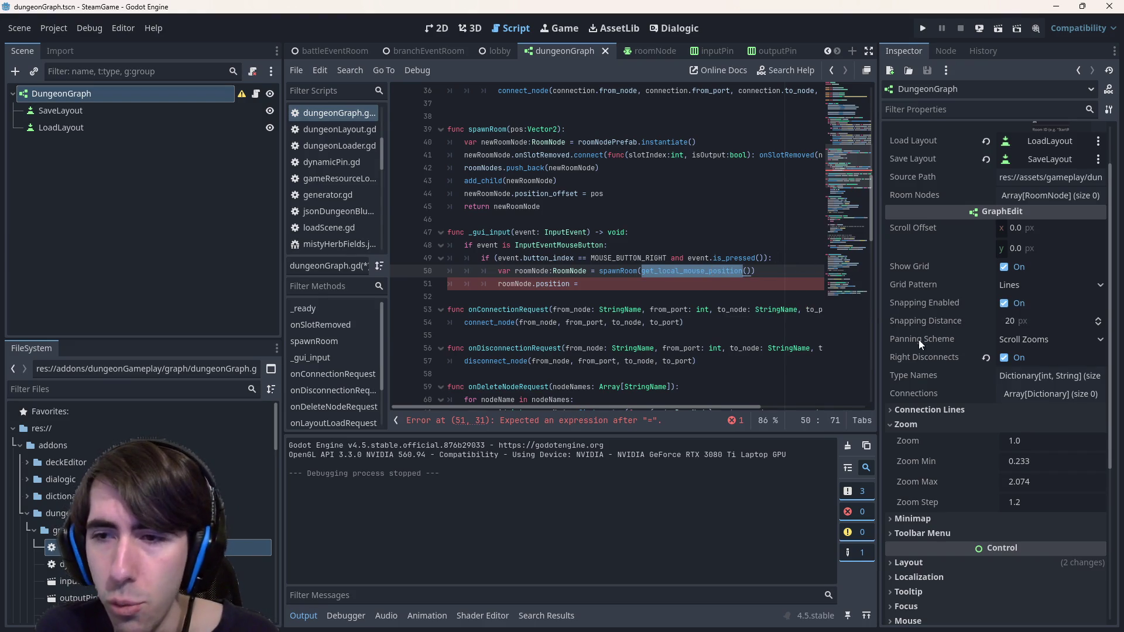
{"action": "scroll", "coordinate": [923, 388], "scroll_direction": "down", "scroll_amount": 3}
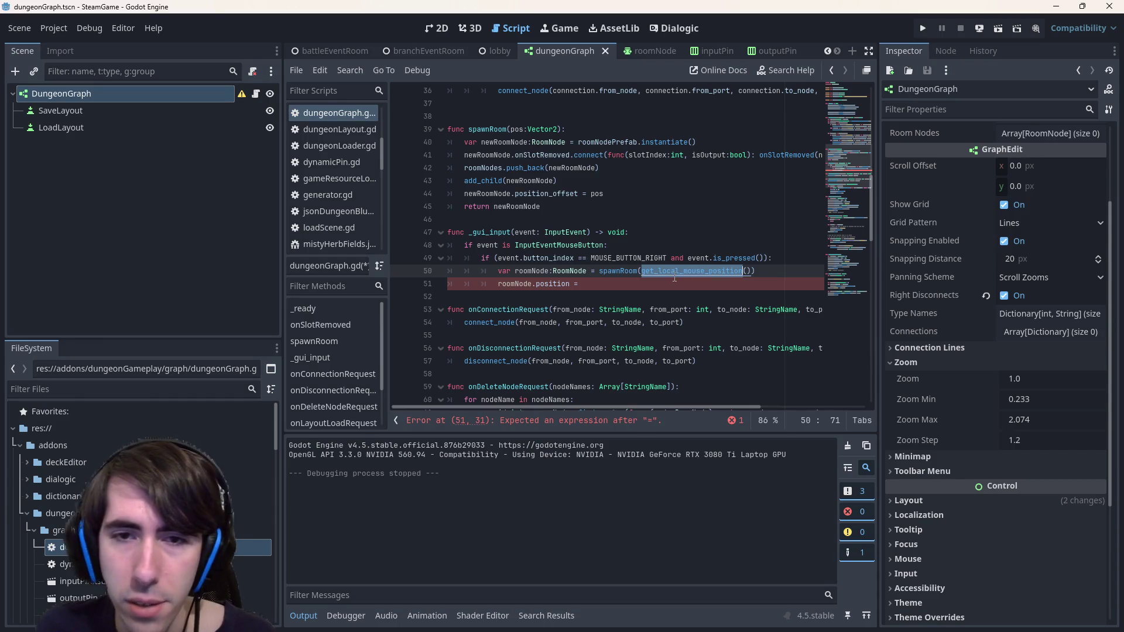
{"action": "left_click", "coordinate": [673, 271], "text": "ctrl"}
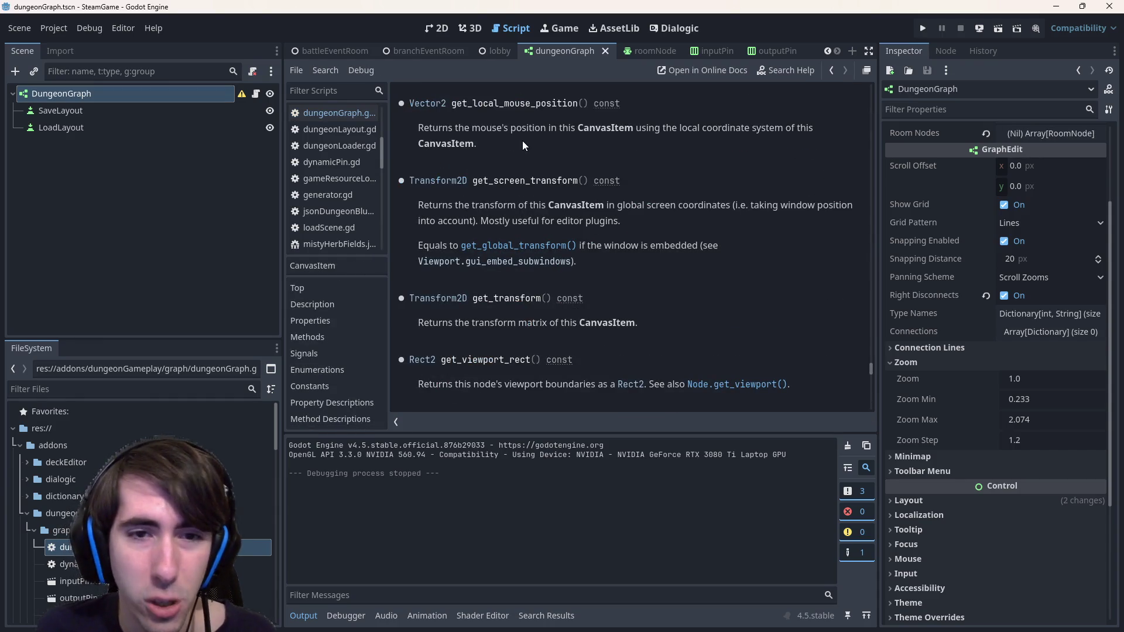
Return to dungeonGraph.gd and jump to the RoomNode definition in roomNode.gd
{"action": "key", "text": "alt+Left"}
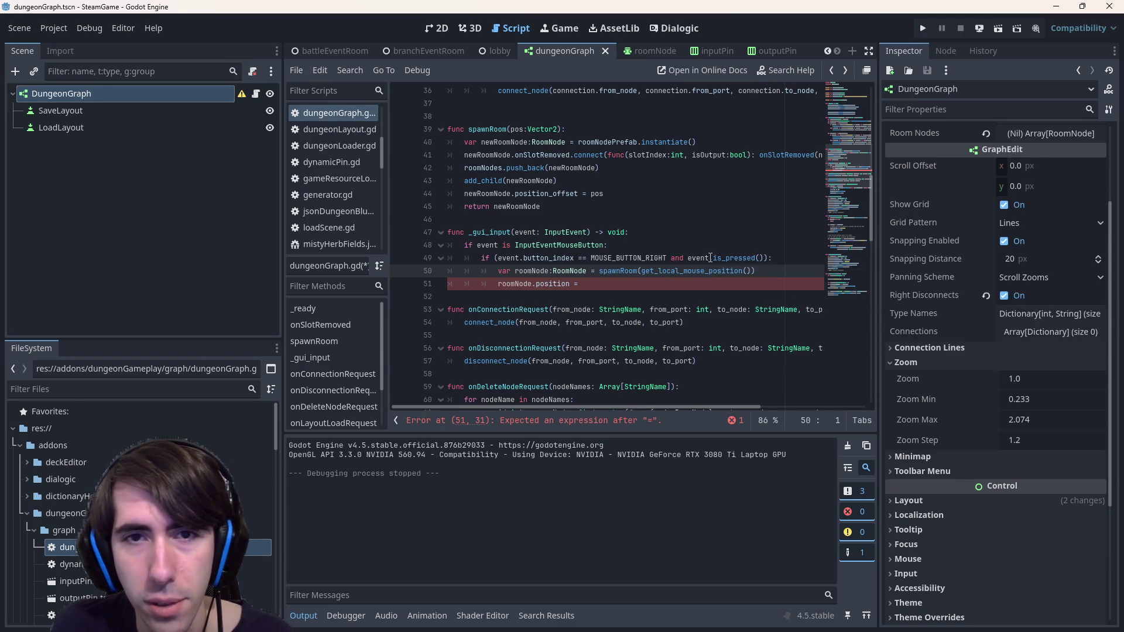
{"action": "double_click", "coordinate": [534, 285]}
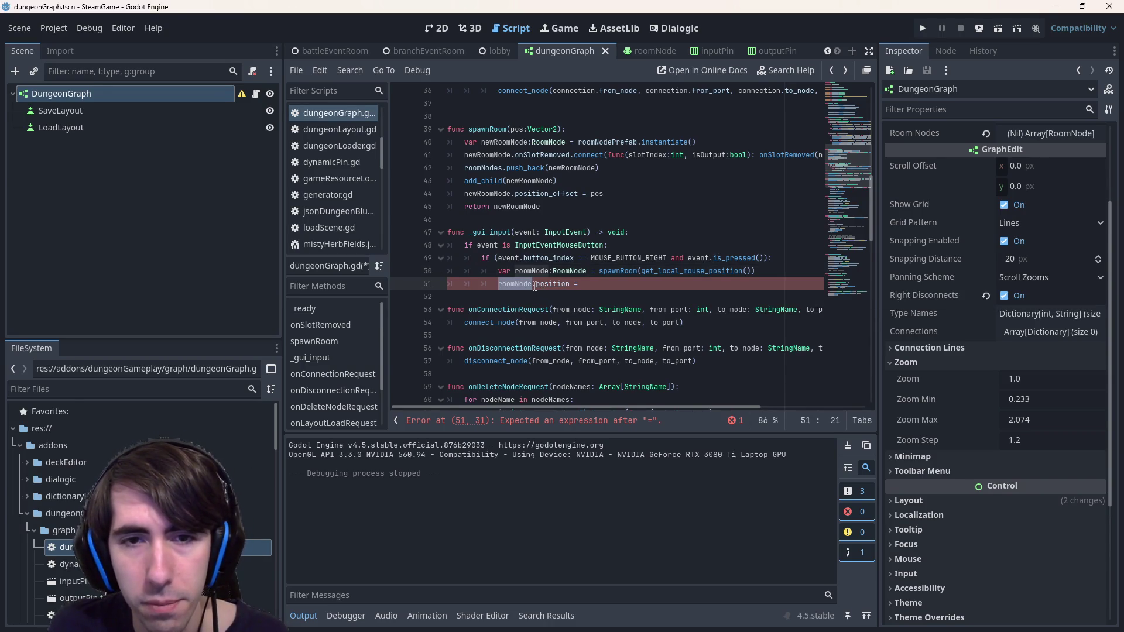
{"action": "left_click", "coordinate": [573, 271], "text": "ctrl"}
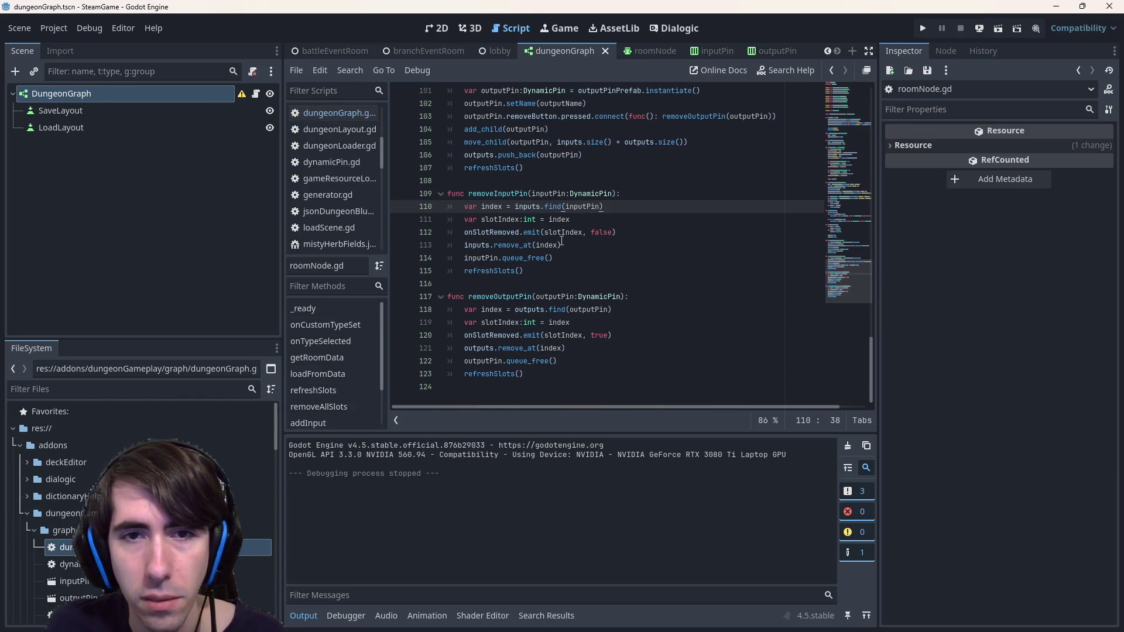
Follow RoomNode into the GraphNode class documentation and browse its members
{"action": "key", "text": "alt+Left"}
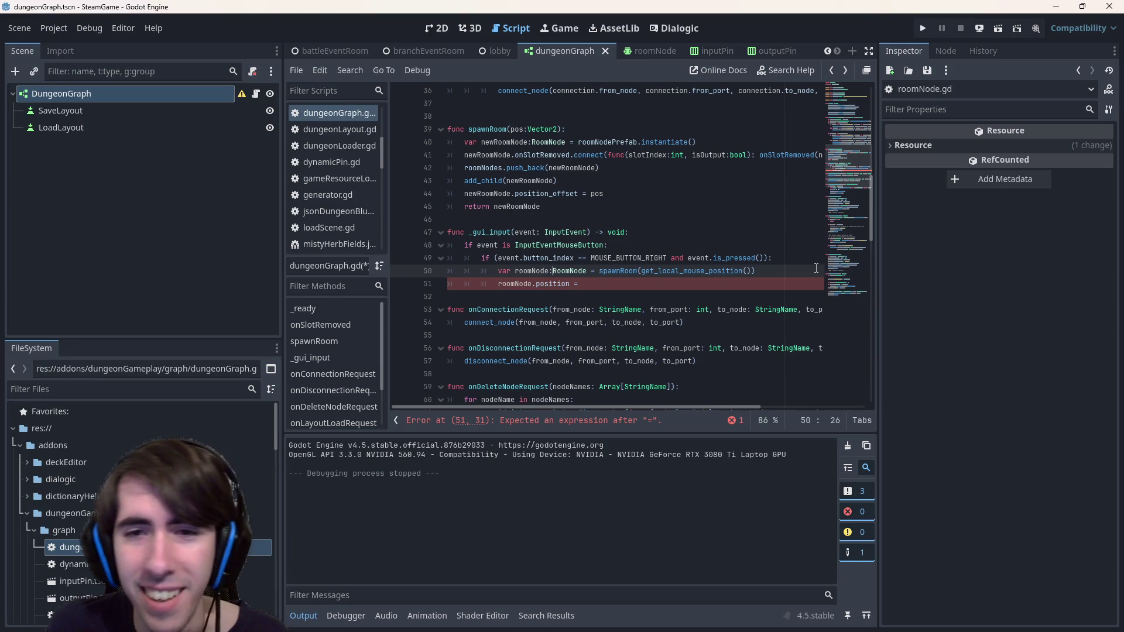
{"action": "left_click", "coordinate": [567, 271], "text": "ctrl"}
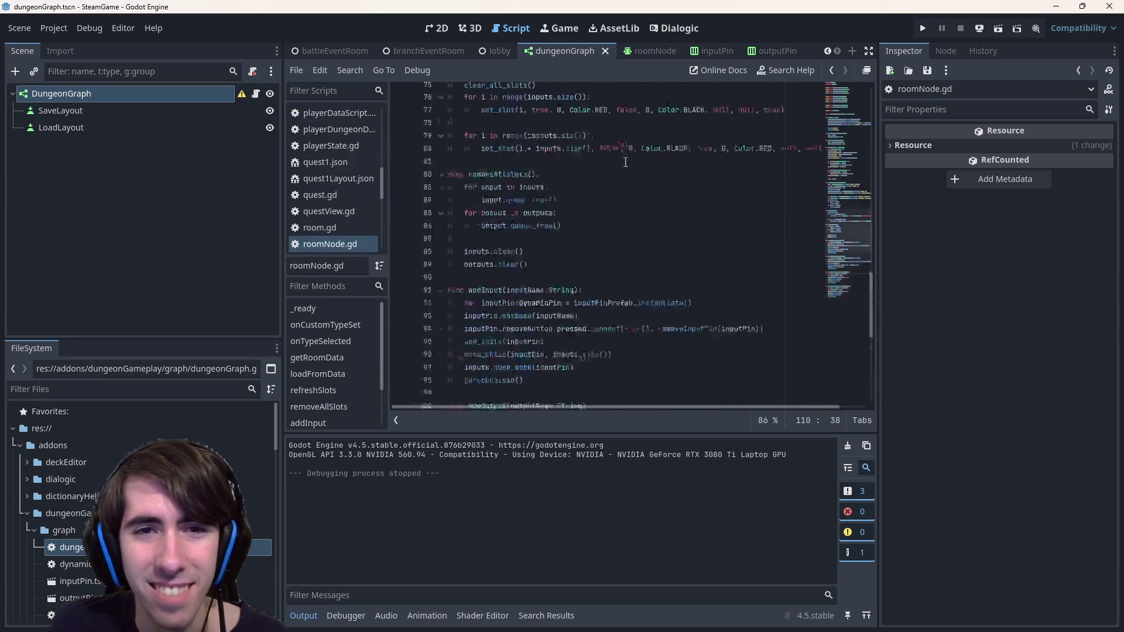
{"action": "scroll", "coordinate": [505, 123], "scroll_direction": "up", "scroll_amount": 10}
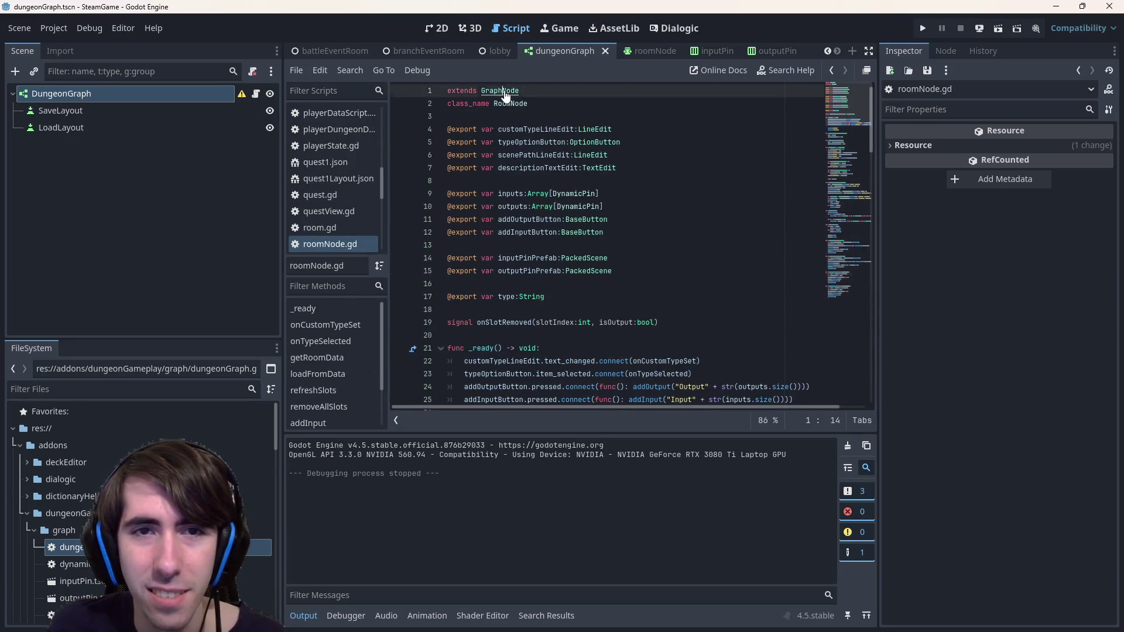
{"action": "left_click", "coordinate": [505, 96], "text": "ctrl"}
{"action": "scroll", "coordinate": [622, 261], "scroll_direction": "down", "scroll_amount": 10}
{"action": "scroll", "coordinate": [623, 261], "scroll_direction": "down", "scroll_amount": 5}
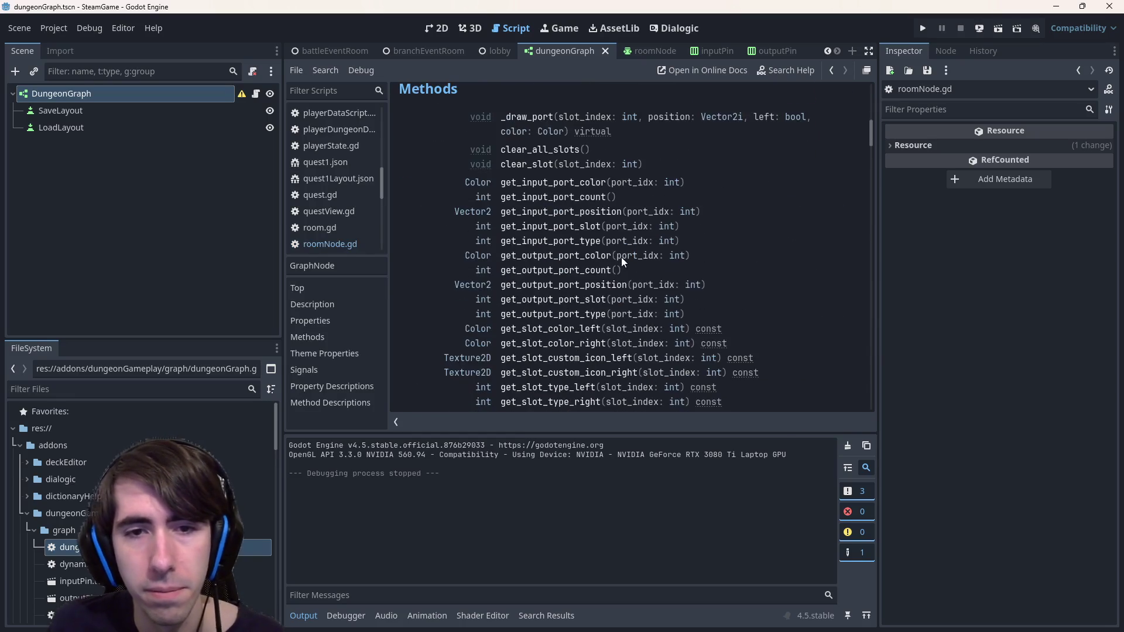
{"action": "scroll", "coordinate": [620, 257], "scroll_direction": "down", "scroll_amount": 10}
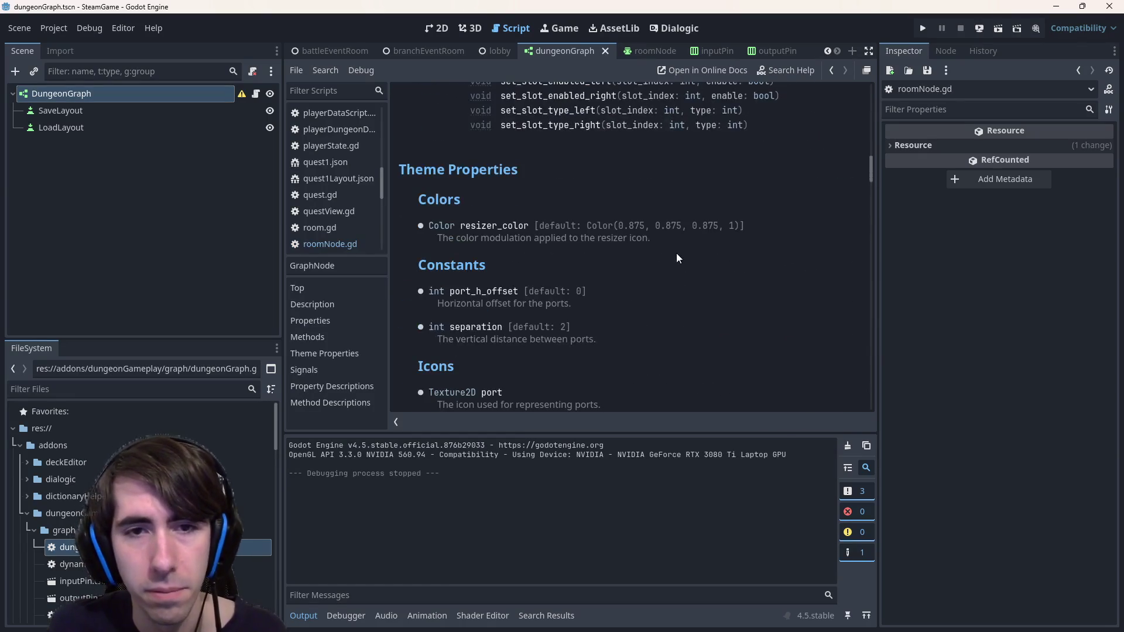
{"action": "scroll", "coordinate": [677, 257], "scroll_direction": "down", "scroll_amount": 15}
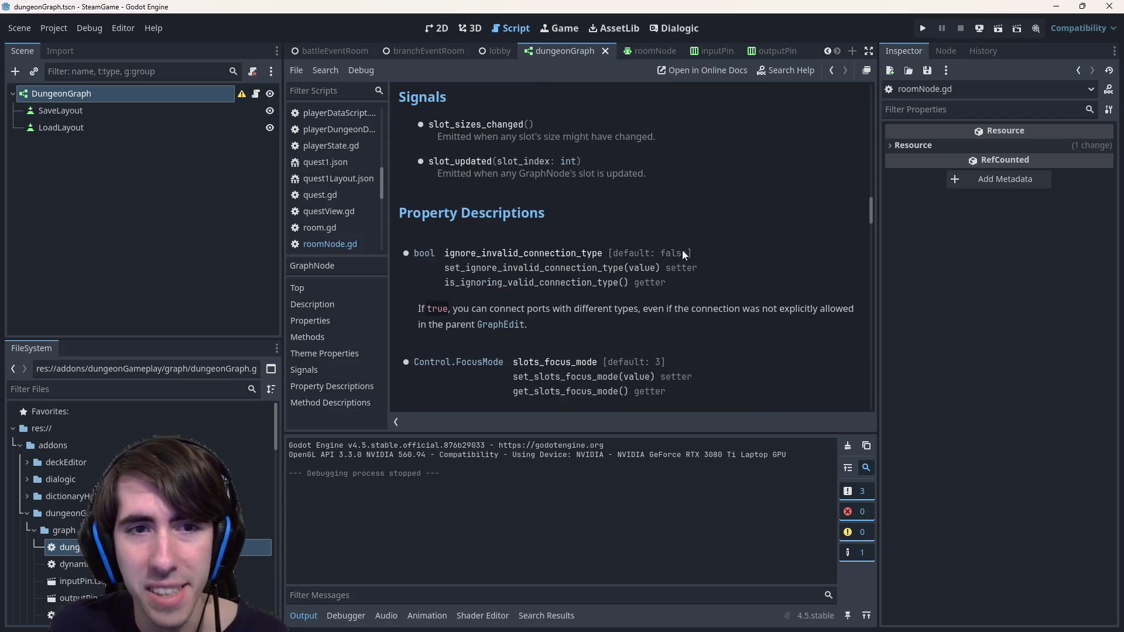
Search the GraphNode docs for 'position' and 'offset_pos', then return to dungeonGraph.gd
{"action": "key", "text": "ctrl+f"}
{"action": "type", "text": "position"}
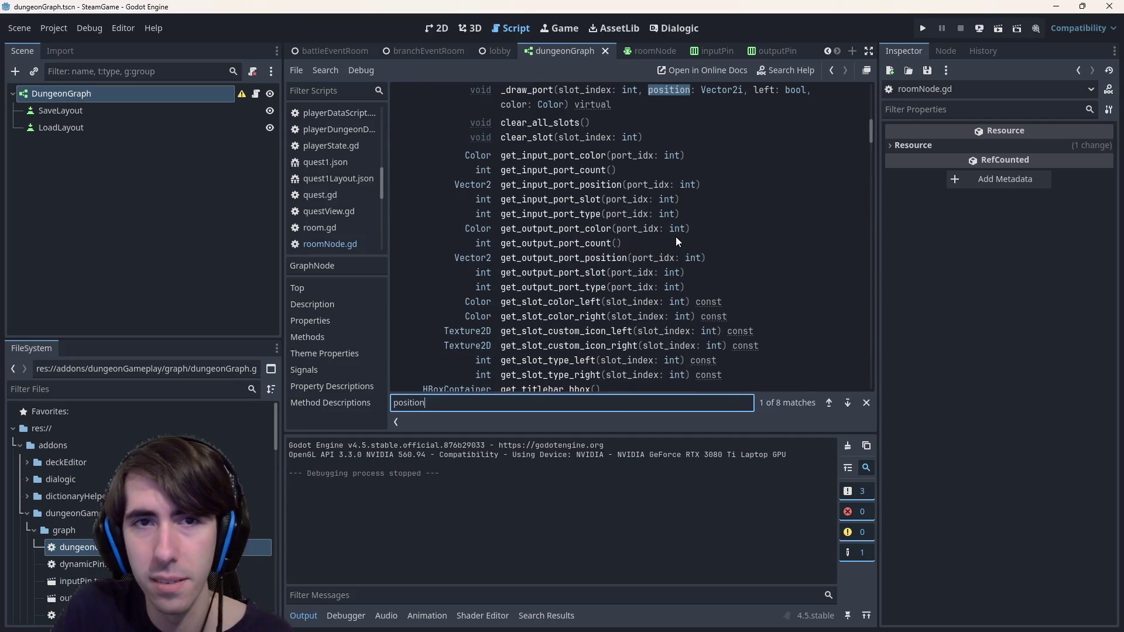
{"action": "key", "text": "ctrl+a"}
{"action": "type", "text": "offset_pos"}
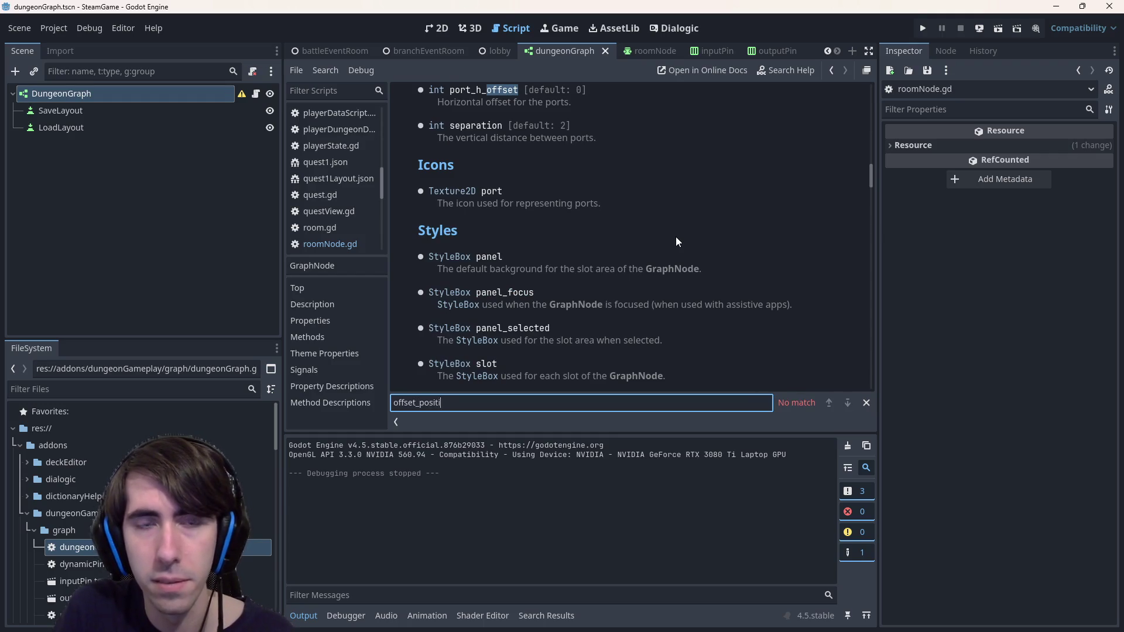
{"action": "key", "text": "Escape"}
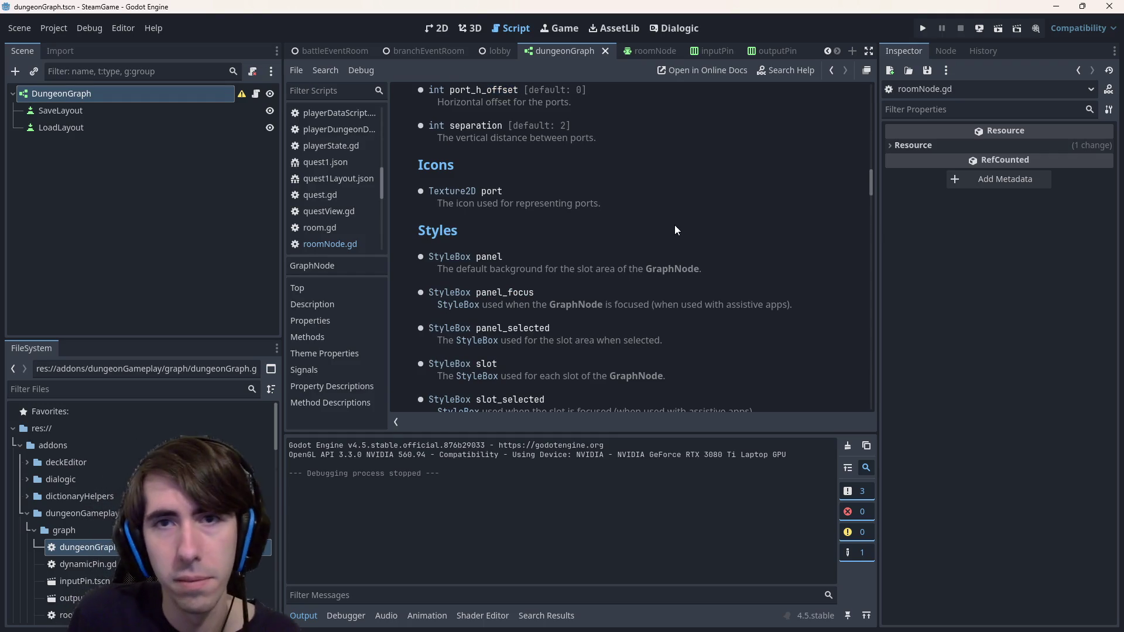
{"action": "key", "text": "alt+Left"}
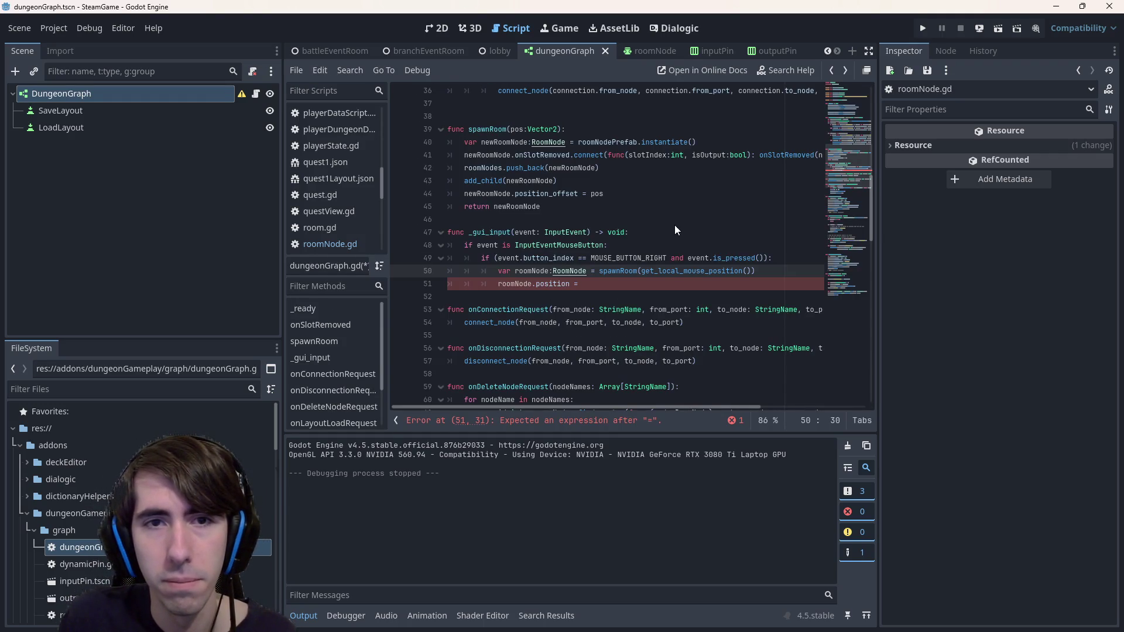
{"action": "left_click", "coordinate": [539, 195]}
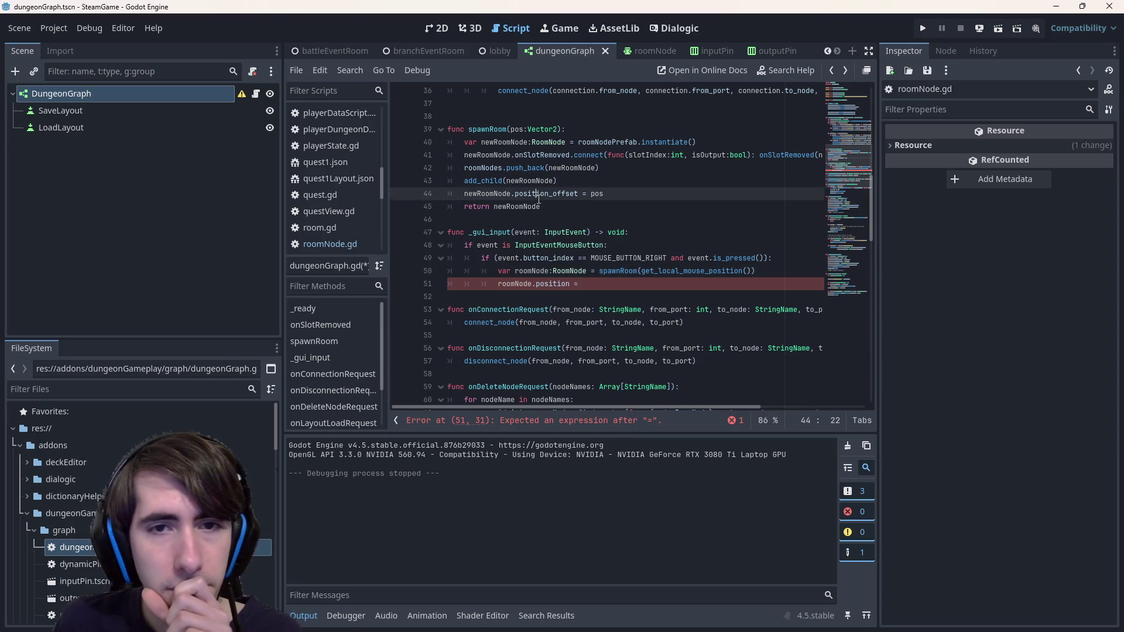
{"action": "double_click", "coordinate": [538, 198]}
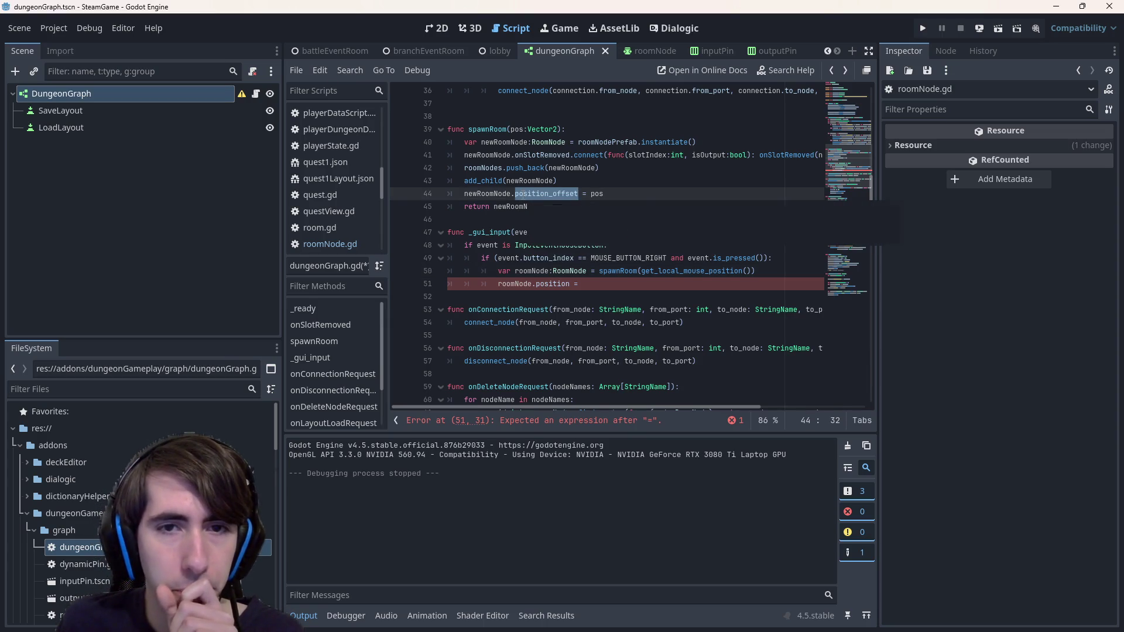
{"action": "left_click", "coordinate": [533, 194], "text": "ctrl"}
{"action": "scroll", "coordinate": [595, 209], "scroll_direction": "up", "scroll_amount": 15}
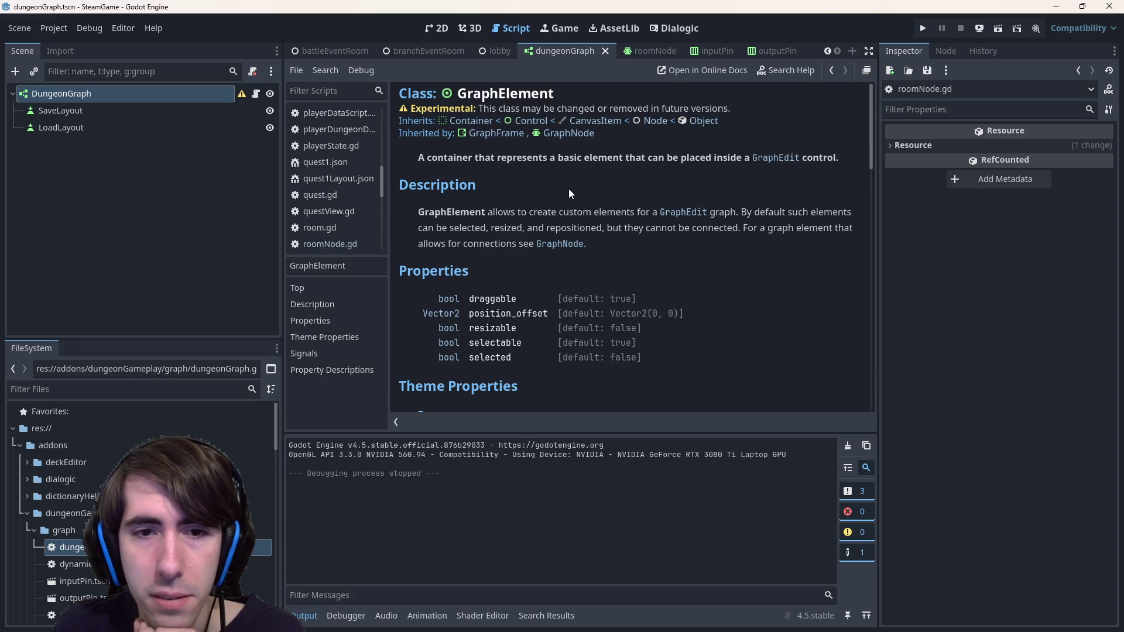
{"action": "scroll", "coordinate": [567, 188], "scroll_direction": "down", "scroll_amount": 15}
{"action": "scroll", "coordinate": [557, 209], "scroll_direction": "down", "scroll_amount": 5}
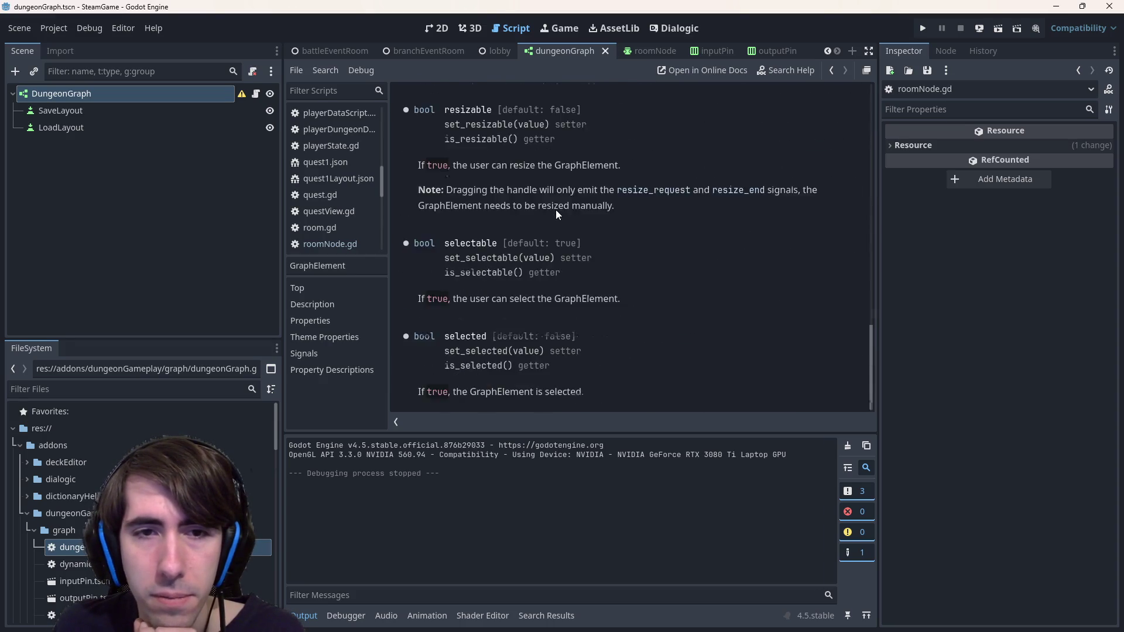
{"action": "scroll", "coordinate": [556, 209], "scroll_direction": "up", "scroll_amount": 4}
{"action": "left_click_drag", "start_coordinate": [419, 236], "coordinate": [527, 238]}
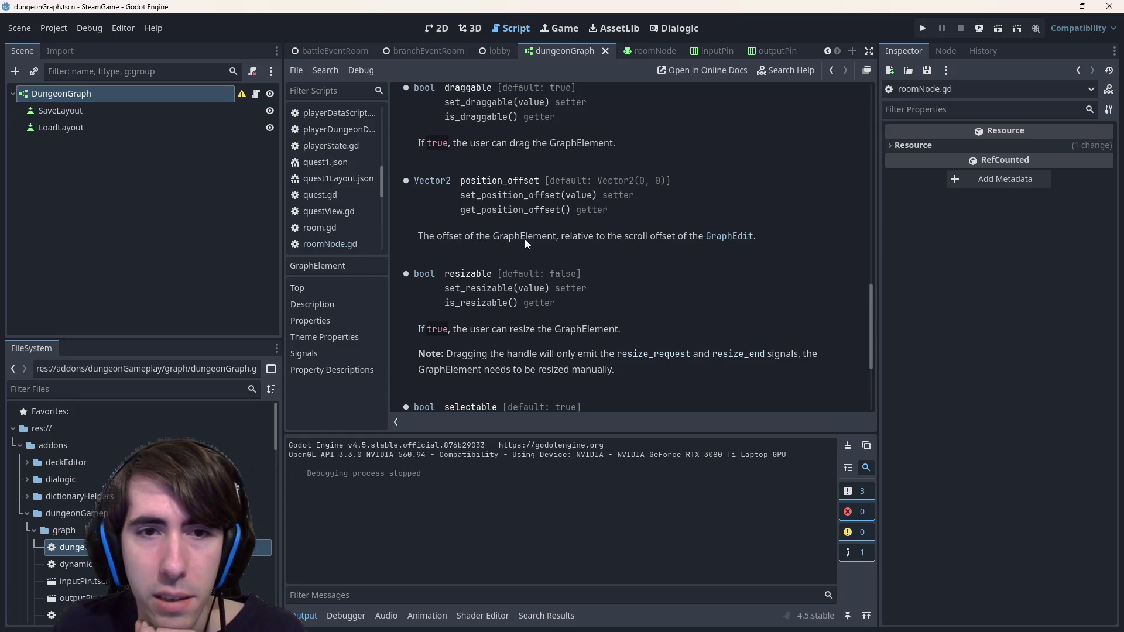
{"action": "left_click", "coordinate": [583, 234]}
{"action": "left_click", "coordinate": [633, 238]}
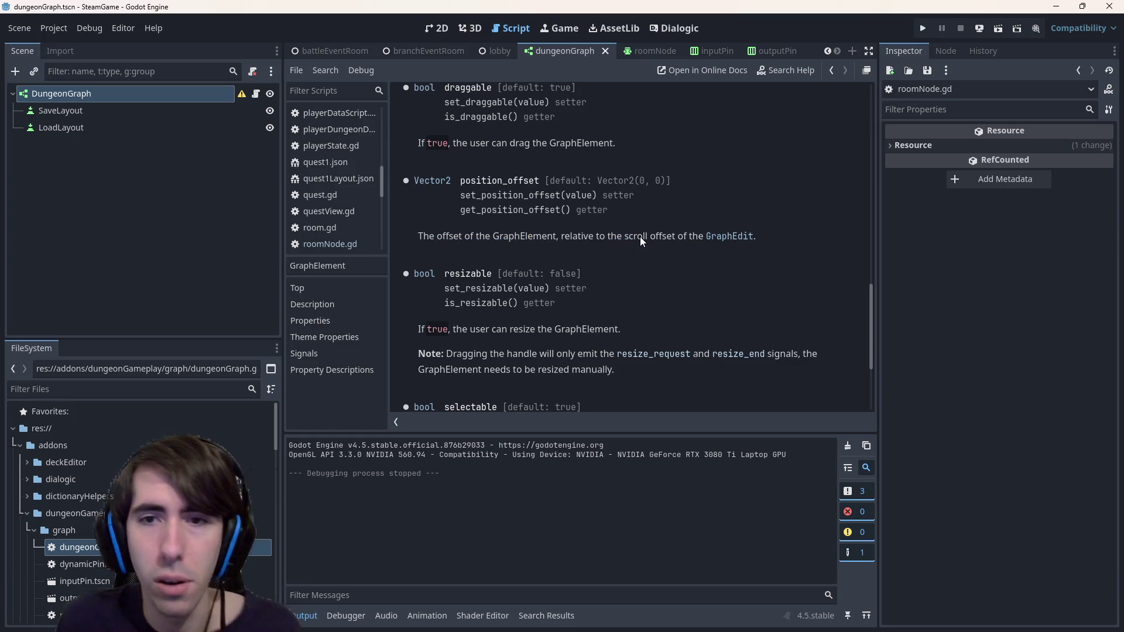
{"action": "key", "text": "alt+Left"}
{"action": "key", "text": "Down"}
{"action": "key", "text": "End"}
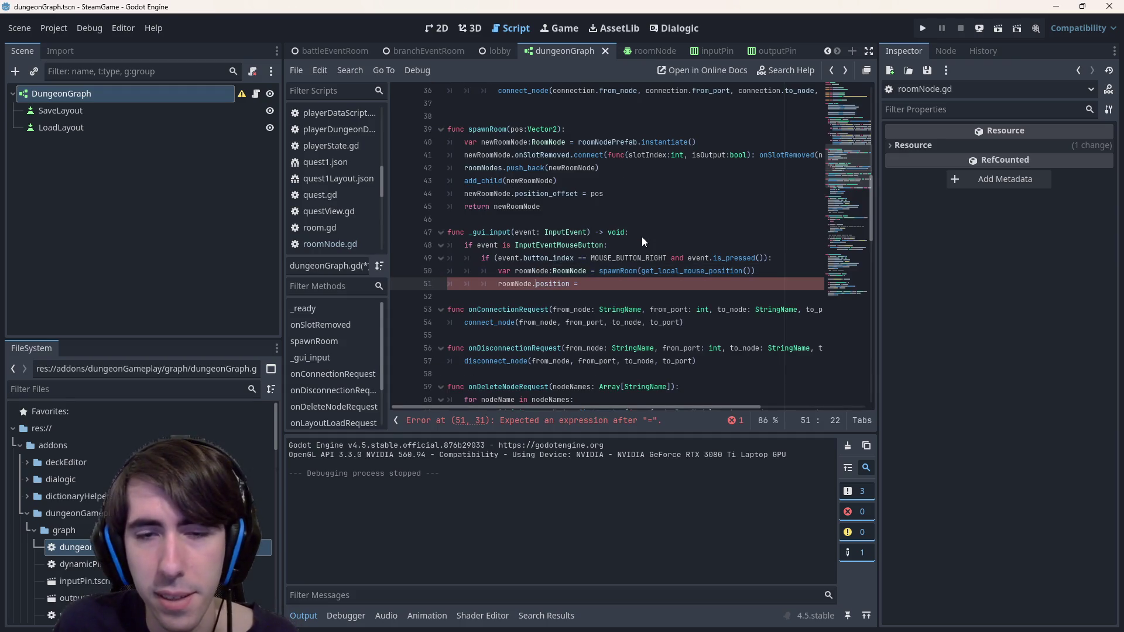
Move 'scroll_offset +' into the spawnRoom() argument on line 50
{"action": "type", "text": "scroll"}
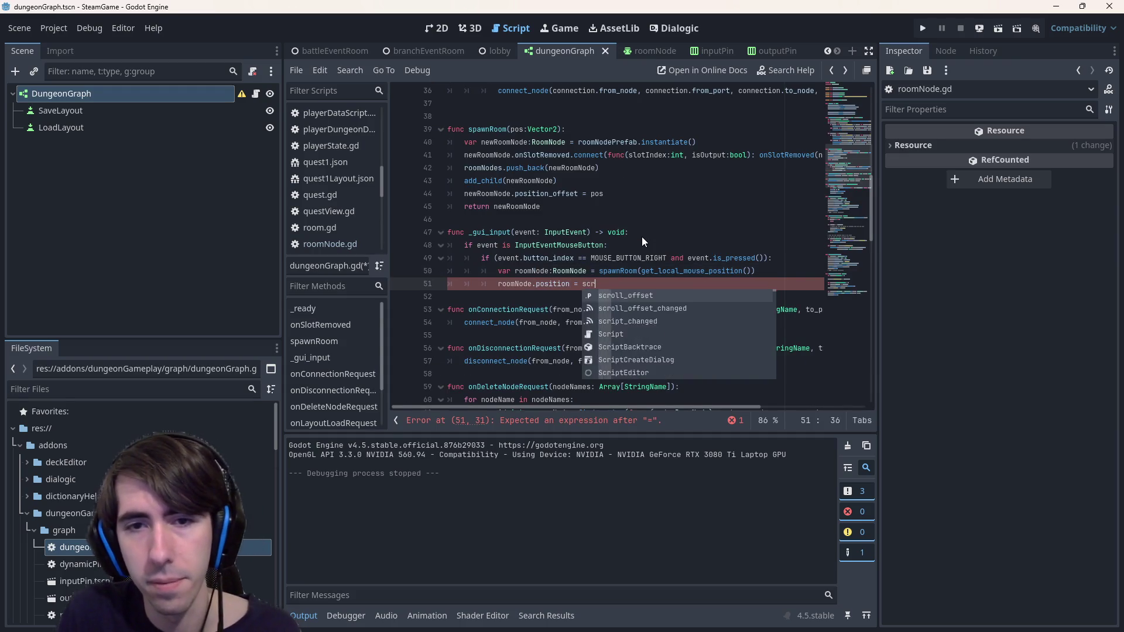
{"action": "key", "text": "Return"}
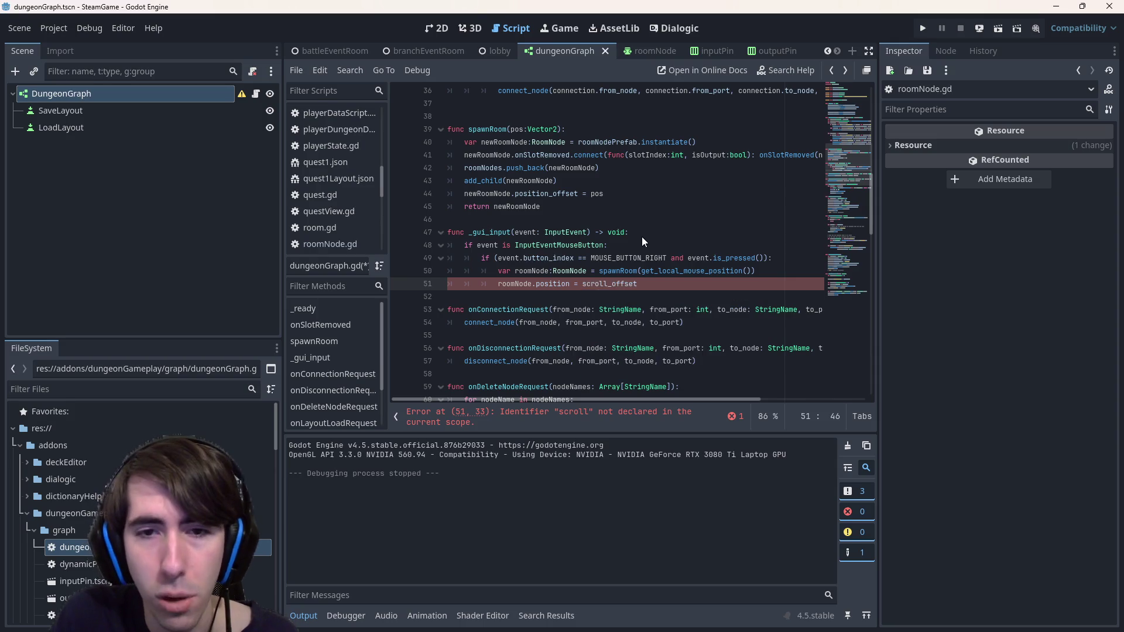
{"action": "type", "text": "+"}
{"action": "key", "text": "ctrl+shift+Left"}
{"action": "key", "text": "ctrl+shift+Left"}
{"action": "key", "text": "ctrl+c"}
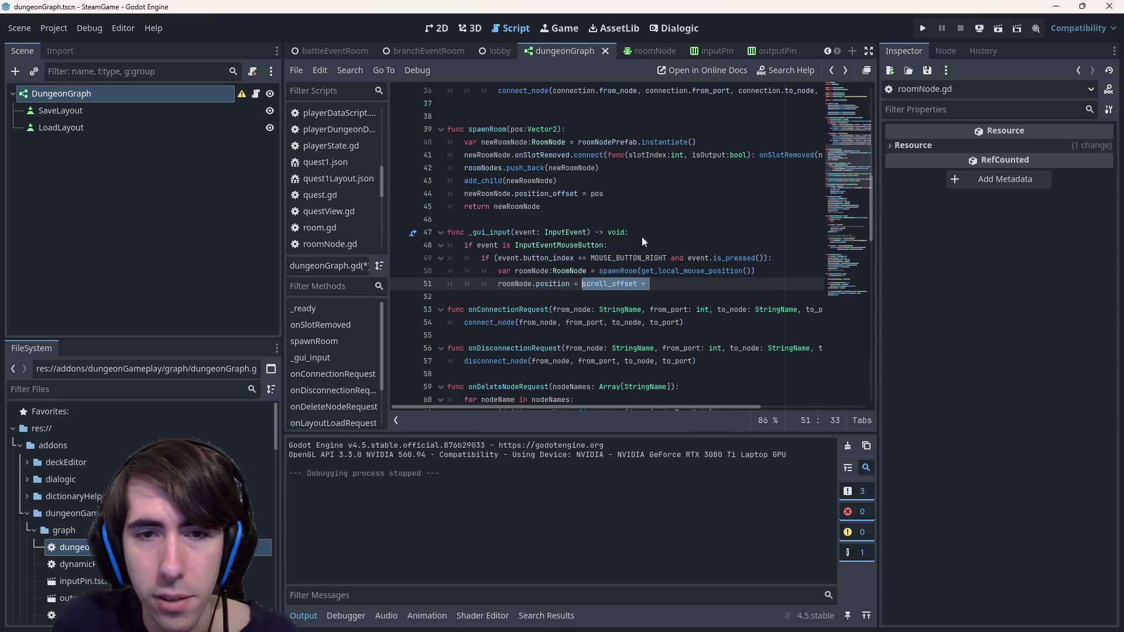
{"action": "key", "text": "Up"}
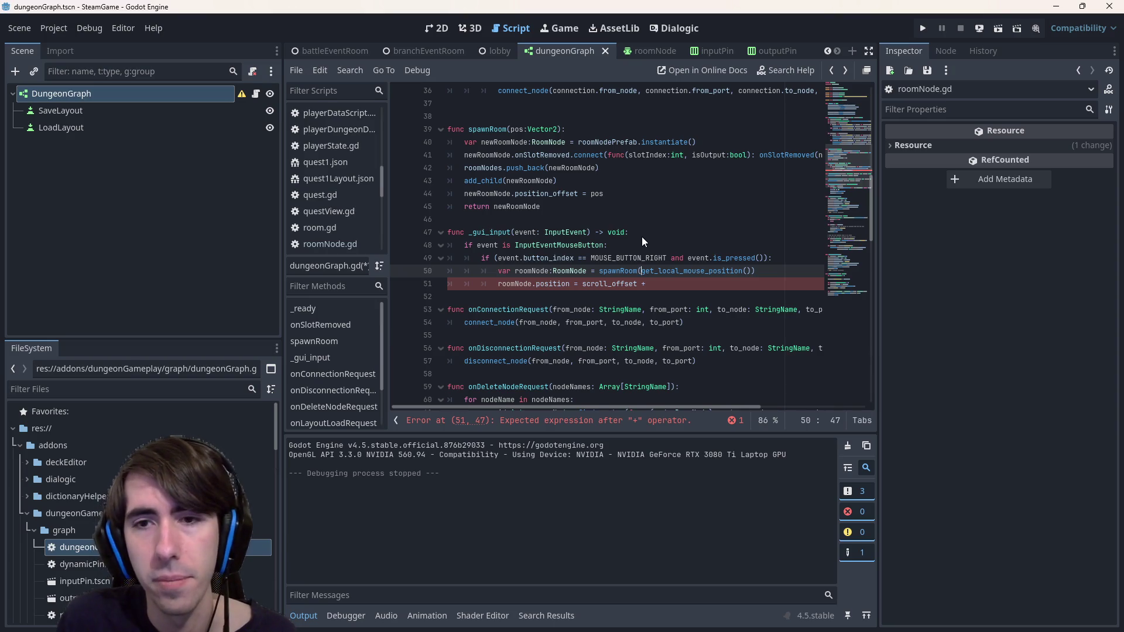
{"action": "key", "text": "ctrl+v"}
Delete the leftover roomNode.position line, save dungeonGraph.gd and run the project
{"action": "key", "text": "Down"}
{"action": "key", "text": "ctrl+BackSpace"}
{"action": "key", "text": "ctrl+BackSpace"}
{"action": "key", "text": "ctrl+BackSpace"}
{"action": "key", "text": "ctrl+s"}
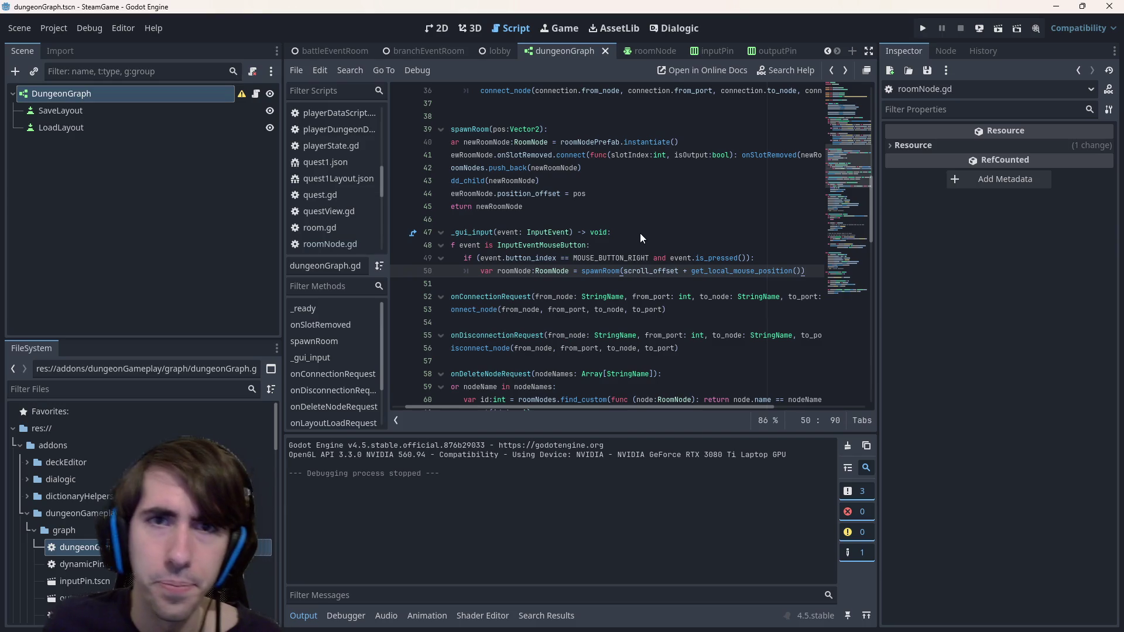
{"action": "left_click", "coordinate": [922, 28]}
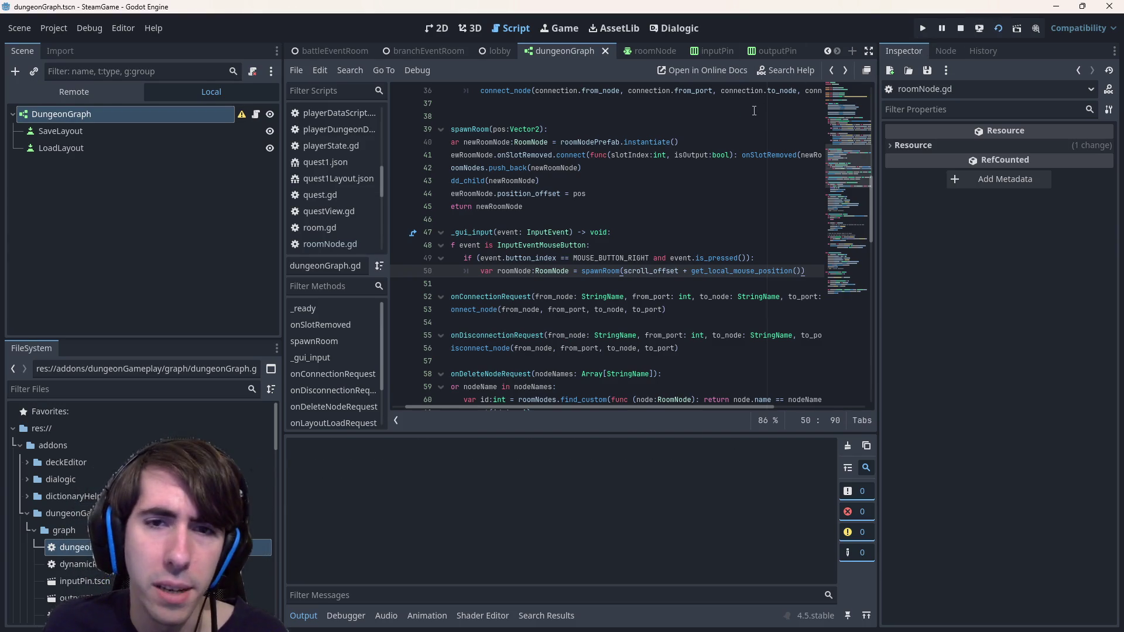
Spawn about fifteen Room nodes across the graph canvas at various zoom levels
{"action": "right_click", "coordinate": [526, 235]}
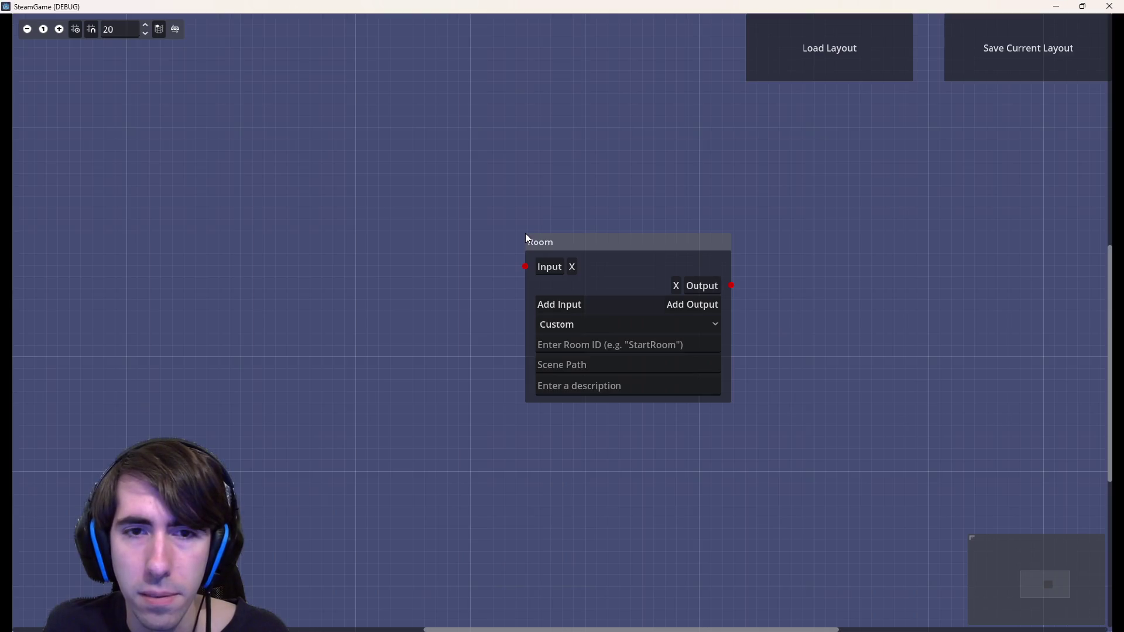
{"action": "right_click", "coordinate": [226, 296]}
{"action": "right_click", "coordinate": [195, 160]}
{"action": "scroll", "coordinate": [135, 271], "scroll_direction": "down", "scroll_amount": 10}
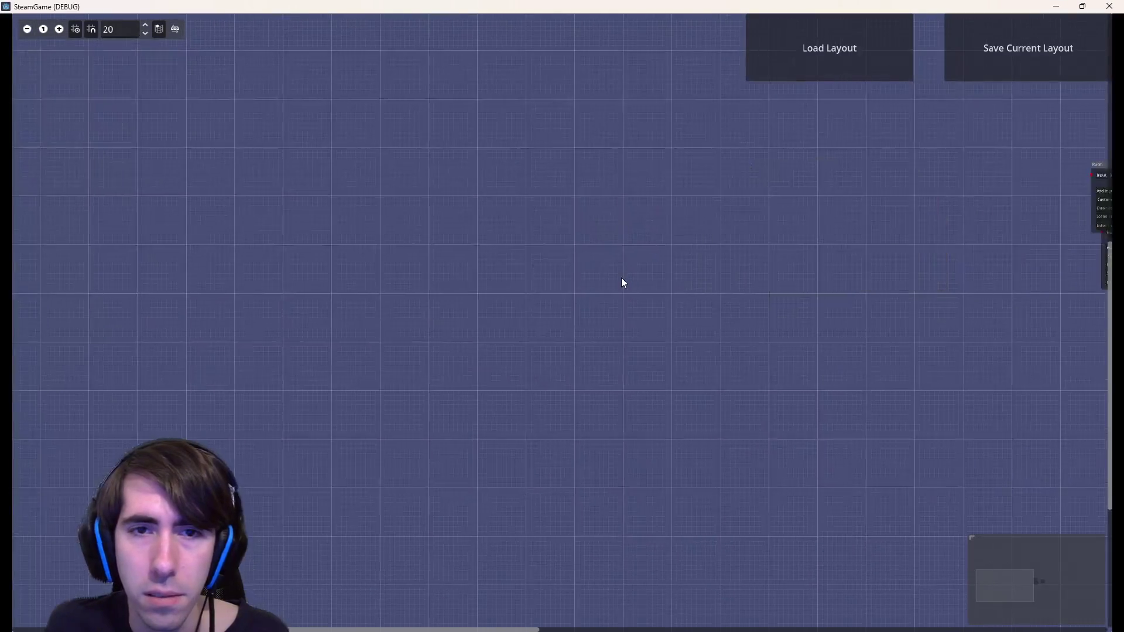
{"action": "right_click", "coordinate": [472, 151]}
{"action": "right_click", "coordinate": [321, 121]}
{"action": "scroll", "coordinate": [748, 406], "scroll_direction": "down", "scroll_amount": 5}
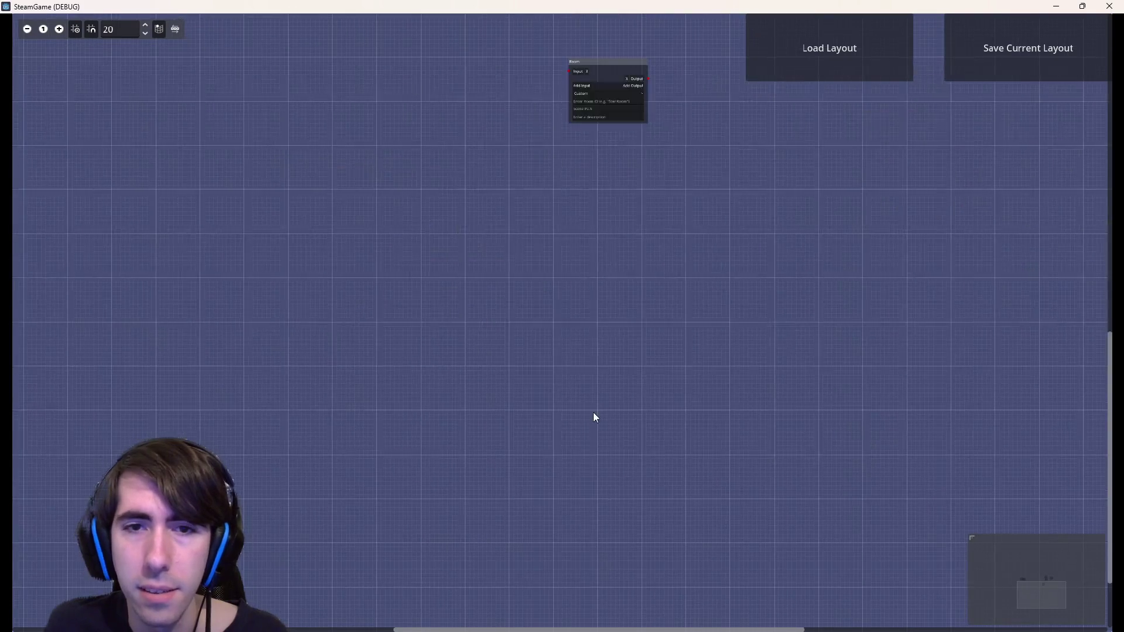
{"action": "right_click", "coordinate": [588, 383]}
{"action": "right_click", "coordinate": [700, 381]}
{"action": "scroll", "coordinate": [696, 375], "scroll_direction": "up", "scroll_amount": 5}
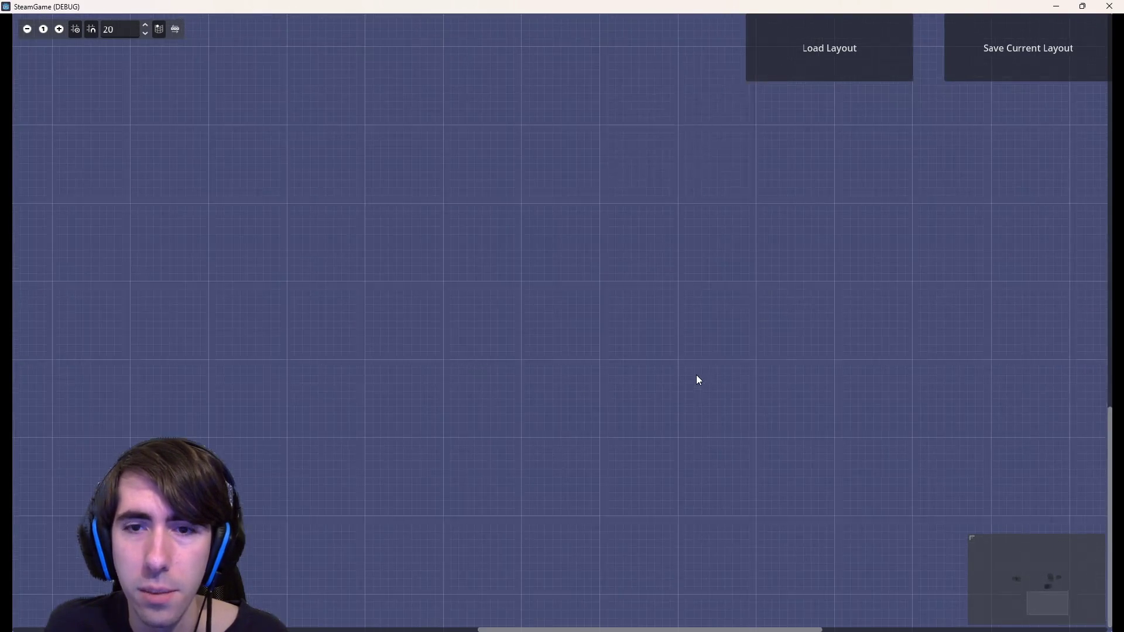
{"action": "right_click", "coordinate": [697, 373]}
{"action": "scroll", "coordinate": [686, 372], "scroll_direction": "down", "scroll_amount": 1}
{"action": "right_click", "coordinate": [684, 370]}
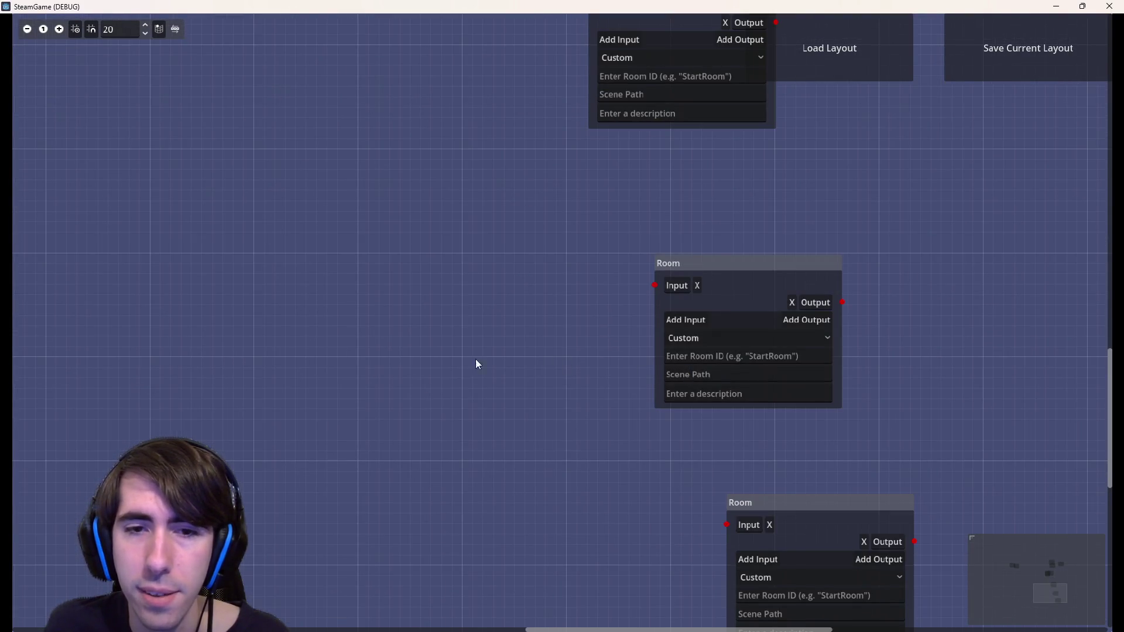
{"action": "right_click", "coordinate": [488, 360]}
{"action": "scroll", "coordinate": [339, 297], "scroll_direction": "down", "scroll_amount": 1}
{"action": "right_click", "coordinate": [334, 295]}
{"action": "scroll", "coordinate": [398, 295], "scroll_direction": "left", "scroll_amount": 3}
{"action": "scroll", "coordinate": [489, 310], "scroll_direction": "up", "scroll_amount": 1}
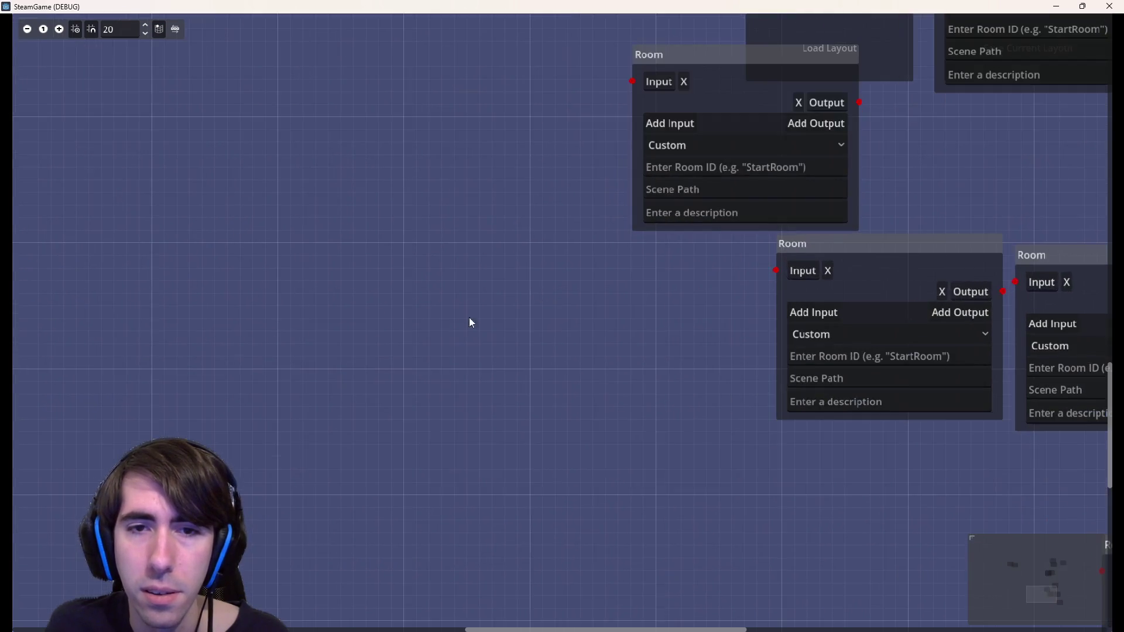
{"action": "right_click", "coordinate": [454, 321]}
{"action": "right_click", "coordinate": [455, 326]}
{"action": "scroll", "coordinate": [531, 311], "scroll_direction": "left", "scroll_amount": 5}
{"action": "right_click", "coordinate": [381, 220]}
{"action": "right_click", "coordinate": [379, 126]}
Drag the third Room node up and left, then close the game
{"action": "scroll", "coordinate": [527, 126], "scroll_direction": "up", "scroll_amount": 5}
{"action": "scroll", "coordinate": [596, 128], "scroll_direction": "left", "scroll_amount": 4}
{"action": "scroll", "coordinate": [595, 128], "scroll_direction": "down", "scroll_amount": 5}
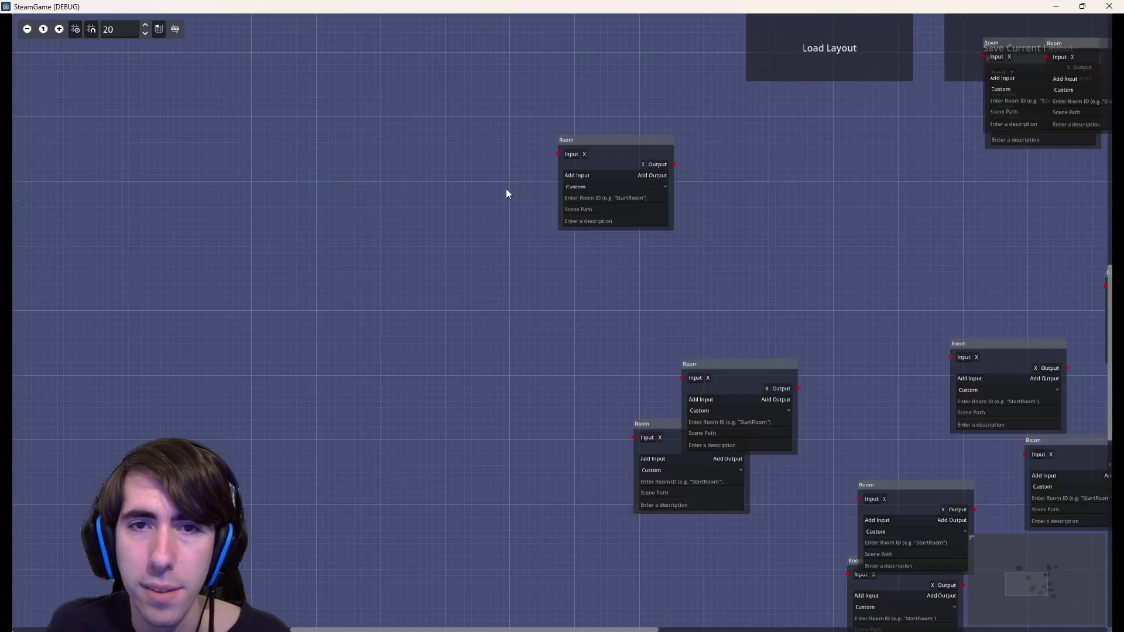
{"action": "scroll", "coordinate": [810, 278], "scroll_direction": "up", "scroll_amount": 3}
{"action": "scroll", "coordinate": [810, 279], "scroll_direction": "right", "scroll_amount": 5}
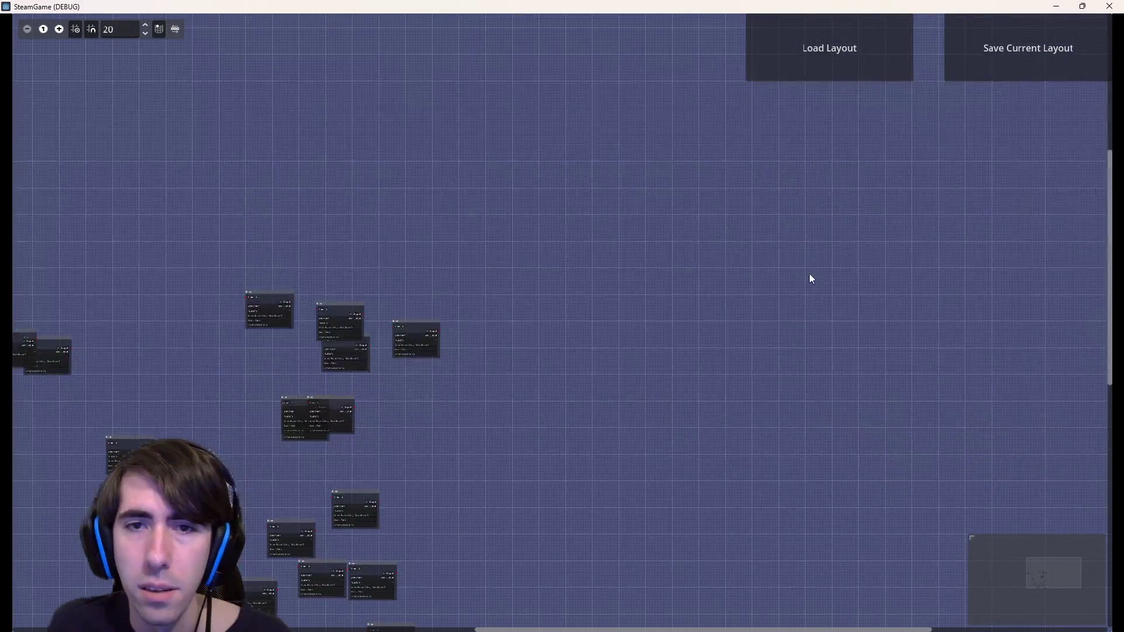
{"action": "scroll", "coordinate": [809, 270], "scroll_direction": "right", "scroll_amount": 5}
{"action": "scroll", "coordinate": [711, 286], "scroll_direction": "up", "scroll_amount": 5}
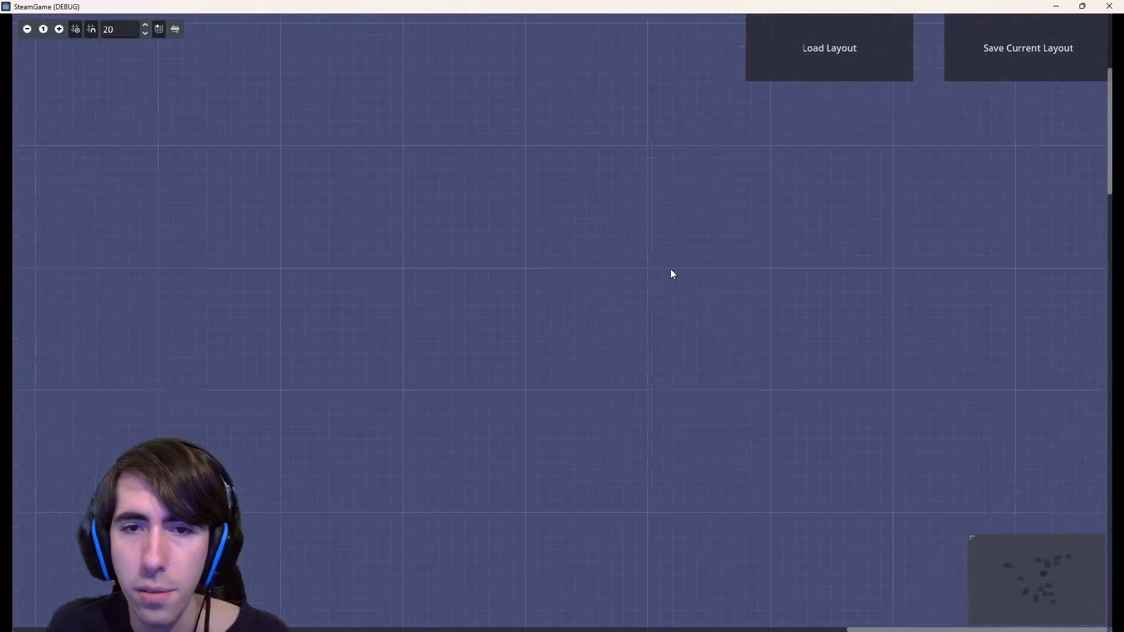
{"action": "scroll", "coordinate": [667, 269], "scroll_direction": "right", "scroll_amount": 4}
{"action": "scroll", "coordinate": [668, 272], "scroll_direction": "down", "scroll_amount": 3}
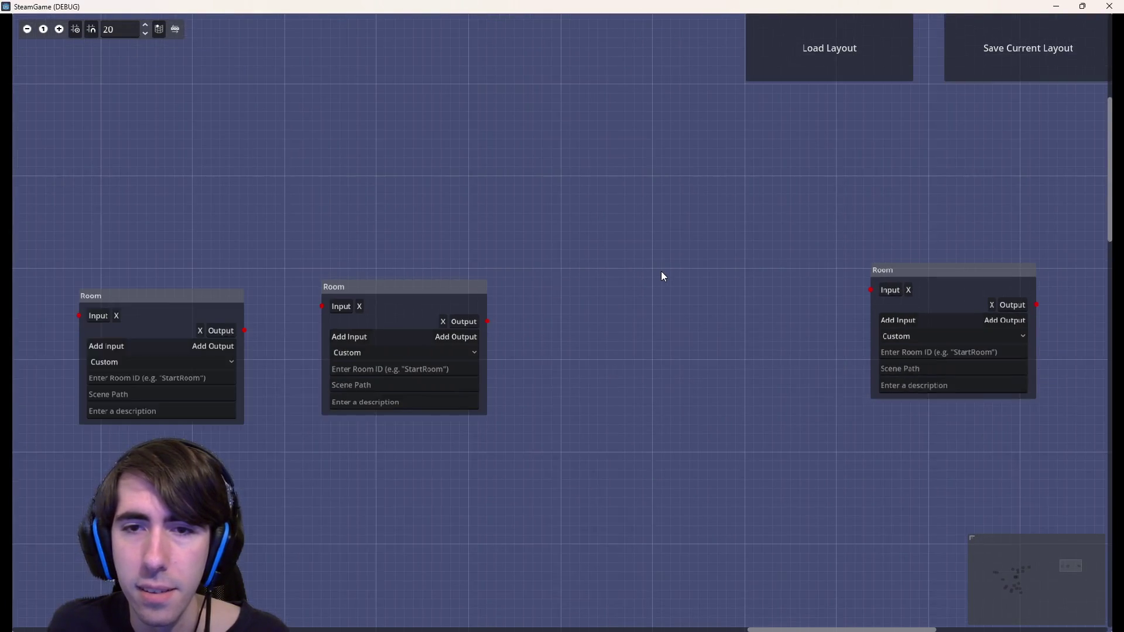
{"action": "scroll", "coordinate": [664, 275], "scroll_direction": "up", "scroll_amount": 5}
{"action": "scroll", "coordinate": [664, 275], "scroll_direction": "up", "scroll_amount": 2}
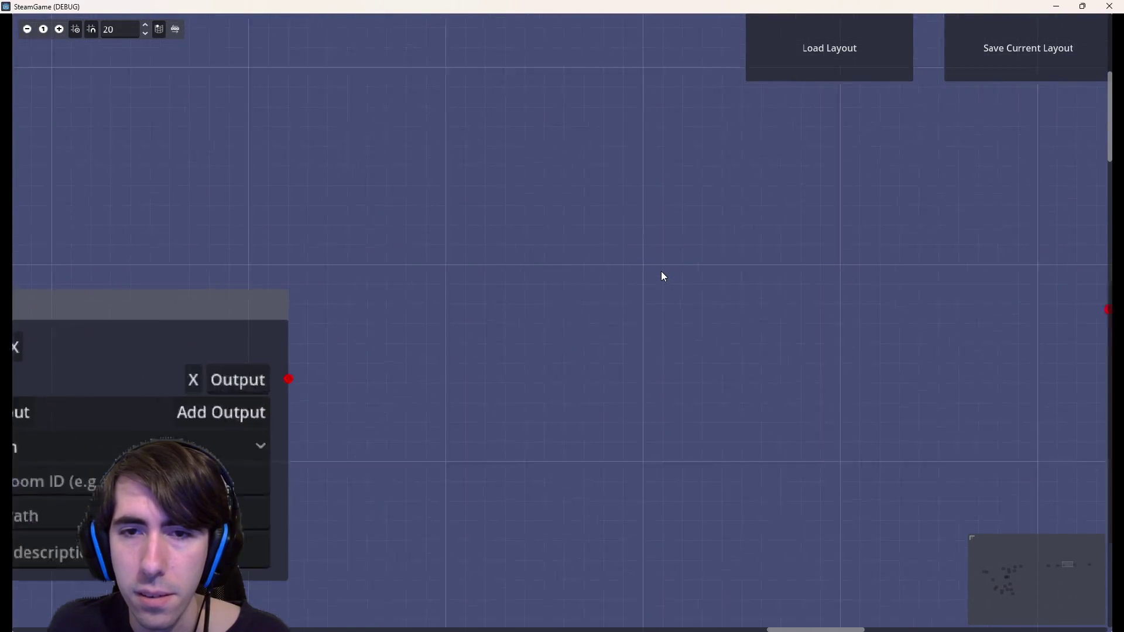
{"action": "scroll", "coordinate": [663, 276], "scroll_direction": "down", "scroll_amount": 2}
{"action": "scroll", "coordinate": [661, 272], "scroll_direction": "down", "scroll_amount": 5}
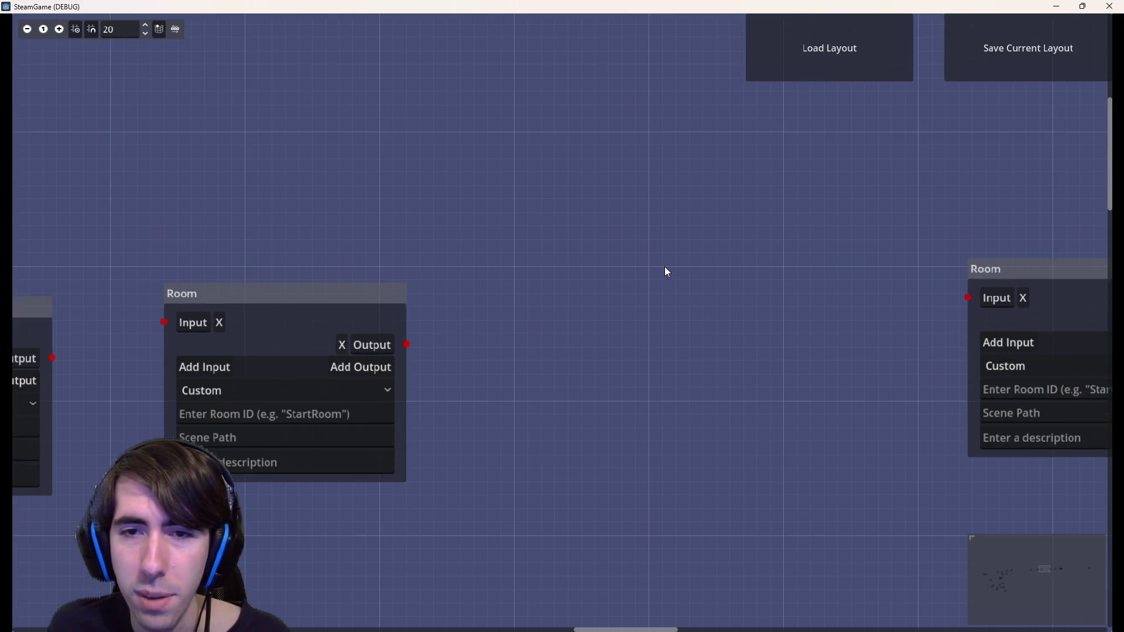
{"action": "scroll", "coordinate": [638, 267], "scroll_direction": "up", "scroll_amount": 1}
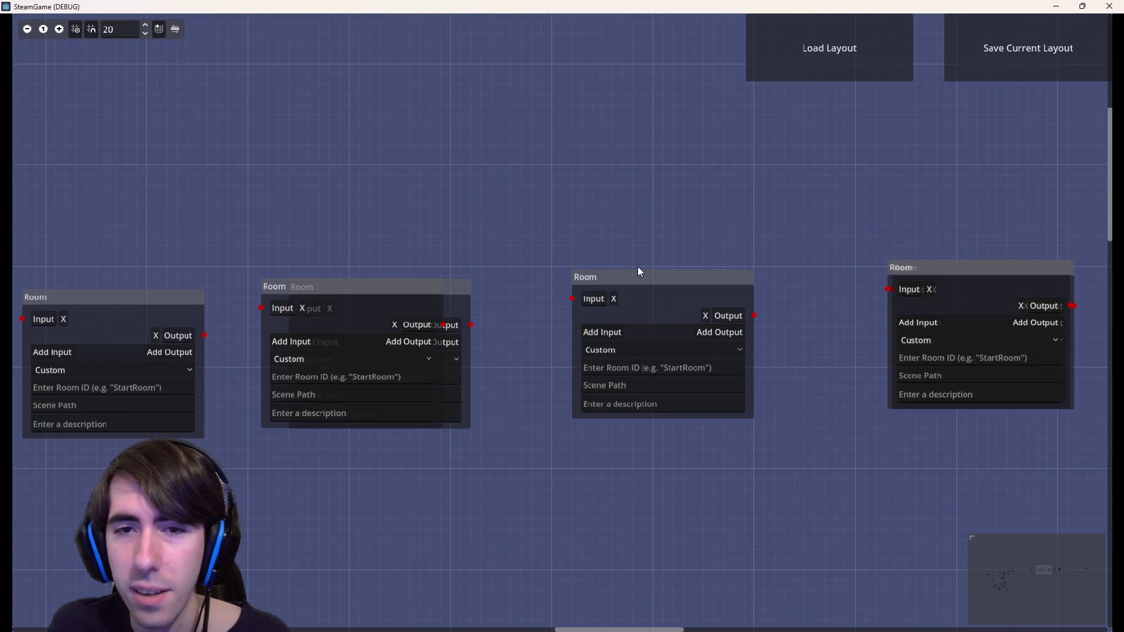
{"action": "mouse_move", "coordinate": [637, 267]}
{"action": "left_mouse_down"}
{"action": "mouse_move", "coordinate": [637, 221]}
{"action": "mouse_move", "coordinate": [477, 160]}
{"action": "mouse_move", "coordinate": [707, 284]}
{"action": "mouse_move", "coordinate": [472, 200]}
{"action": "left_mouse_up"}
{"action": "left_click", "coordinate": [1108, 7]}
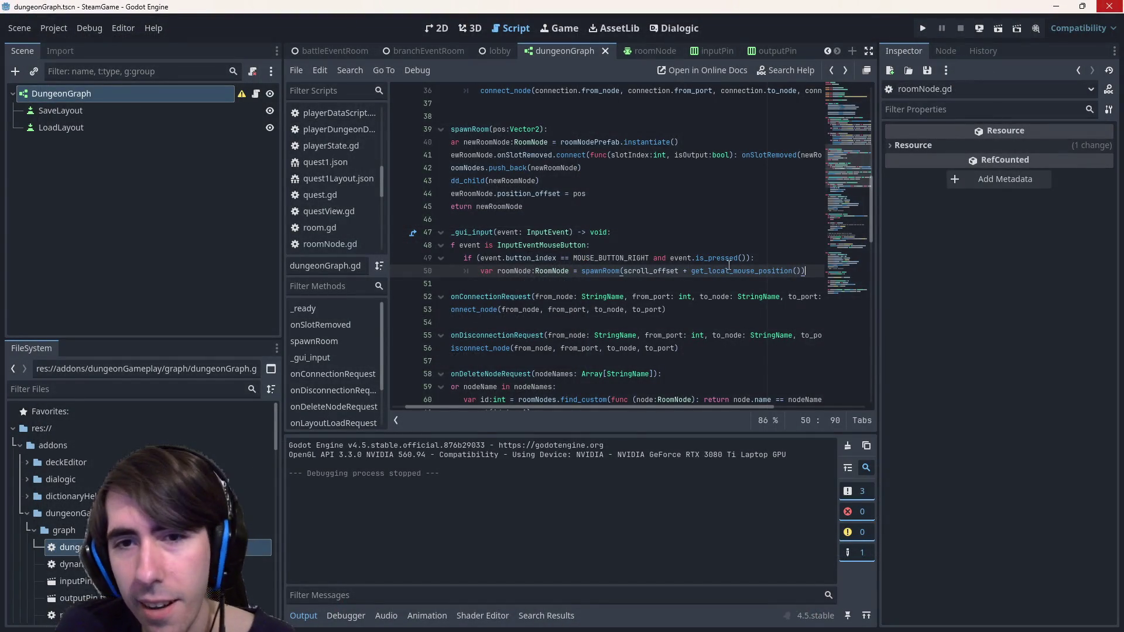
Check the scroll_offset and position_offset documentation
{"action": "double_click", "coordinate": [675, 276]}
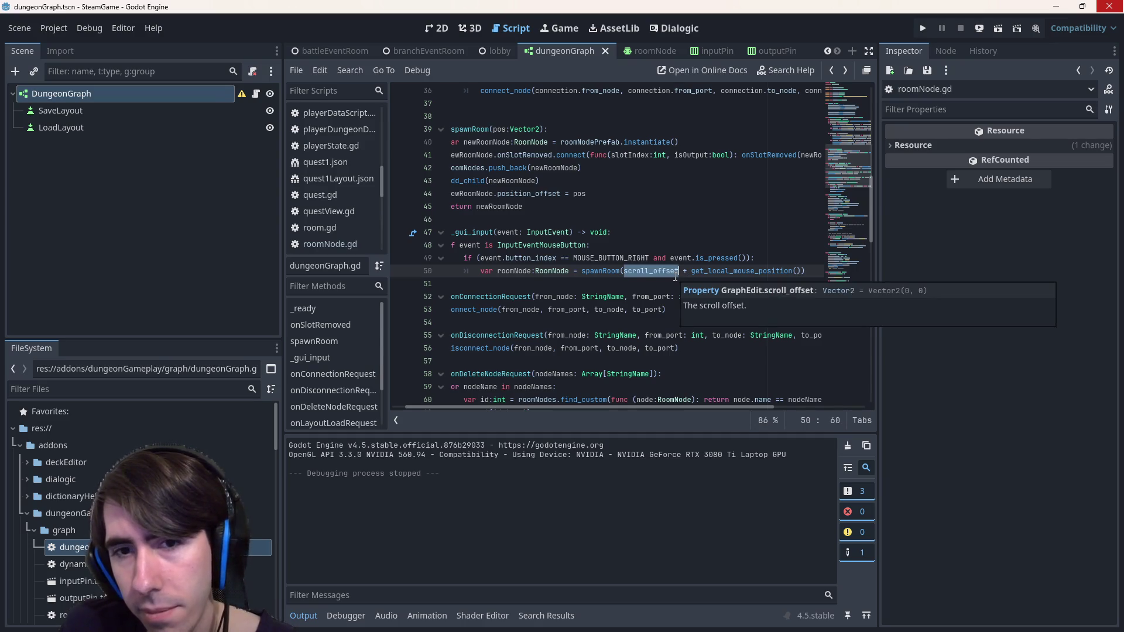
{"action": "left_click", "coordinate": [675, 277]}
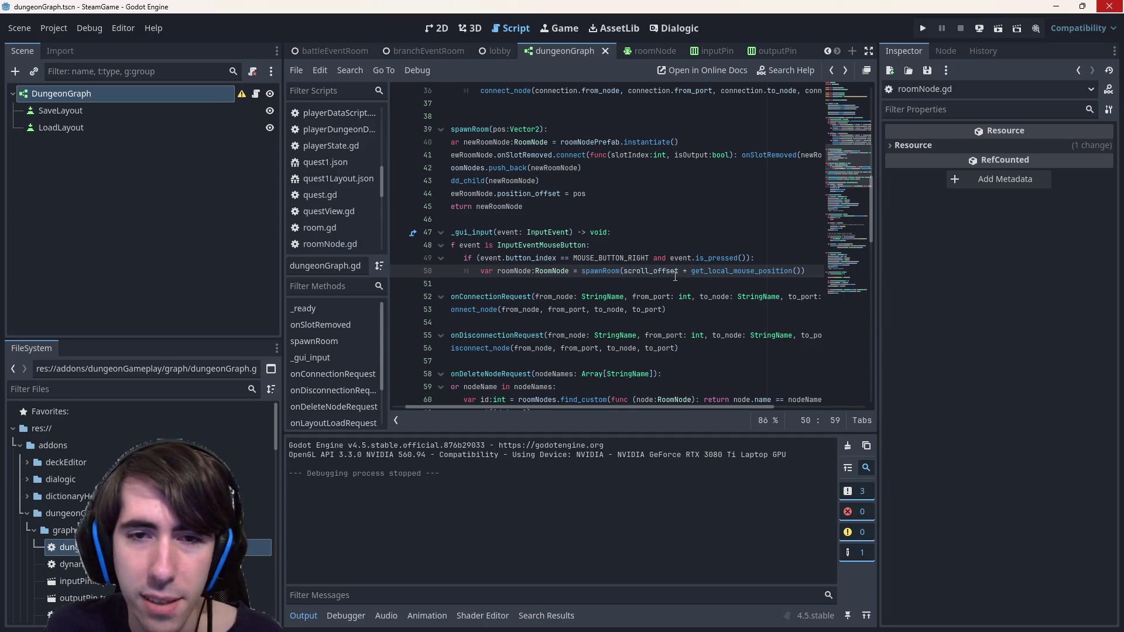
{"action": "left_click", "coordinate": [531, 193], "text": "ctrl"}
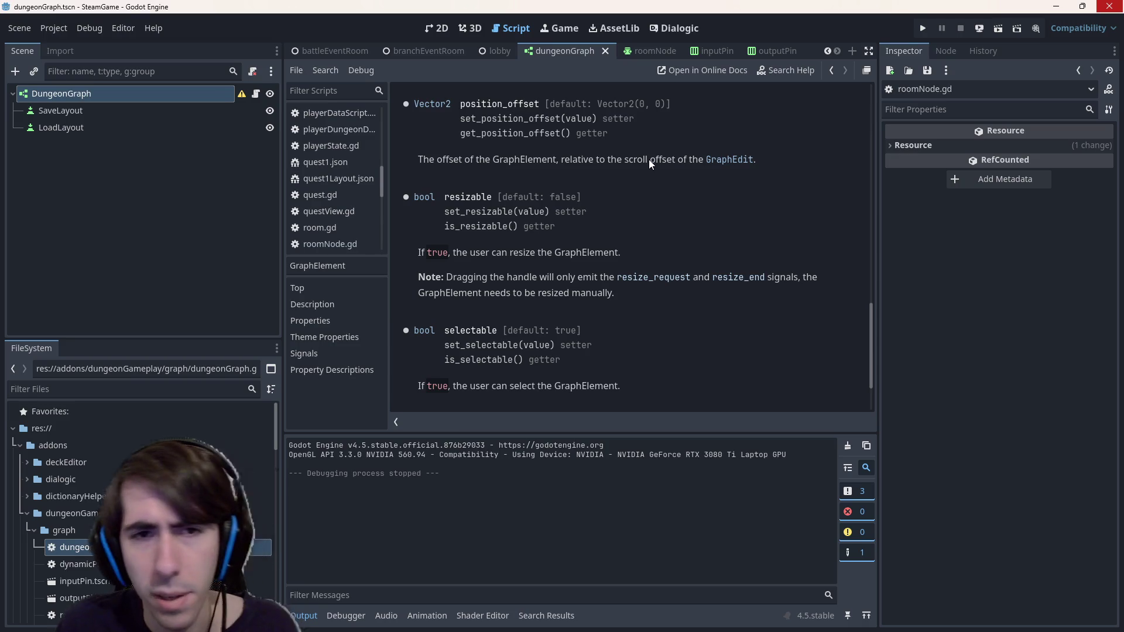
{"action": "key", "text": "alt+Left"}
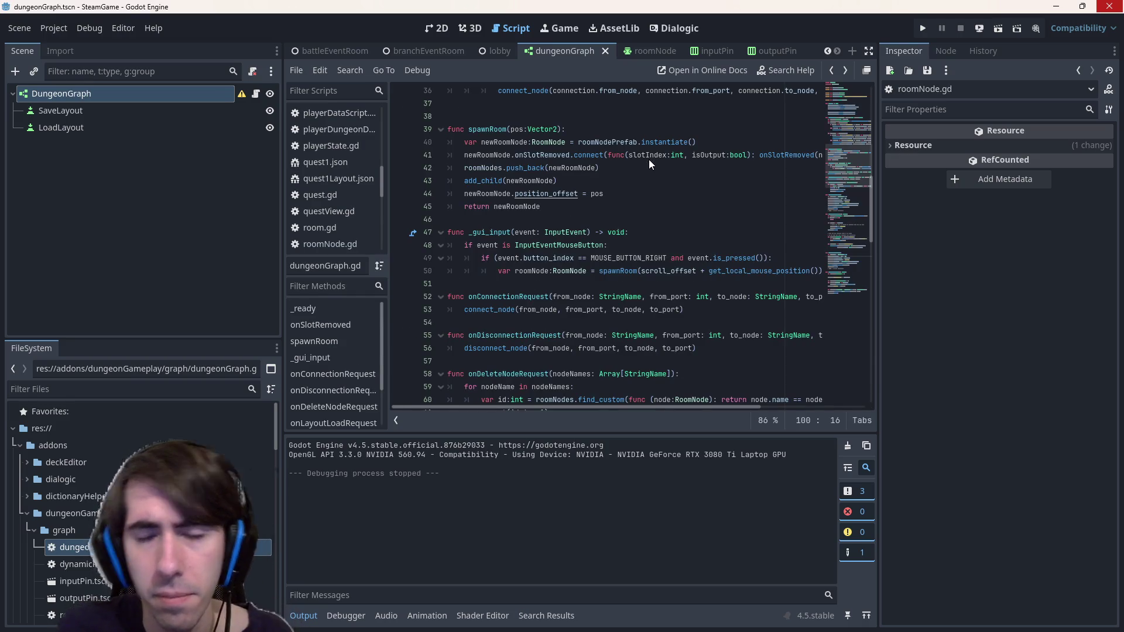
Append '* zoom' to the spawnRoom() argument on line 50 and save the script
{"action": "left_click", "coordinate": [816, 269]}
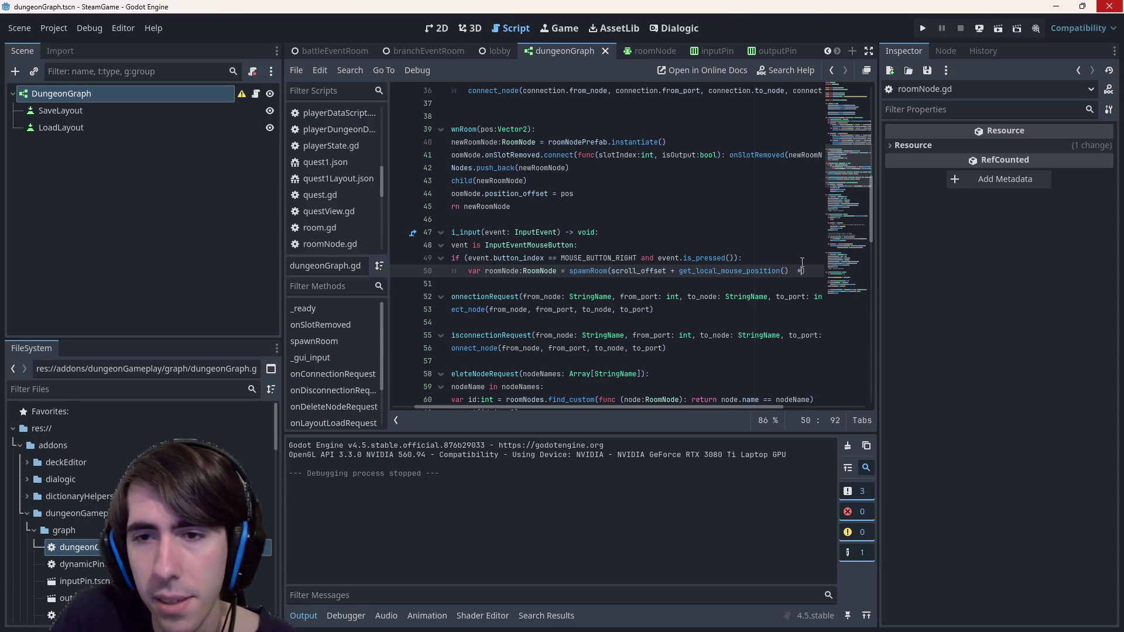
{"action": "type", "text": "* scroll"}
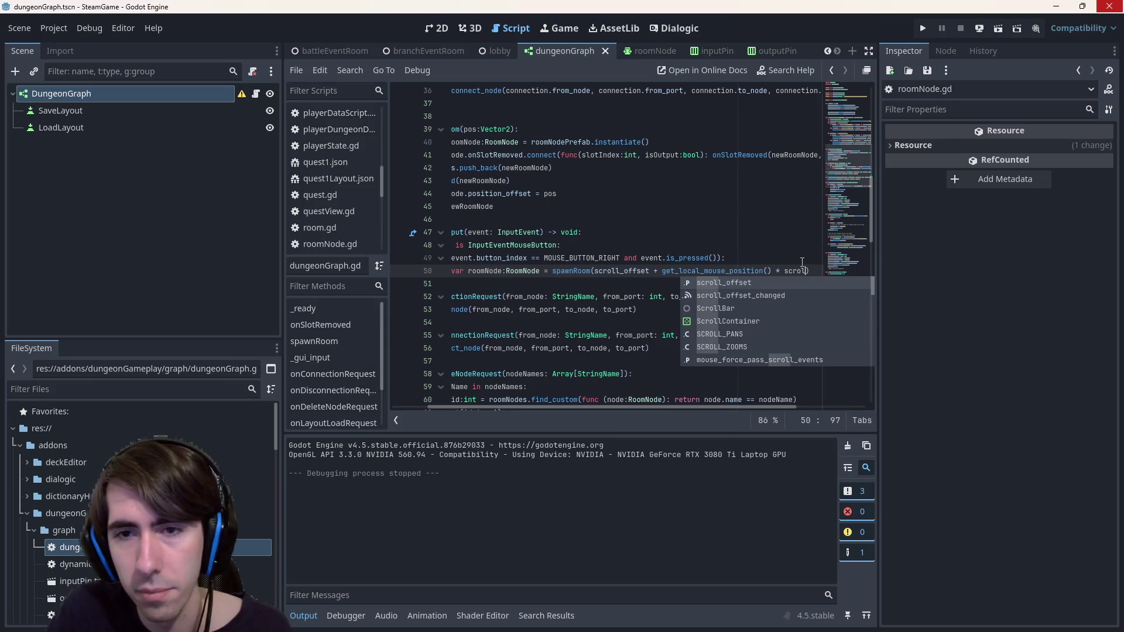
{"action": "type", "text": "_z"}
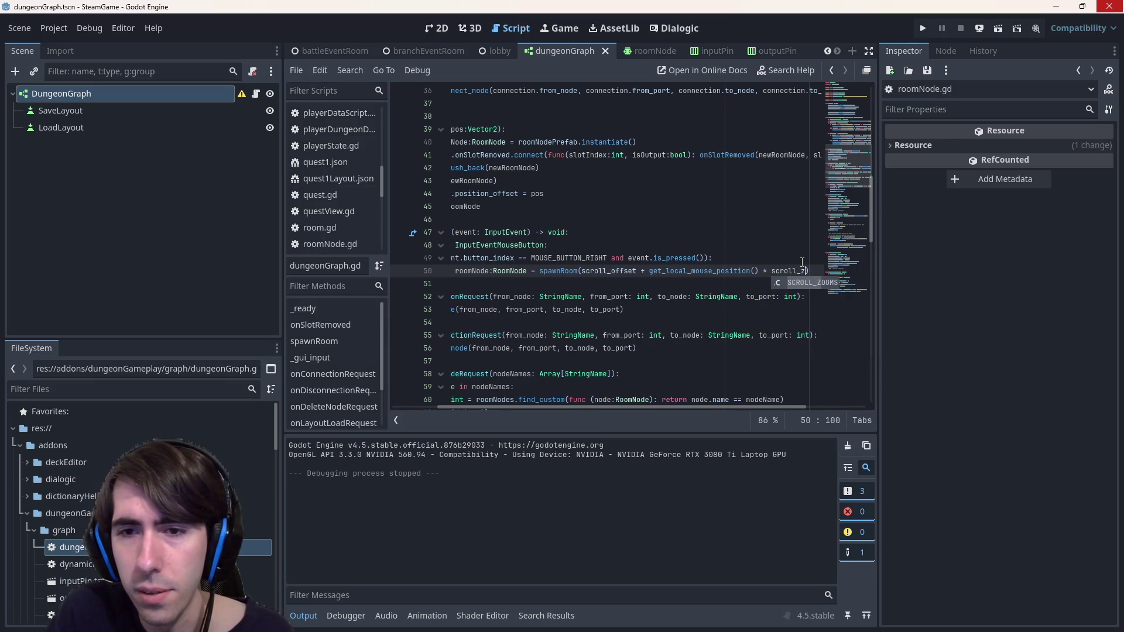
{"action": "key", "text": "ctrl+BackSpace"}
{"action": "type", "text": "zoom"}
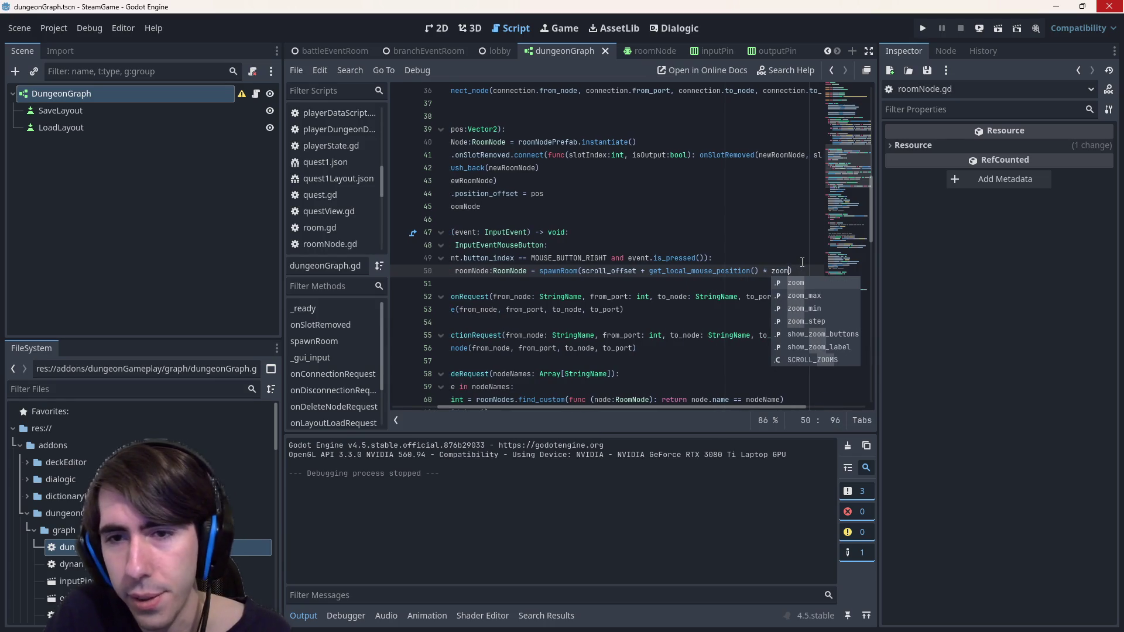
{"action": "key", "text": "Escape"}
{"action": "key", "text": "ctrl+s"}
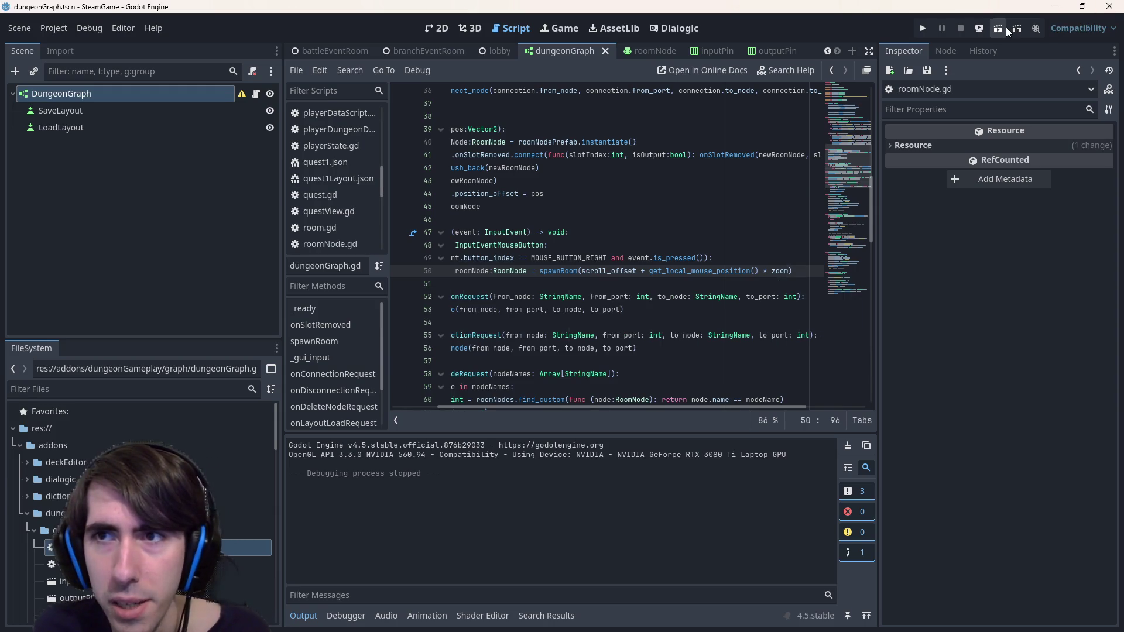
Run the project, load quest1Layout.json, add a Room node, then close the game
{"action": "left_click", "coordinate": [998, 28]}
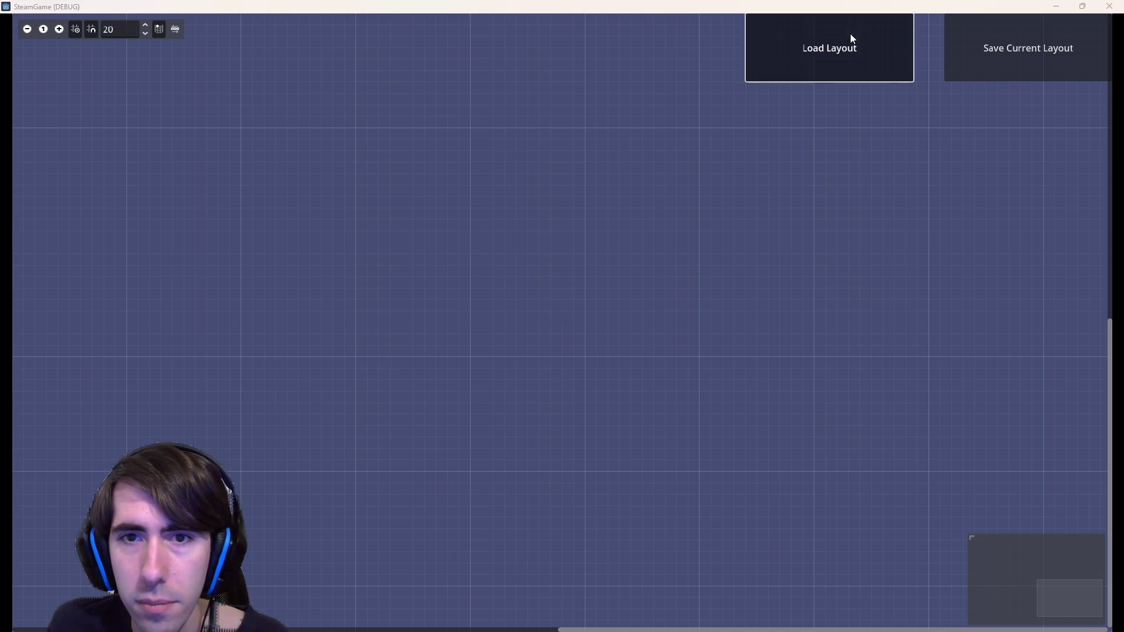
{"action": "left_click", "coordinate": [852, 39]}
{"action": "double_click", "coordinate": [692, 241]}
{"action": "double_click", "coordinate": [692, 241]}
{"action": "scroll", "coordinate": [543, 262], "scroll_direction": "down", "scroll_amount": 3}
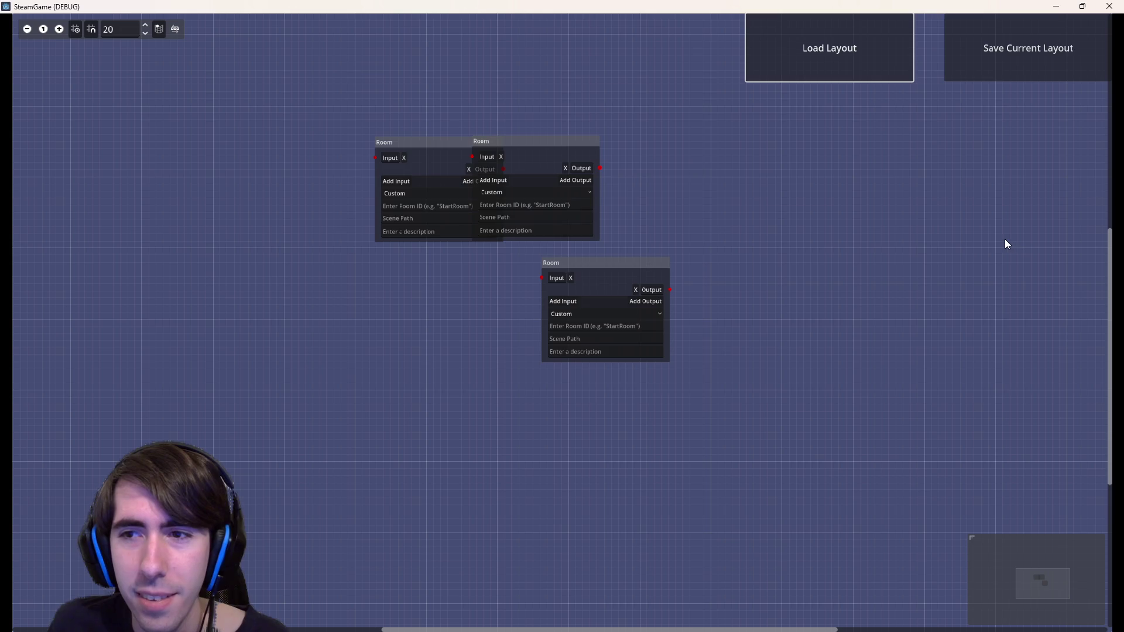
{"action": "right_click", "coordinate": [202, 191]}
{"action": "left_click", "coordinate": [1109, 6]}
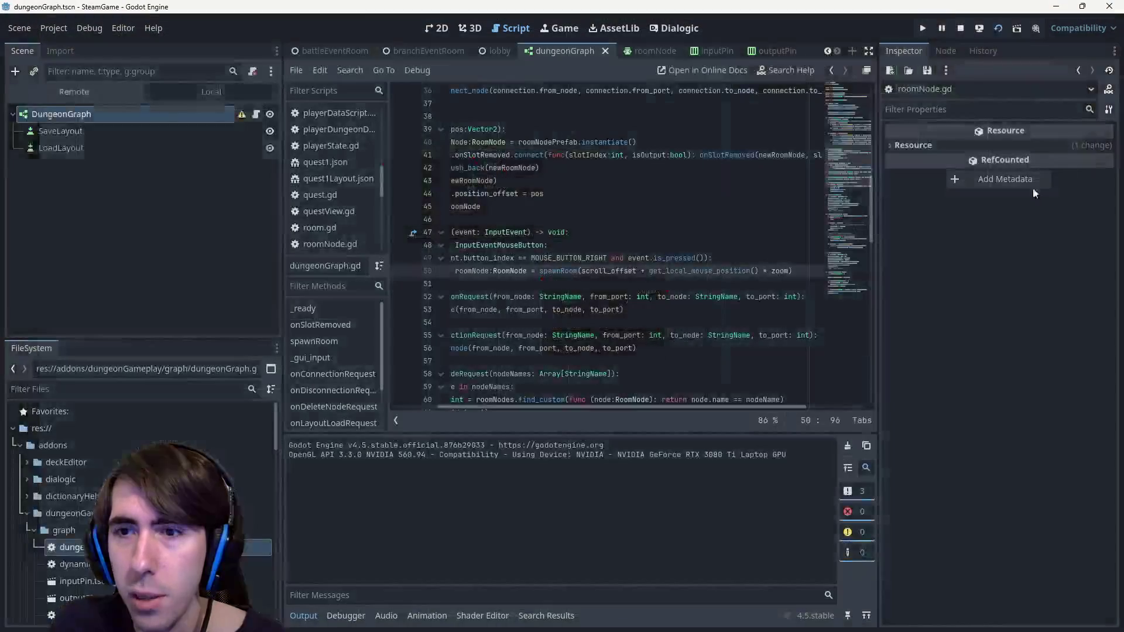
Change '* zoom' to '/ zoom' on line 50 and rerun with F6
{"action": "left_click", "coordinate": [766, 270]}
{"action": "key", "text": "BackSpace"}
{"action": "type", "text": "/"}
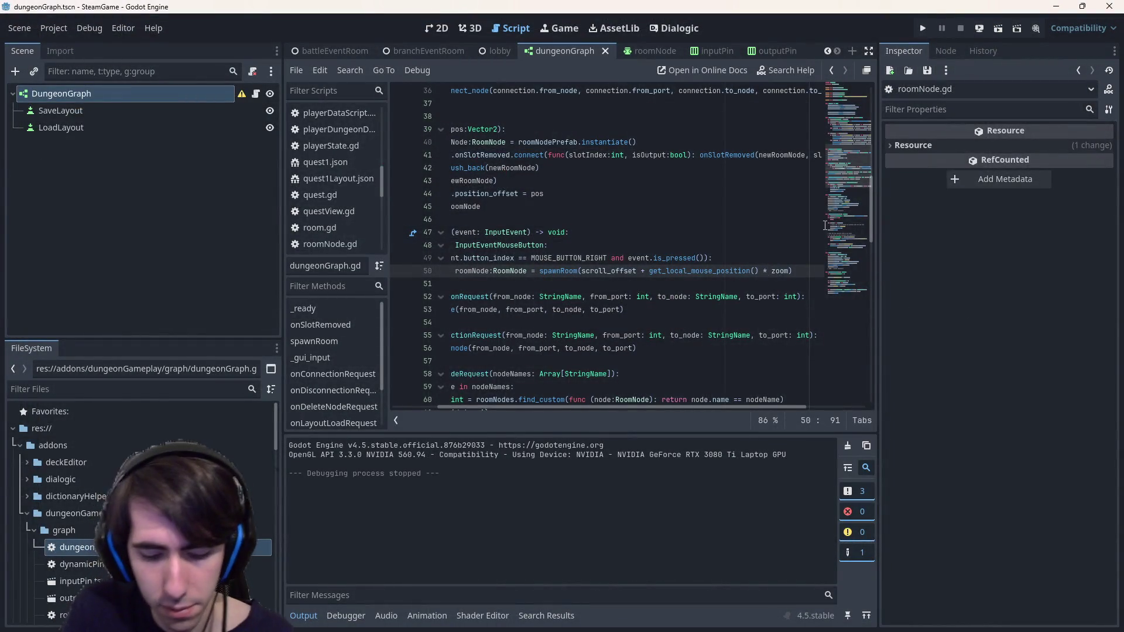
{"action": "key", "text": "F6"}
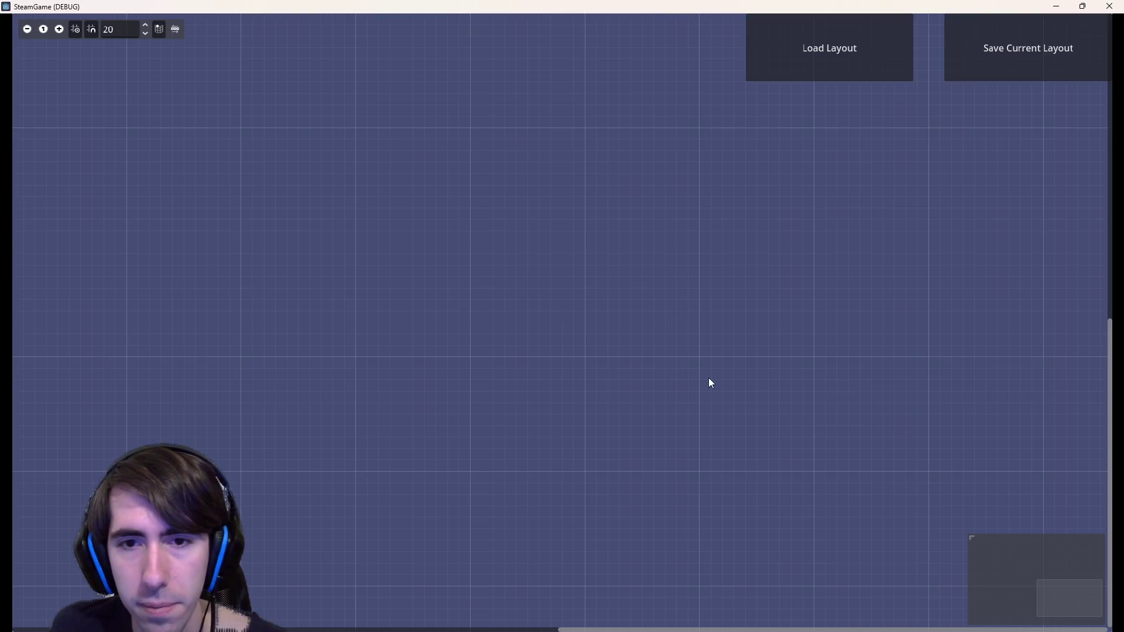
Spawn eleven Room nodes across the canvas while zooming out, then close the game
{"action": "right_click", "coordinate": [746, 248]}
{"action": "right_click", "coordinate": [392, 202]}
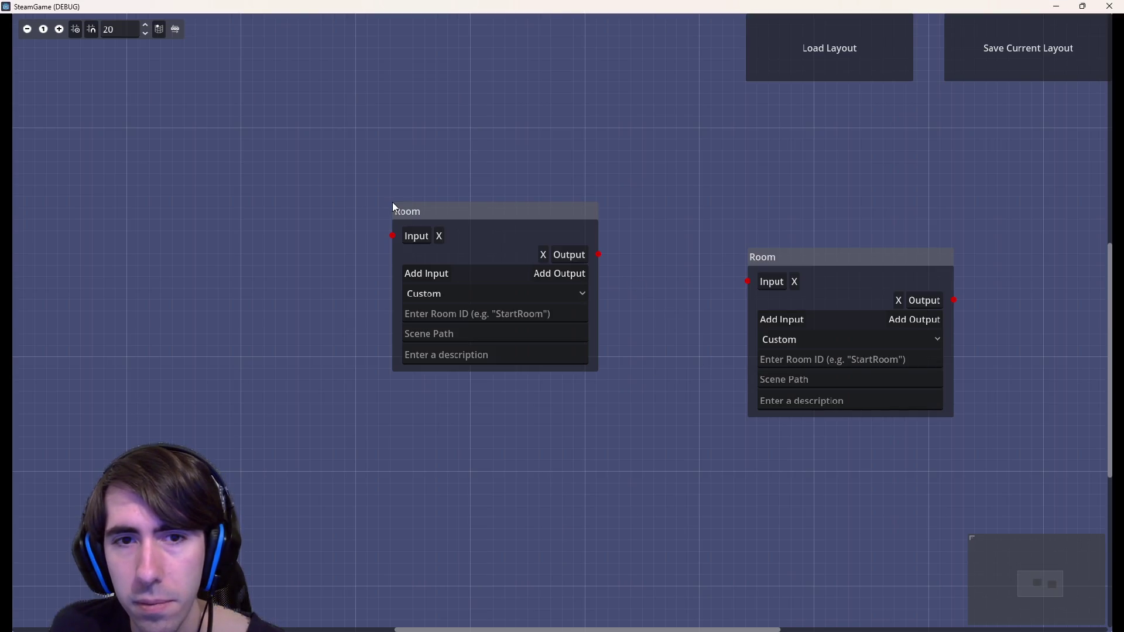
{"action": "scroll", "coordinate": [654, 221], "scroll_direction": "down", "scroll_amount": 2}
{"action": "right_click", "coordinate": [770, 168]}
{"action": "right_click", "coordinate": [675, 120]}
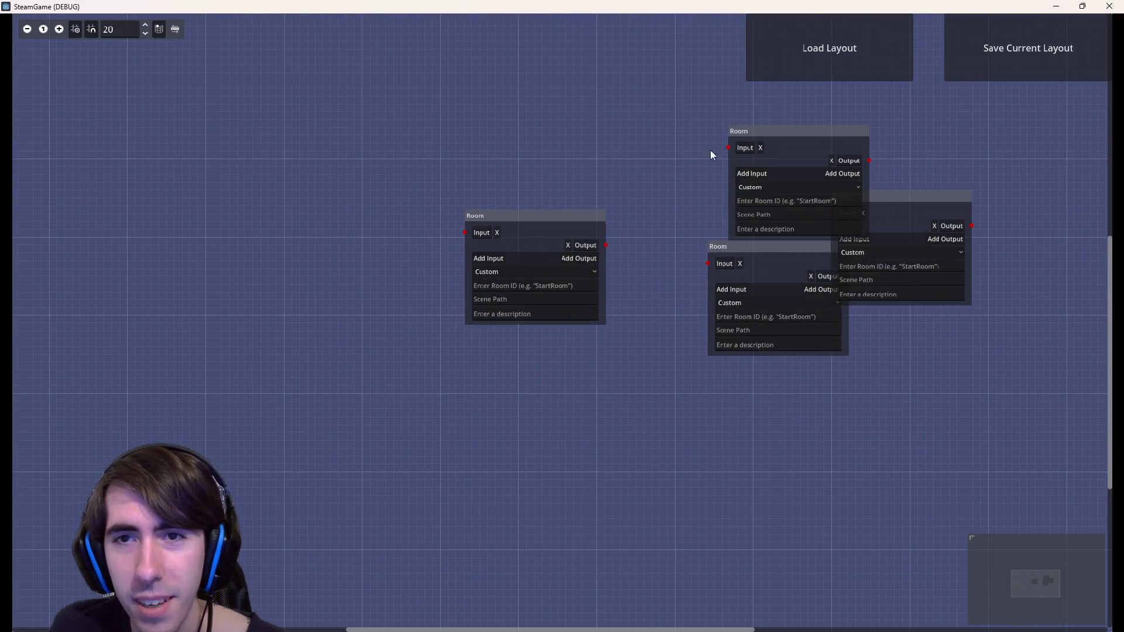
{"action": "scroll", "coordinate": [784, 375], "scroll_direction": "down", "scroll_amount": 2}
{"action": "right_click", "coordinate": [787, 413]}
{"action": "scroll", "coordinate": [755, 404], "scroll_direction": "down", "scroll_amount": 3}
{"action": "scroll", "coordinate": [779, 281], "scroll_direction": "right", "scroll_amount": 5}
{"action": "right_click", "coordinate": [860, 123]}
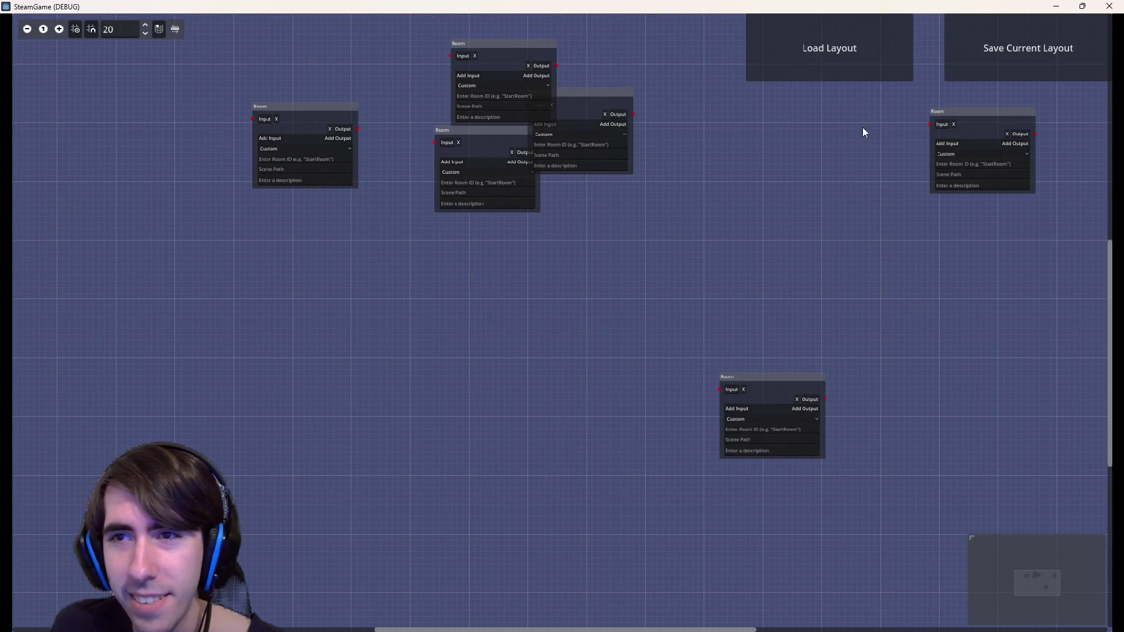
{"action": "right_click", "coordinate": [496, 317]}
{"action": "right_click", "coordinate": [256, 331]}
{"action": "right_click", "coordinate": [77, 156]}
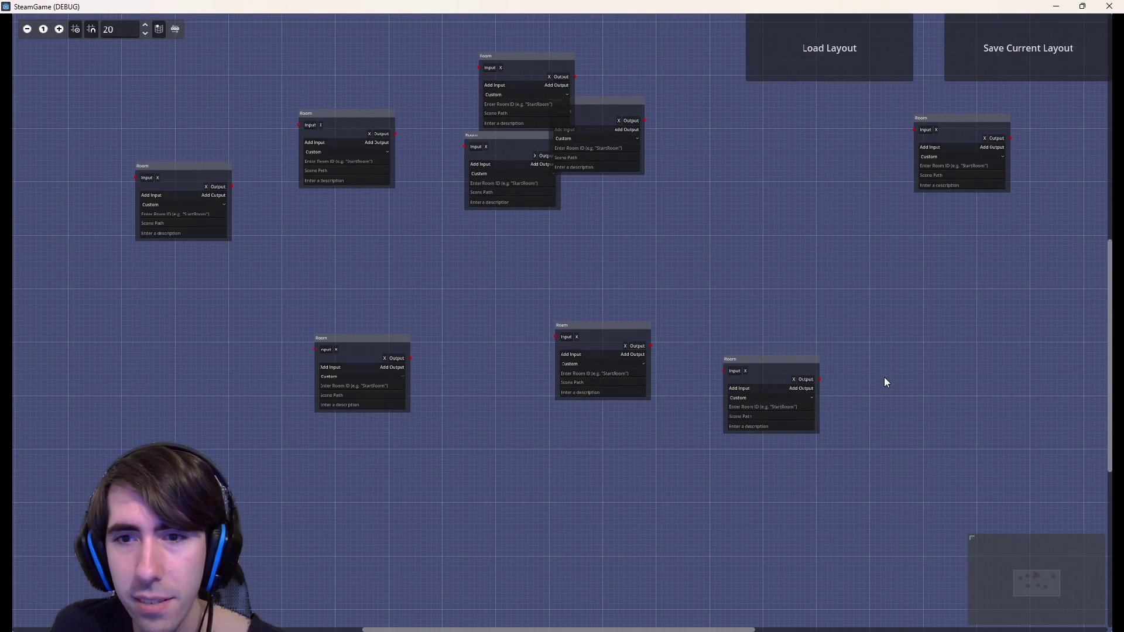
{"action": "scroll", "coordinate": [885, 382], "scroll_direction": "down", "scroll_amount": 3}
{"action": "right_click", "coordinate": [585, 445]}
{"action": "right_click", "coordinate": [265, 315]}
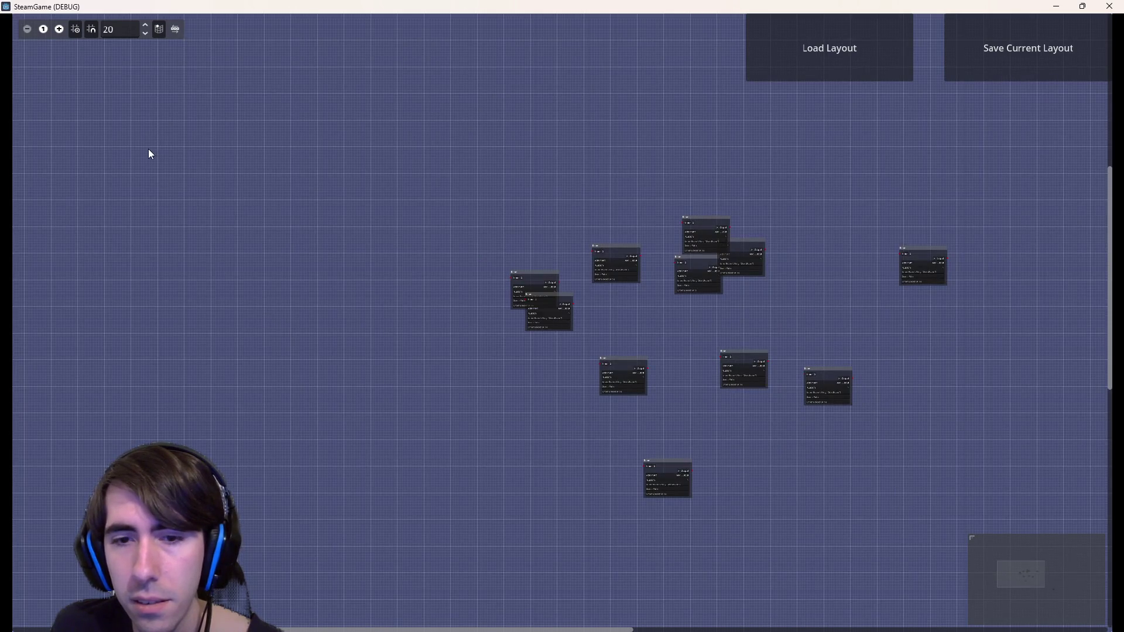
{"action": "left_click", "coordinate": [1109, 6]}
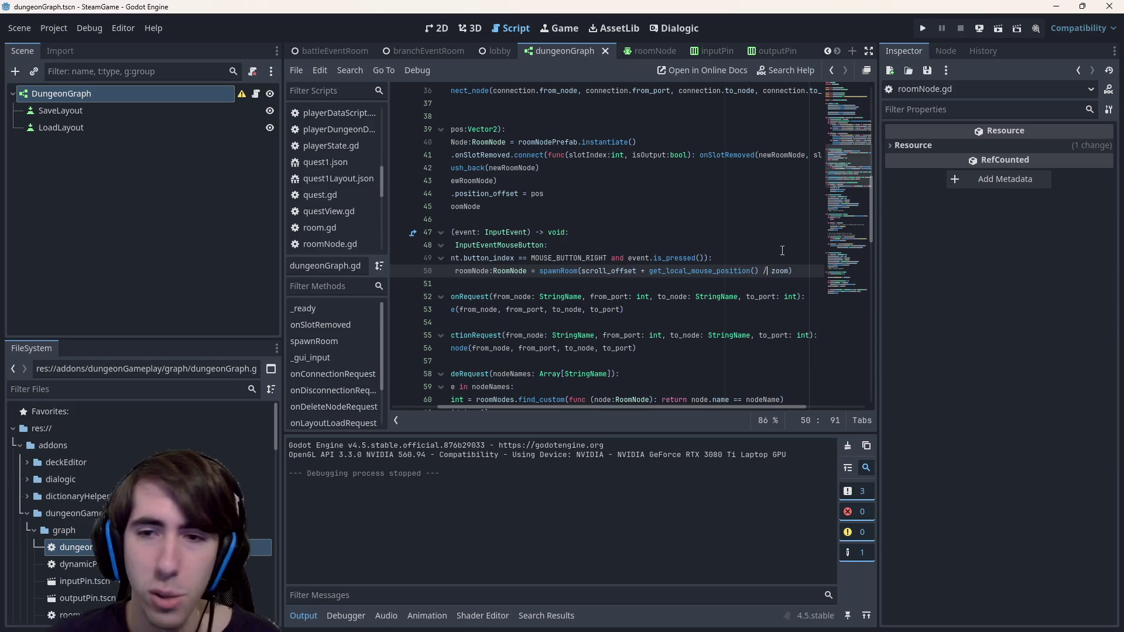
Read the CanvasItem documentation for get_local_mouse_position and get_transform
{"action": "left_click", "coordinate": [706, 272], "text": "ctrl"}
{"action": "scroll", "coordinate": [548, 201], "scroll_direction": "up", "scroll_amount": 1}
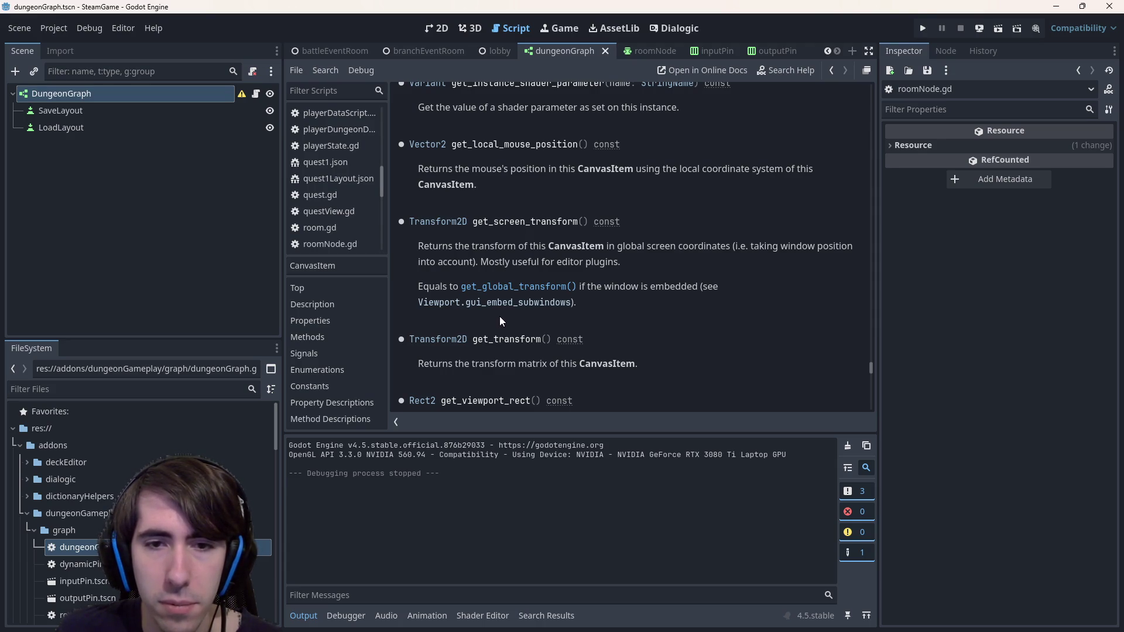
{"action": "scroll", "coordinate": [498, 309], "scroll_direction": "down", "scroll_amount": 1}
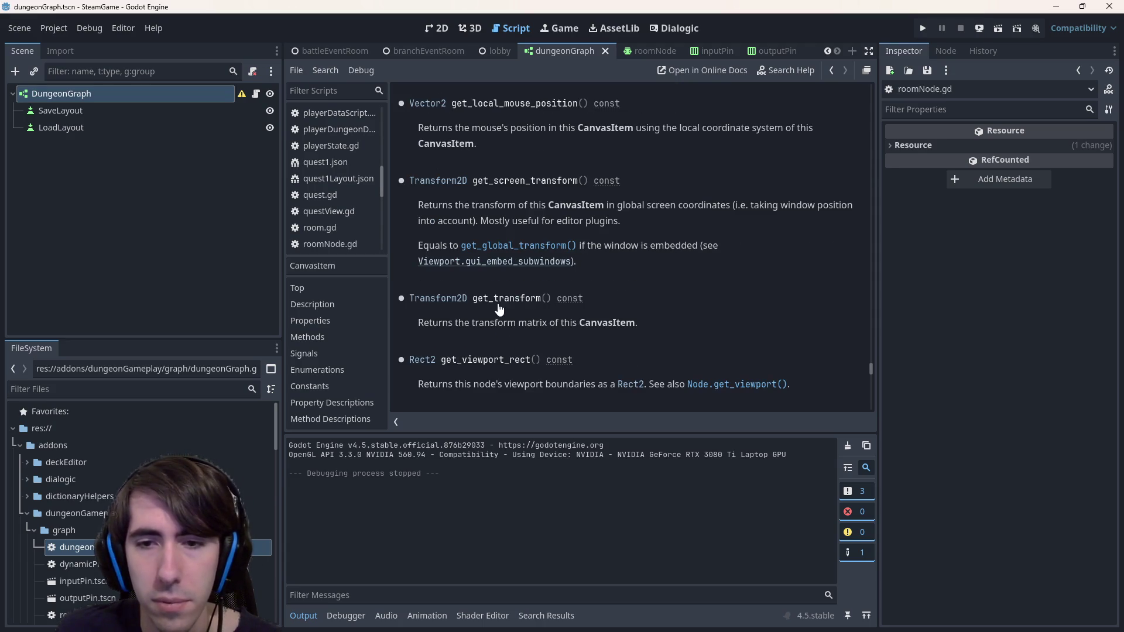
{"action": "scroll", "coordinate": [498, 308], "scroll_direction": "up", "scroll_amount": 1}
{"action": "mouse_move", "coordinate": [494, 247]}
{"action": "left_mouse_down"}
{"action": "mouse_move", "coordinate": [696, 253]}
{"action": "mouse_move", "coordinate": [641, 245]}
{"action": "mouse_move", "coordinate": [683, 243]}
{"action": "left_mouse_up"}
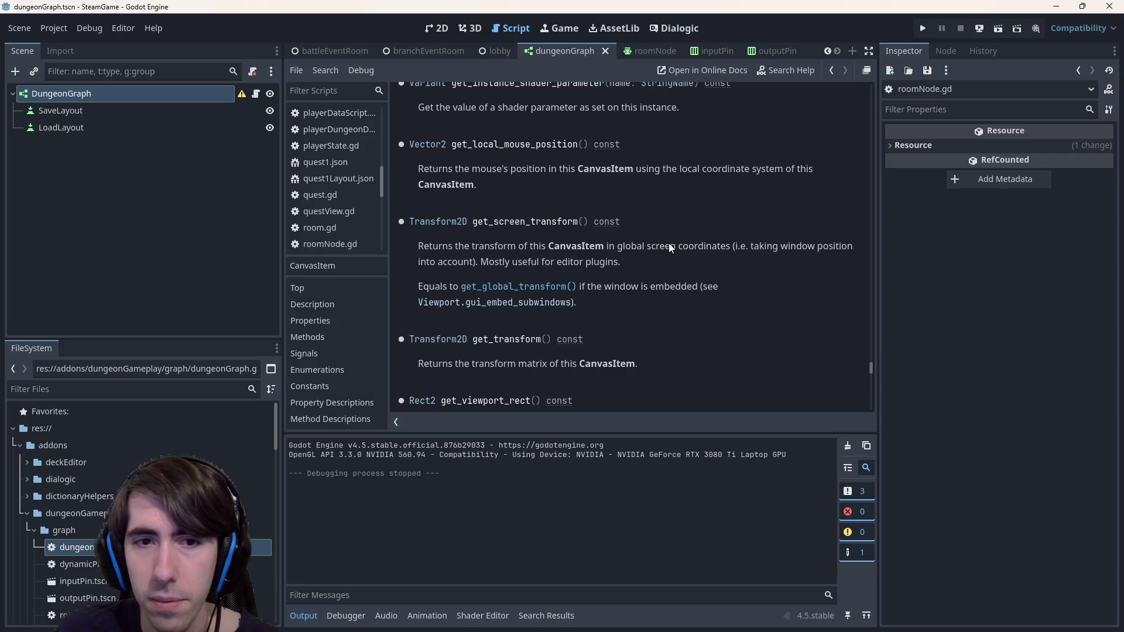
{"action": "scroll", "coordinate": [656, 244], "scroll_direction": "up", "scroll_amount": 3}
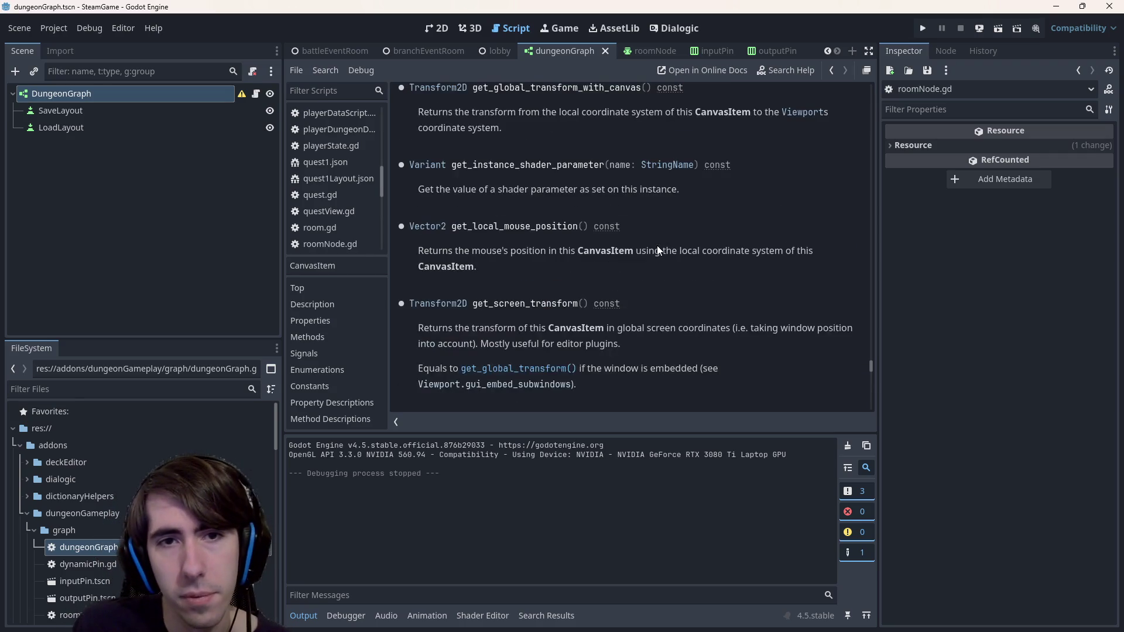
{"action": "scroll", "coordinate": [657, 246], "scroll_direction": "up", "scroll_amount": 2}
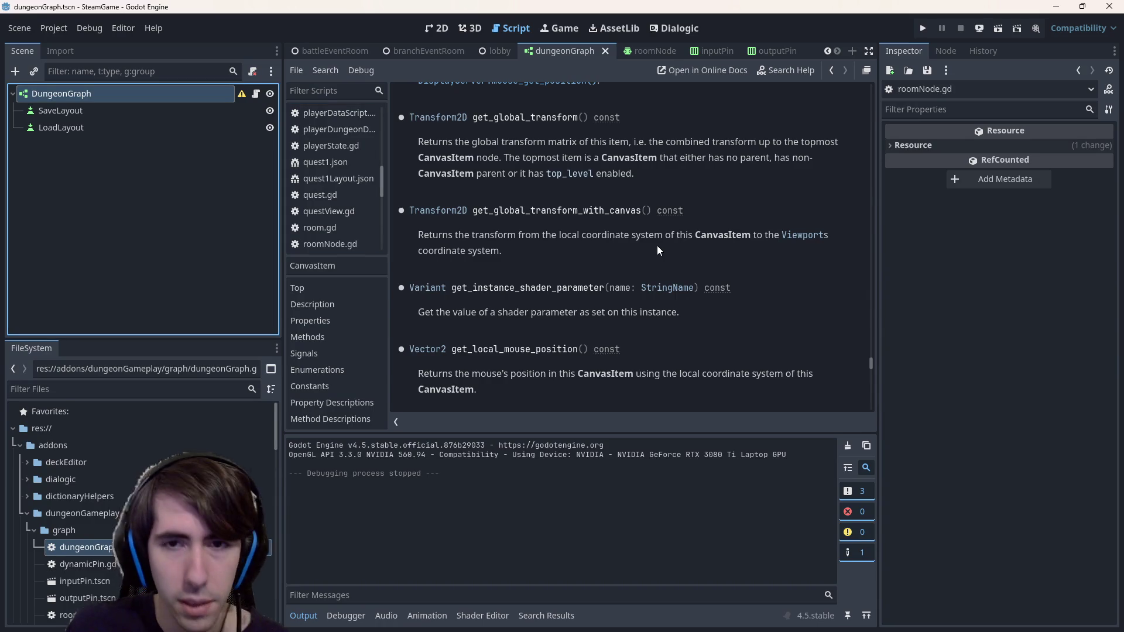
Return to dungeonGraph.gd at the end of line 50
{"action": "left_click", "coordinate": [666, 240]}
{"action": "key", "text": "alt+Left"}
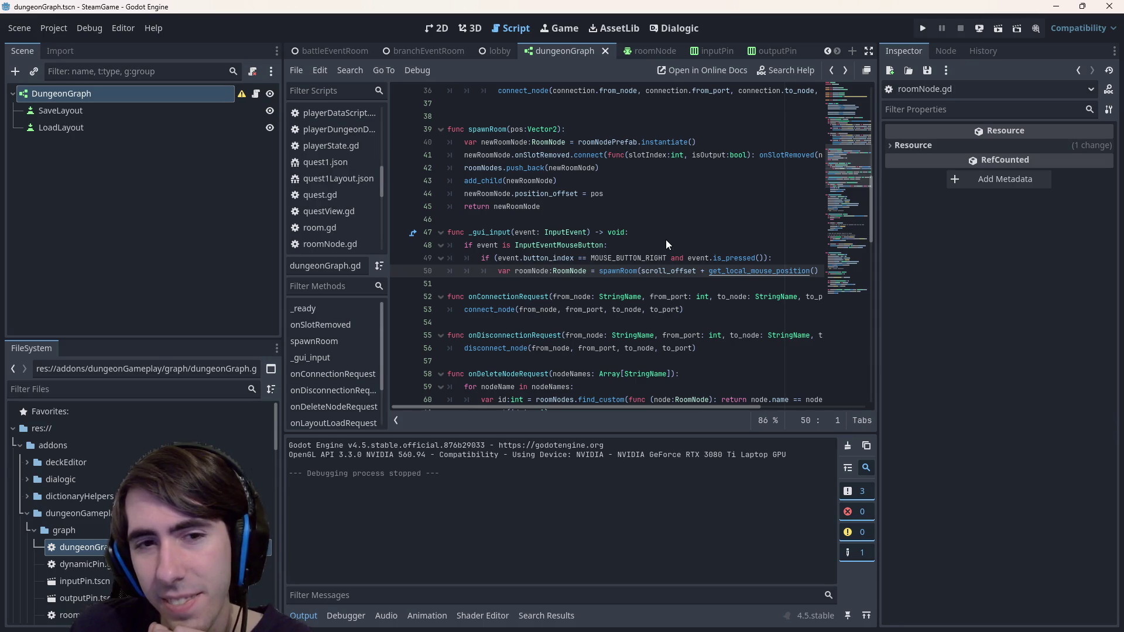
{"action": "key", "text": "End"}
Keep '/ zoom' on line 50, save dungeonGraph.gd, and select the DungeonGraph node
{"action": "type", "text": "/ zoom"}
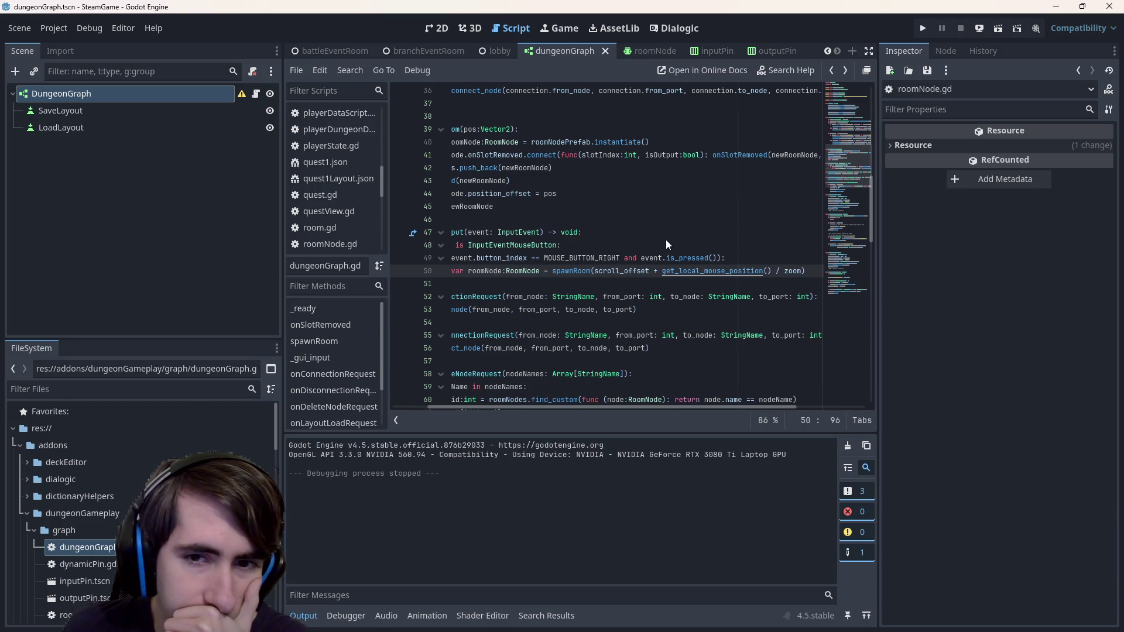
{"action": "key", "text": "ctrl+shift+Left"}
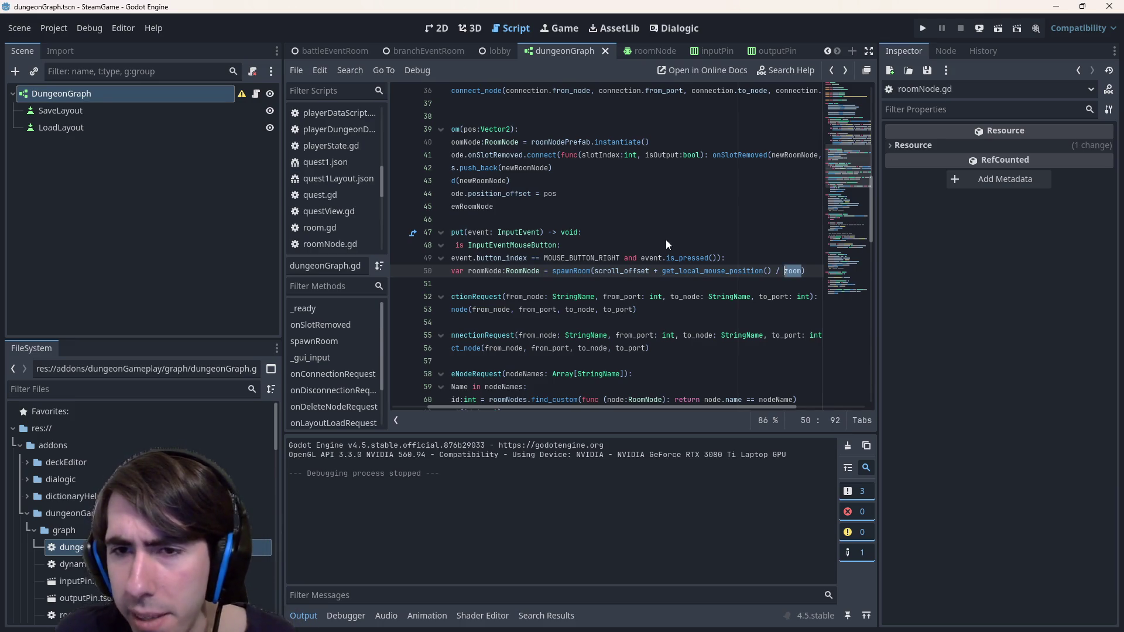
{"action": "key", "text": "BackSpace"}
{"action": "key", "text": "BackSpace"}
{"action": "key", "text": "BackSpace"}
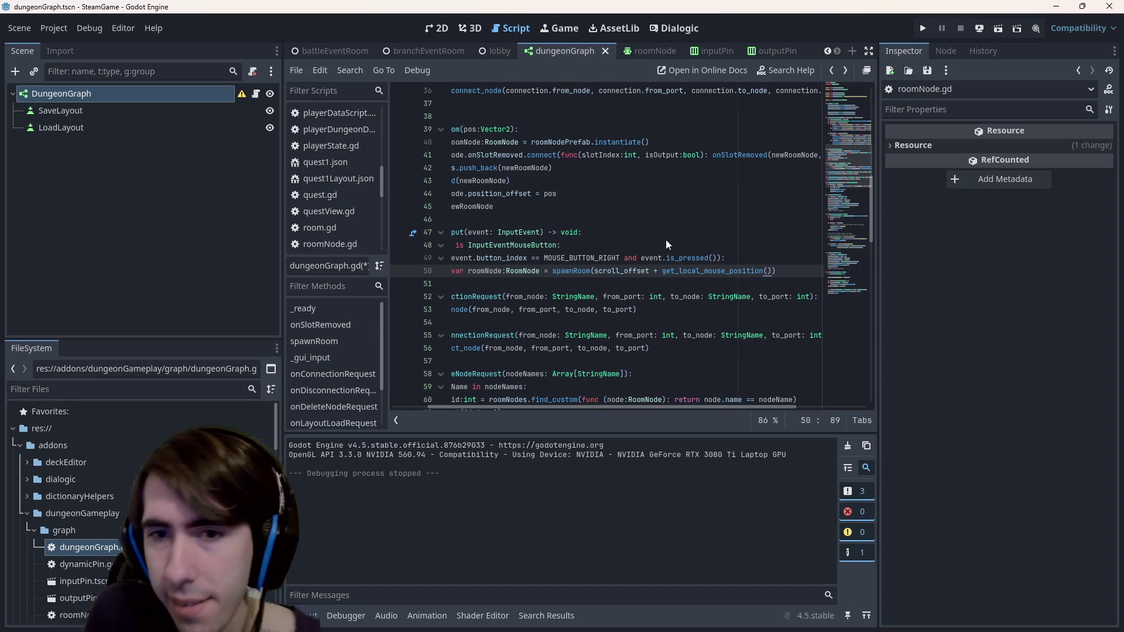
{"action": "key", "text": "ctrl+z"}
{"action": "key", "text": "ctrl+s"}
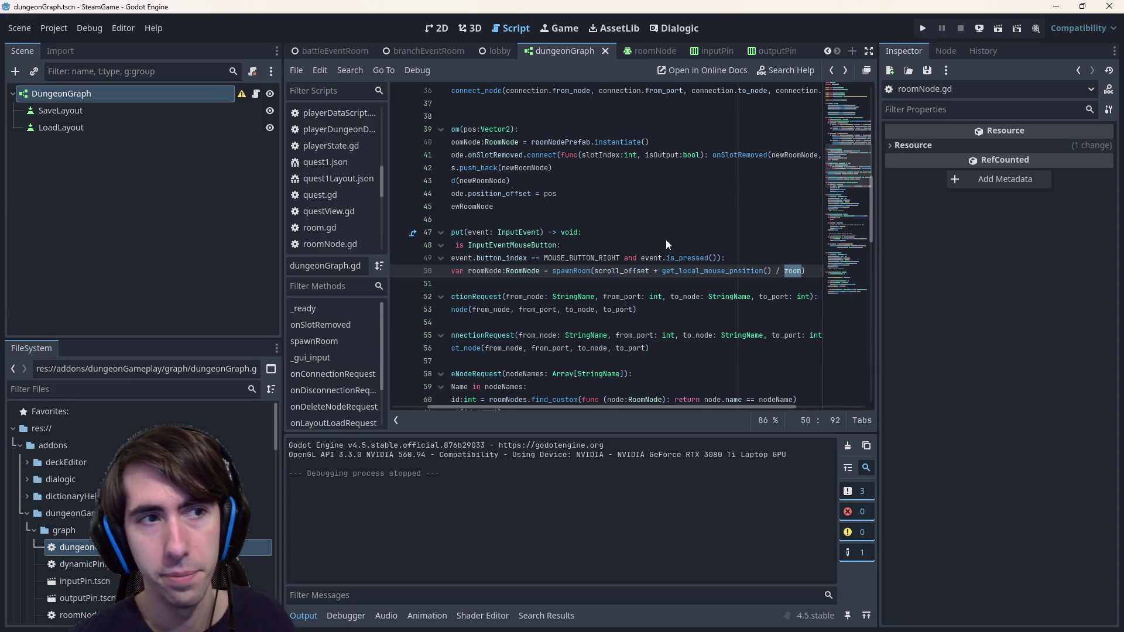
{"action": "left_click", "coordinate": [172, 239]}
{"action": "left_click", "coordinate": [209, 94]}
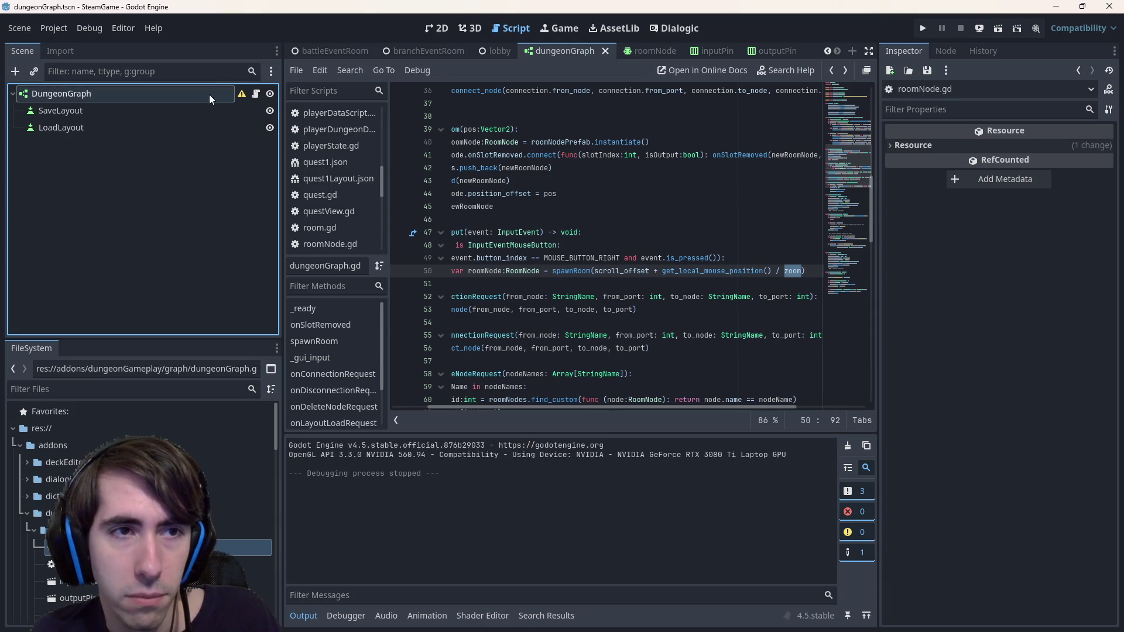
Inspect DungeonGraph's Zoom, Zoom Min, Zoom Max and Zoom Step values, then return to the script
{"action": "scroll", "coordinate": [1013, 255], "scroll_direction": "up", "scroll_amount": 3}
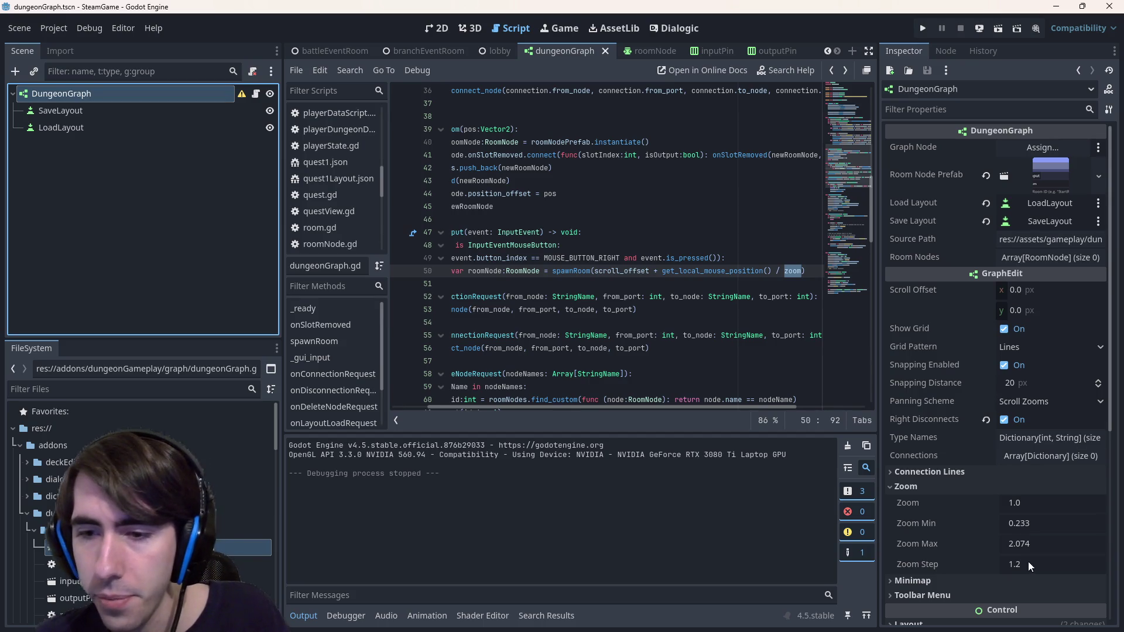
{"action": "scroll", "coordinate": [961, 489], "scroll_direction": "down", "scroll_amount": 2}
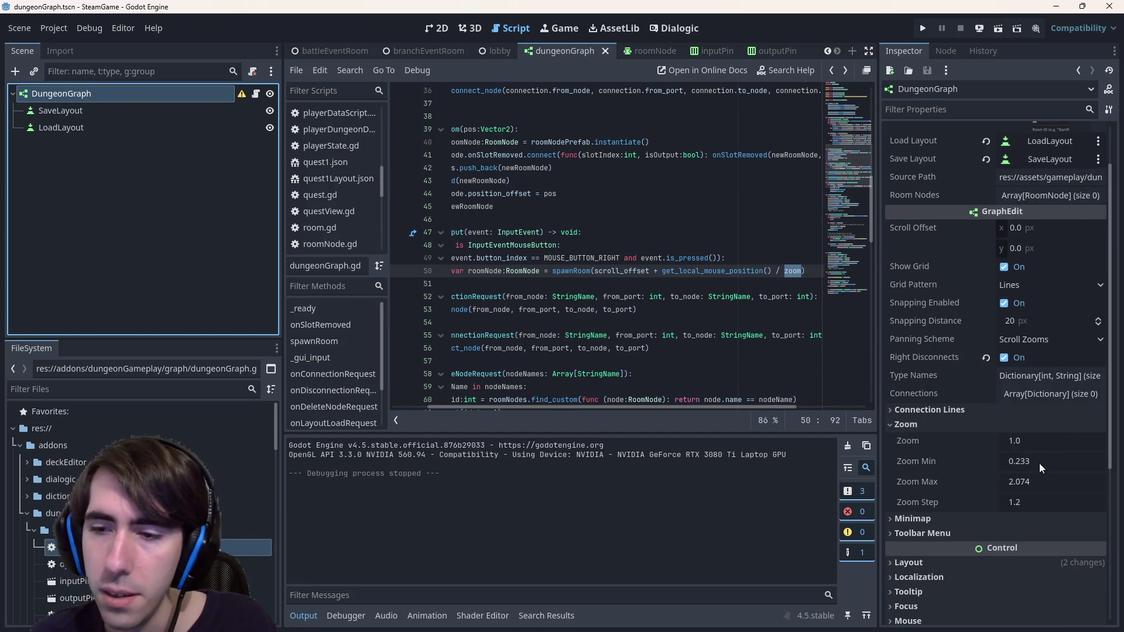
{"action": "mouse_move", "coordinate": [940, 507]}
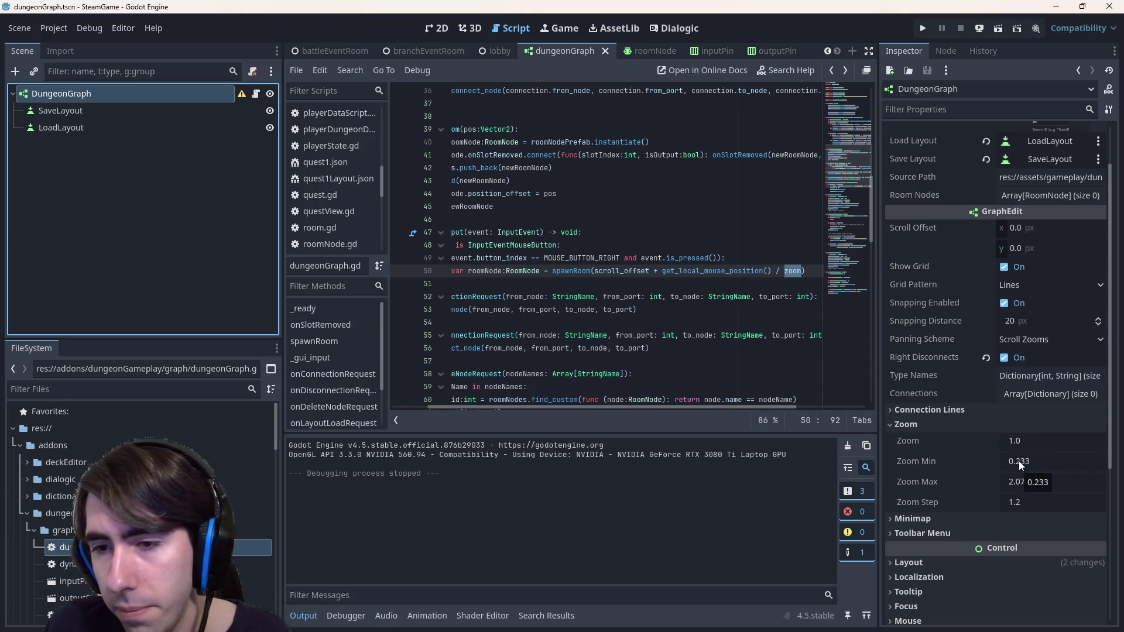
{"action": "left_click", "coordinate": [804, 271]}
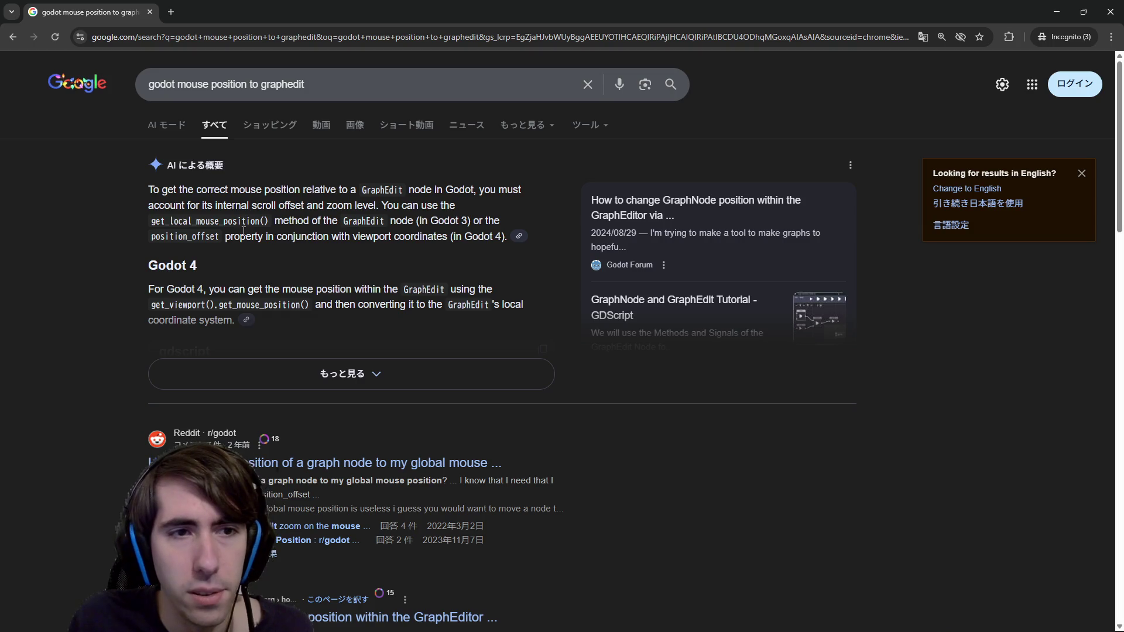
Expand the Google AI overview about get_local_mouse_position in GraphEdit
{"action": "mouse_move", "coordinate": [248, 223]}
{"action": "left_mouse_down"}
{"action": "mouse_move", "coordinate": [319, 205]}
{"action": "mouse_move", "coordinate": [382, 233]}
{"action": "left_mouse_up"}
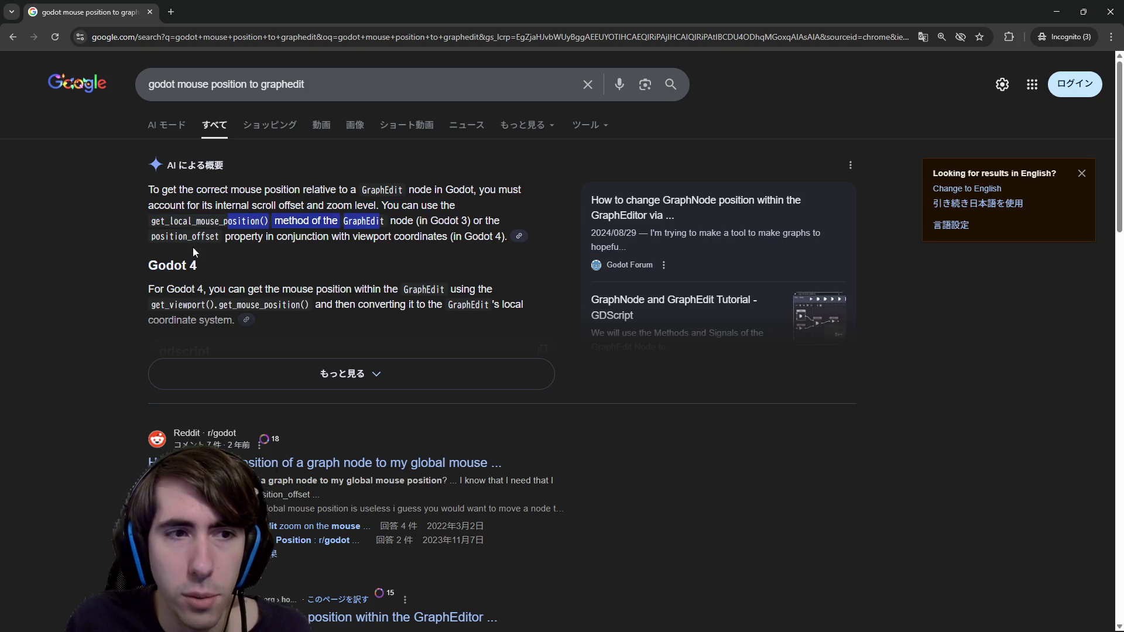
{"action": "left_click", "coordinate": [383, 374]}
{"action": "left_click", "coordinate": [383, 373]}
{"action": "scroll", "coordinate": [378, 363], "scroll_direction": "down", "scroll_amount": 1}
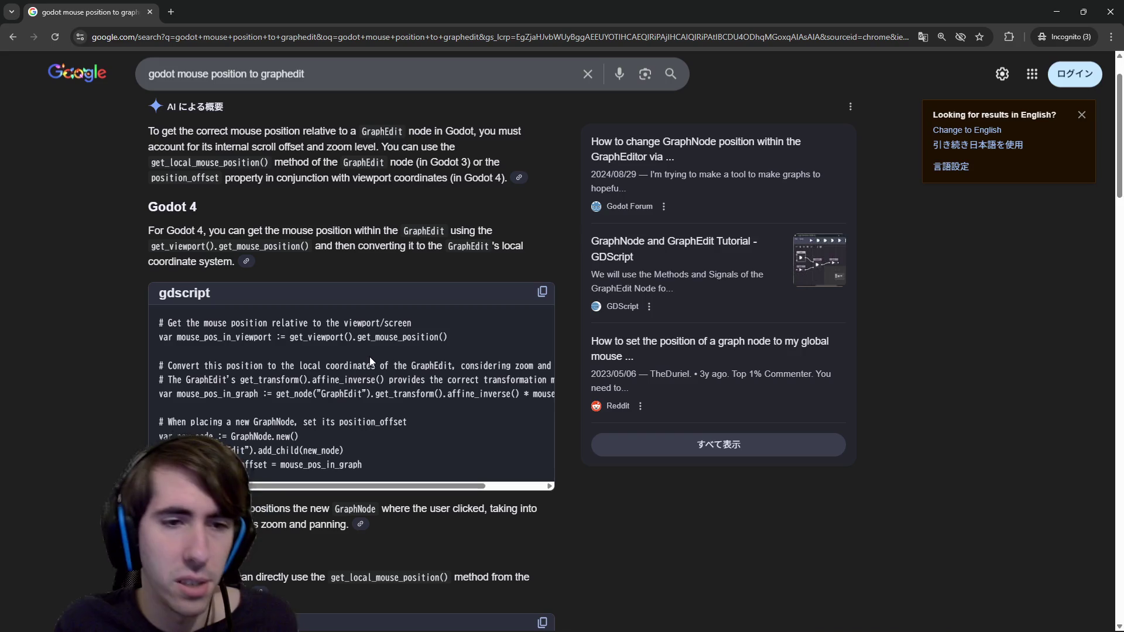
{"action": "left_click_drag", "start_coordinate": [192, 230], "coordinate": [311, 229]}
{"action": "left_click", "coordinate": [311, 227]}
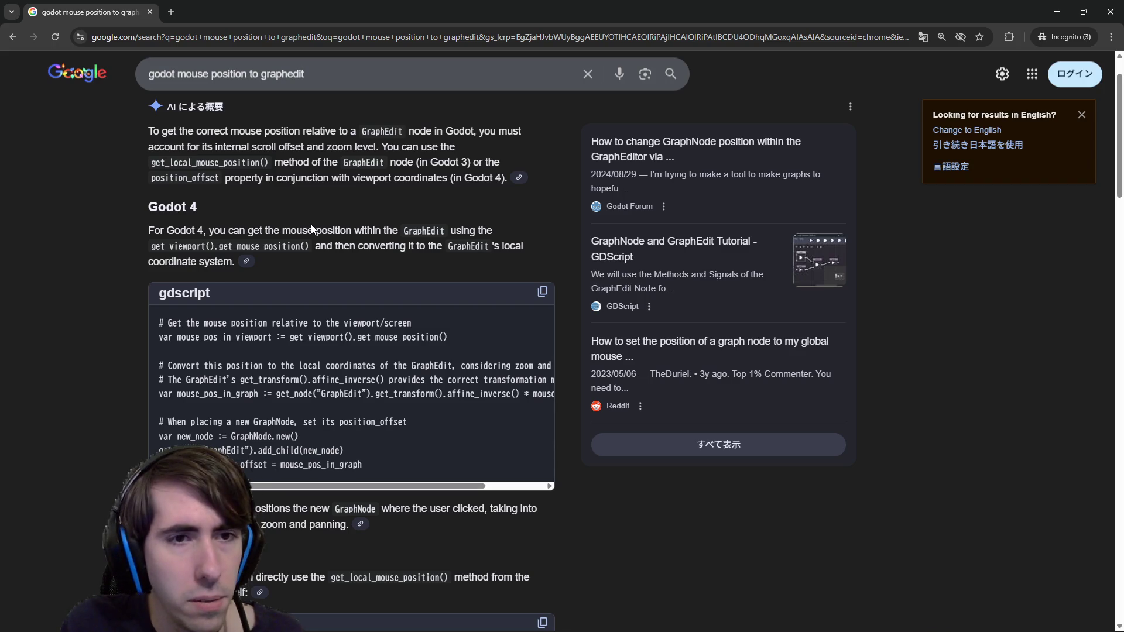
Study the Godot 4 position_offset and mouse_pos_in_graph code sample, then return to Godot
{"action": "mouse_move", "coordinate": [283, 231]}
{"action": "left_mouse_down"}
{"action": "mouse_move", "coordinate": [350, 230]}
{"action": "mouse_move", "coordinate": [311, 245]}
{"action": "mouse_move", "coordinate": [366, 243]}
{"action": "mouse_move", "coordinate": [369, 263]}
{"action": "left_mouse_up"}
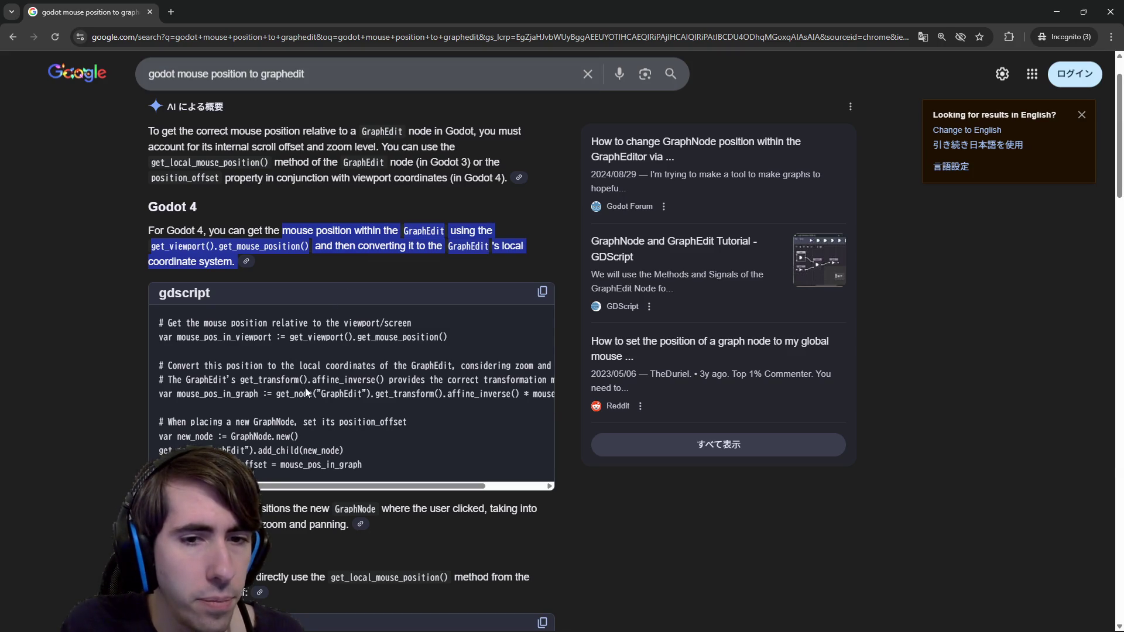
{"action": "scroll", "coordinate": [321, 385], "scroll_direction": "down", "scroll_amount": 2}
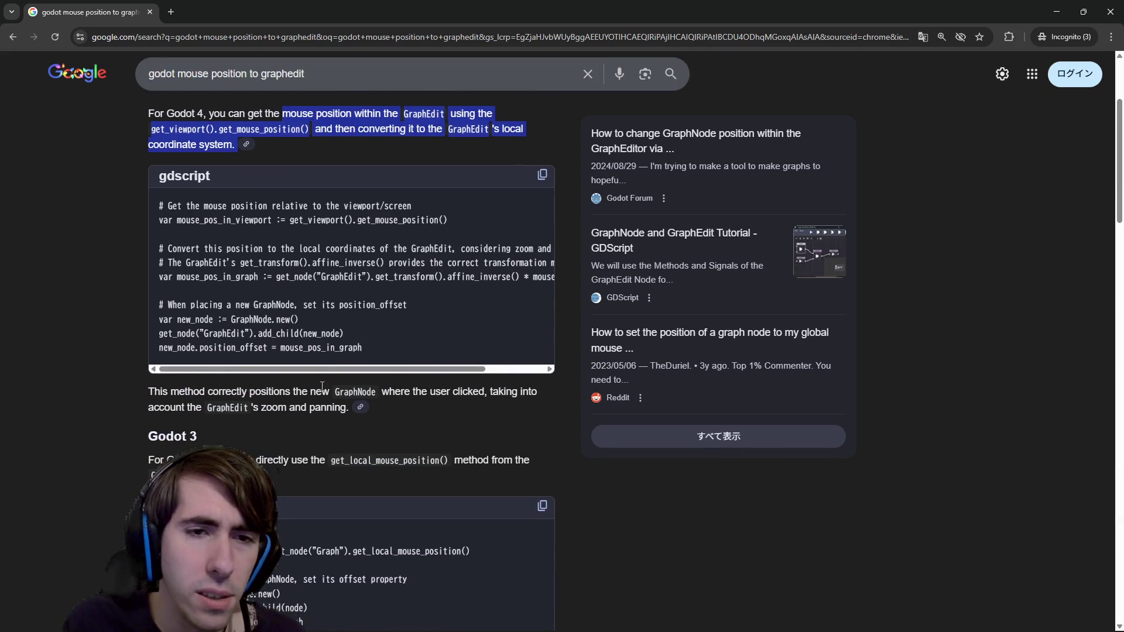
{"action": "left_click", "coordinate": [332, 336]}
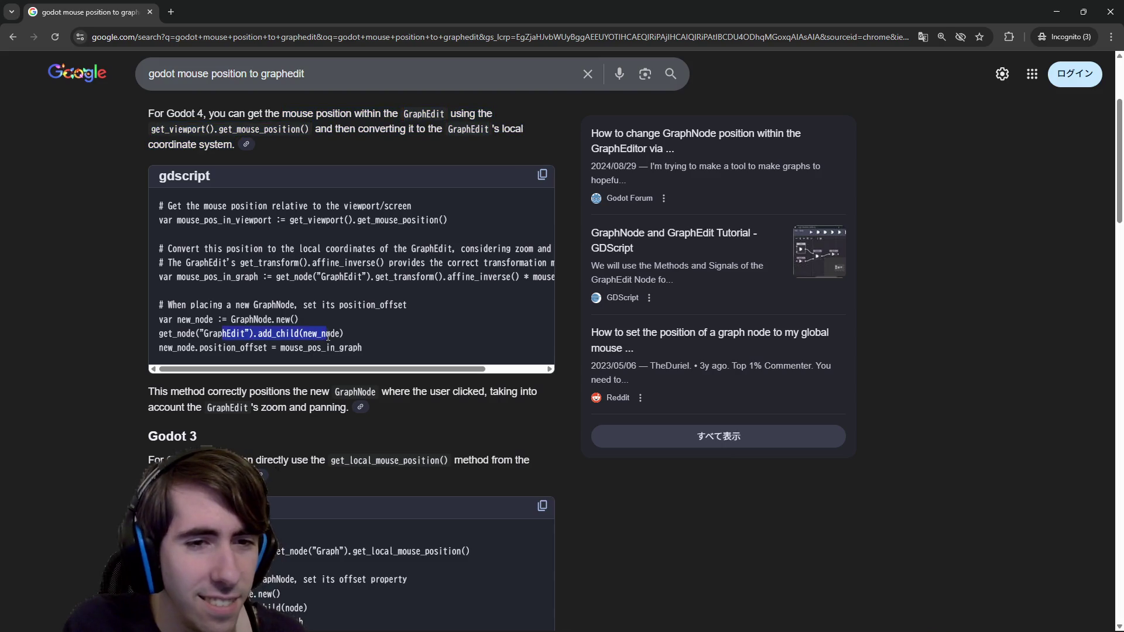
{"action": "left_click_drag", "start_coordinate": [182, 347], "coordinate": [312, 347]}
{"action": "double_click", "coordinate": [312, 346]}
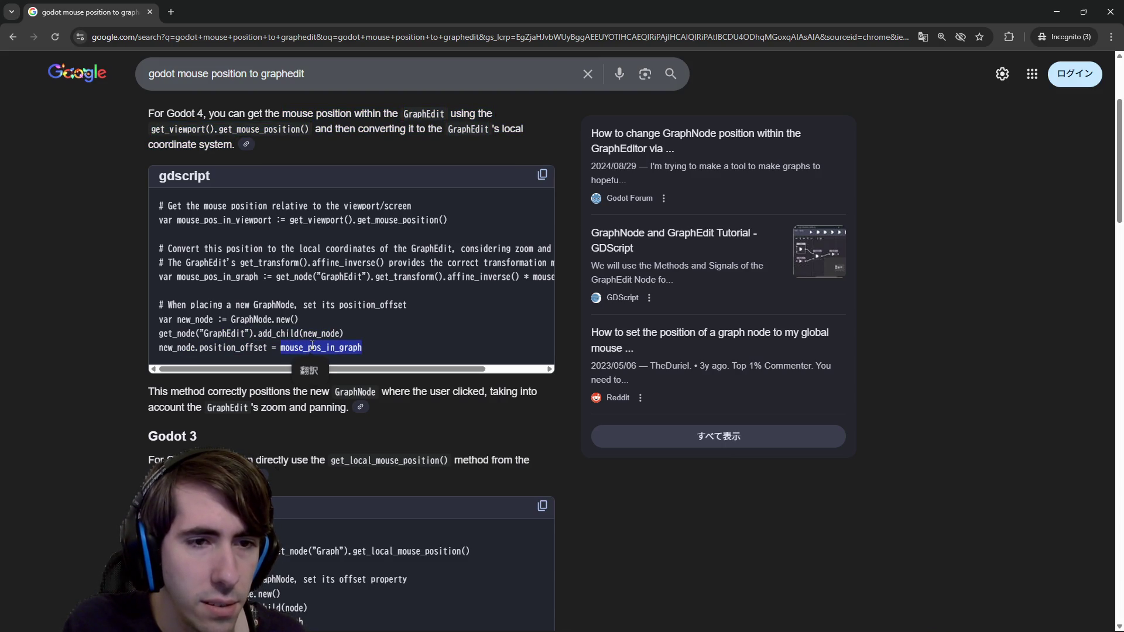
{"action": "scroll", "coordinate": [312, 346], "scroll_direction": "down", "scroll_amount": 6}
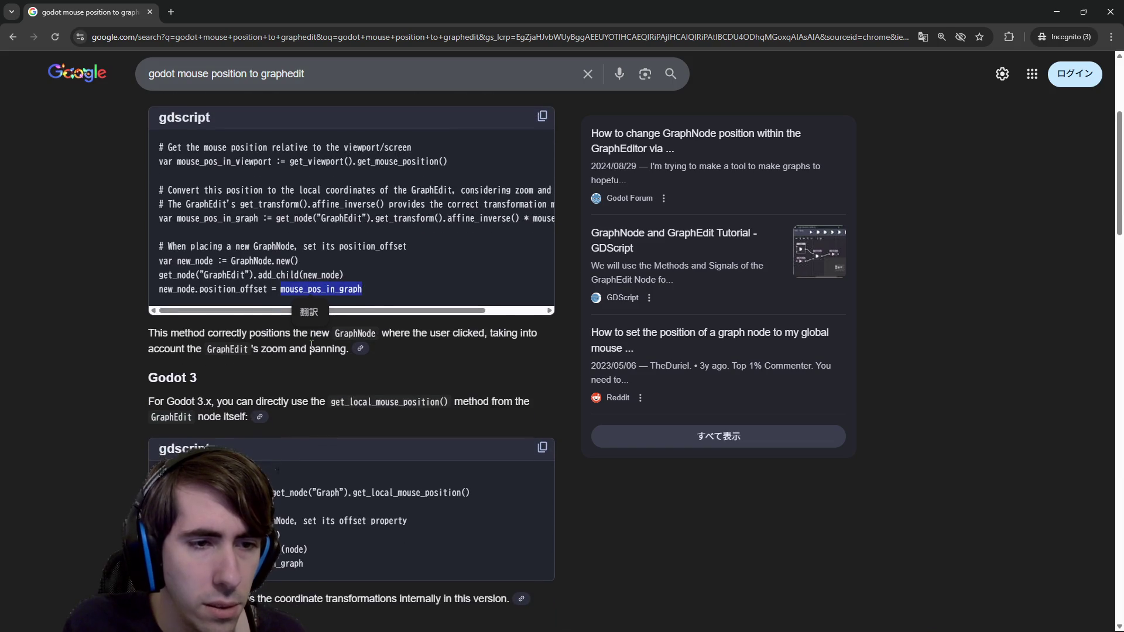
{"action": "key", "text": "alt+Tab"}
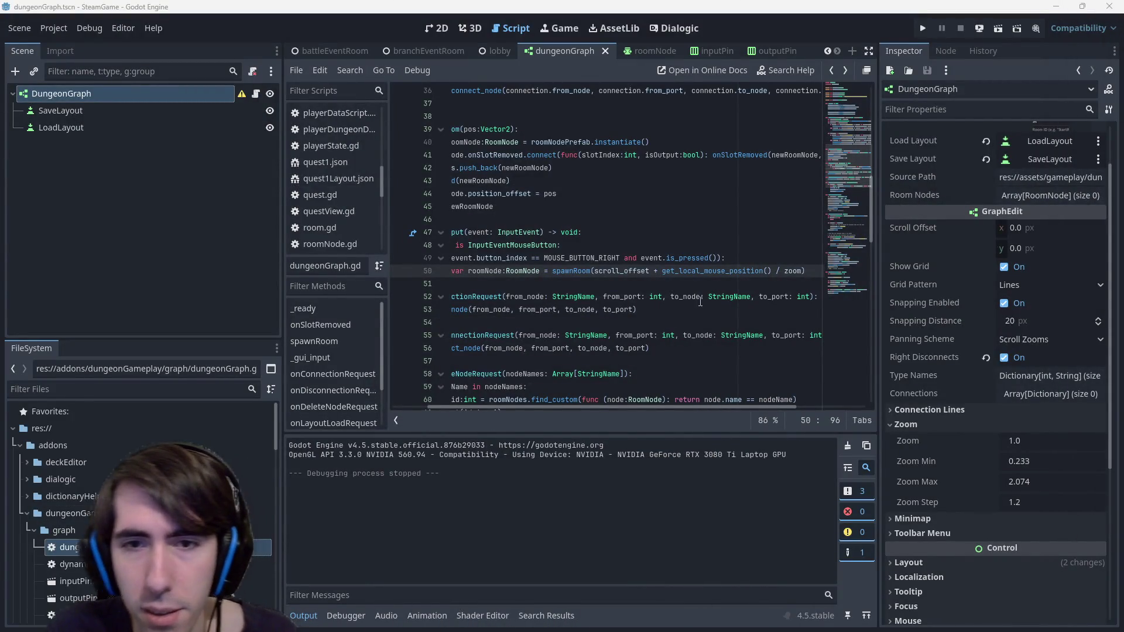
Add line 51 setting roomNode.position = get_local_mouse_position() below the spawnRoom call
{"action": "key", "text": "BackSpace"}
{"action": "key", "text": "BackSpace"}
{"action": "key", "text": "BackSpace"}
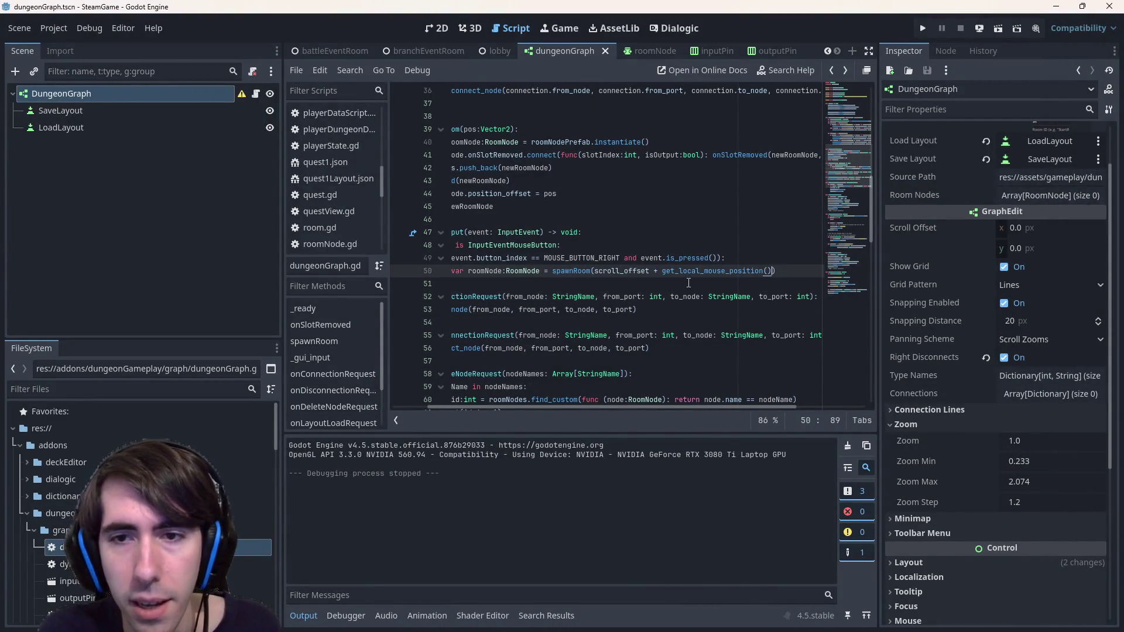
{"action": "key", "text": "ctrl+BackSpace"}
{"action": "key", "text": "ctrl+BackSpace"}
{"action": "key", "text": "ctrl+z"}
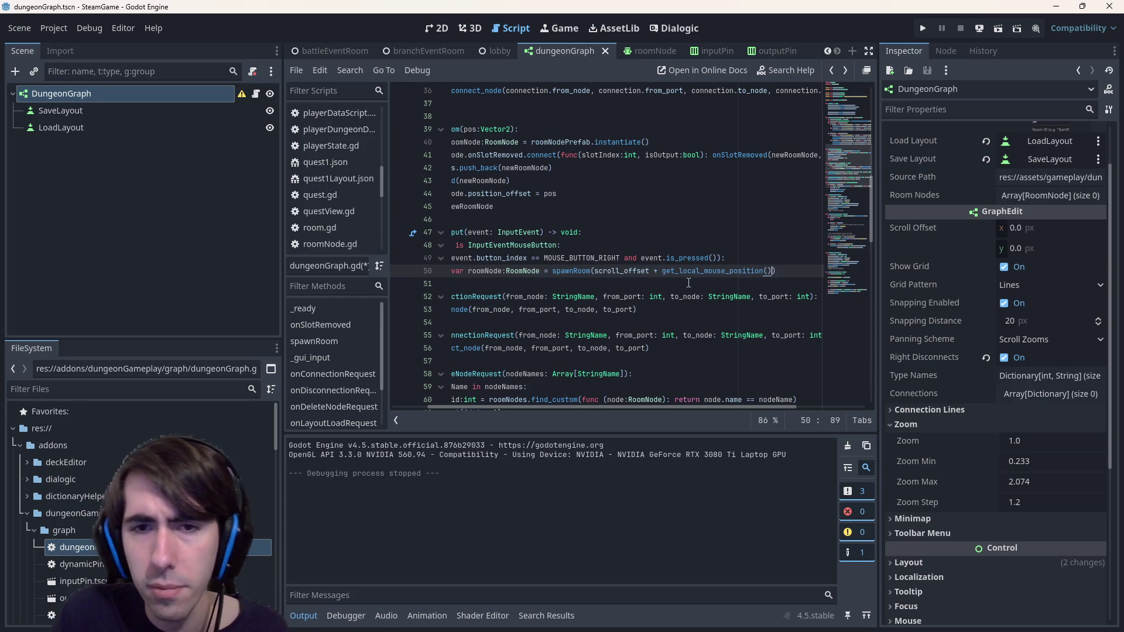
{"action": "key", "text": "ctrl+BackSpace"}
{"action": "key", "text": "ctrl+BackSpace"}
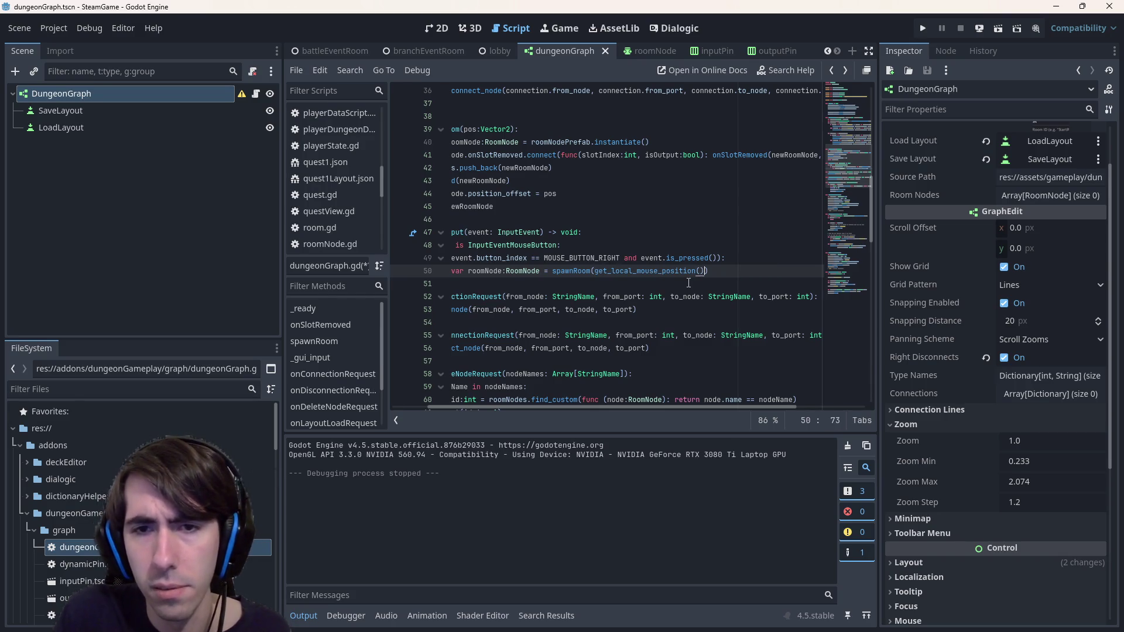
{"action": "key", "text": "End"}
{"action": "key", "text": "Return"}
{"action": "type", "text": "Node.position "}
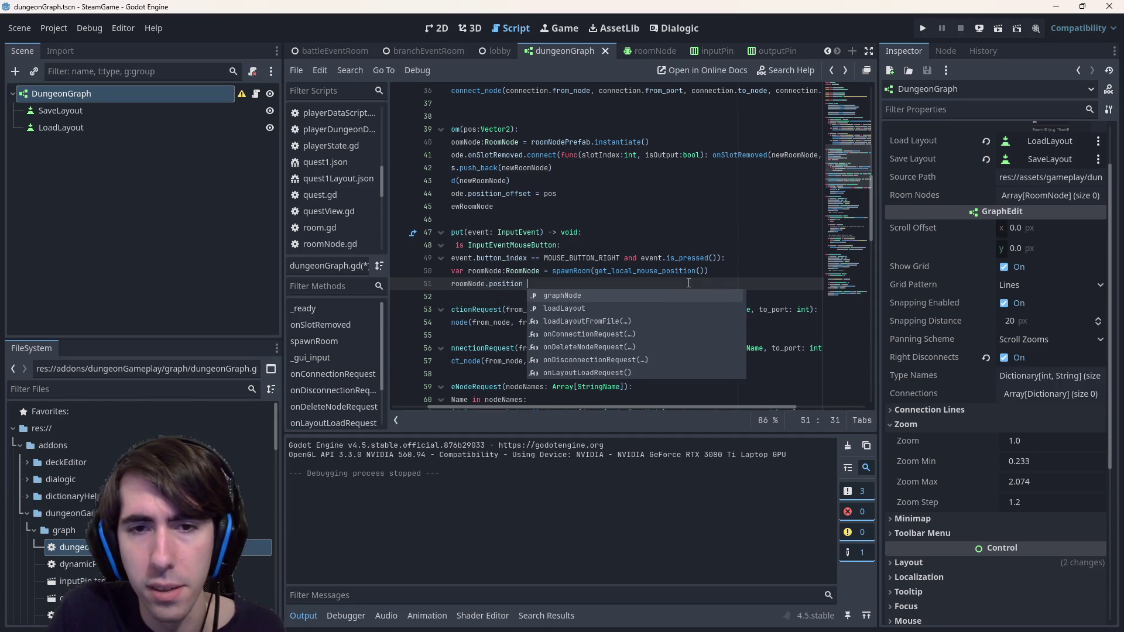
{"action": "type", "text": "="}
{"action": "key", "text": "Up"}
{"action": "key", "text": "shift+End"}
{"action": "key", "text": "shift+Left"}
{"action": "key", "text": "ctrl+c"}
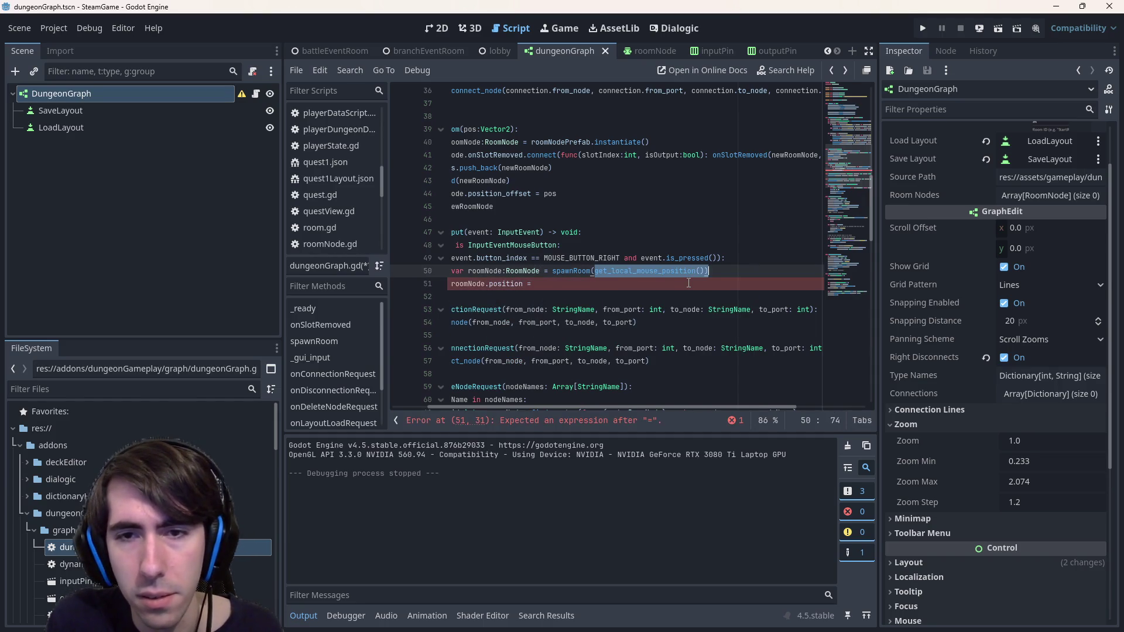
{"action": "key", "text": "Down"}
{"action": "key", "text": "ctrl+v"}
Change the spawnRoom argument on line 50 to Vector2.ZERO and run the current scene
{"action": "key", "text": "Up"}
{"action": "key", "text": "ctrl+Right"}
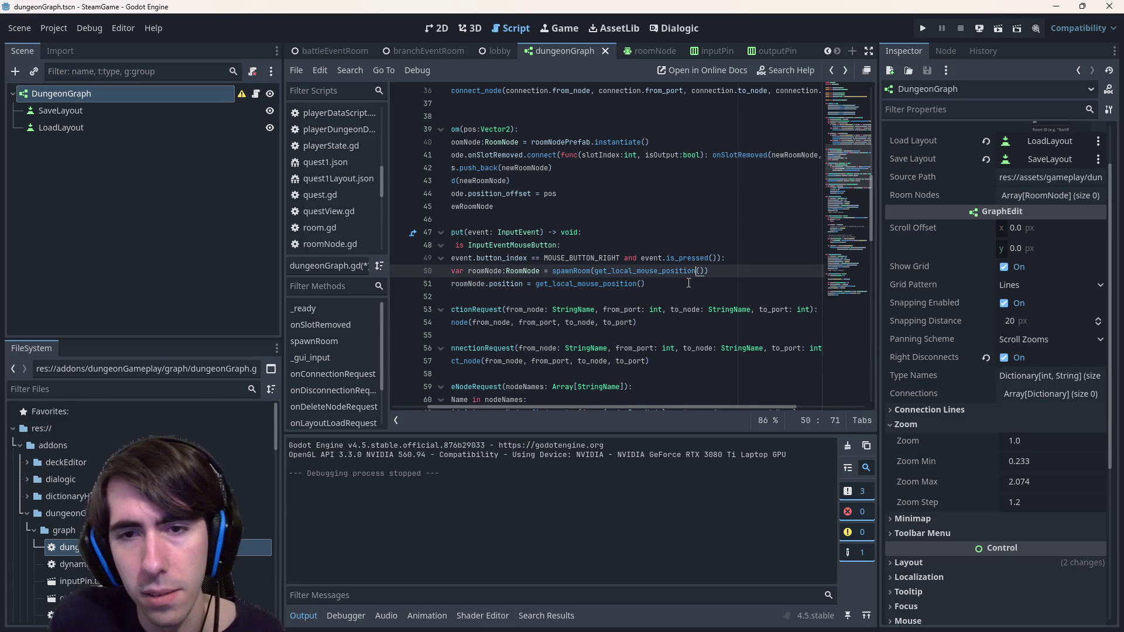
{"action": "key", "text": "ctrl+shift+Left"}
{"action": "key", "text": "ctrl+shift+Left"}
{"action": "key", "text": "ctrl+shift+Left"}
{"action": "key", "text": "BackSpace"}
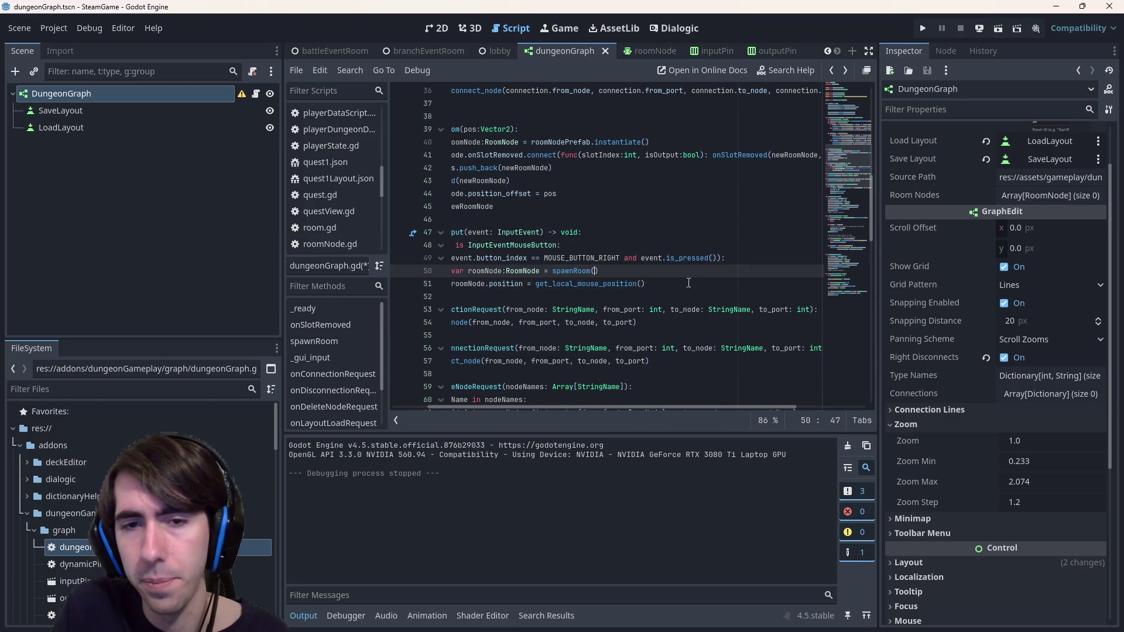
{"action": "type", "text": "("}
{"action": "type", "text": "Vector2."}
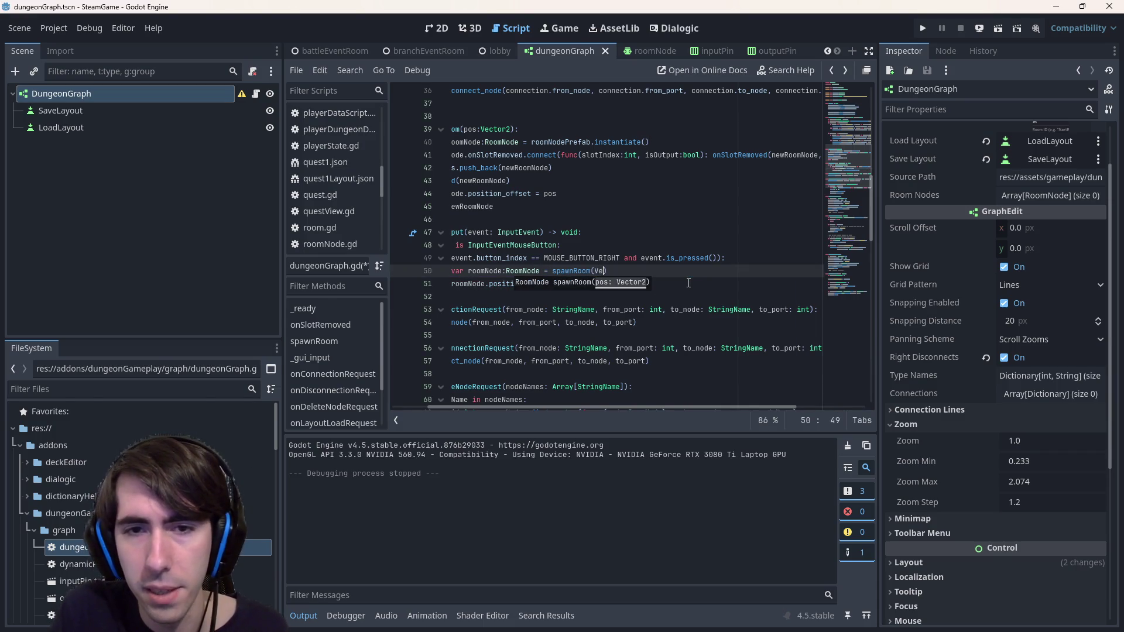
{"action": "type", "text": "n"}
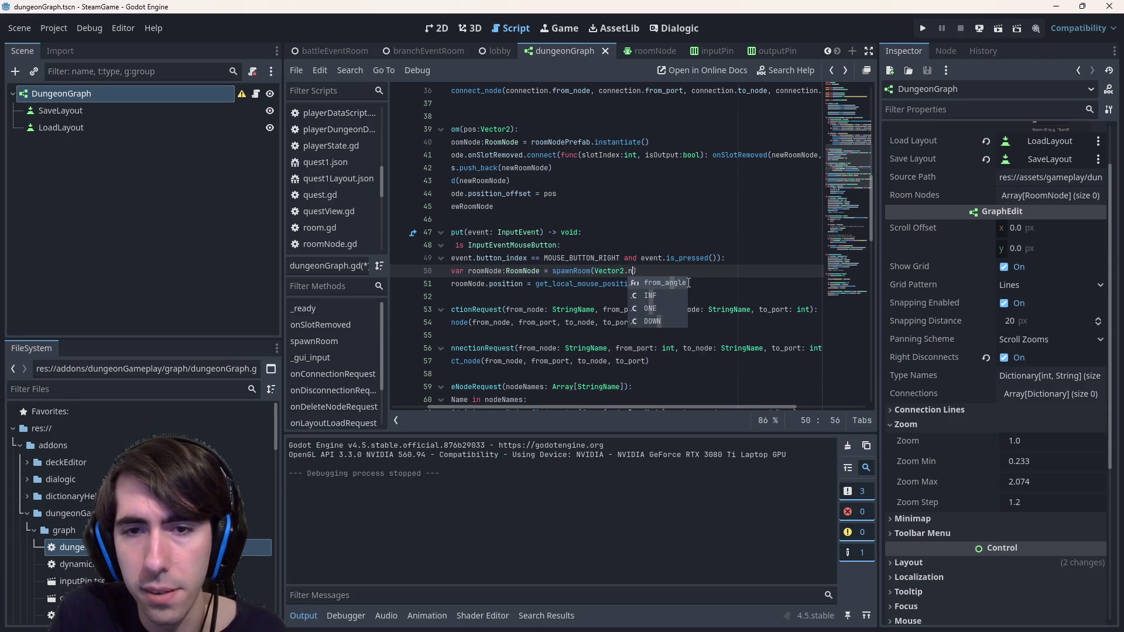
{"action": "key", "text": "BackSpace"}
{"action": "key", "text": "Down"}
{"action": "key", "text": "Down"}
{"action": "key", "text": "Down"}
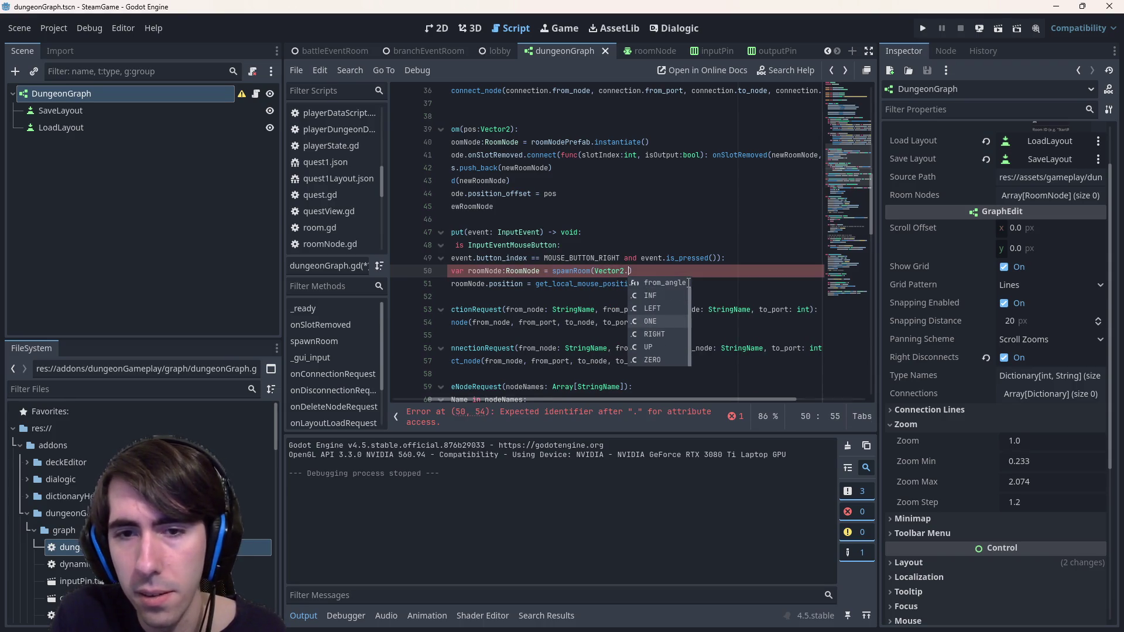
{"action": "key", "text": "Down"}
{"action": "key", "text": "Down"}
{"action": "key", "text": "Down"}
{"action": "key", "text": "Return"}
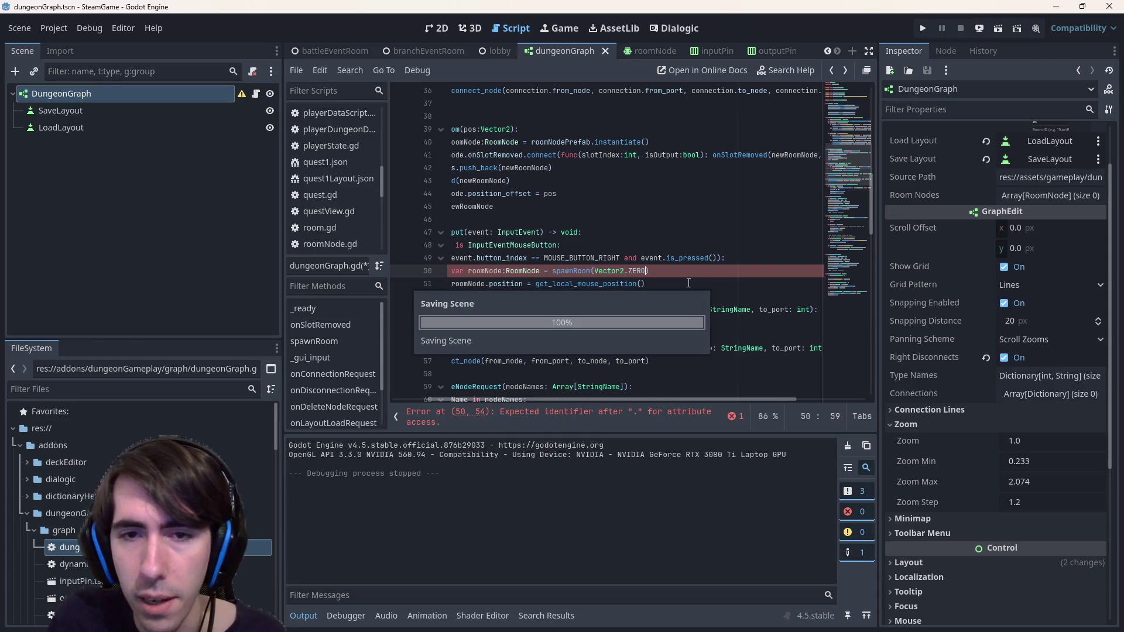
{"action": "left_click", "coordinate": [996, 31]}
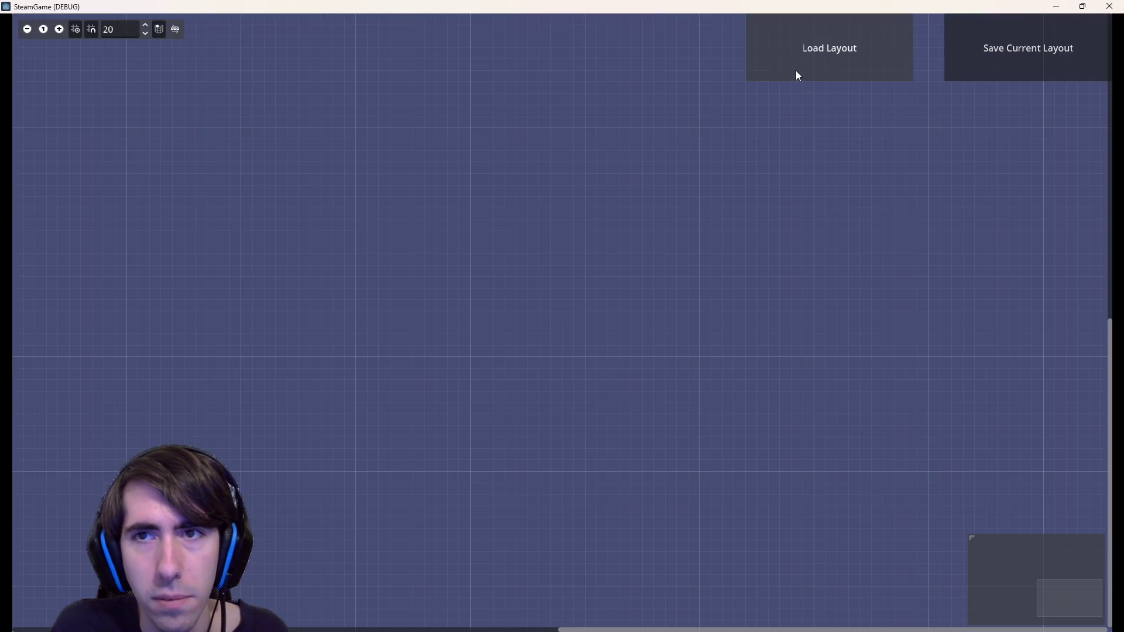
Spawn a Room node on the GraphEdit canvas, zoom and pan around, then close the SteamGame window
{"action": "left_click", "coordinate": [795, 70]}
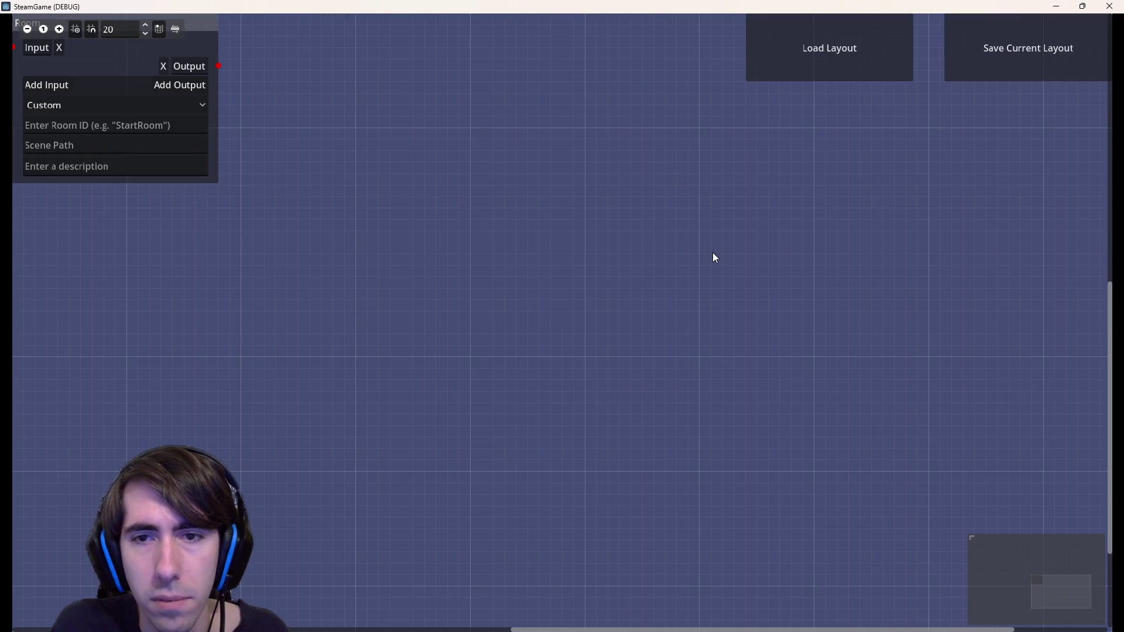
{"action": "scroll", "coordinate": [550, 351], "scroll_direction": "down", "scroll_amount": 2}
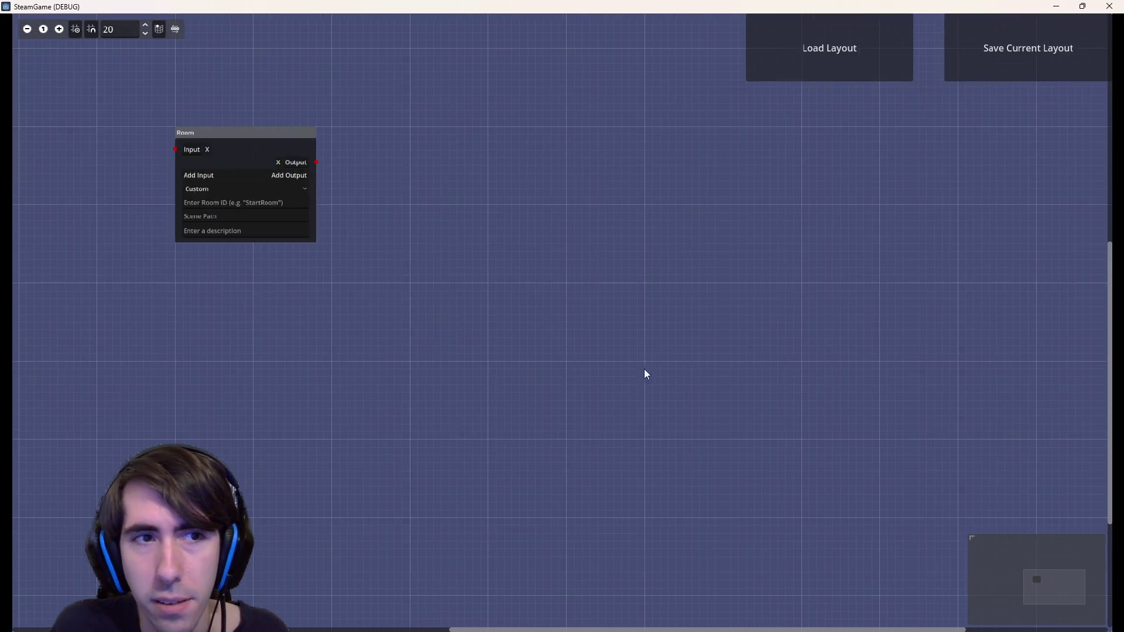
{"action": "scroll", "coordinate": [627, 373], "scroll_direction": "right", "scroll_amount": 5}
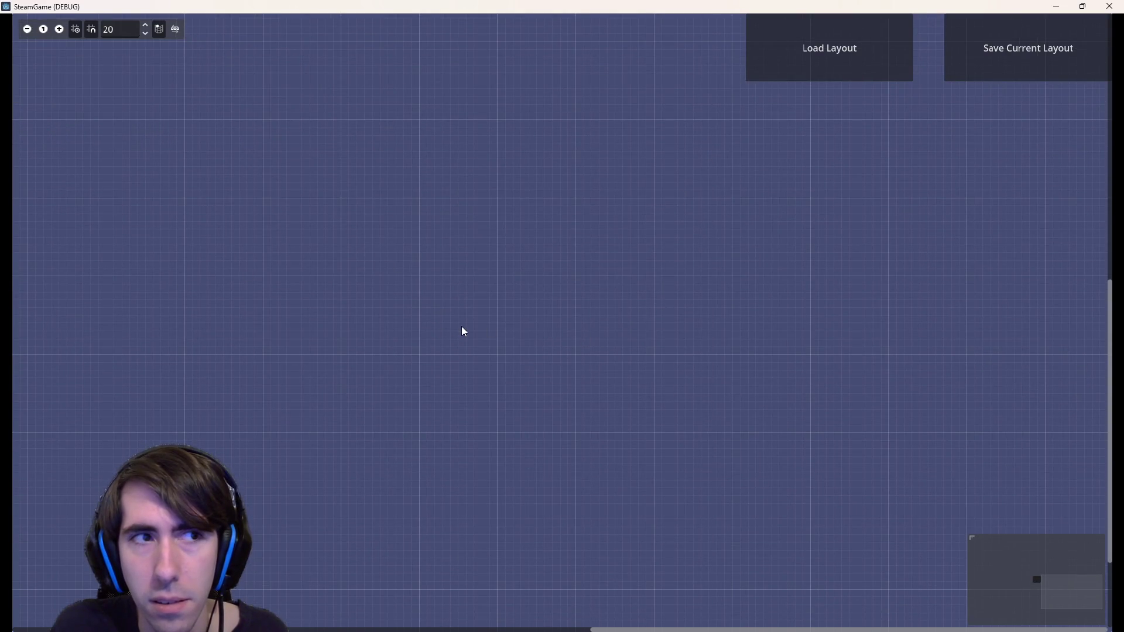
{"action": "left_click_drag", "start_coordinate": [459, 328], "coordinate": [737, 396]}
{"action": "left_click", "coordinate": [1109, 5]}
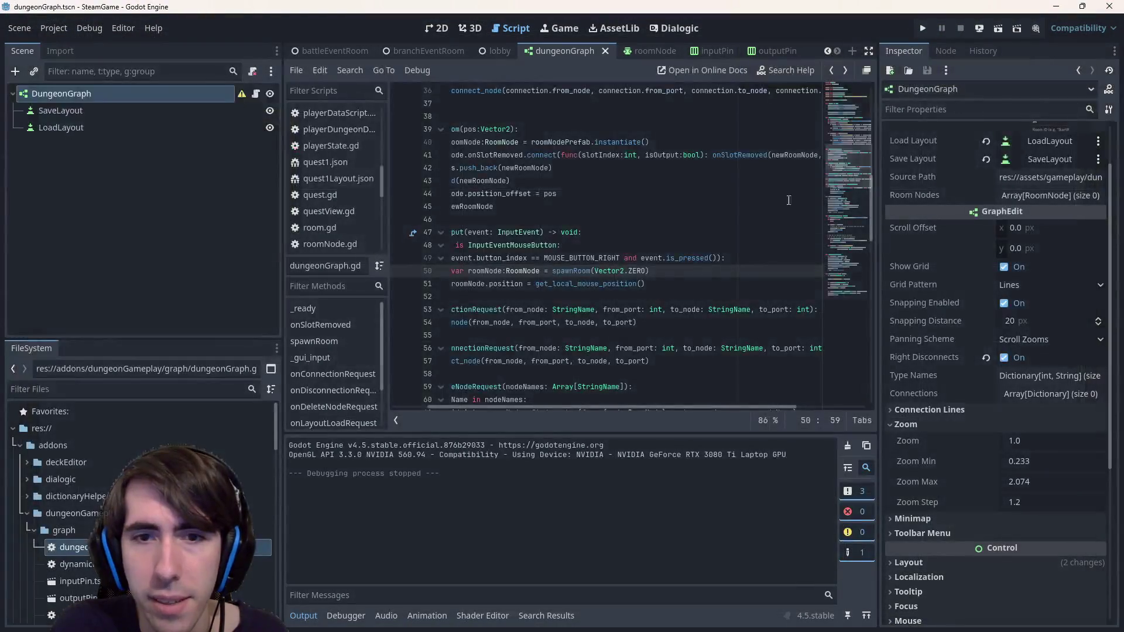
Review roomNode's uses and the spawnRoom definition, including its position_offset line
{"action": "left_click", "coordinate": [470, 292]}
{"action": "double_click", "coordinate": [529, 284]}
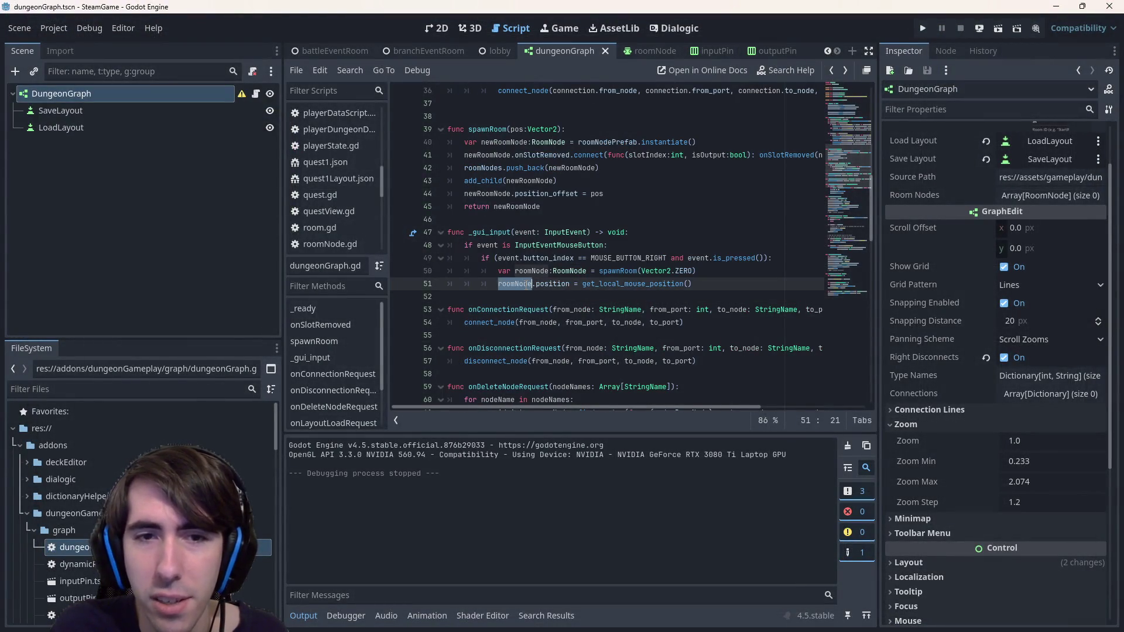
{"action": "left_click", "coordinate": [561, 283]}
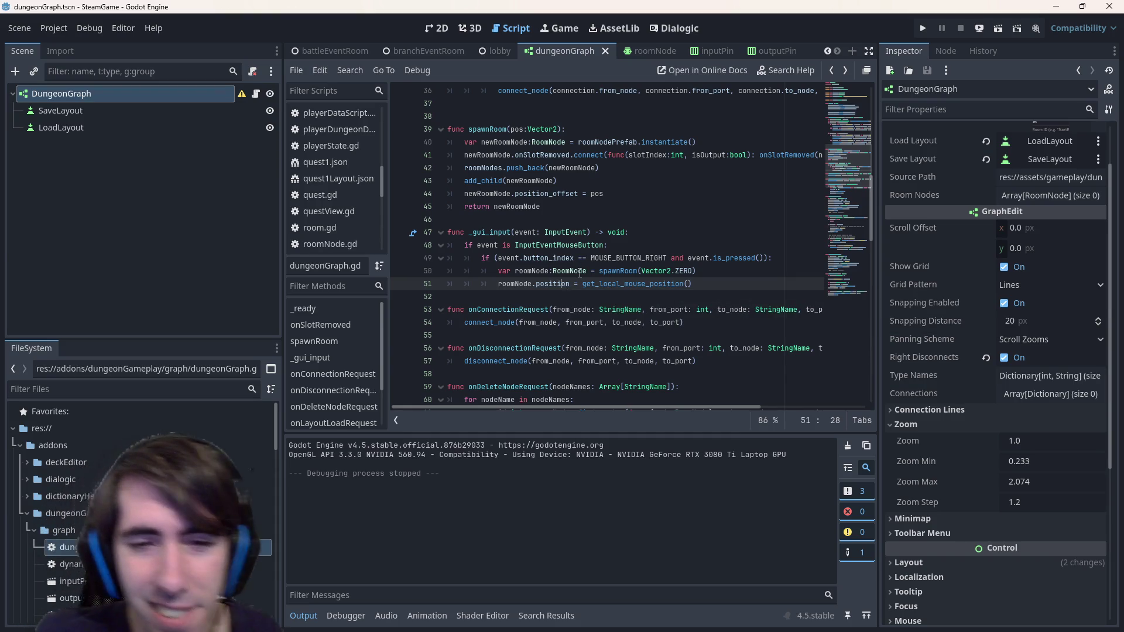
{"action": "left_click", "coordinate": [625, 271], "text": "ctrl"}
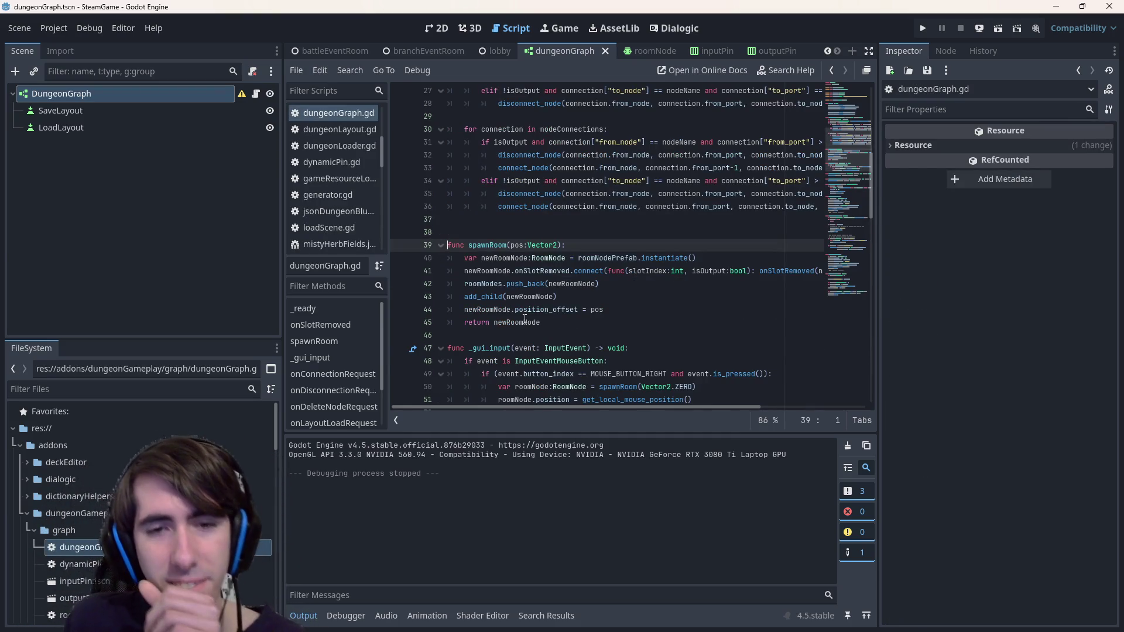
{"action": "left_click", "coordinate": [526, 320]}
{"action": "double_click", "coordinate": [548, 308]}
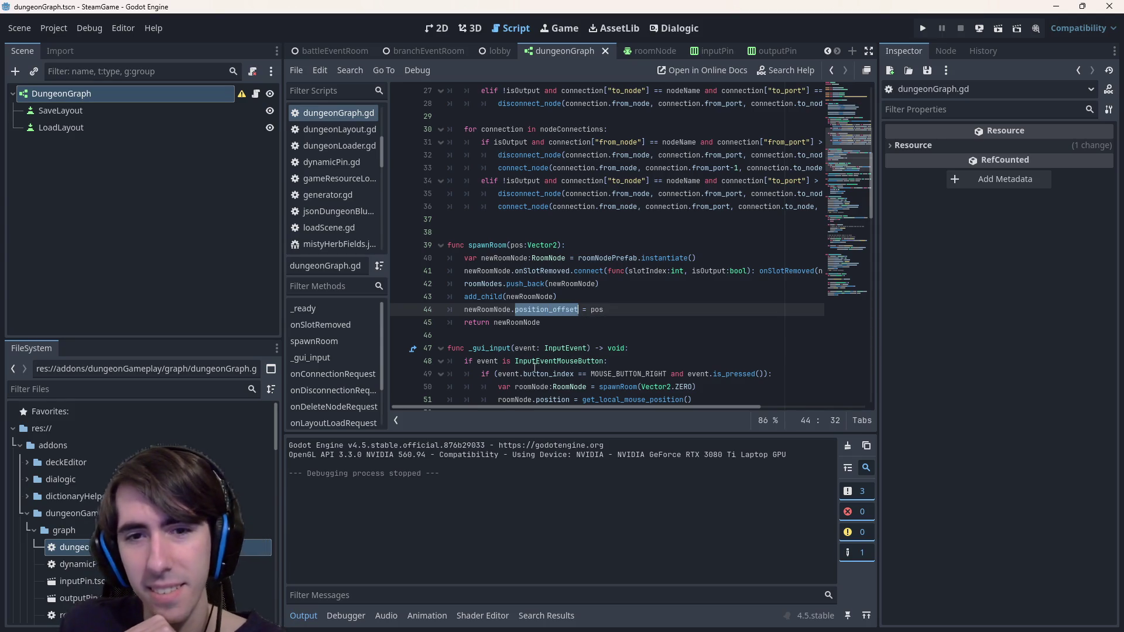
{"action": "scroll", "coordinate": [619, 309], "scroll_direction": "down", "scroll_amount": 15}
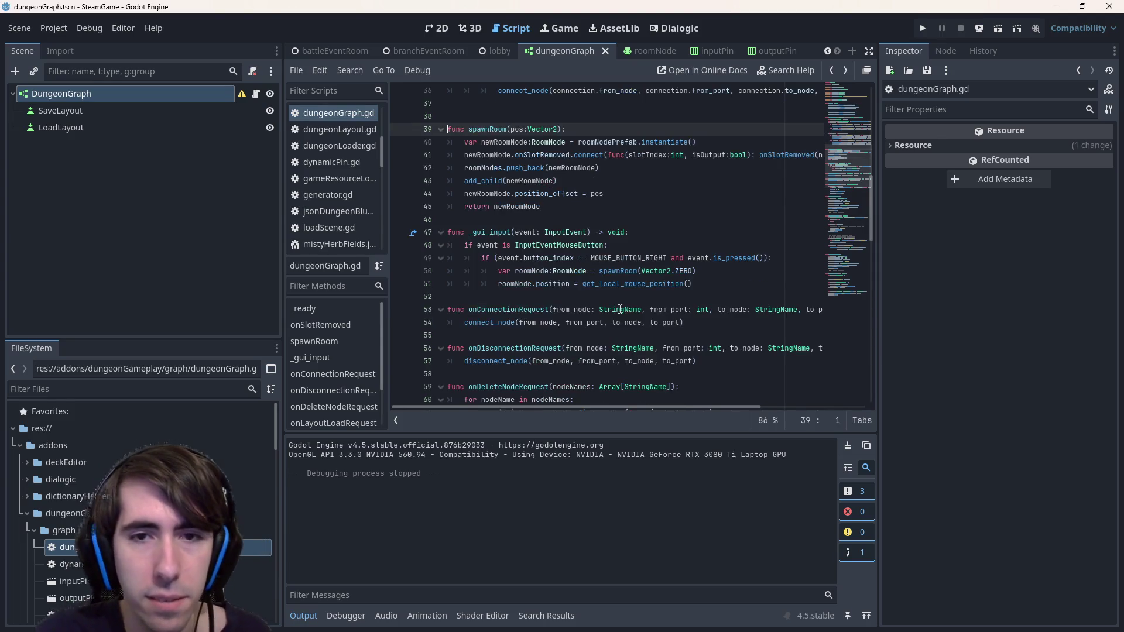
{"action": "left_click", "coordinate": [620, 309]}
{"action": "left_click_drag", "start_coordinate": [511, 245], "coordinate": [549, 245]}
{"action": "scroll", "coordinate": [620, 309], "scroll_direction": "up", "scroll_amount": 3}
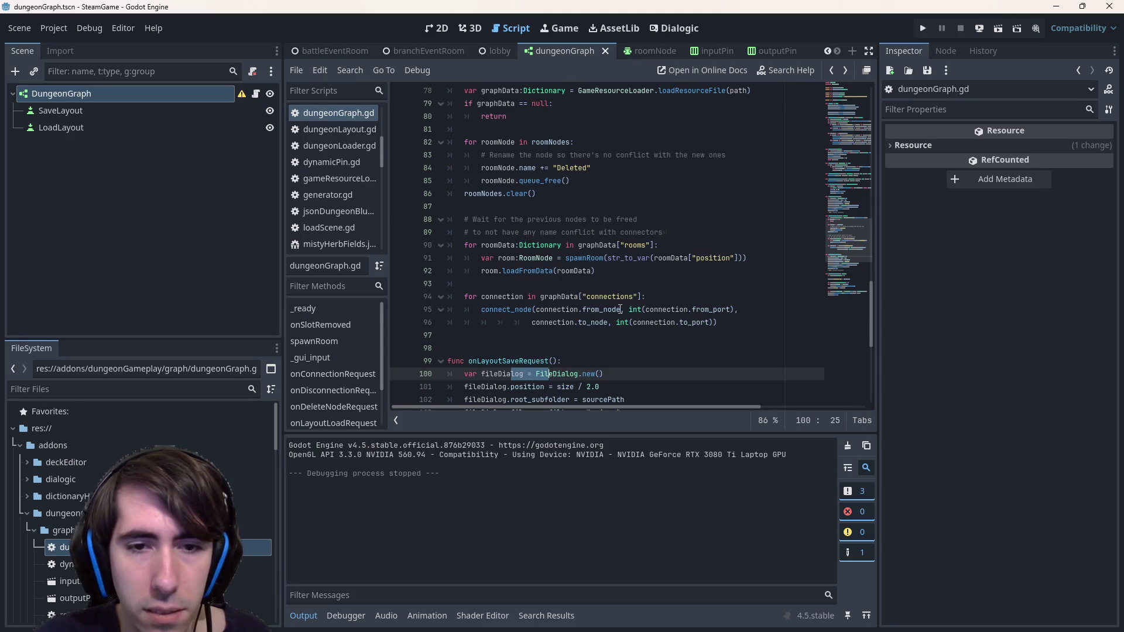
{"action": "key", "text": "alt+Left"}
{"action": "scroll", "coordinate": [620, 309], "scroll_direction": "down", "scroll_amount": 4}
{"action": "left_click", "coordinate": [620, 309]}
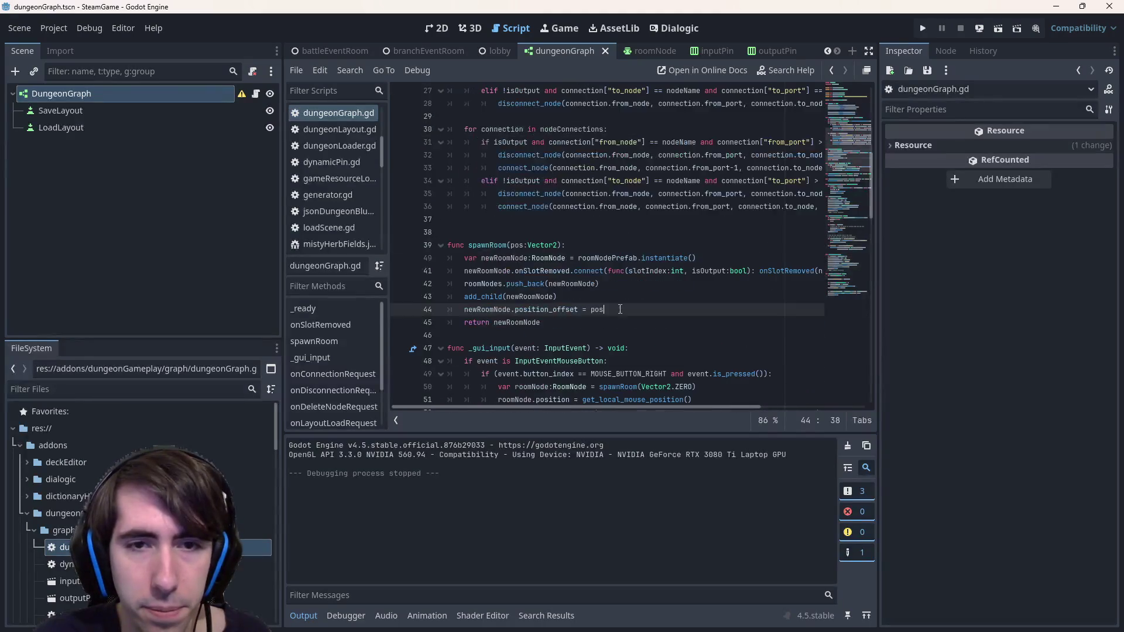
{"action": "key", "text": "alt+Left"}
{"action": "key", "text": "alt+Right"}
{"action": "key", "text": "alt+Left"}
{"action": "key", "text": "alt+Right"}
{"action": "key", "text": "alt+Left"}
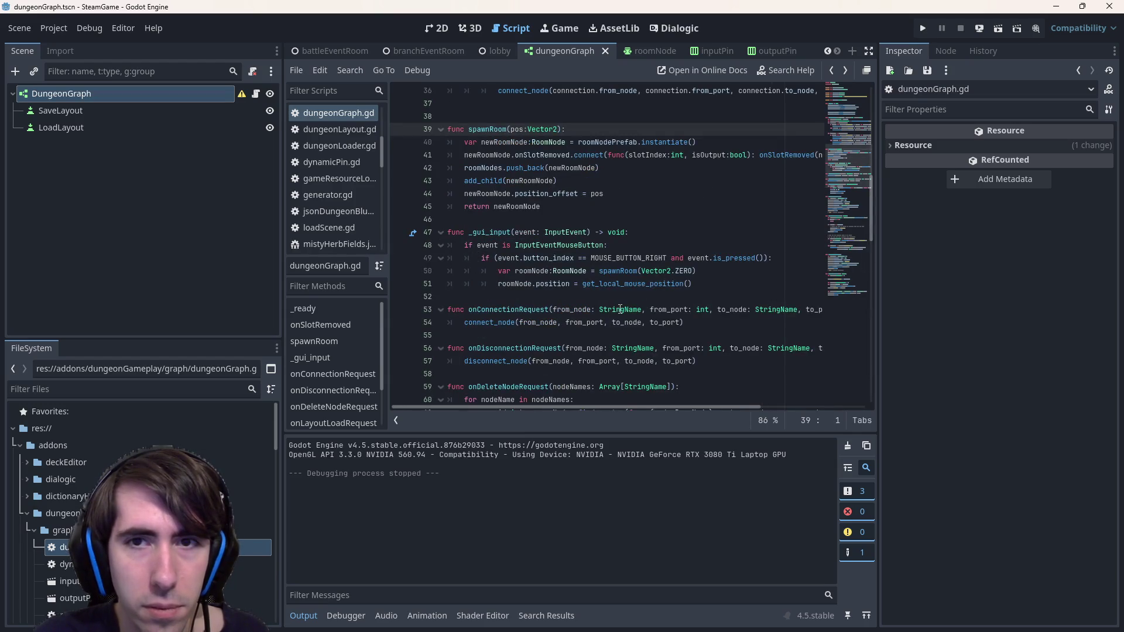
Make line 50 spawnRoom(scroll_offset + get_local_mouse_position()) and delete line 51
{"action": "key", "text": "alt+Left"}
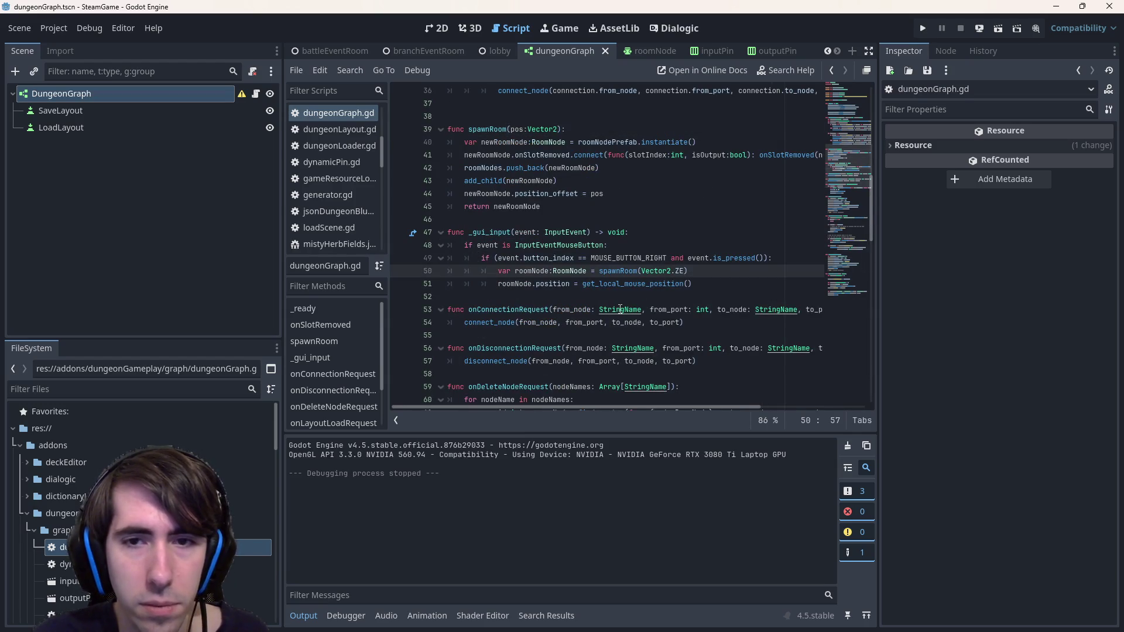
{"action": "key", "text": "BackSpace"}
{"action": "key", "text": "BackSpace"}
{"action": "key", "text": "BackSpace"}
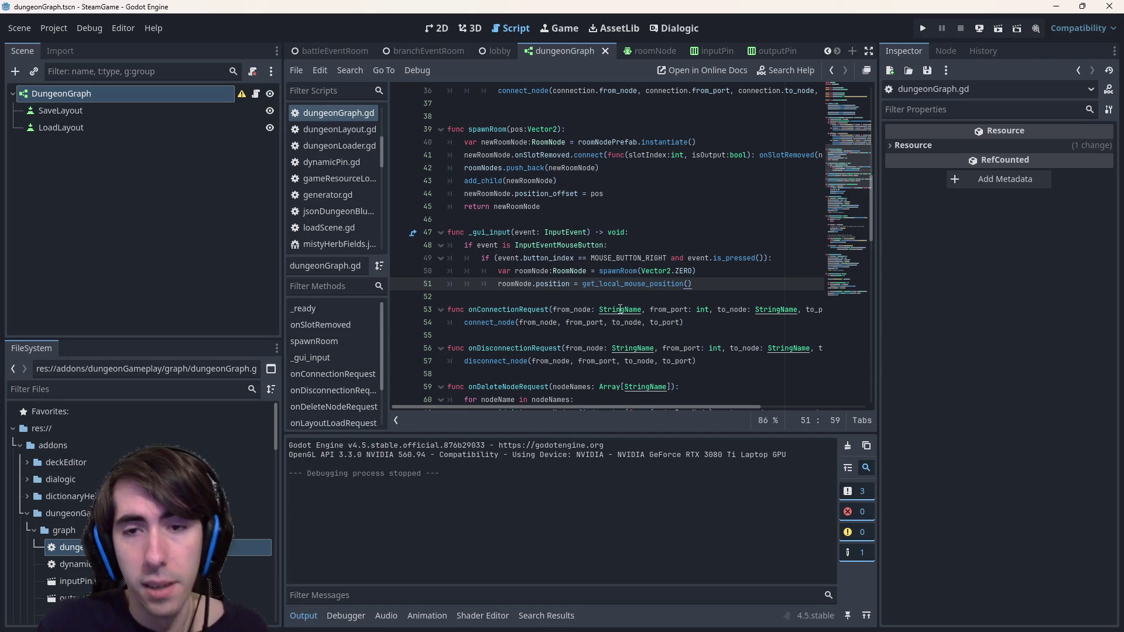
{"action": "key", "text": "BackSpace"}
{"action": "key", "text": "ctrl+v"}
{"action": "key", "text": "ctrl+shift+k"}
Rewrite line 50 as spawnRoom((scroll_offset + get_local_mouse_position()) / zoom) and run the game
{"action": "type", "text": "scroll_offset +"}
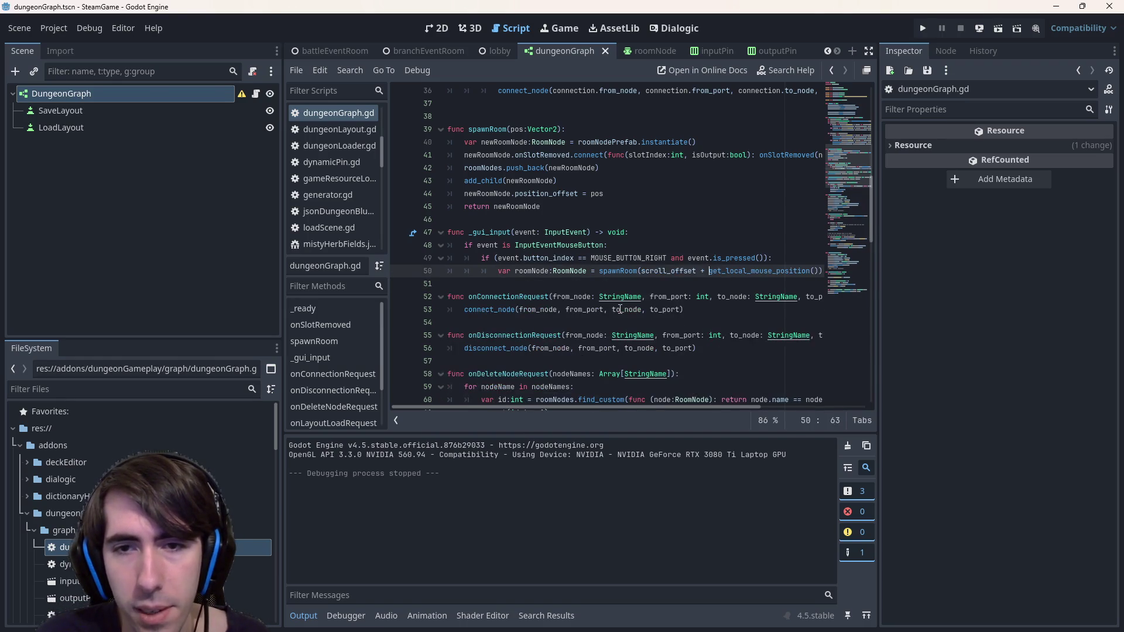
{"action": "key", "text": "ctrl+z"}
{"action": "key", "text": "ctrl+y"}
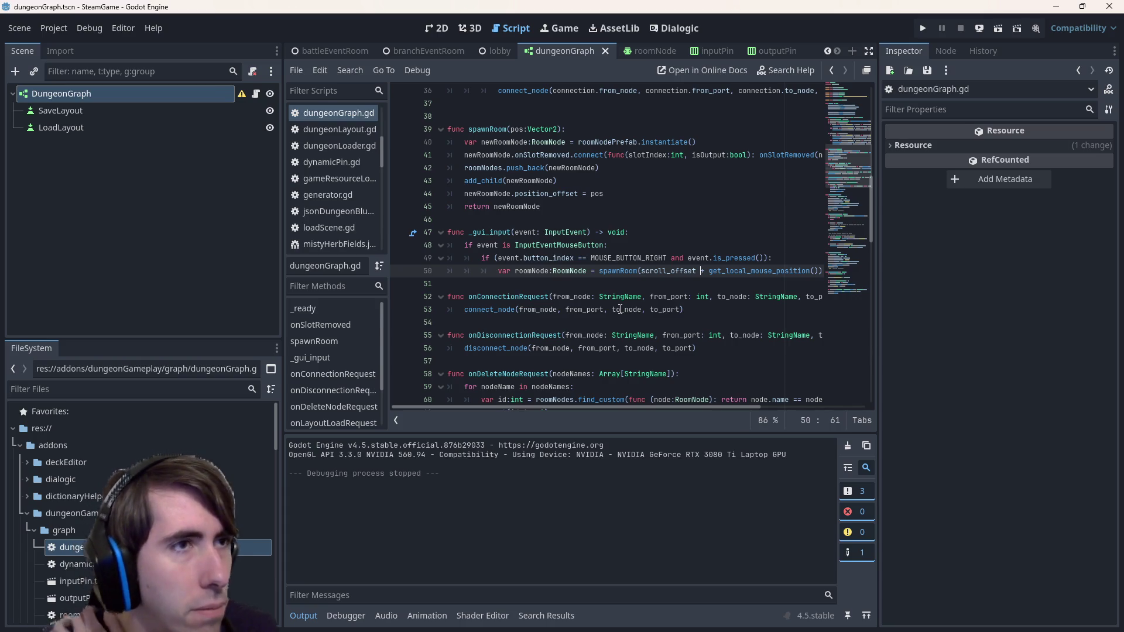
{"action": "mouse_move", "coordinate": [619, 309]}
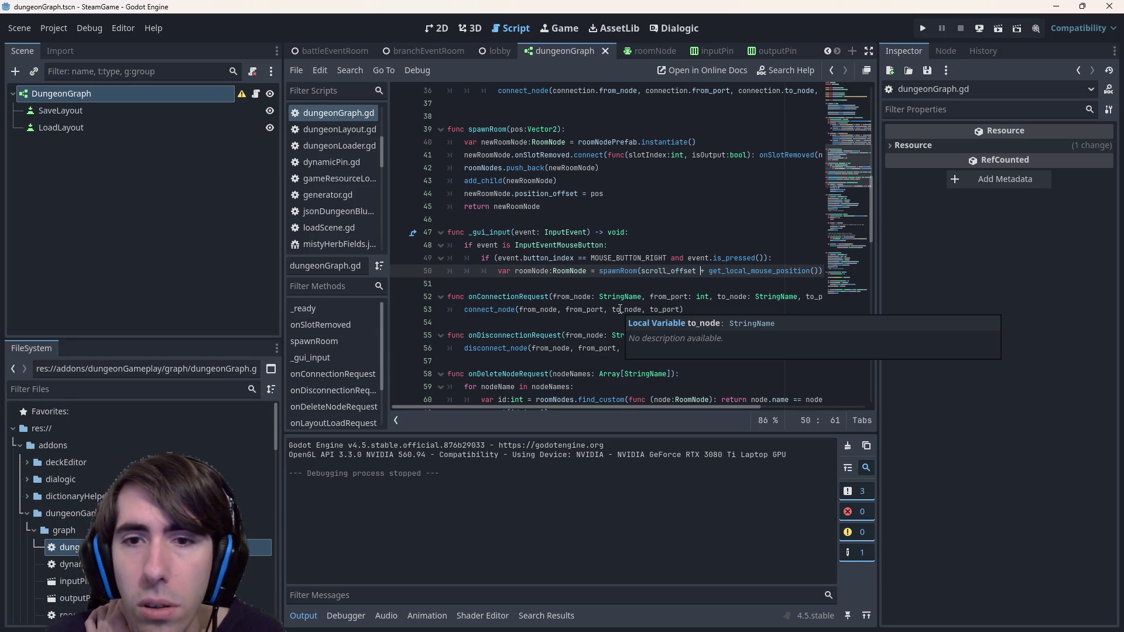
{"action": "scroll", "coordinate": [597, 375], "scroll_direction": "down", "scroll_amount": 1}
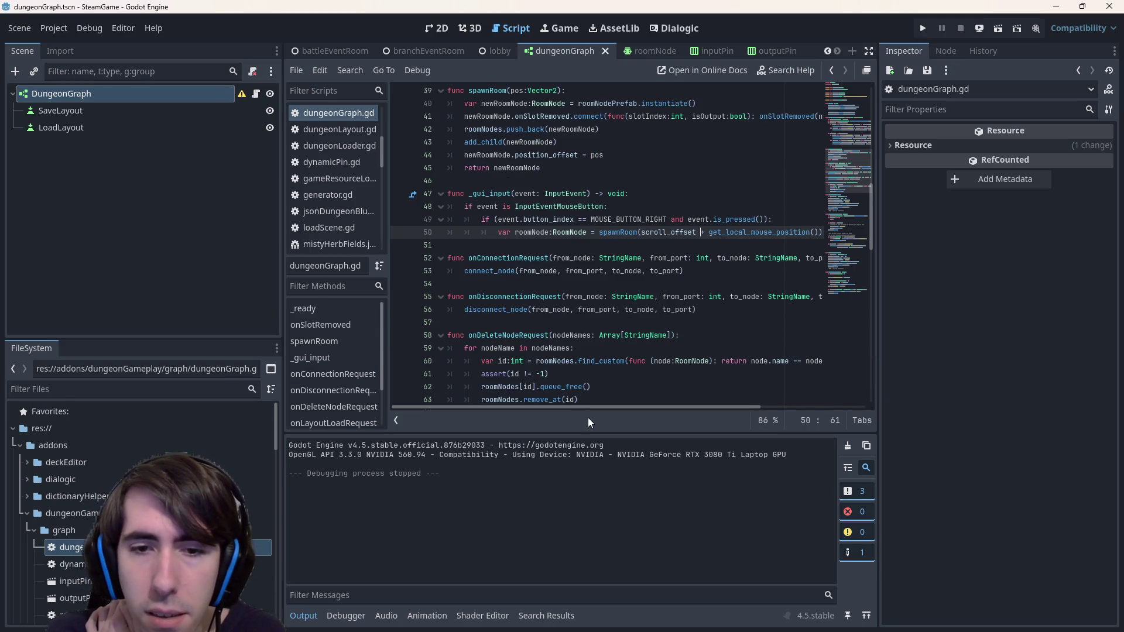
{"action": "scroll", "coordinate": [579, 409], "scroll_direction": "right", "scroll_amount": 3}
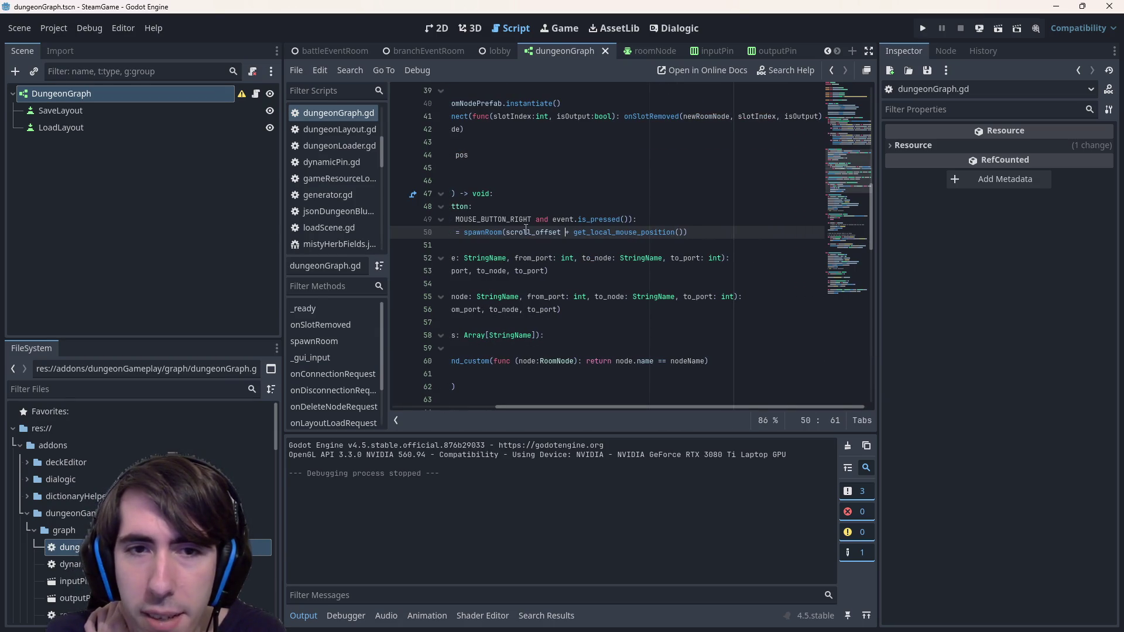
{"action": "type", "text": "+/ zoom"}
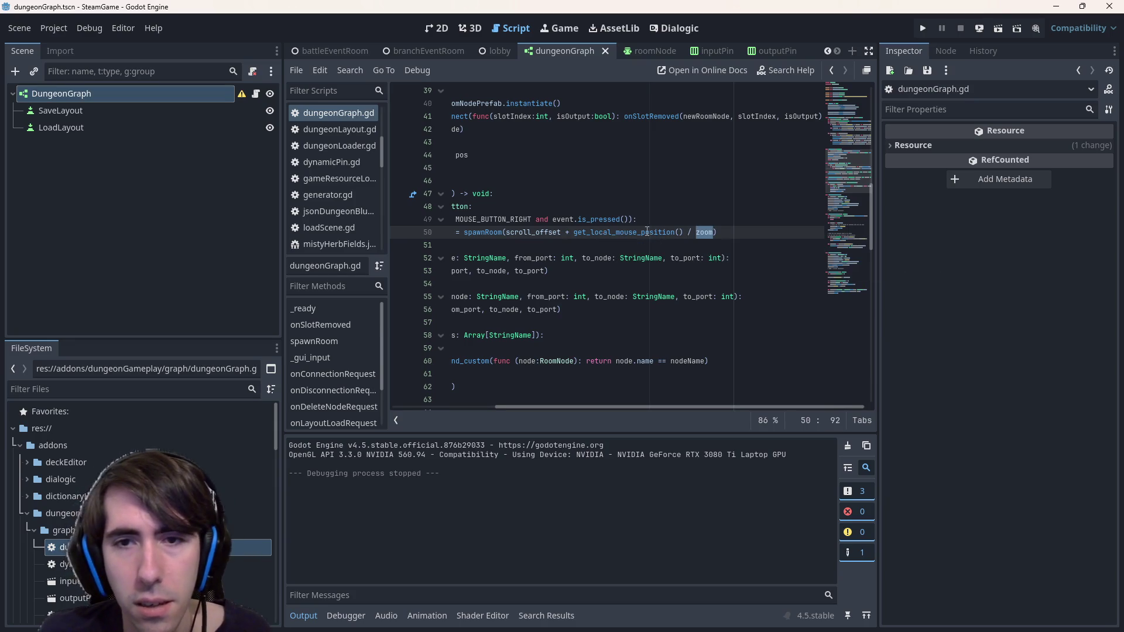
{"action": "left_click", "coordinate": [682, 230]}
{"action": "type", "text": ")"}
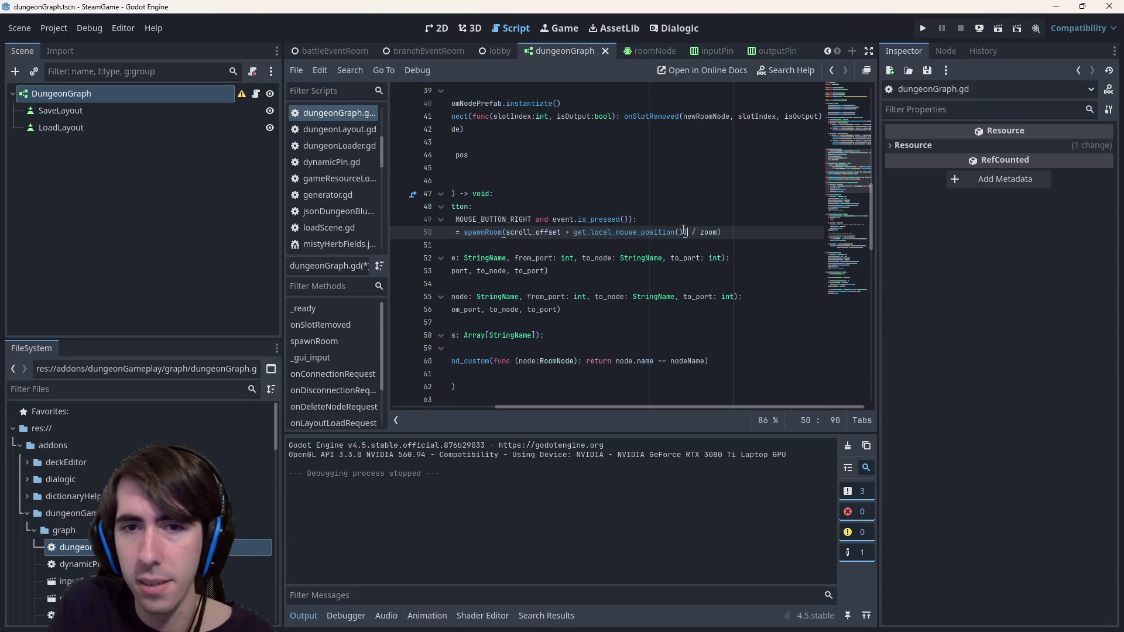
{"action": "key", "text": "Right"}
{"action": "type", "text": "("}
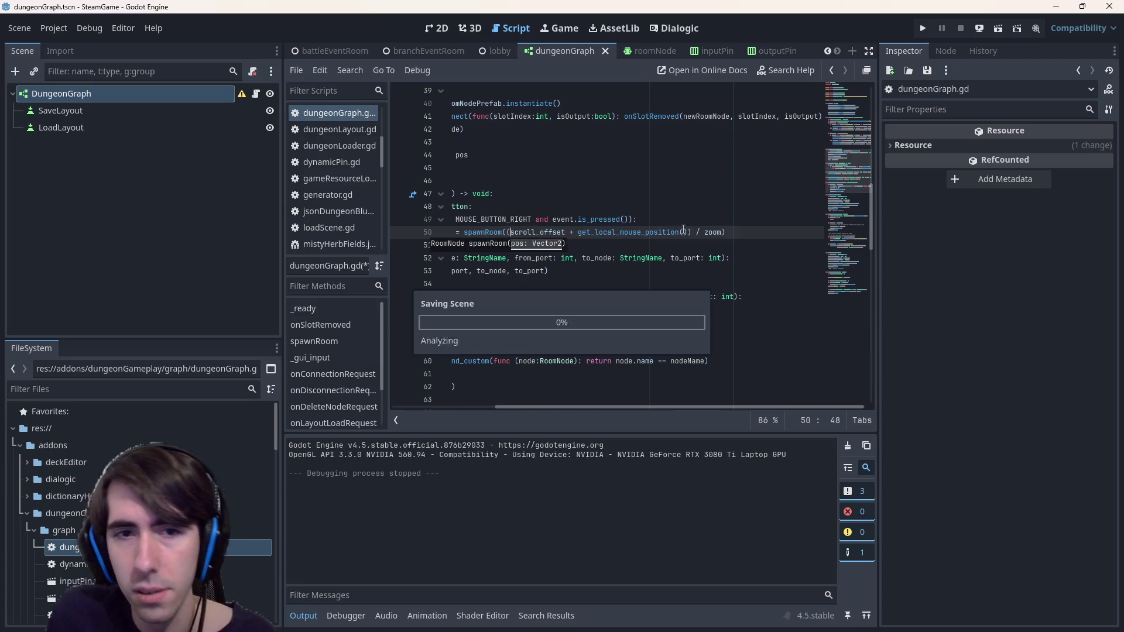
{"action": "left_click", "coordinate": [999, 33]}
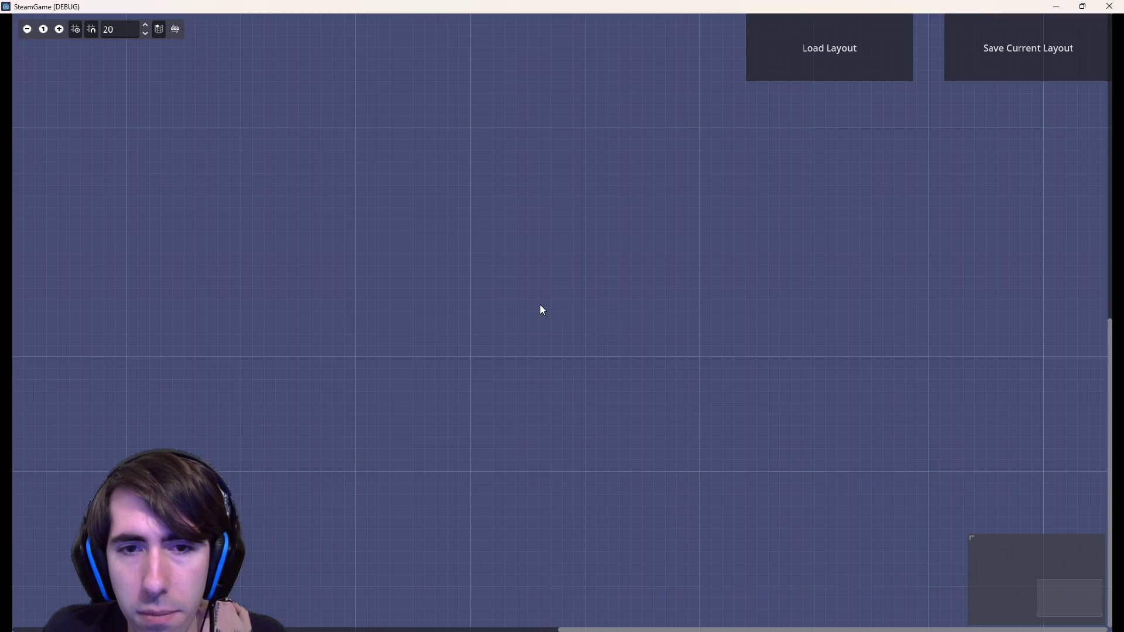
Spawn about a dozen Room nodes at various zoom levels and scroll positions, then close the game
{"action": "left_click", "coordinate": [540, 304]}
{"action": "left_click", "coordinate": [344, 244]}
{"action": "scroll", "coordinate": [344, 244], "scroll_direction": "down", "scroll_amount": 2}
{"action": "left_click", "coordinate": [336, 239]}
{"action": "scroll", "coordinate": [336, 238], "scroll_direction": "up", "scroll_amount": 3}
{"action": "scroll", "coordinate": [336, 239], "scroll_direction": "left", "scroll_amount": 5}
{"action": "left_click", "coordinate": [384, 165]}
{"action": "scroll", "coordinate": [384, 165], "scroll_direction": "down", "scroll_amount": 3}
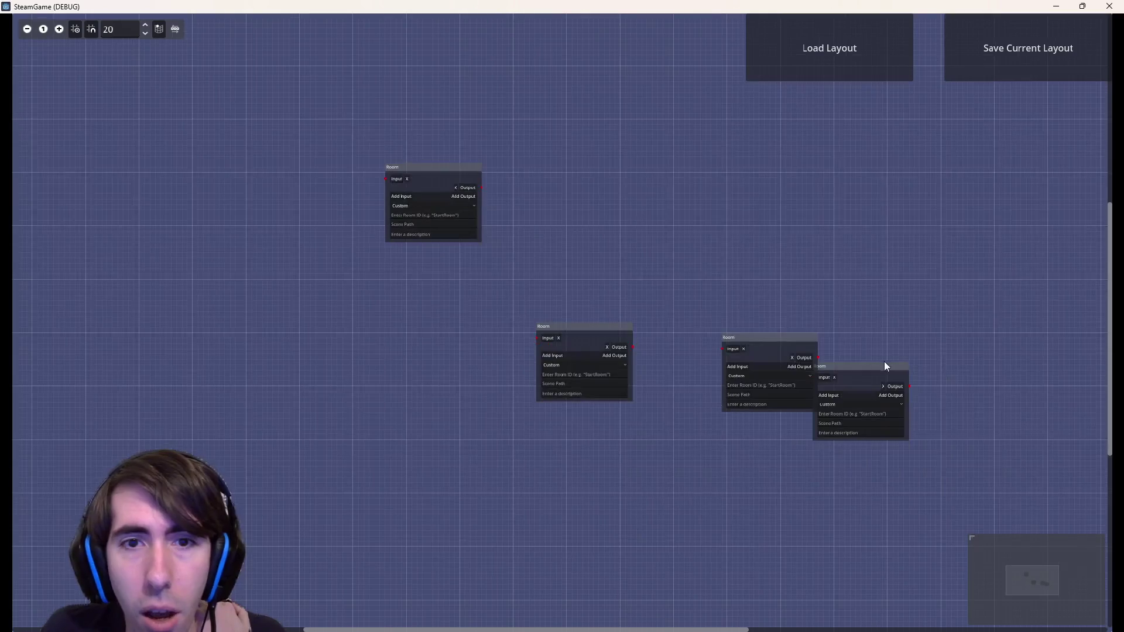
{"action": "left_click", "coordinate": [883, 362]}
{"action": "scroll", "coordinate": [864, 289], "scroll_direction": "right", "scroll_amount": 5}
{"action": "left_click", "coordinate": [767, 291]}
{"action": "left_click", "coordinate": [963, 198]}
{"action": "left_click", "coordinate": [744, 122]}
{"action": "scroll", "coordinate": [735, 384], "scroll_direction": "down", "scroll_amount": 3}
{"action": "scroll", "coordinate": [675, 258], "scroll_direction": "up", "scroll_amount": 3}
{"action": "left_click", "coordinate": [713, 309]}
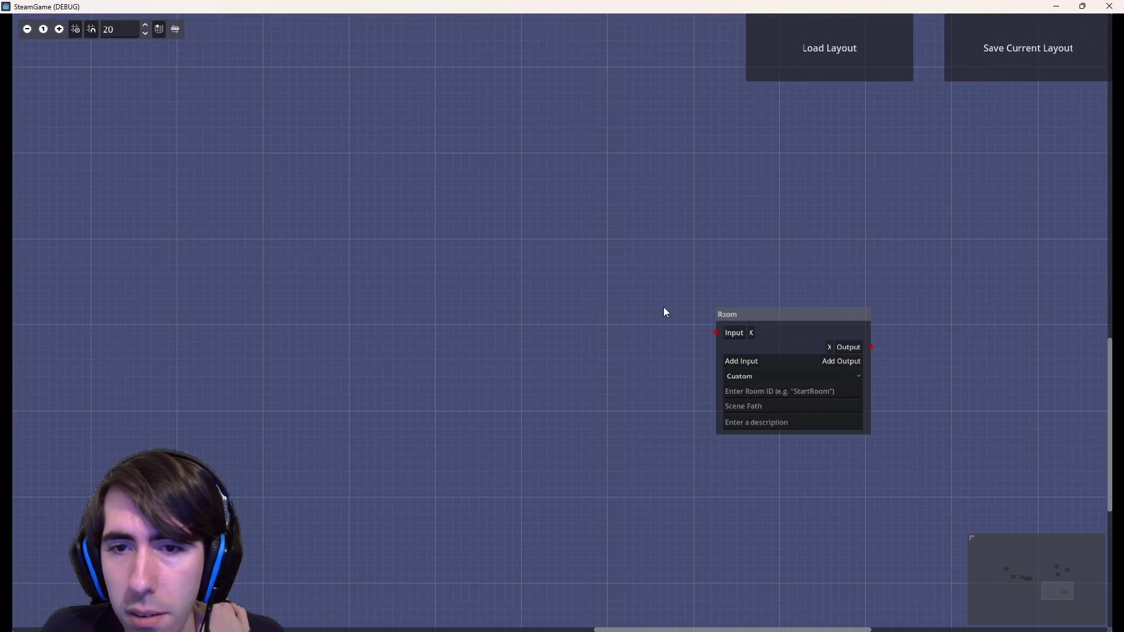
{"action": "scroll", "coordinate": [678, 314], "scroll_direction": "down", "scroll_amount": 2}
{"action": "scroll", "coordinate": [677, 313], "scroll_direction": "left", "scroll_amount": 3}
{"action": "left_click", "coordinate": [479, 359]}
{"action": "scroll", "coordinate": [386, 392], "scroll_direction": "down", "scroll_amount": 5}
{"action": "left_click", "coordinate": [328, 351]}
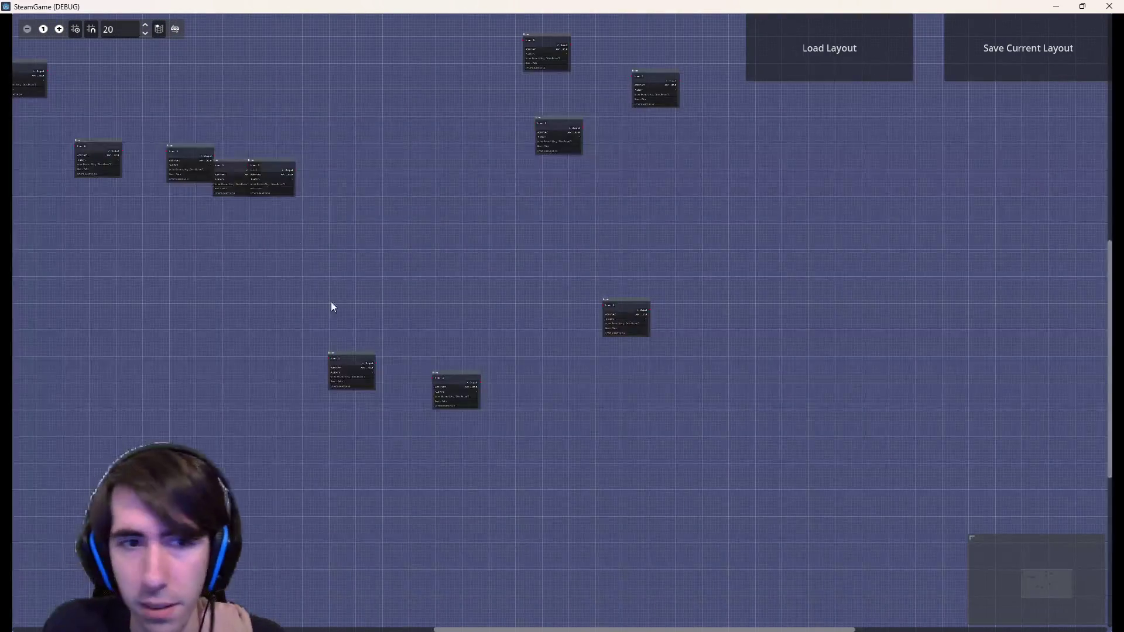
{"action": "scroll", "coordinate": [544, 272], "scroll_direction": "up", "scroll_amount": 3}
{"action": "scroll", "coordinate": [544, 273], "scroll_direction": "left", "scroll_amount": 3}
{"action": "scroll", "coordinate": [545, 272], "scroll_direction": "left", "scroll_amount": 3}
{"action": "left_click", "coordinate": [613, 160]}
{"action": "scroll", "coordinate": [787, 164], "scroll_direction": "up", "scroll_amount": 2}
{"action": "left_click", "coordinate": [852, 184]}
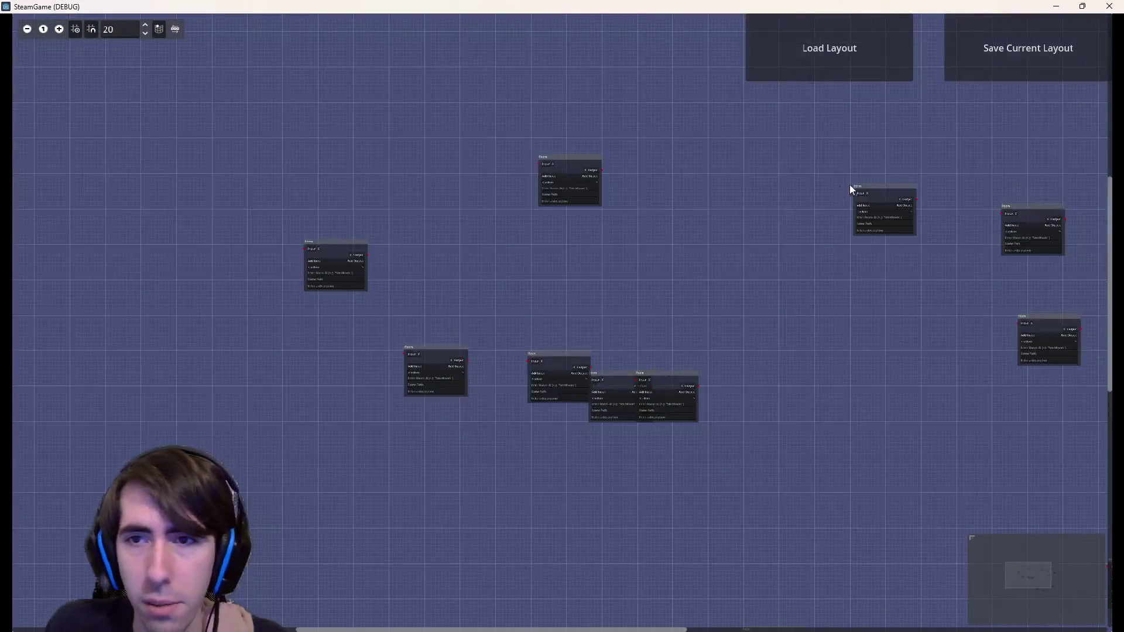
{"action": "scroll", "coordinate": [851, 183], "scroll_direction": "up", "scroll_amount": 2}
{"action": "left_click", "coordinate": [1109, 6]}
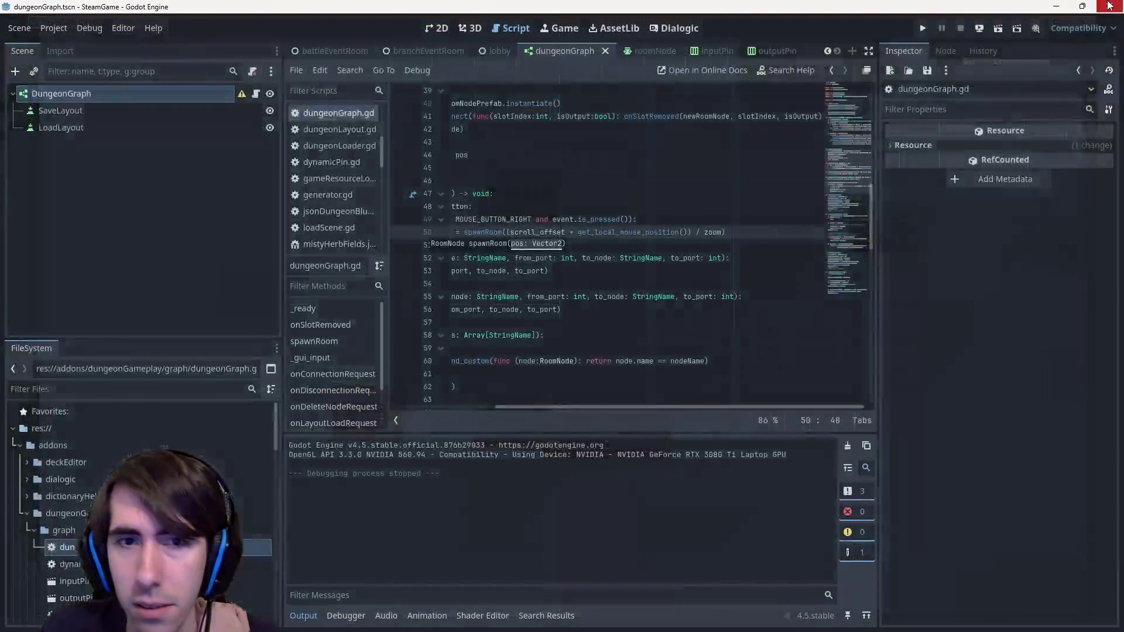
Delete 'var roomNode:RoomNode = ' so line 50 calls spawnRoom directly
{"action": "left_click", "coordinate": [566, 220]}
{"action": "left_click_drag", "start_coordinate": [597, 232], "coordinate": [497, 232]}
{"action": "key", "text": "BackSpace"}
{"action": "left_click", "coordinate": [550, 258]}
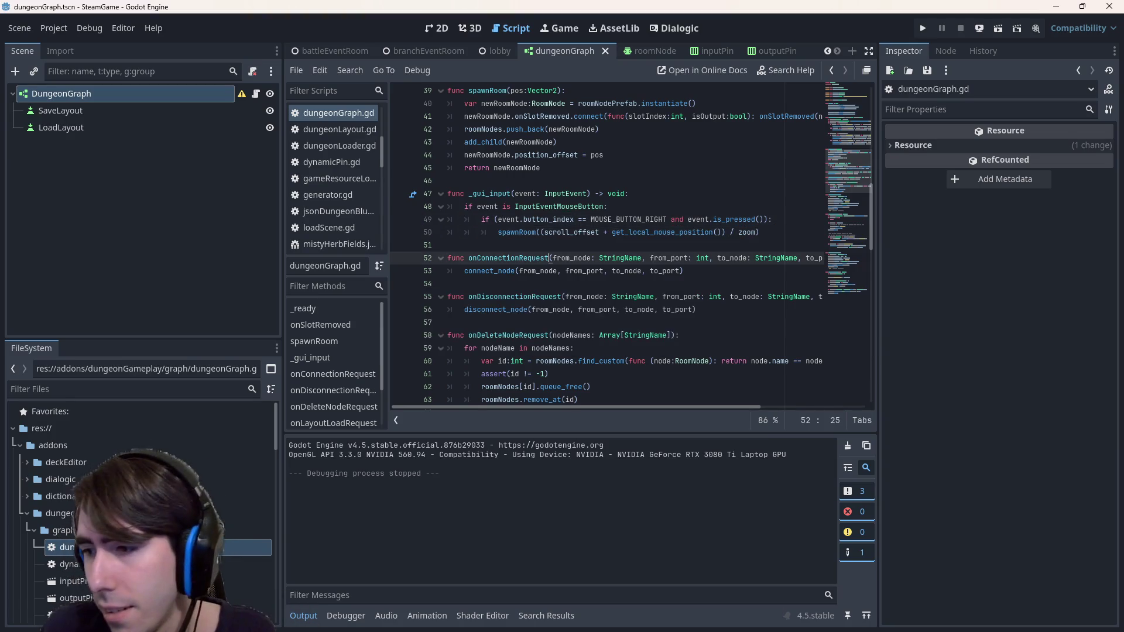
{"action": "key", "text": "alt+Tab"}
Check git status and stage dungeonGraph.gd with git add
{"action": "type", "text": "git status"}
{"action": "key", "text": "Return"}
{"action": "type", "text": "git add"}
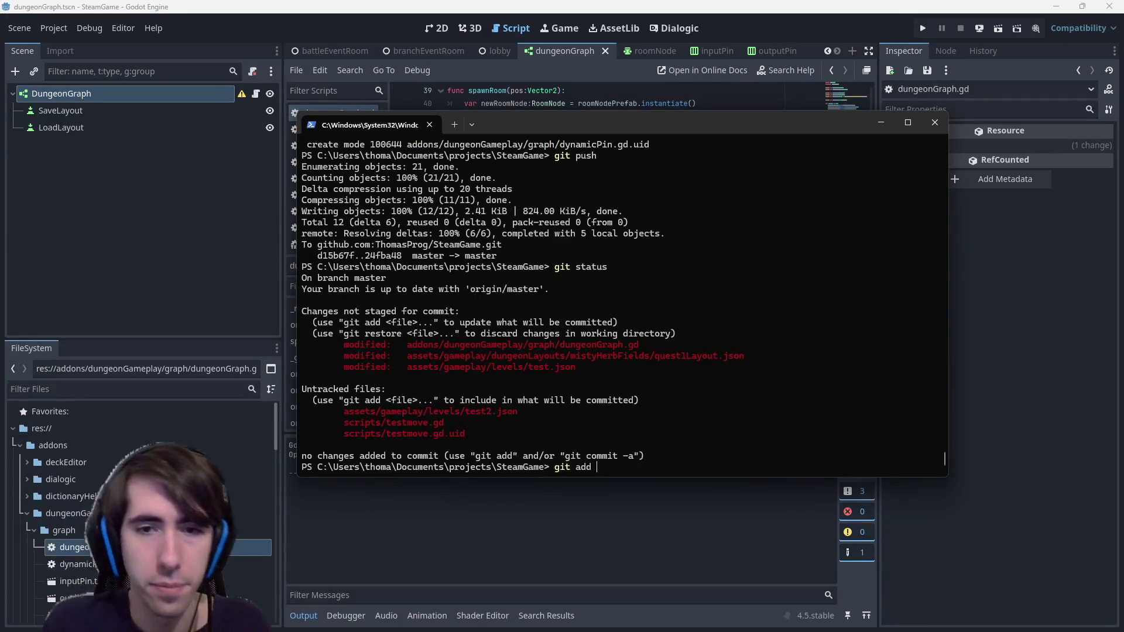
{"action": "mouse_move", "coordinate": [405, 346]}
{"action": "left_mouse_down"}
{"action": "mouse_move", "coordinate": [664, 334]}
{"action": "mouse_move", "coordinate": [649, 345]}
{"action": "left_mouse_up"}
{"action": "key", "text": "ctrl+c"}
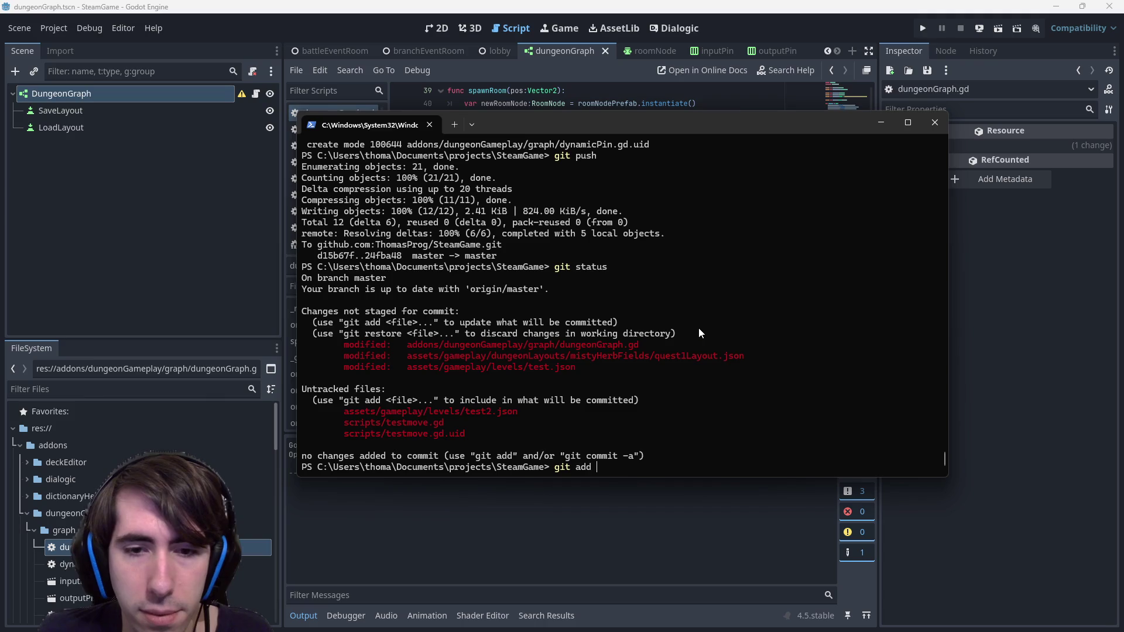
{"action": "key", "text": "ctrl+v"}
{"action": "key", "text": "Return"}
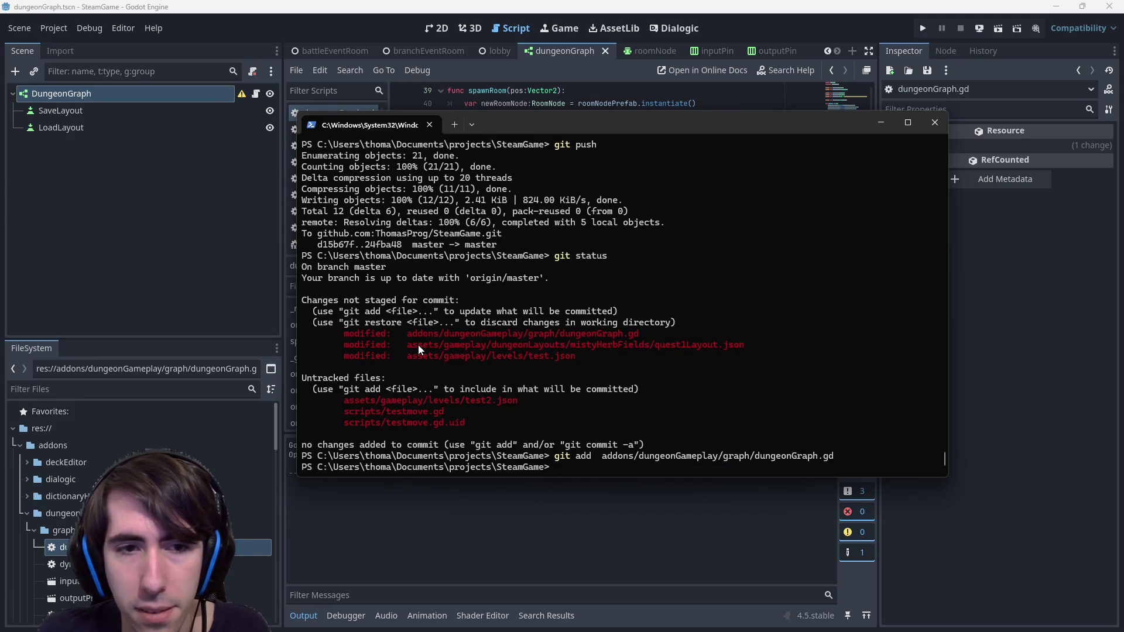
Show the git diff of quest1Layout.json, then check git status again
{"action": "left_click_drag", "start_coordinate": [400, 347], "coordinate": [749, 345]}
{"action": "key", "text": "ctrl+c"}
{"action": "type", "text": "git diff"}
{"action": "key", "text": "ctrl+v"}
{"action": "key", "text": "Return"}
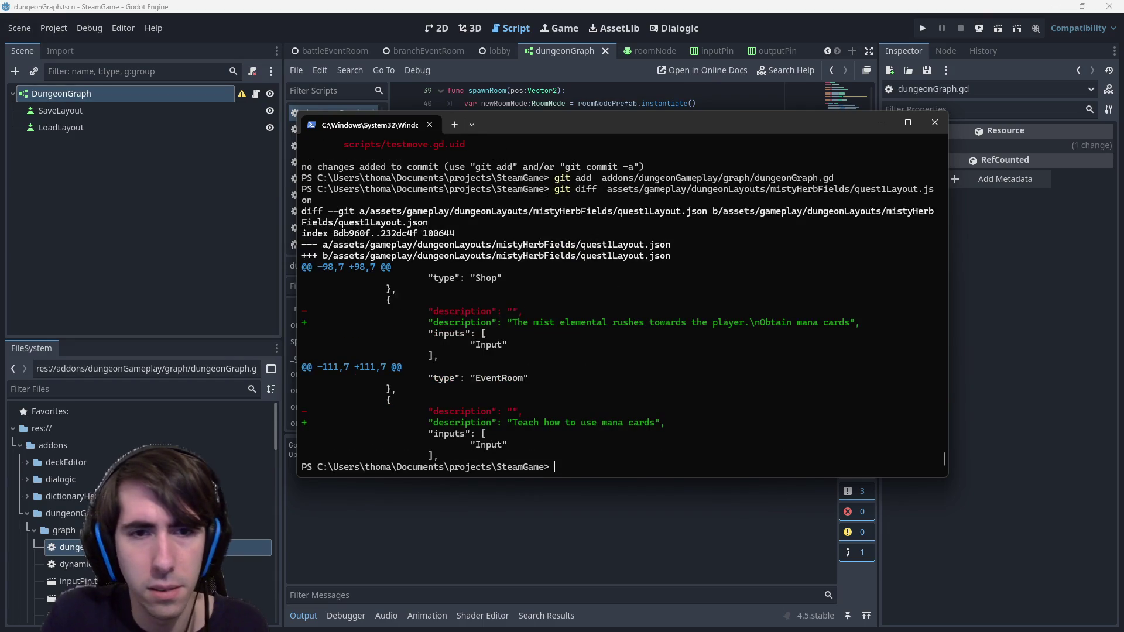
{"action": "type", "text": "git status"}
{"action": "key", "text": "Return"}
Begin a commit message 'MAD-123 DungeonLayout Graph : nodes now spawned at' and return to Godot
{"action": "type", "text": "git add"}
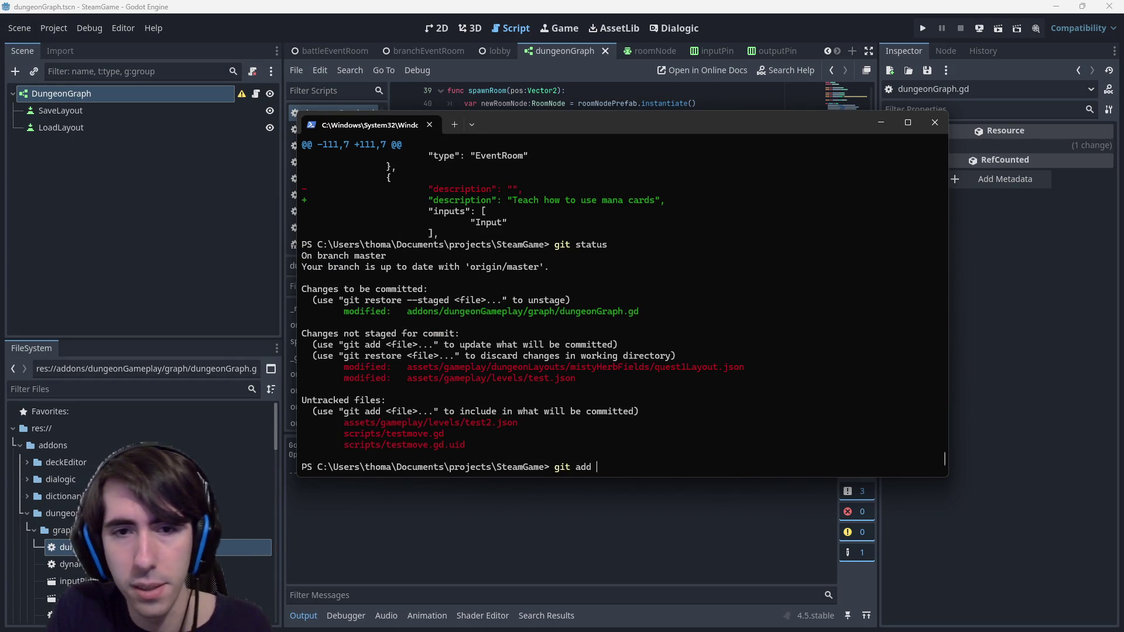
{"action": "key", "text": "BackSpace"}
{"action": "key", "text": "BackSpace"}
{"action": "key", "text": "BackSpace"}
{"action": "type", "text": "commit -m \"\""}
{"action": "key", "text": "Left"}
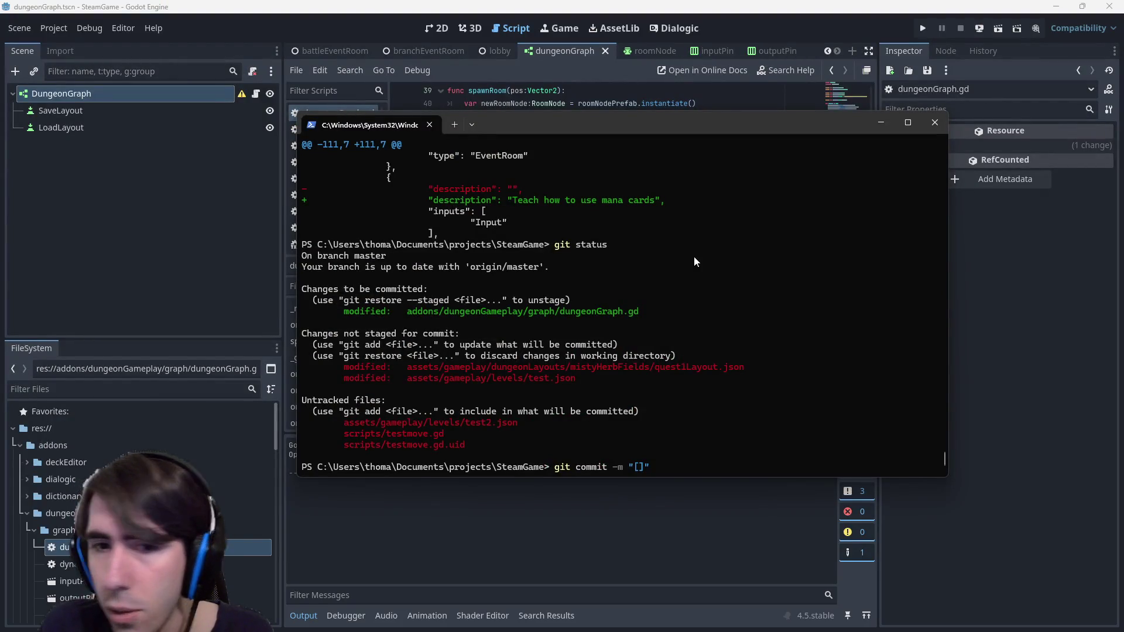
{"action": "type", "text": "MAD-123"}
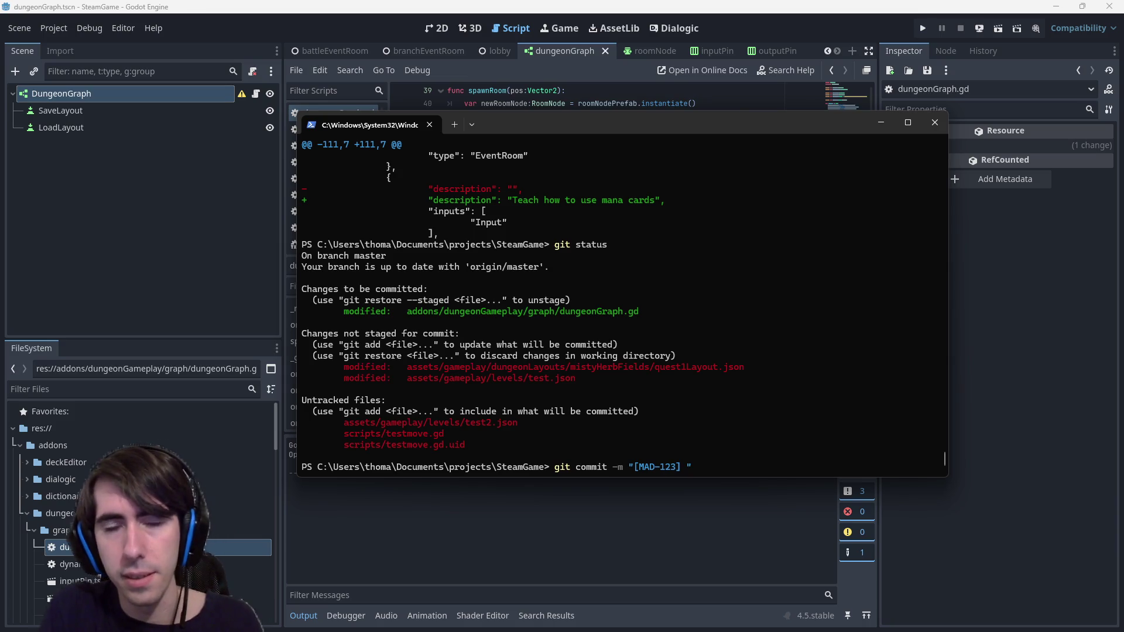
{"action": "type", "text": " Dungeon"}
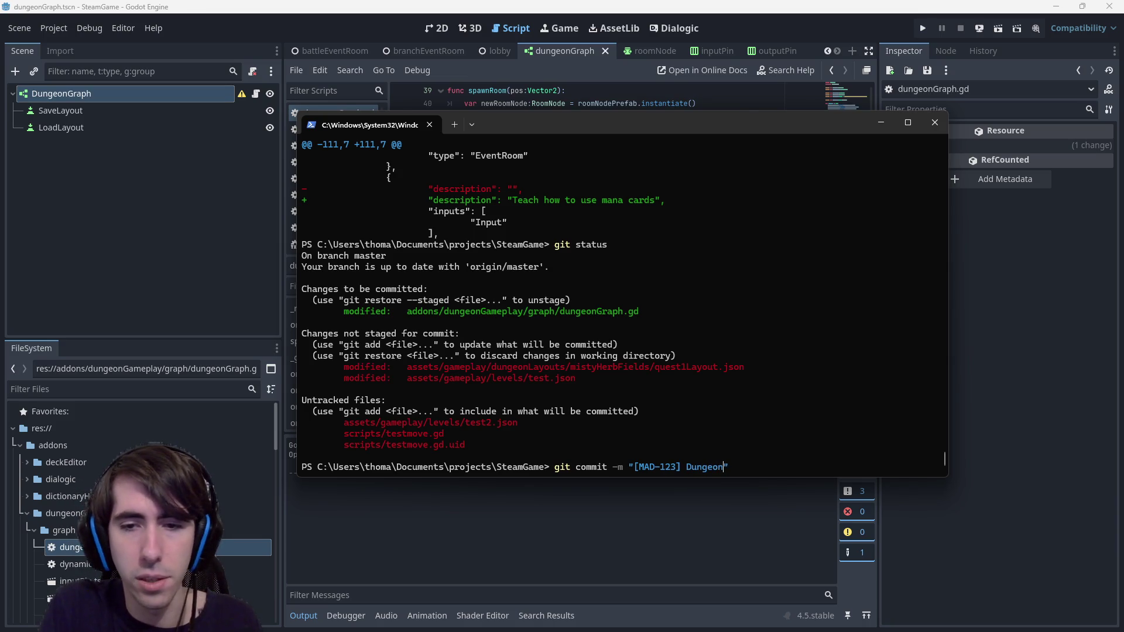
{"action": "type", "text": "Layout Graph "}
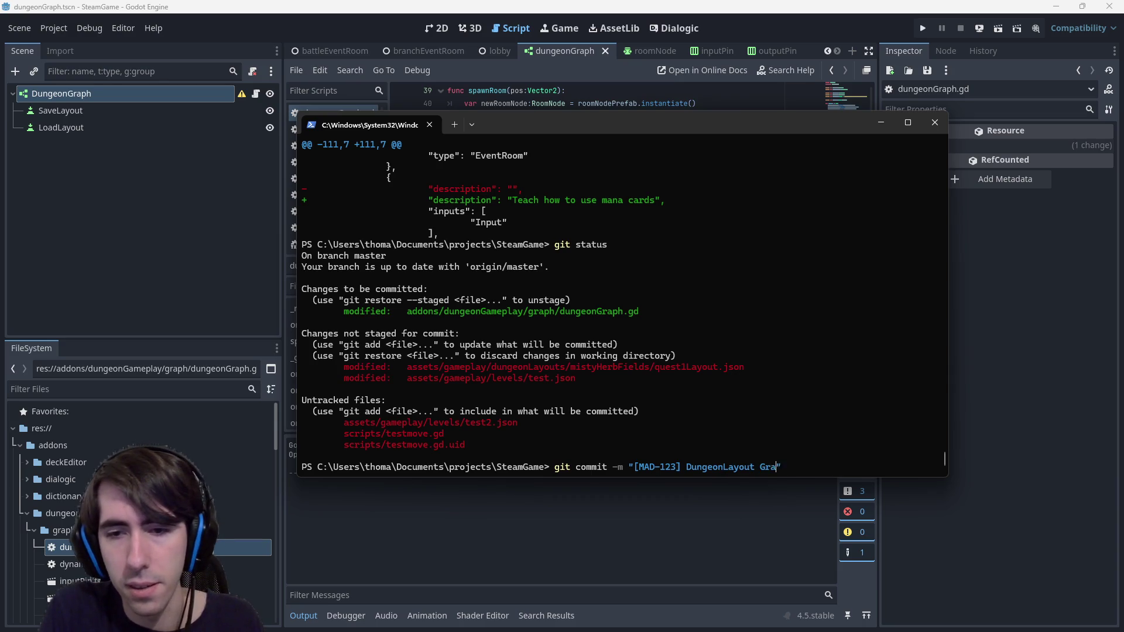
{"action": "type", "text": ": nodes now spa"}
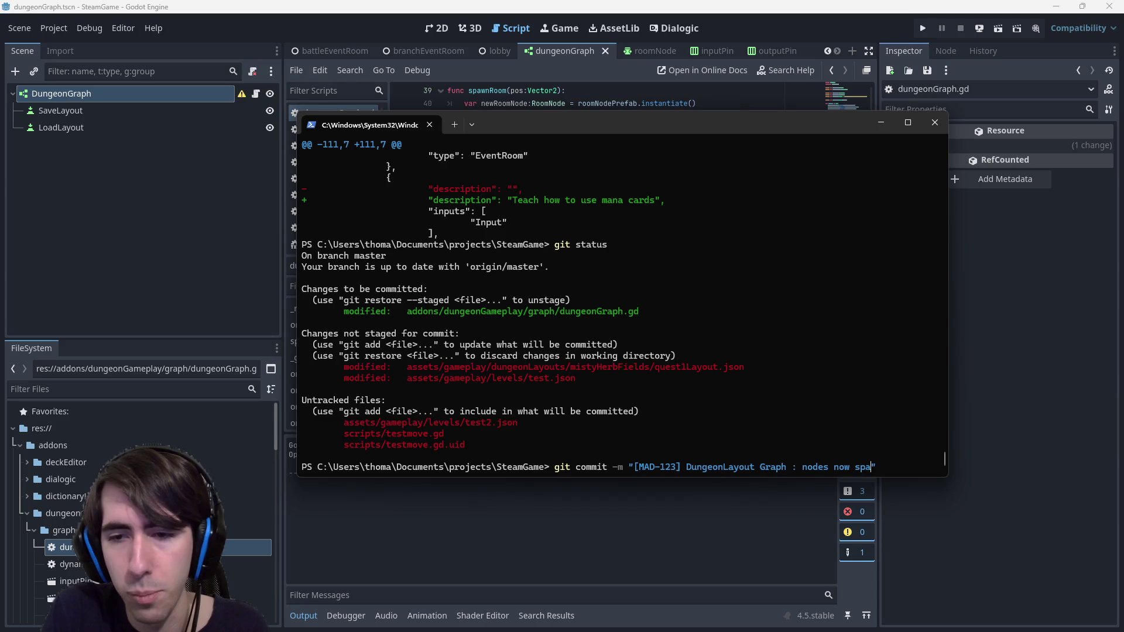
{"action": "type", "text": "wned at"}
{"action": "key", "text": "alt+Tab"}
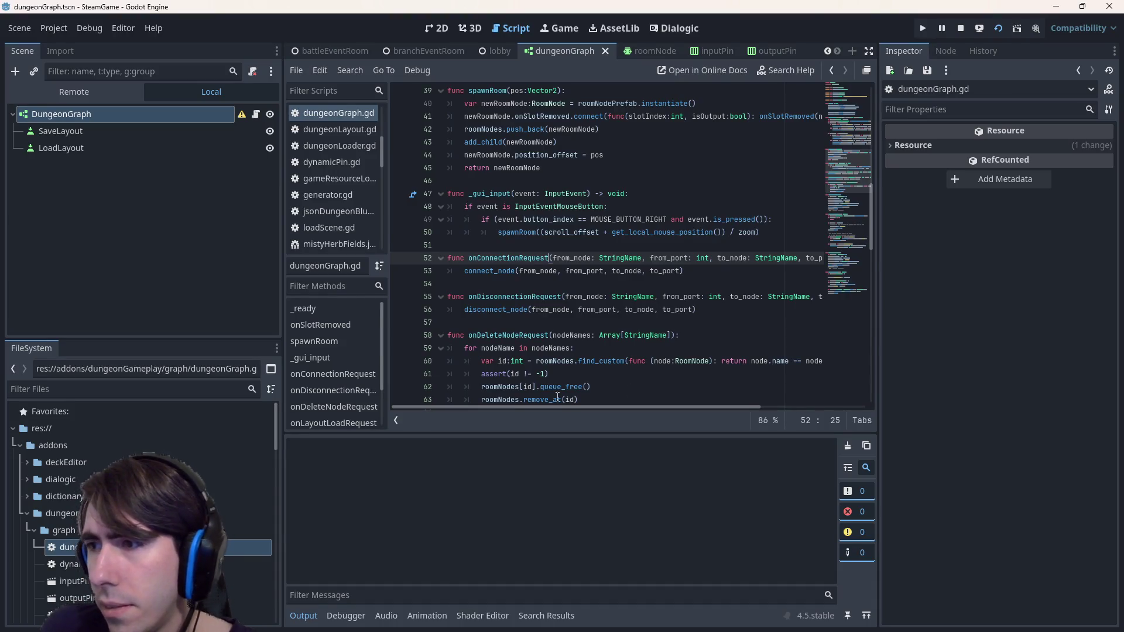
Load quest1Layout.json from the mistyHerbFields folder and centre the room chain in view
{"action": "mouse_move", "coordinate": [600, 361]}
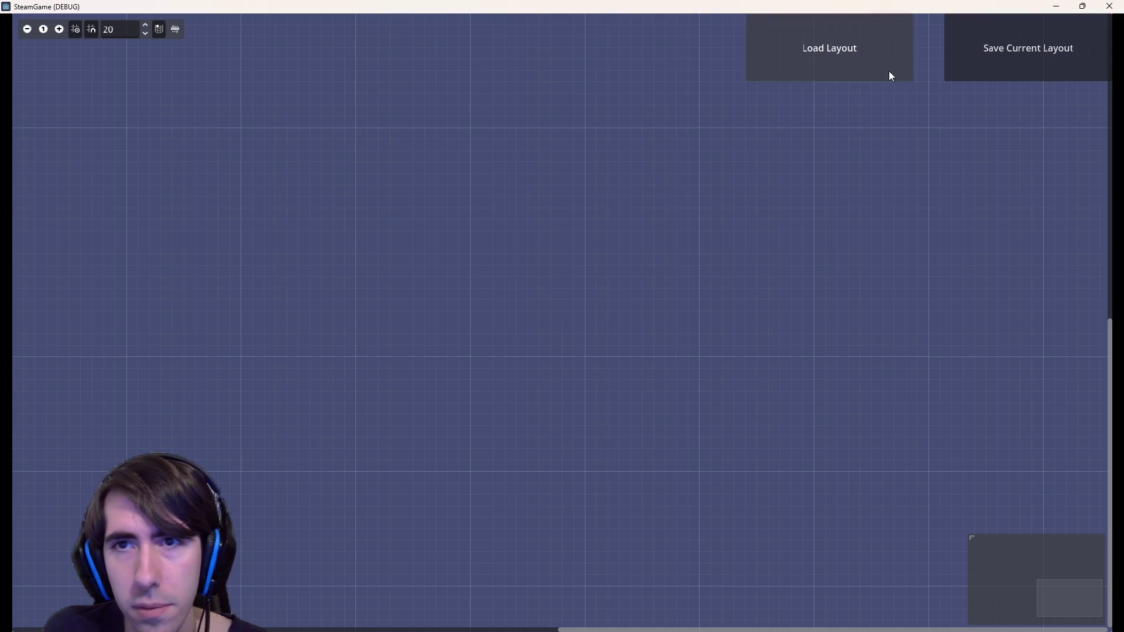
{"action": "left_click", "coordinate": [888, 73]}
{"action": "double_click", "coordinate": [681, 234]}
{"action": "left_click", "coordinate": [688, 234]}
{"action": "double_click", "coordinate": [688, 234]}
{"action": "scroll", "coordinate": [574, 348], "scroll_direction": "down", "scroll_amount": 3}
{"action": "left_click_drag", "start_coordinate": [574, 348], "coordinate": [802, 375]}
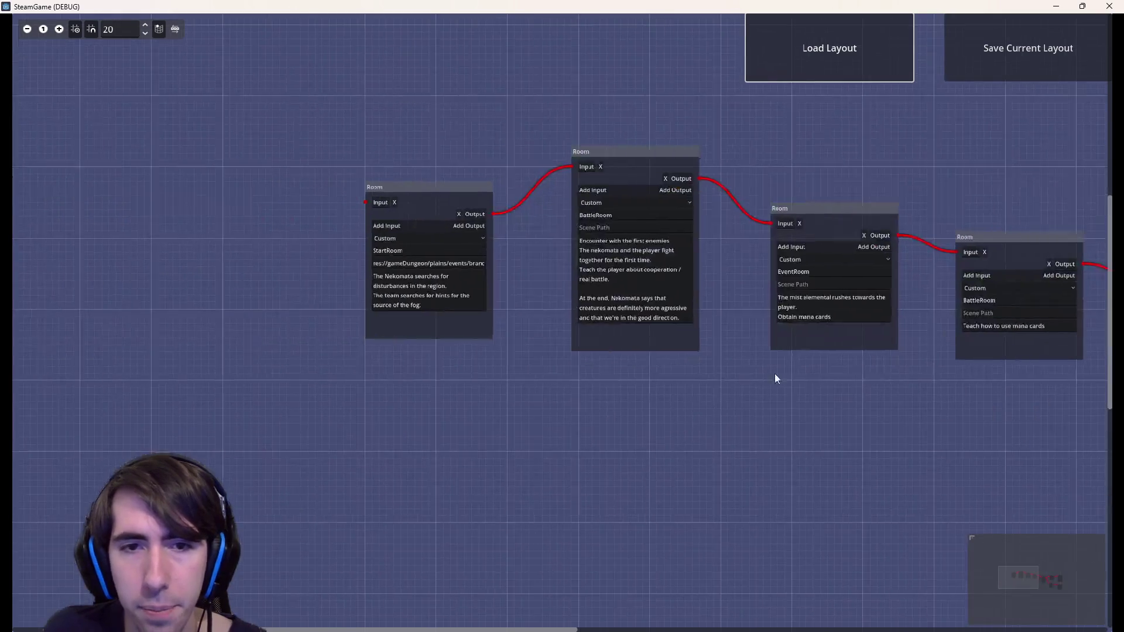
{"action": "scroll", "coordinate": [737, 388], "scroll_direction": "up", "scroll_amount": 3}
{"action": "scroll", "coordinate": [737, 388], "scroll_direction": "right", "scroll_amount": 5}
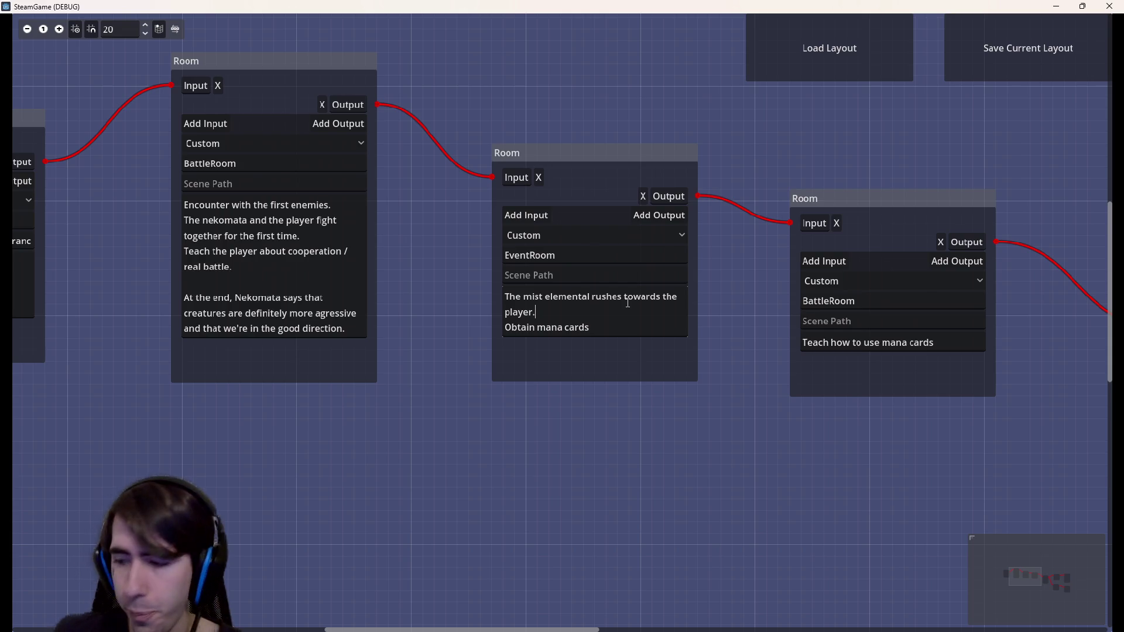
Retype the EventRoom's first line as 'The player gets inspired after the fight against the elemental.'
{"action": "left_click_drag", "start_coordinate": [573, 317], "coordinate": [480, 294]}
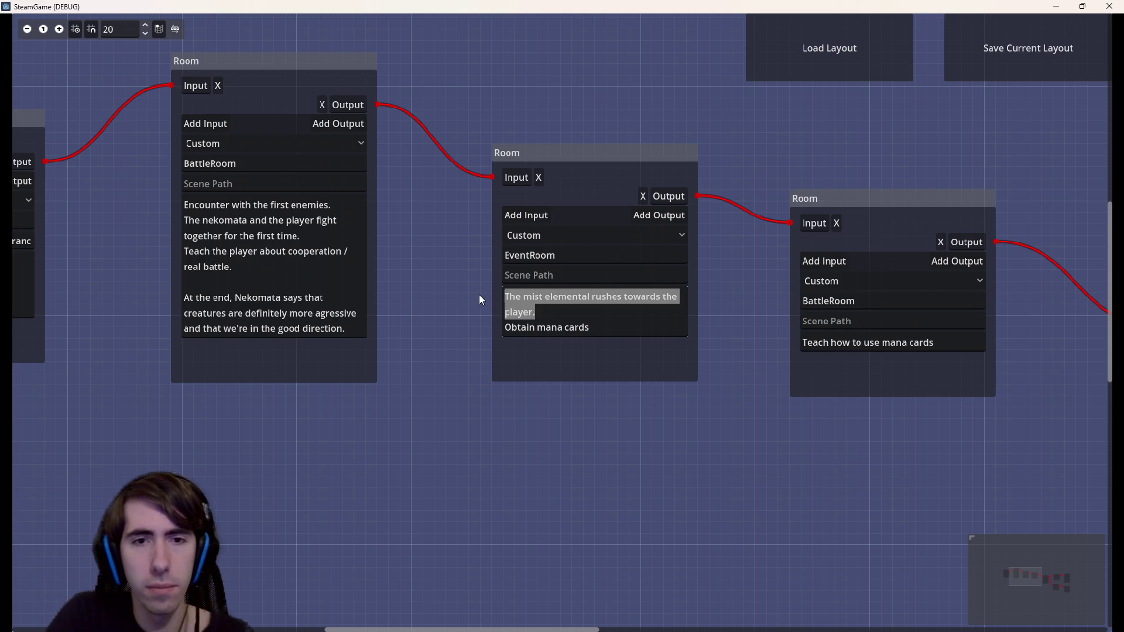
{"action": "type", "text": "The player gets inspired after "}
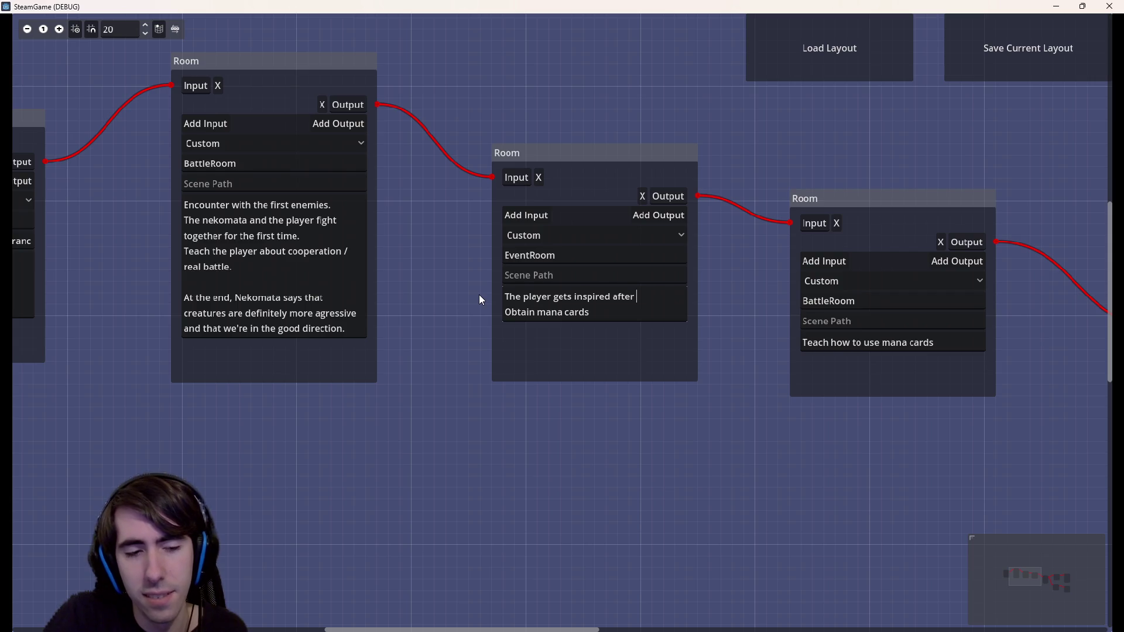
{"action": "type", "text": "wa"}
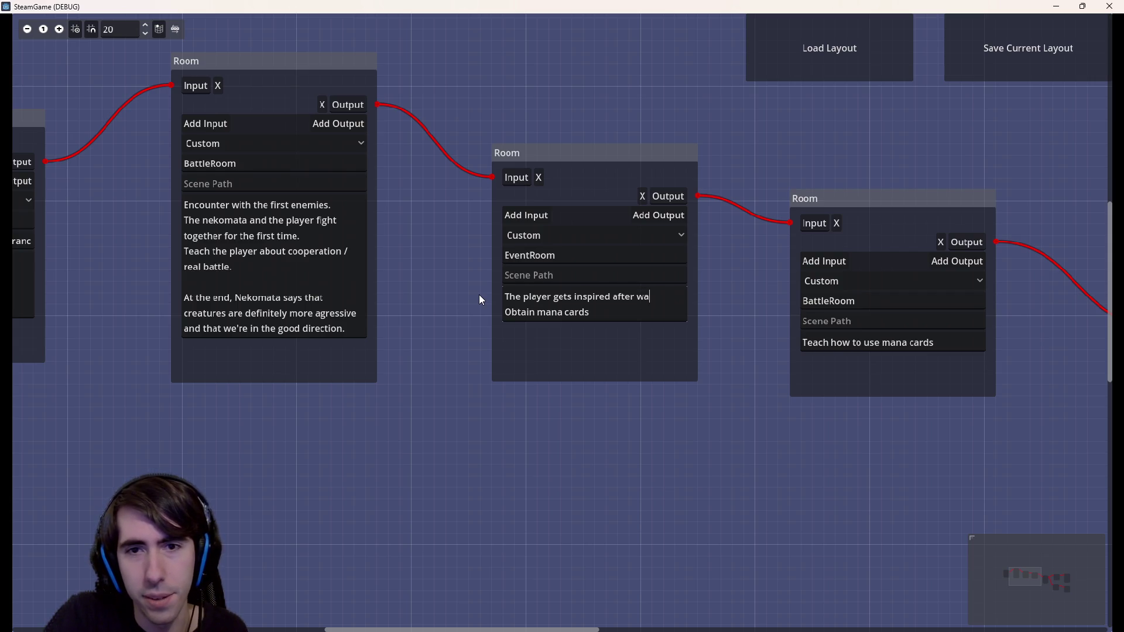
{"action": "key", "text": "BackSpace"}
{"action": "key", "text": "BackSpace"}
{"action": "type", "text": "the fi"}
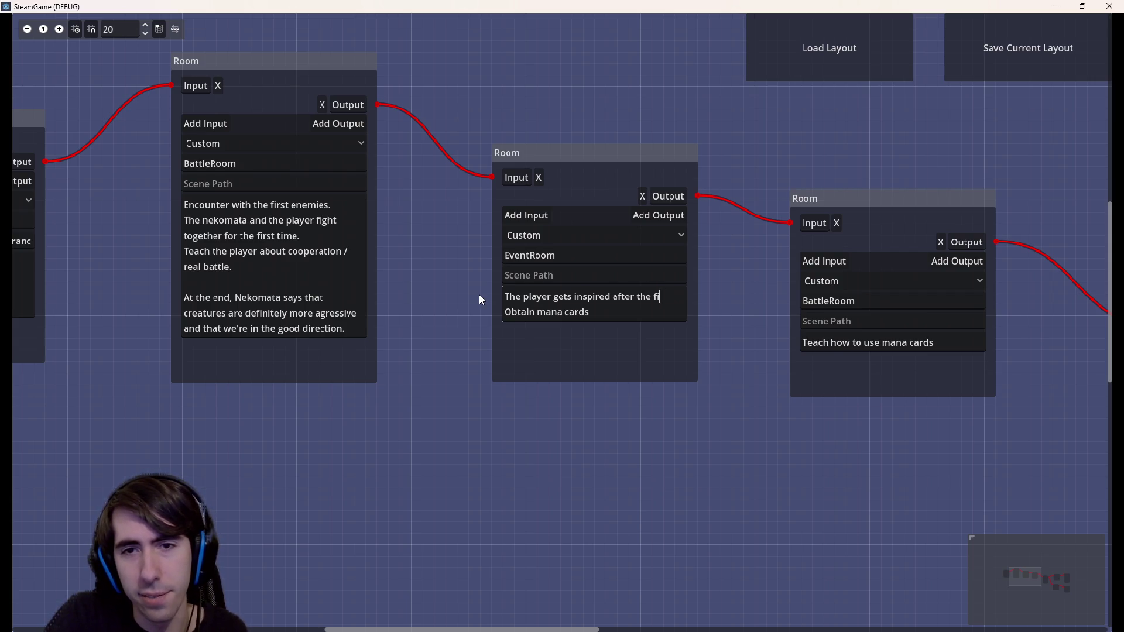
{"action": "type", "text": "ght against th"}
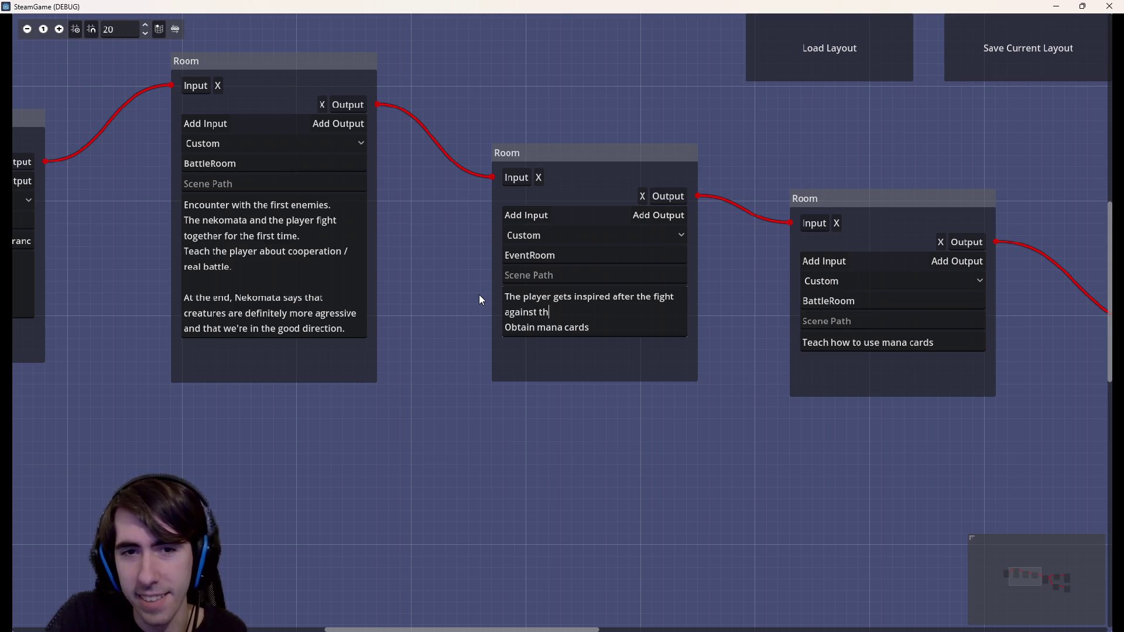
{"action": "type", "text": "e elemental."}
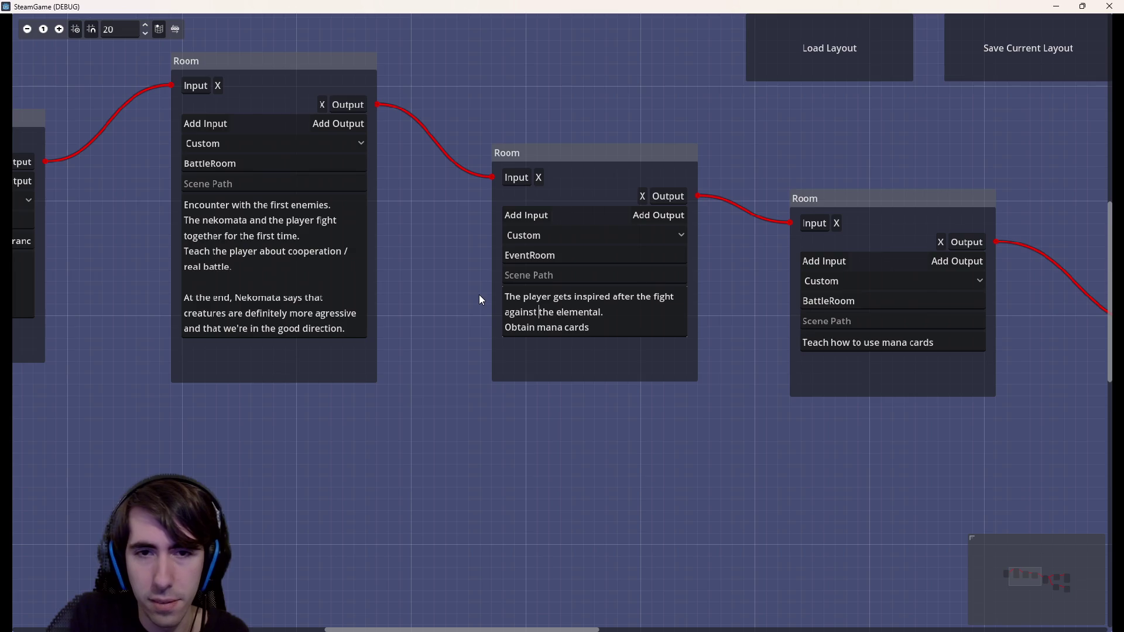
Change the second line 'Obtain mana cards' to 'The player obtains mana cards.'
{"action": "key", "text": "Right"}
{"action": "key", "text": "Right"}
{"action": "key", "text": "Right"}
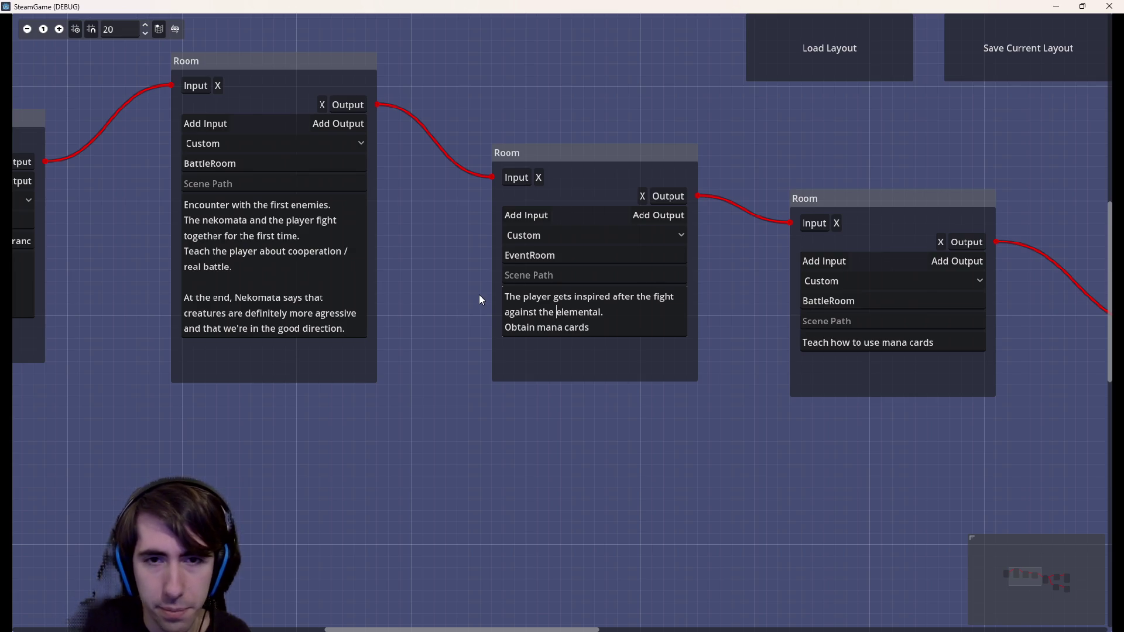
{"action": "key", "text": "Down"}
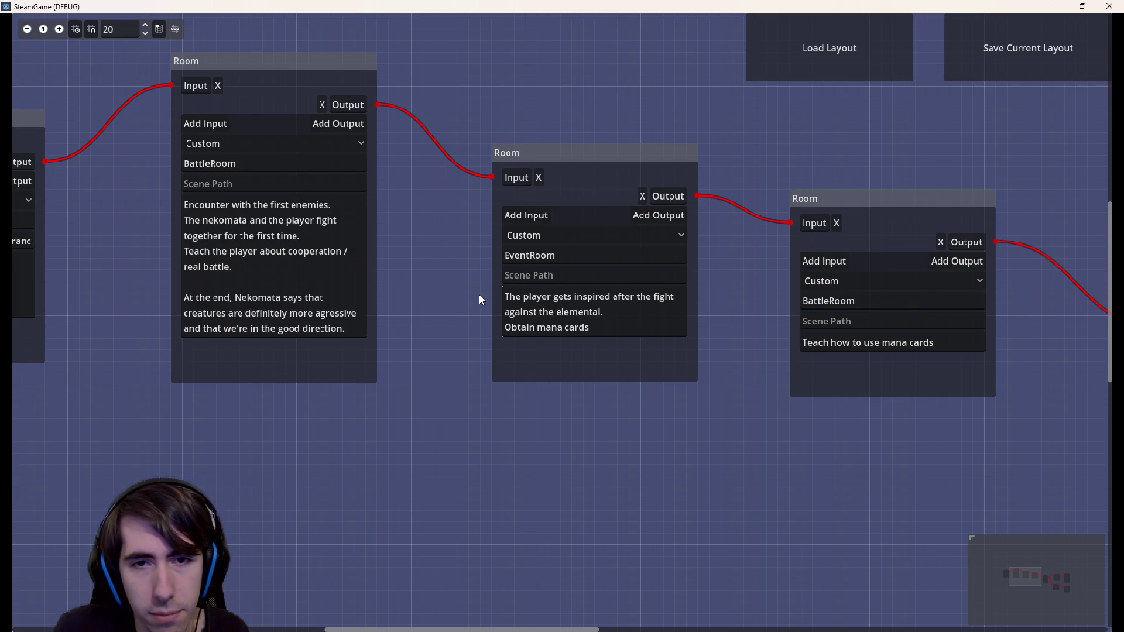
{"action": "left_click", "coordinate": [513, 328]}
{"action": "key", "text": "BackSpace"}
{"action": "type", "text": "The player o"}
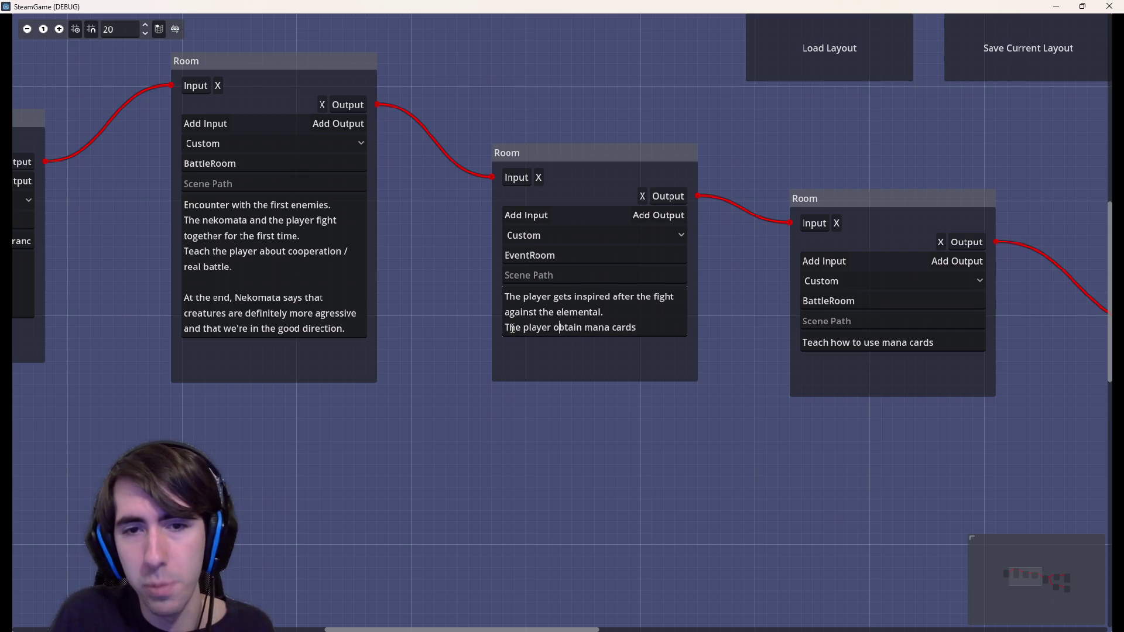
{"action": "key", "text": "ctrl+Right"}
{"action": "type", "text": "s"}
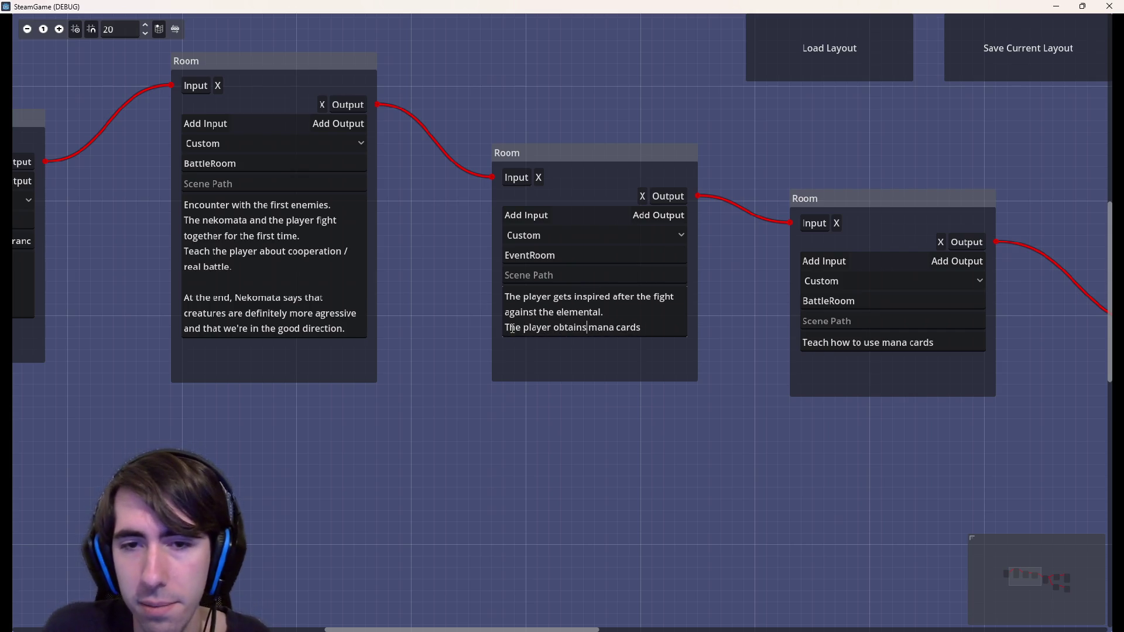
{"action": "type", "text": "."}
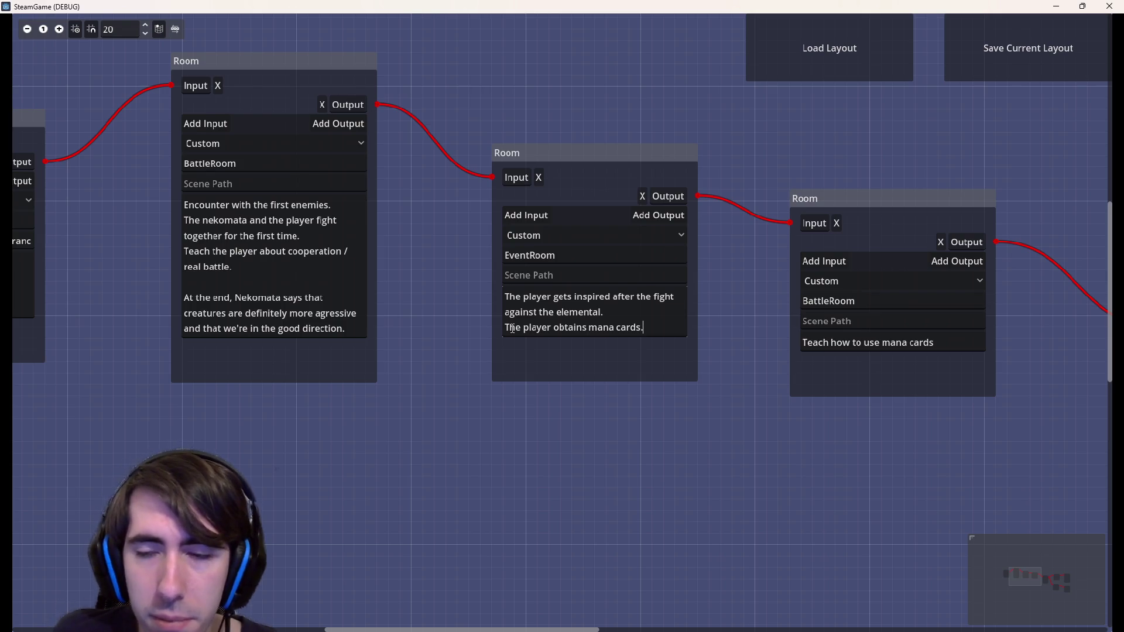
{"action": "left_click_drag", "start_coordinate": [730, 454], "coordinate": [504, 449]}
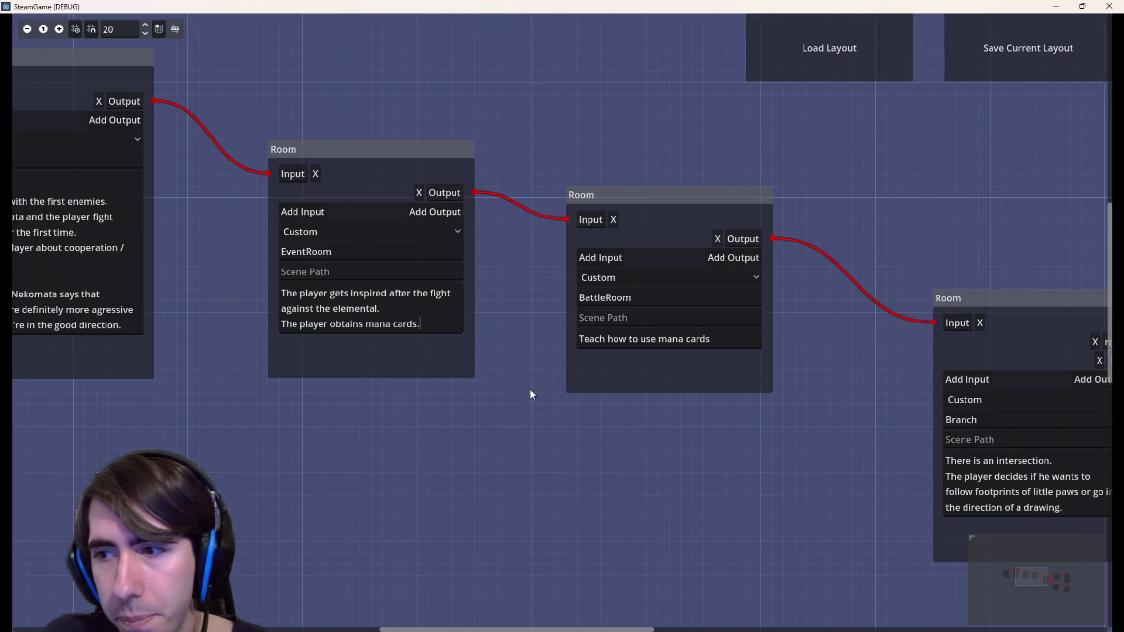
Pan and zoom along the room chain to find the Branch room and its Shop and ArtistEncounter followers
{"action": "left_click_drag", "start_coordinate": [525, 391], "coordinate": [591, 376]}
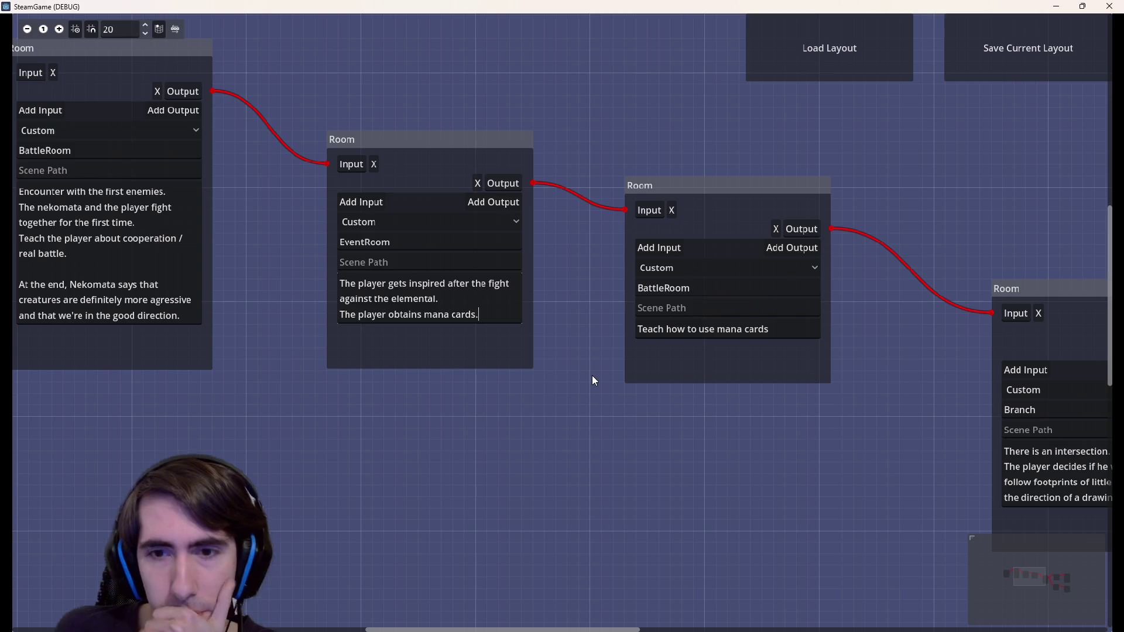
{"action": "mouse_move", "coordinate": [708, 421]}
{"action": "left_mouse_down"}
{"action": "mouse_move", "coordinate": [597, 409]}
{"action": "mouse_move", "coordinate": [612, 423]}
{"action": "mouse_move", "coordinate": [519, 416]}
{"action": "mouse_move", "coordinate": [398, 384]}
{"action": "left_mouse_up"}
{"action": "scroll", "coordinate": [538, 398], "scroll_direction": "down", "scroll_amount": 2}
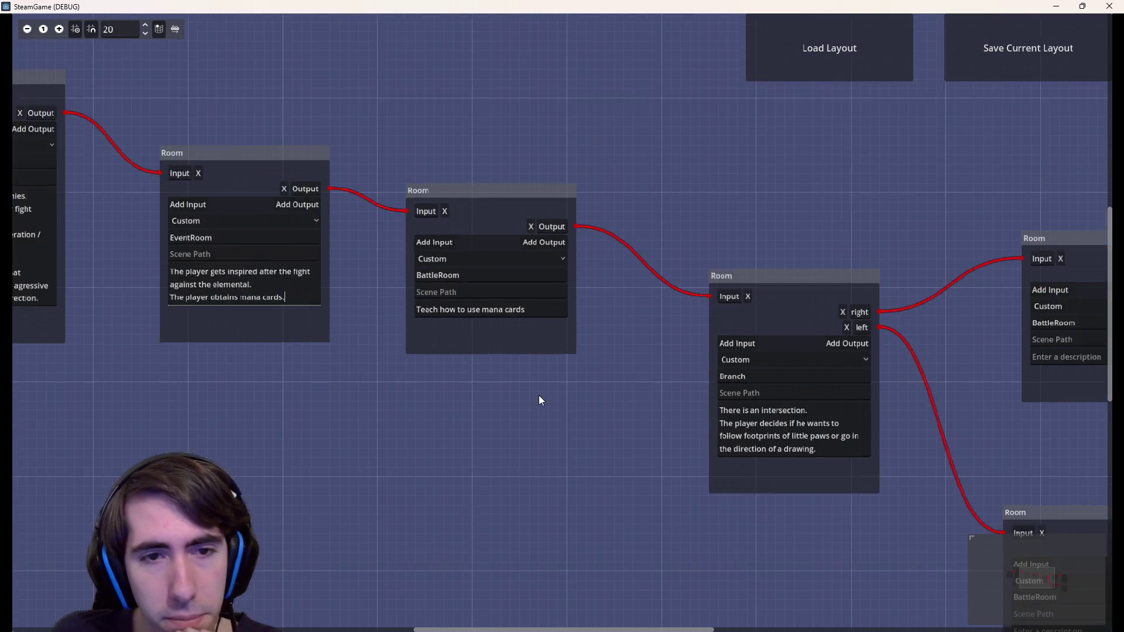
{"action": "left_click_drag", "start_coordinate": [592, 414], "coordinate": [407, 402]}
{"action": "scroll", "coordinate": [497, 414], "scroll_direction": "up", "scroll_amount": 1}
{"action": "scroll", "coordinate": [497, 415], "scroll_direction": "up", "scroll_amount": 1}
{"action": "mouse_move", "coordinate": [497, 414]}
{"action": "left_mouse_down"}
{"action": "mouse_move", "coordinate": [451, 409]}
{"action": "mouse_move", "coordinate": [450, 361]}
{"action": "left_mouse_up"}
{"action": "left_click_drag", "start_coordinate": [367, 396], "coordinate": [712, 432]}
{"action": "scroll", "coordinate": [493, 405], "scroll_direction": "down", "scroll_amount": 1}
{"action": "scroll", "coordinate": [489, 416], "scroll_direction": "up", "scroll_amount": 1}
{"action": "scroll", "coordinate": [626, 474], "scroll_direction": "down", "scroll_amount": 3}
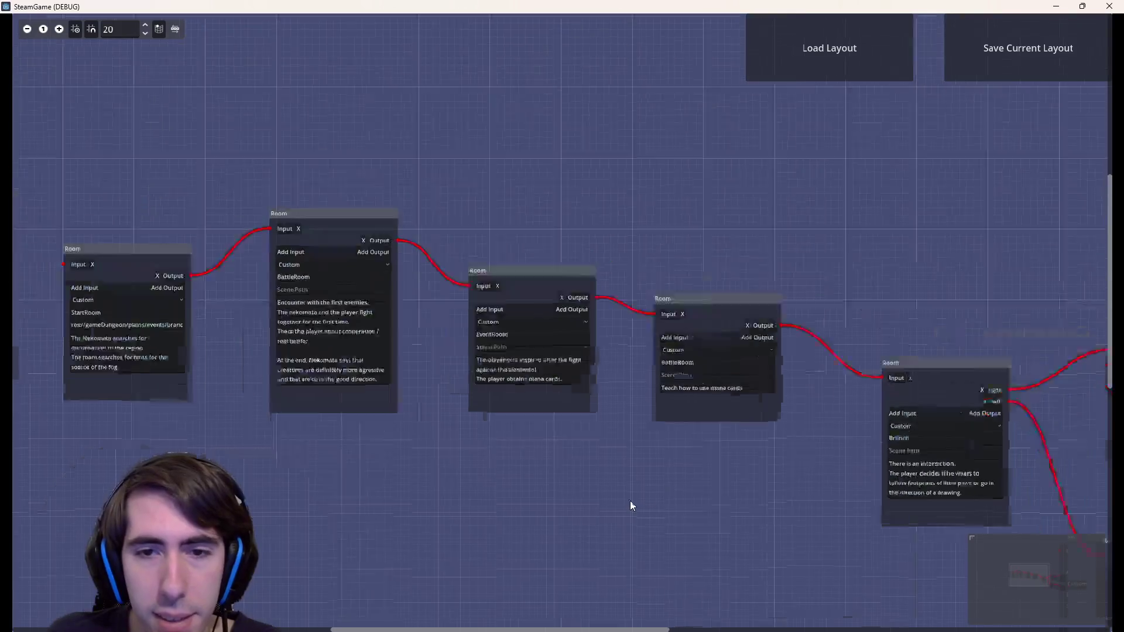
{"action": "mouse_move", "coordinate": [592, 507]}
{"action": "left_mouse_down"}
{"action": "mouse_move", "coordinate": [454, 449]}
{"action": "mouse_move", "coordinate": [407, 401]}
{"action": "mouse_move", "coordinate": [687, 454]}
{"action": "left_mouse_up"}
{"action": "scroll", "coordinate": [432, 401], "scroll_direction": "up", "scroll_amount": 3}
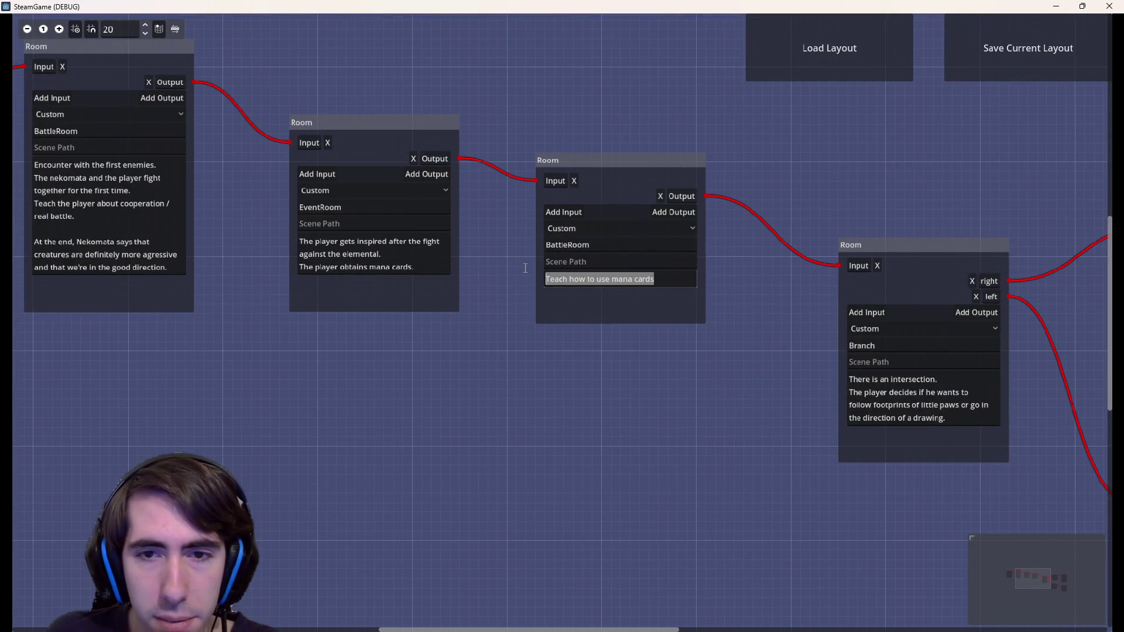
{"action": "left_click_drag", "start_coordinate": [707, 395], "coordinate": [462, 400]}
{"action": "mouse_move", "coordinate": [761, 346]}
{"action": "left_mouse_down"}
{"action": "mouse_move", "coordinate": [610, 334]}
{"action": "mouse_move", "coordinate": [546, 238]}
{"action": "mouse_move", "coordinate": [713, 388]}
{"action": "mouse_move", "coordinate": [459, 371]}
{"action": "mouse_move", "coordinate": [985, 427]}
{"action": "left_mouse_up"}
Click a BattleRoom's scene path field, zoom out to the chain's start, and box-select four room nodes
{"action": "left_click", "coordinate": [545, 224]}
{"action": "left_click_drag", "start_coordinate": [246, 425], "coordinate": [856, 439]}
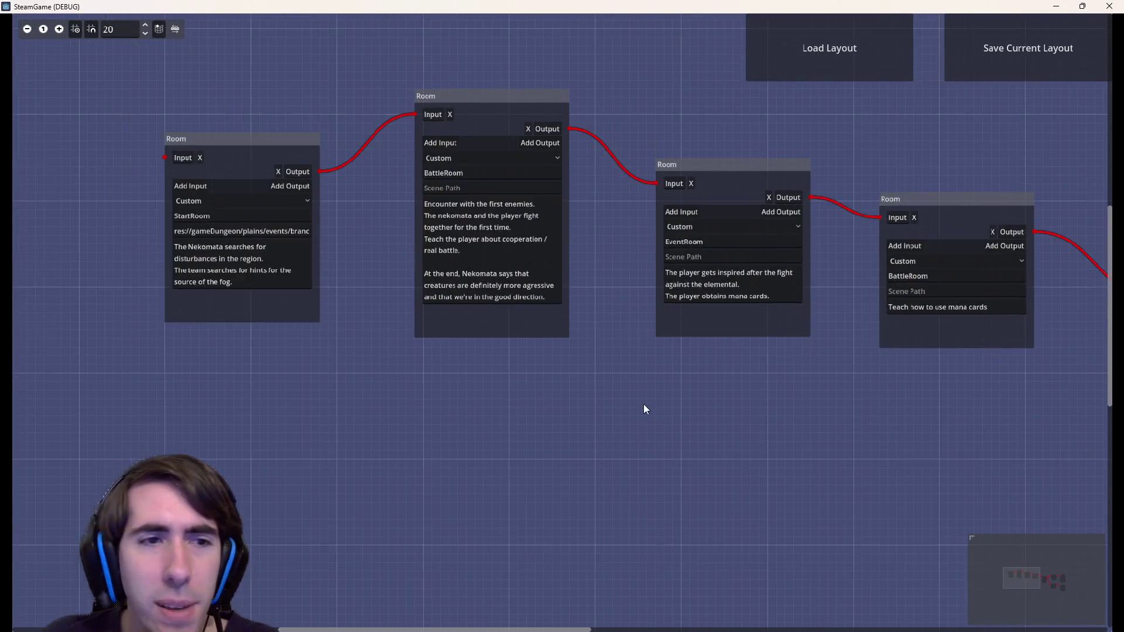
{"action": "left_click_drag", "start_coordinate": [644, 408], "coordinate": [503, 462]}
{"action": "scroll", "coordinate": [503, 462], "scroll_direction": "down", "scroll_amount": 1}
{"action": "mouse_move", "coordinate": [183, 176]}
{"action": "left_mouse_down"}
{"action": "mouse_move", "coordinate": [1006, 531]}
{"action": "mouse_move", "coordinate": [1030, 580]}
{"action": "left_mouse_up"}
{"action": "mouse_move", "coordinate": [822, 522]}
{"action": "left_mouse_down"}
{"action": "mouse_move", "coordinate": [494, 445]}
{"action": "mouse_move", "coordinate": [454, 423]}
{"action": "left_mouse_up"}
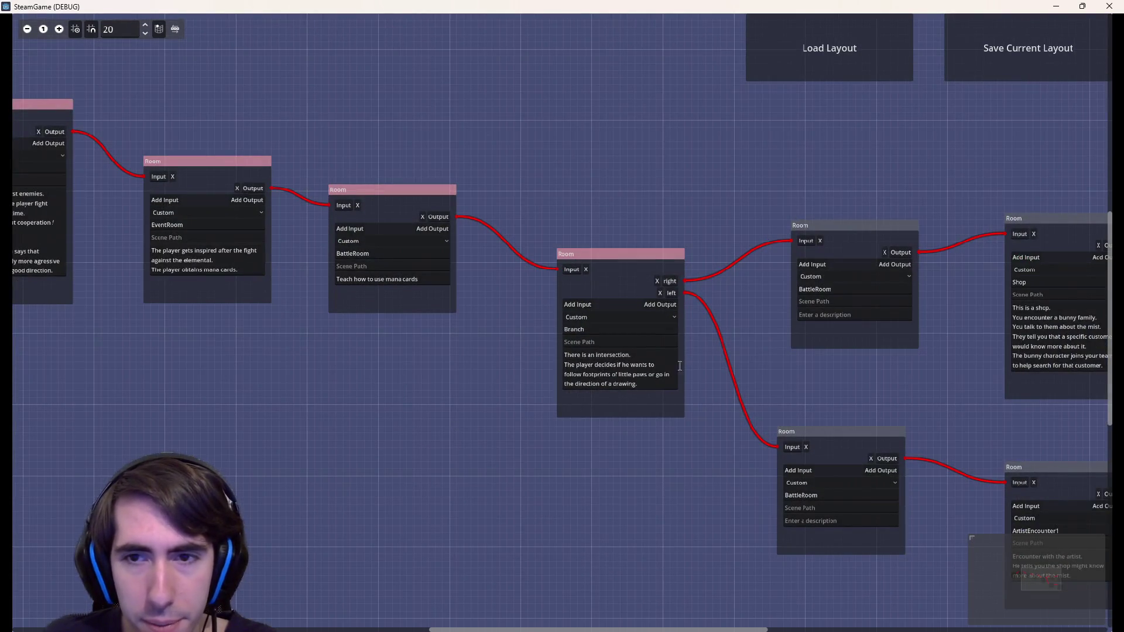
Deselect the rooms, center the Branch room and its two battle rooms, and focus the upper description
{"action": "left_click", "coordinate": [727, 352]}
{"action": "scroll", "coordinate": [770, 398], "scroll_direction": "up", "scroll_amount": 1}
{"action": "left_click_drag", "start_coordinate": [771, 398], "coordinate": [525, 402]}
{"action": "scroll", "coordinate": [609, 398], "scroll_direction": "up", "scroll_amount": 1}
{"action": "scroll", "coordinate": [609, 398], "scroll_direction": "down", "scroll_amount": 1}
{"action": "mouse_move", "coordinate": [610, 398]}
{"action": "left_mouse_down"}
{"action": "mouse_move", "coordinate": [528, 327]}
{"action": "mouse_move", "coordinate": [556, 329]}
{"action": "left_mouse_up"}
{"action": "scroll", "coordinate": [528, 326], "scroll_direction": "up", "scroll_amount": 1}
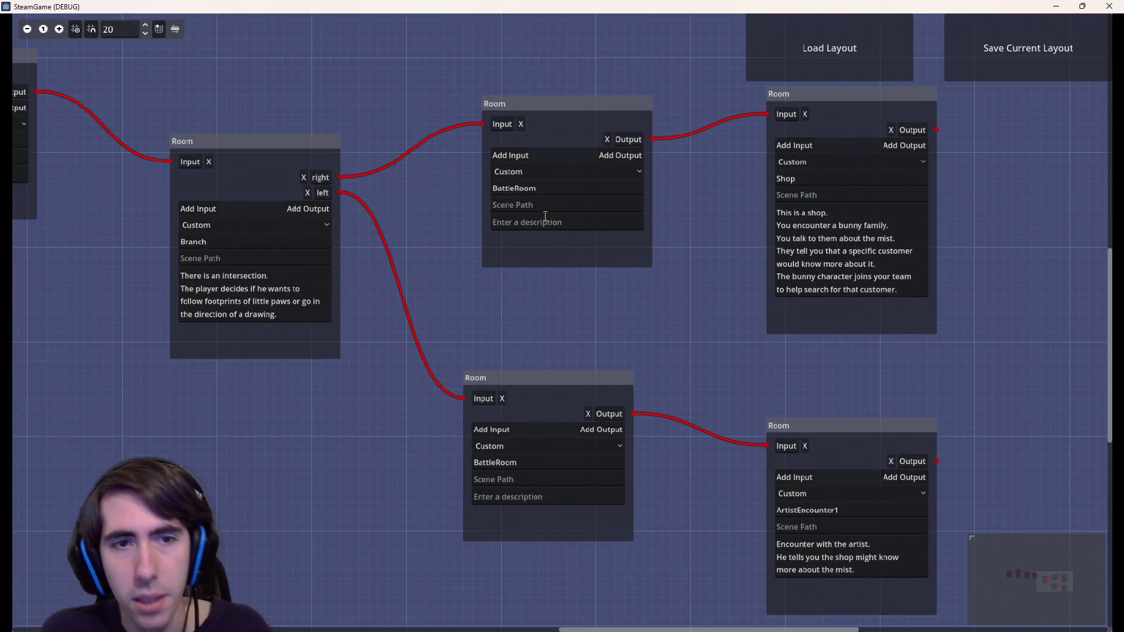
{"action": "left_click", "coordinate": [548, 222]}
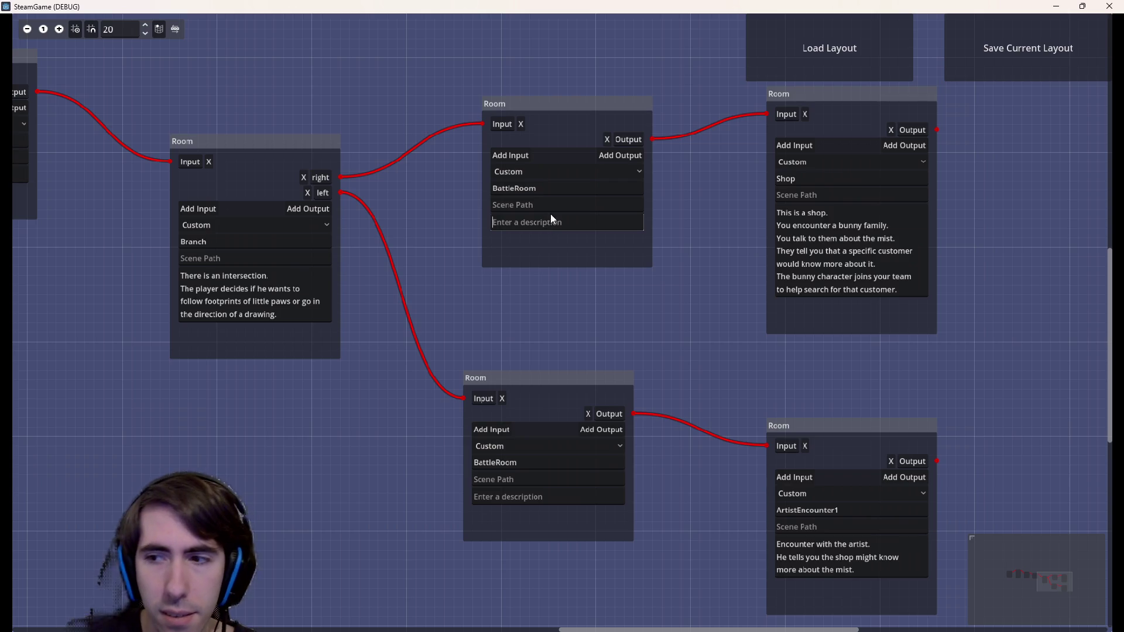
{"action": "mouse_move", "coordinate": [387, 412]}
{"action": "left_mouse_down"}
{"action": "mouse_move", "coordinate": [483, 427]}
{"action": "mouse_move", "coordinate": [737, 429]}
{"action": "mouse_move", "coordinate": [368, 435]}
{"action": "left_mouse_up"}
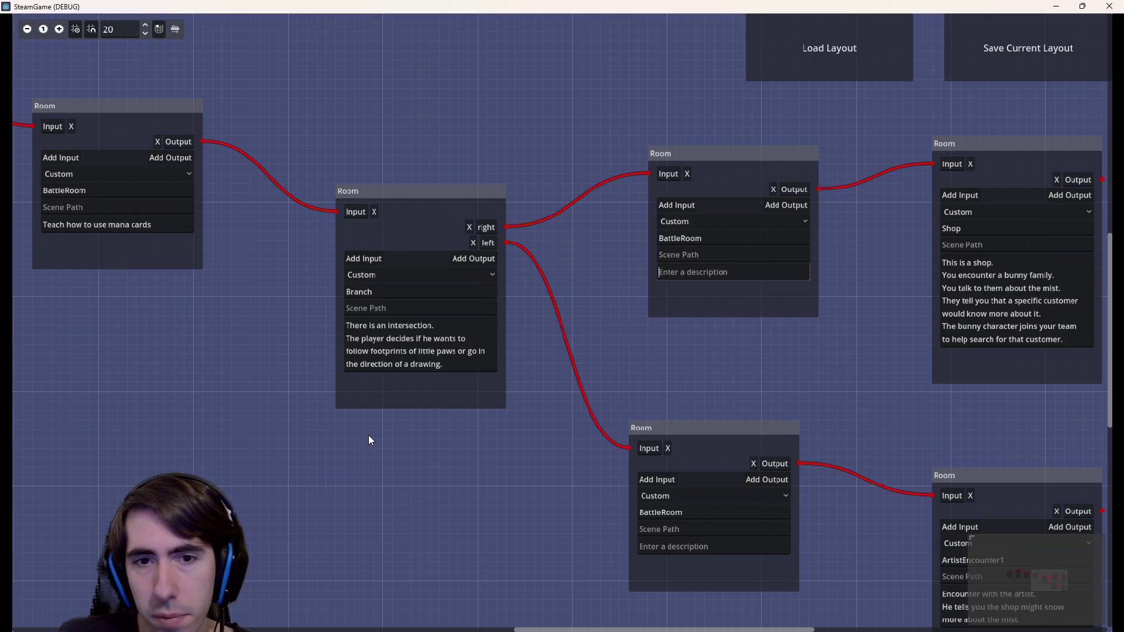
{"action": "mouse_move", "coordinate": [368, 439]}
{"action": "left_mouse_down"}
{"action": "mouse_move", "coordinate": [815, 427]}
{"action": "mouse_move", "coordinate": [413, 371]}
{"action": "mouse_move", "coordinate": [161, 357]}
{"action": "left_mouse_up"}
{"action": "mouse_move", "coordinate": [574, 293]}
{"action": "left_mouse_down"}
{"action": "mouse_move", "coordinate": [863, 589]}
{"action": "mouse_move", "coordinate": [779, 485]}
{"action": "mouse_move", "coordinate": [565, 318]}
{"action": "mouse_move", "coordinate": [596, 321]}
{"action": "mouse_move", "coordinate": [841, 600]}
{"action": "mouse_move", "coordinate": [865, 603]}
{"action": "mouse_move", "coordinate": [670, 402]}
{"action": "mouse_move", "coordinate": [549, 307]}
{"action": "mouse_move", "coordinate": [769, 414]}
{"action": "left_mouse_up"}
{"action": "left_click_drag", "start_coordinate": [693, 367], "coordinate": [1045, 374]}
{"action": "left_click_drag", "start_coordinate": [887, 387], "coordinate": [374, 309]}
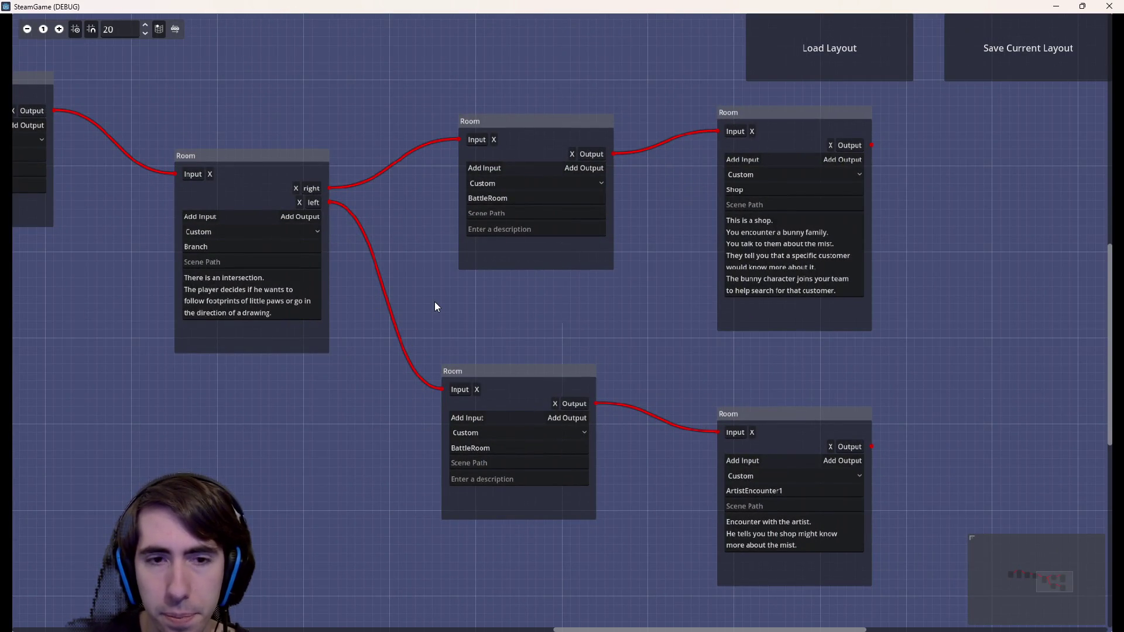
{"action": "mouse_move", "coordinate": [434, 301]}
{"action": "left_mouse_down"}
{"action": "mouse_move", "coordinate": [520, 308]}
{"action": "mouse_move", "coordinate": [610, 360]}
{"action": "left_mouse_up"}
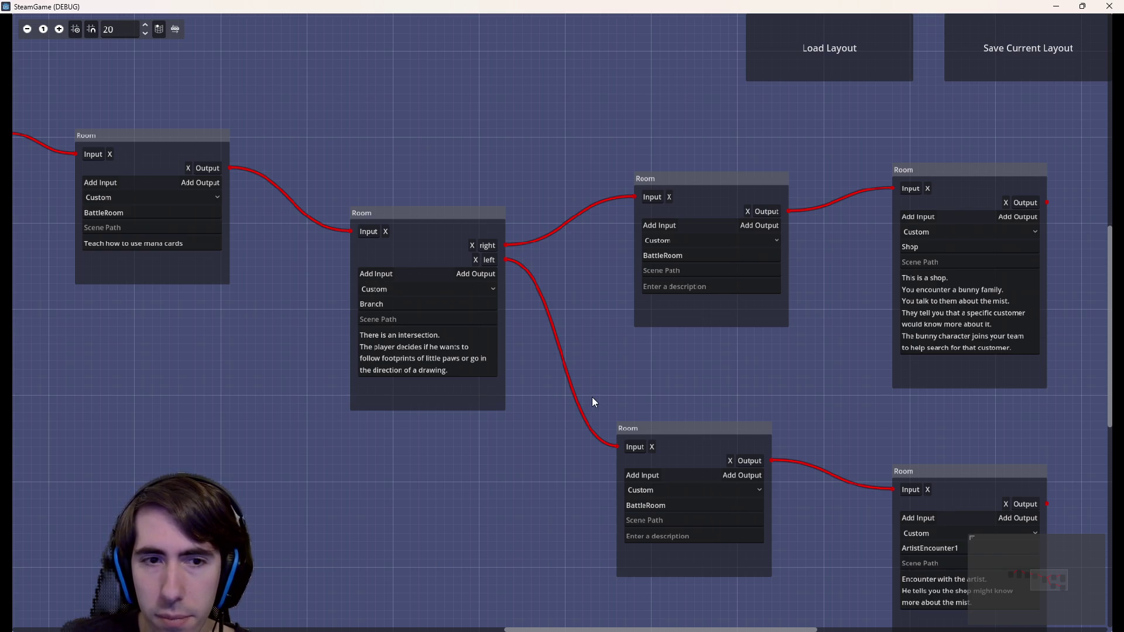
{"action": "scroll", "coordinate": [604, 386], "scroll_direction": "up", "scroll_amount": 1}
{"action": "left_click_drag", "start_coordinate": [604, 386], "coordinate": [542, 376]}
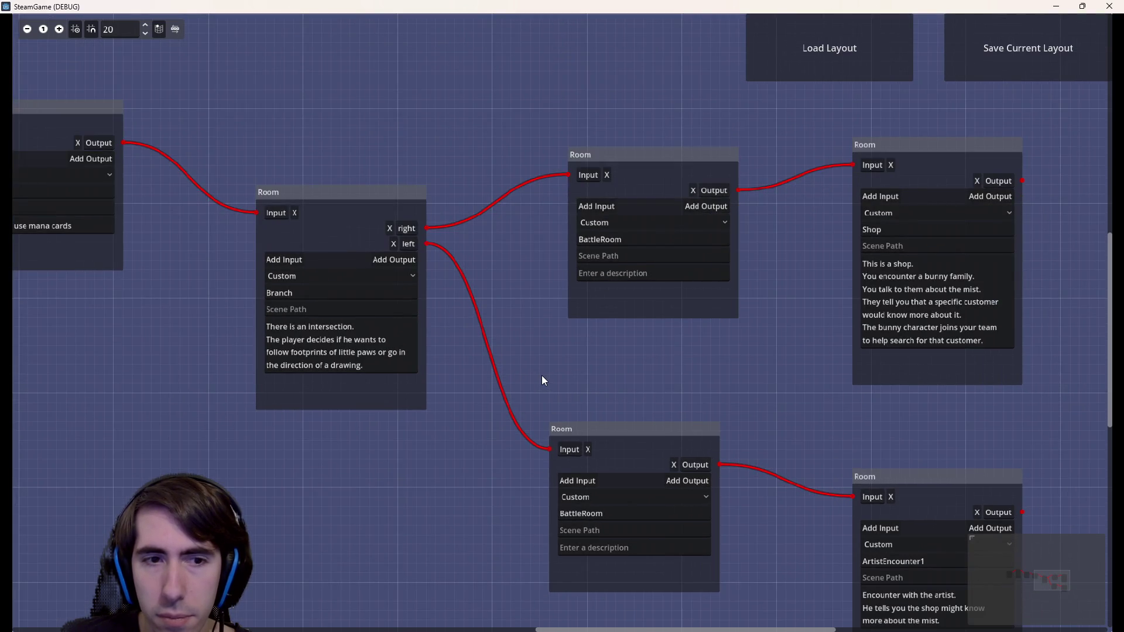
{"action": "left_click_drag", "start_coordinate": [489, 355], "coordinate": [567, 369]}
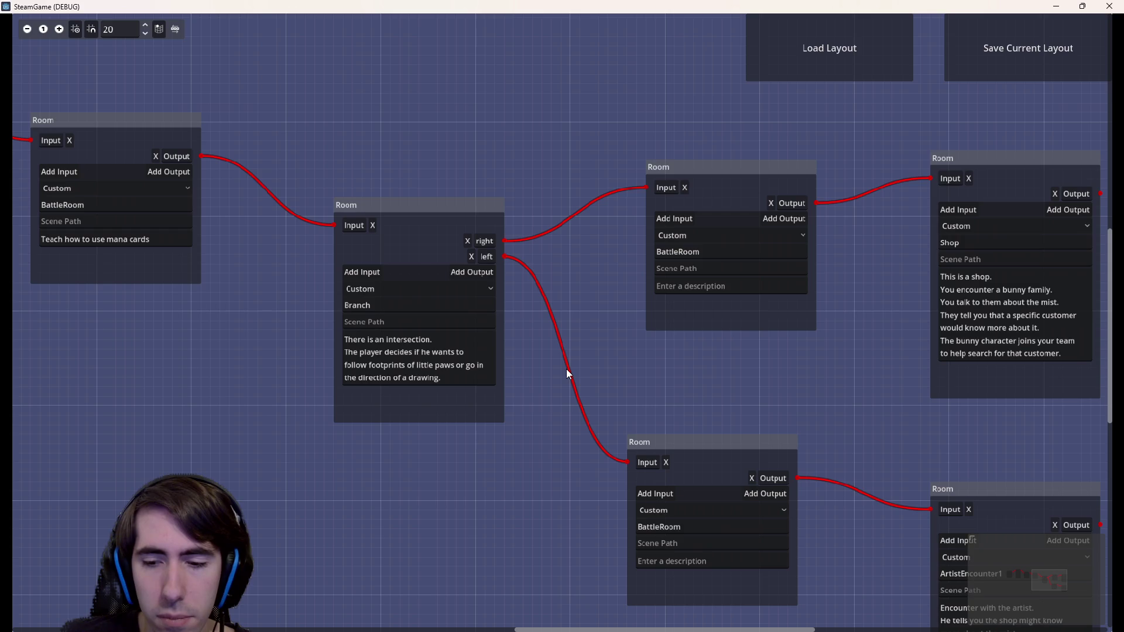
{"action": "mouse_move", "coordinate": [610, 388]}
{"action": "left_mouse_down"}
{"action": "mouse_move", "coordinate": [430, 254]}
{"action": "mouse_move", "coordinate": [611, 314]}
{"action": "left_mouse_up"}
{"action": "left_click_drag", "start_coordinate": [473, 305], "coordinate": [303, 256]}
{"action": "left_click", "coordinate": [386, 357]}
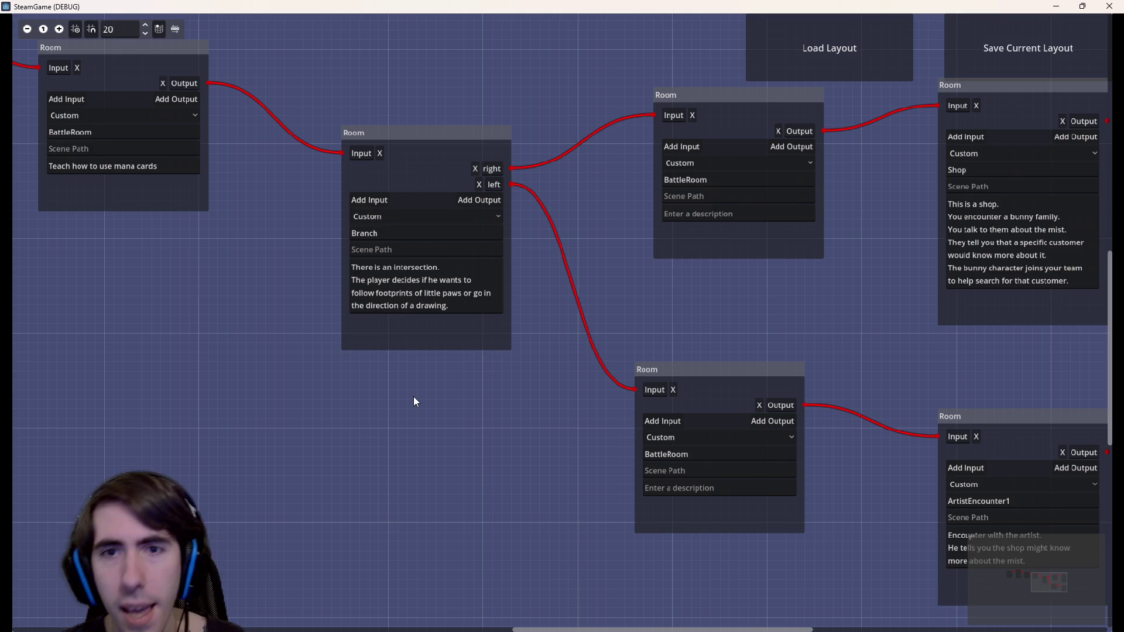
{"action": "left_click_drag", "start_coordinate": [833, 282], "coordinate": [526, 378]}
{"action": "mouse_move", "coordinate": [550, 415]}
{"action": "left_mouse_down"}
{"action": "mouse_move", "coordinate": [892, 163]}
{"action": "mouse_move", "coordinate": [879, 187]}
{"action": "left_mouse_up"}
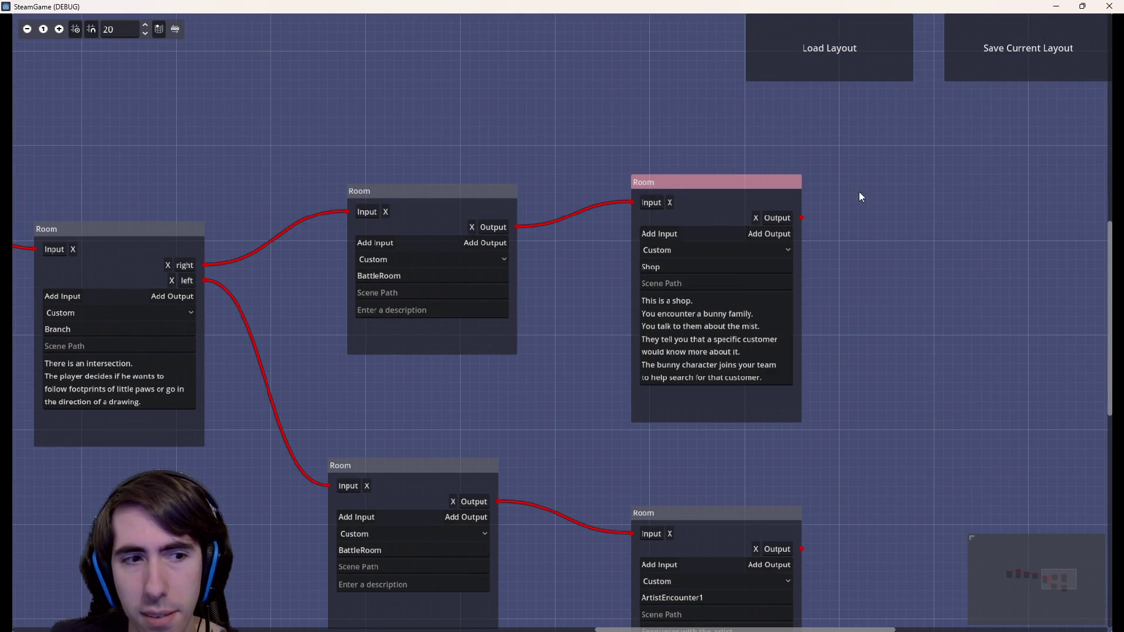
{"action": "left_click_drag", "start_coordinate": [572, 343], "coordinate": [712, 350]}
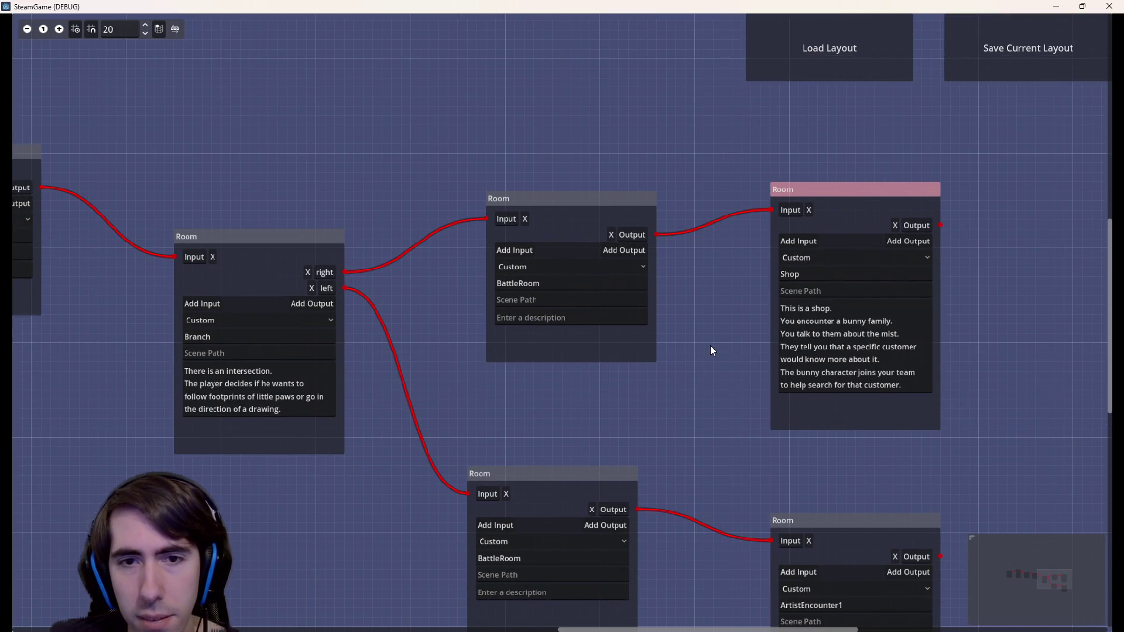
{"action": "mouse_move", "coordinate": [983, 193]}
{"action": "left_mouse_down"}
{"action": "mouse_move", "coordinate": [497, 398]}
{"action": "mouse_move", "coordinate": [467, 396]}
{"action": "mouse_move", "coordinate": [467, 265]}
{"action": "left_mouse_up"}
{"action": "mouse_move", "coordinate": [469, 185]}
{"action": "left_mouse_down"}
{"action": "mouse_move", "coordinate": [882, 416]}
{"action": "mouse_move", "coordinate": [963, 417]}
{"action": "mouse_move", "coordinate": [950, 427]}
{"action": "left_mouse_up"}
{"action": "mouse_move", "coordinate": [950, 427]}
{"action": "left_mouse_down"}
{"action": "mouse_move", "coordinate": [648, 297]}
{"action": "mouse_move", "coordinate": [445, 177]}
{"action": "mouse_move", "coordinate": [977, 432]}
{"action": "left_mouse_up"}
{"action": "mouse_move", "coordinate": [632, 427]}
{"action": "left_mouse_down"}
{"action": "mouse_move", "coordinate": [834, 387]}
{"action": "mouse_move", "coordinate": [559, 353]}
{"action": "mouse_move", "coordinate": [767, 318]}
{"action": "left_mouse_up"}
{"action": "left_click", "coordinate": [834, 388]}
{"action": "scroll", "coordinate": [553, 349], "scroll_direction": "down", "scroll_amount": 1}
{"action": "scroll", "coordinate": [553, 349], "scroll_direction": "up", "scroll_amount": 1}
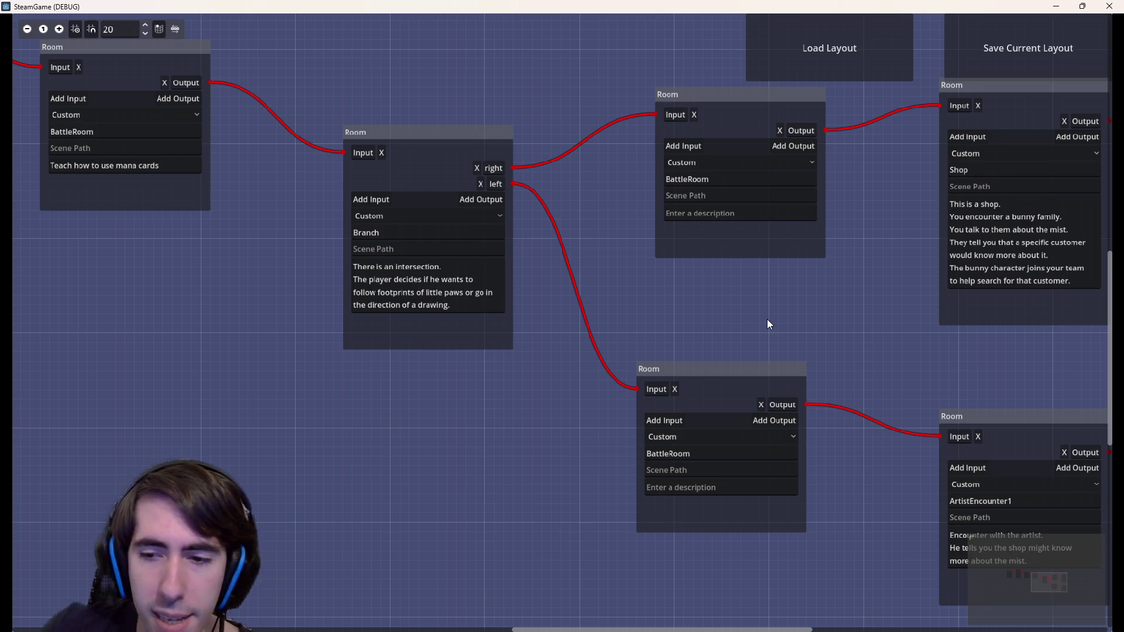
Click into the upper and lower battle room descriptions while panning and zooming the graph
{"action": "mouse_move", "coordinate": [697, 342]}
{"action": "left_mouse_down"}
{"action": "mouse_move", "coordinate": [461, 315]}
{"action": "mouse_move", "coordinate": [519, 320]}
{"action": "mouse_move", "coordinate": [653, 286]}
{"action": "mouse_move", "coordinate": [676, 326]}
{"action": "left_mouse_up"}
{"action": "left_click", "coordinate": [579, 201]}
{"action": "mouse_move", "coordinate": [549, 305]}
{"action": "left_mouse_down"}
{"action": "mouse_move", "coordinate": [482, 321]}
{"action": "mouse_move", "coordinate": [704, 329]}
{"action": "left_mouse_up"}
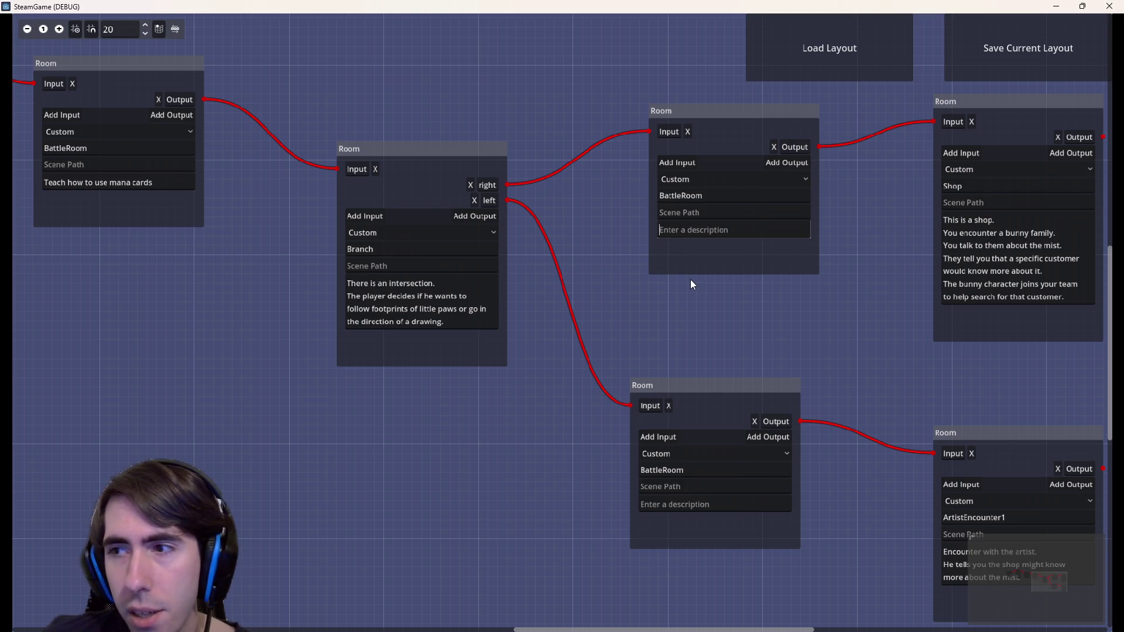
{"action": "mouse_move", "coordinate": [691, 281]}
{"action": "left_mouse_down"}
{"action": "mouse_move", "coordinate": [651, 284]}
{"action": "mouse_move", "coordinate": [688, 288]}
{"action": "left_mouse_up"}
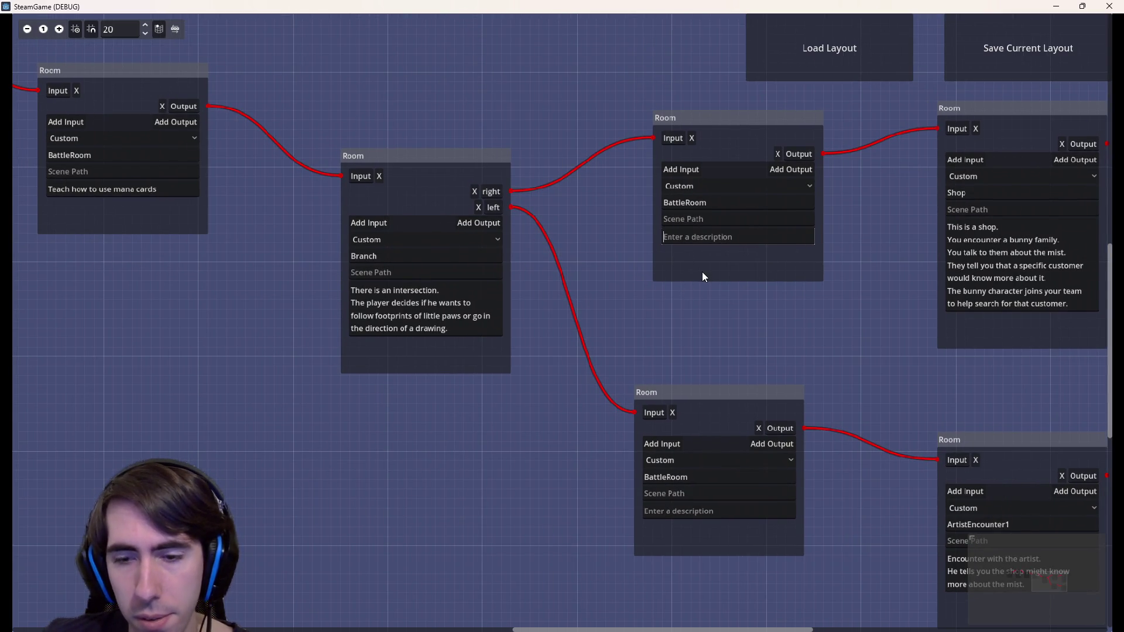
{"action": "left_click", "coordinate": [718, 517]}
{"action": "mouse_move", "coordinate": [778, 320]}
{"action": "left_mouse_down"}
{"action": "mouse_move", "coordinate": [728, 307]}
{"action": "mouse_move", "coordinate": [590, 208]}
{"action": "mouse_move", "coordinate": [624, 221]}
{"action": "left_mouse_up"}
{"action": "mouse_move", "coordinate": [627, 261]}
{"action": "left_mouse_down"}
{"action": "mouse_move", "coordinate": [797, 274]}
{"action": "mouse_move", "coordinate": [722, 409]}
{"action": "left_mouse_up"}
{"action": "scroll", "coordinate": [797, 274], "scroll_direction": "up", "scroll_amount": 1}
{"action": "scroll", "coordinate": [753, 269], "scroll_direction": "down", "scroll_amount": 1}
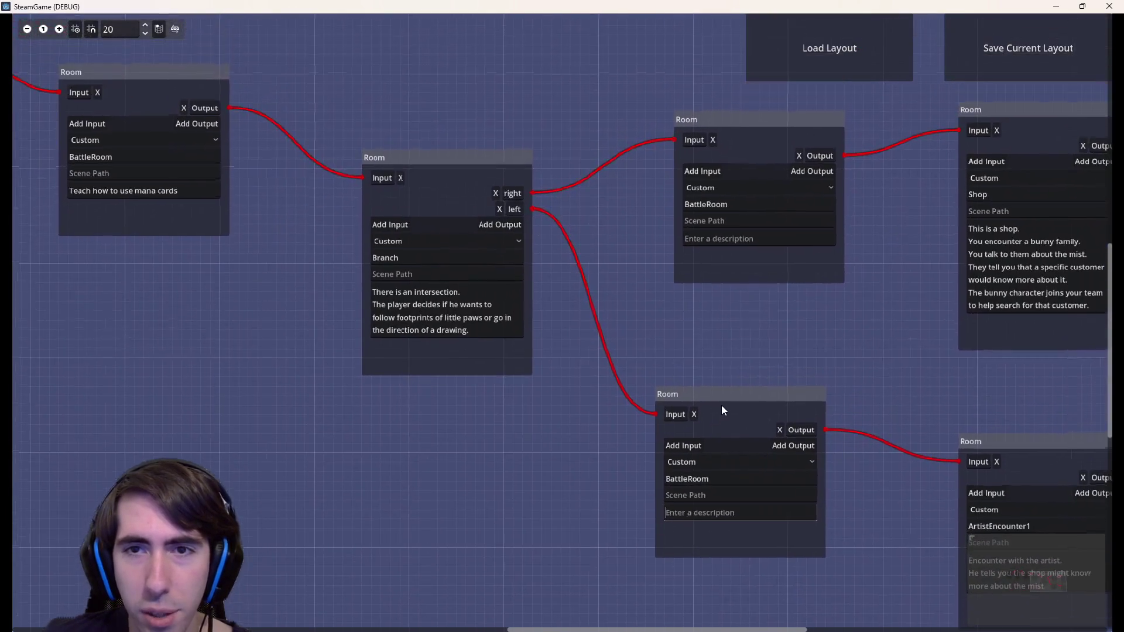
{"action": "mouse_move", "coordinate": [531, 360]}
{"action": "left_mouse_down"}
{"action": "mouse_move", "coordinate": [665, 409]}
{"action": "mouse_move", "coordinate": [564, 384]}
{"action": "mouse_move", "coordinate": [580, 369]}
{"action": "mouse_move", "coordinate": [549, 338]}
{"action": "left_mouse_up"}
{"action": "scroll", "coordinate": [549, 337], "scroll_direction": "right", "scroll_amount": 3}
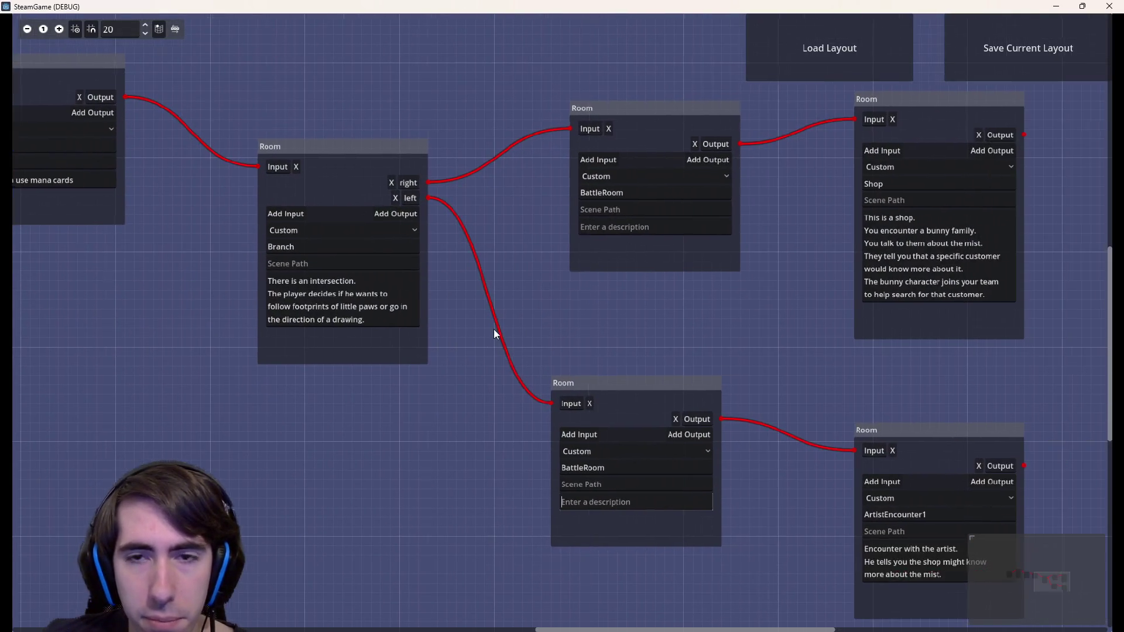
{"action": "left_click", "coordinate": [598, 228]}
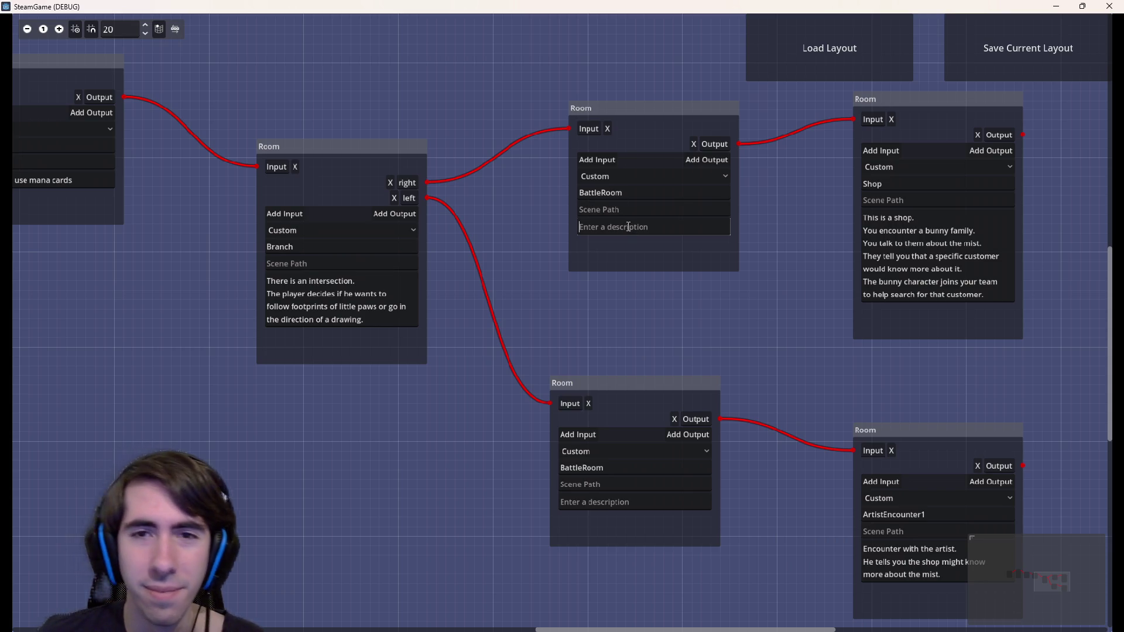
Place the caret after 'intersection.' in the Branch room's description without changing the text
{"action": "left_click", "coordinate": [688, 505]}
{"action": "left_click", "coordinate": [353, 307]}
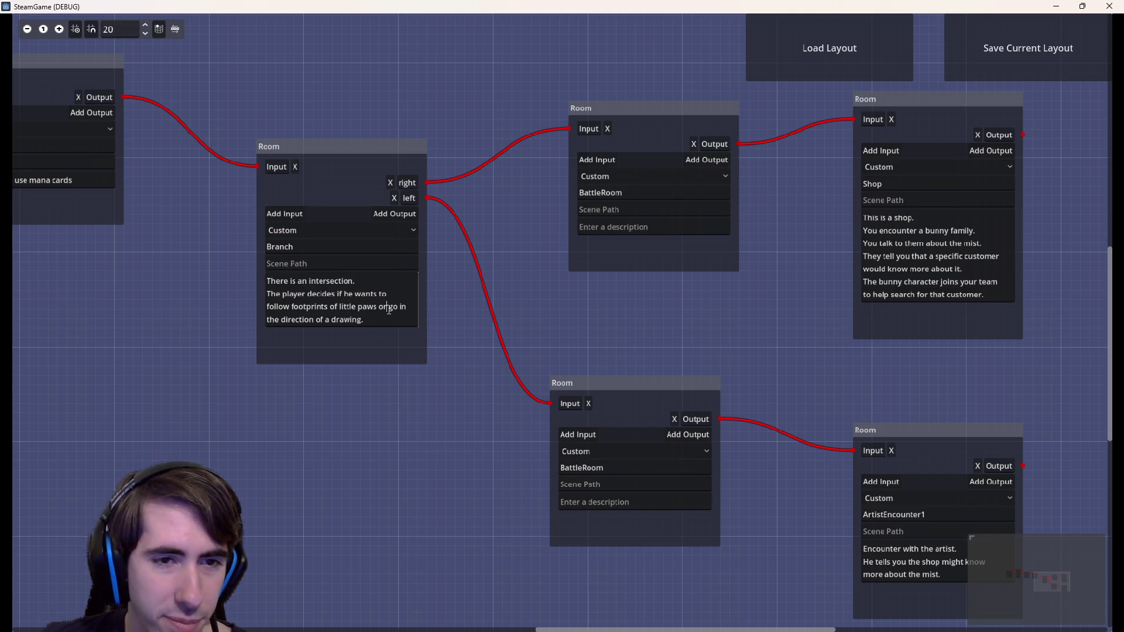
{"action": "left_click_drag", "start_coordinate": [353, 307], "coordinate": [353, 282]}
{"action": "left_click", "coordinate": [353, 282]}
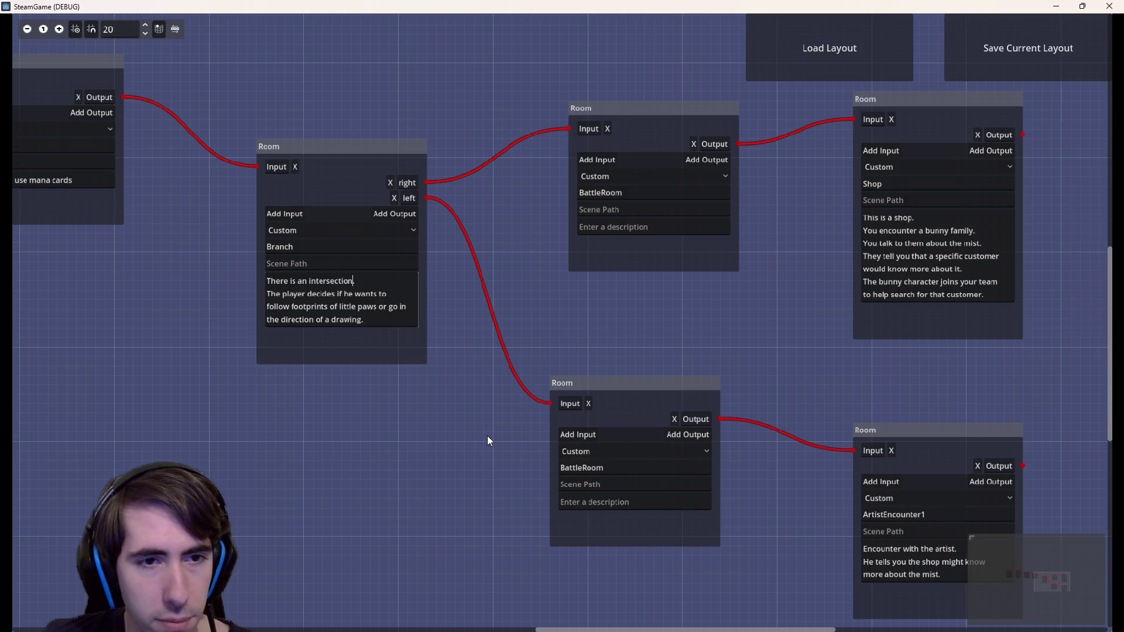
Pan the graph left, then show monsters.png and shift its viewer window left
{"action": "left_click_drag", "start_coordinate": [487, 436], "coordinate": [505, 404]}
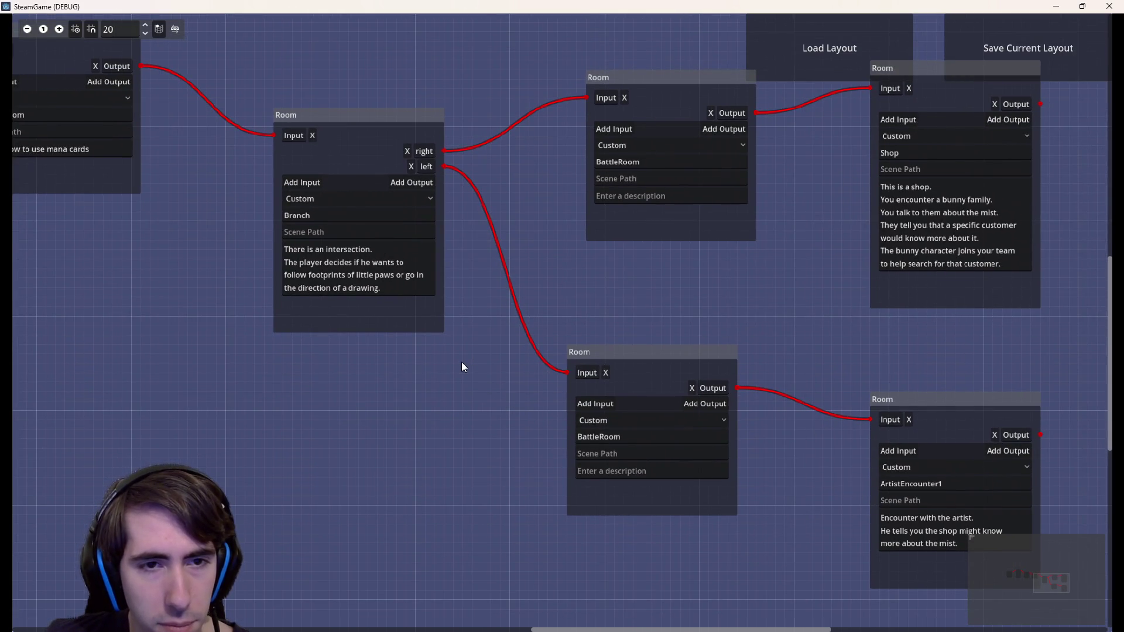
{"action": "scroll", "coordinate": [461, 362], "scroll_direction": "down", "scroll_amount": 1}
{"action": "scroll", "coordinate": [461, 363], "scroll_direction": "up", "scroll_amount": 2}
{"action": "left_click_drag", "start_coordinate": [462, 362], "coordinate": [406, 363]}
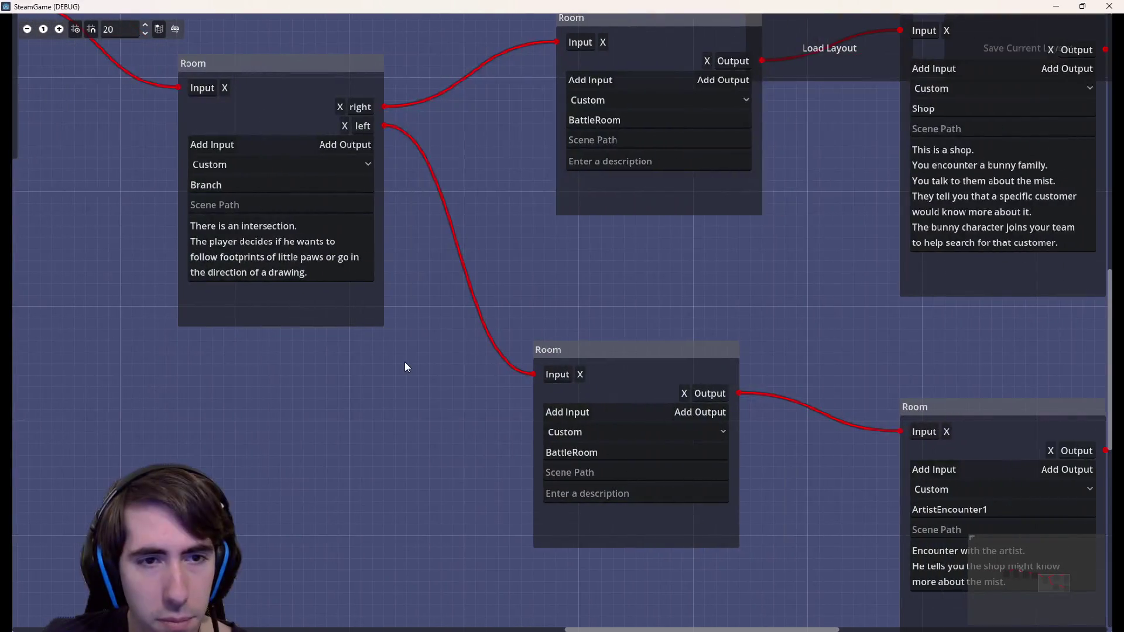
{"action": "scroll", "coordinate": [435, 359], "scroll_direction": "down", "scroll_amount": 2}
{"action": "mouse_move", "coordinate": [377, 406]}
{"action": "left_mouse_down"}
{"action": "mouse_move", "coordinate": [321, 409]}
{"action": "mouse_move", "coordinate": [479, 476]}
{"action": "left_mouse_up"}
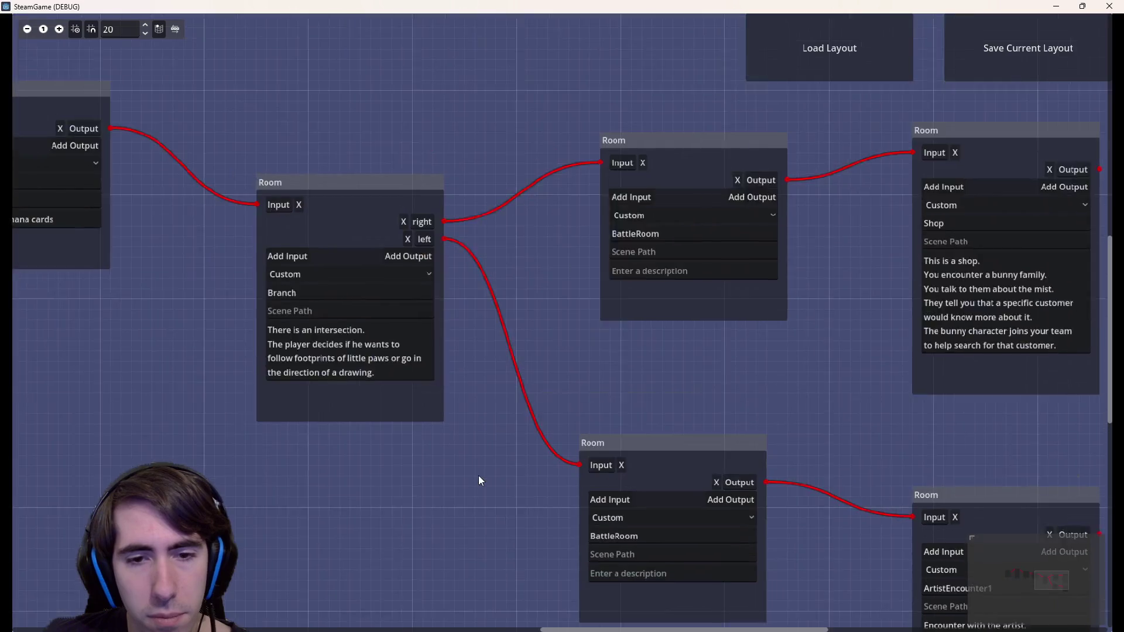
{"action": "scroll", "coordinate": [420, 447], "scroll_direction": "up", "scroll_amount": 1}
{"action": "mouse_move", "coordinate": [420, 447]}
{"action": "left_mouse_down"}
{"action": "mouse_move", "coordinate": [381, 378]}
{"action": "mouse_move", "coordinate": [349, 362]}
{"action": "left_mouse_up"}
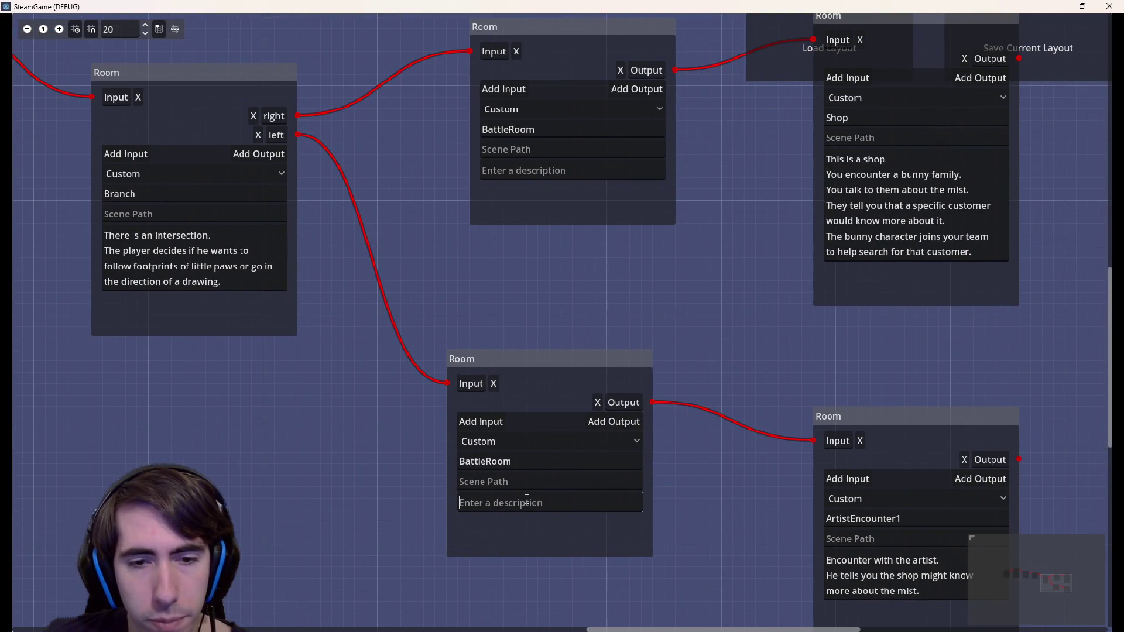
{"action": "mouse_move", "coordinate": [564, 359]}
{"action": "left_mouse_down"}
{"action": "mouse_move", "coordinate": [398, 346]}
{"action": "mouse_move", "coordinate": [655, 396]}
{"action": "mouse_move", "coordinate": [781, 362]}
{"action": "mouse_move", "coordinate": [609, 377]}
{"action": "left_mouse_up"}
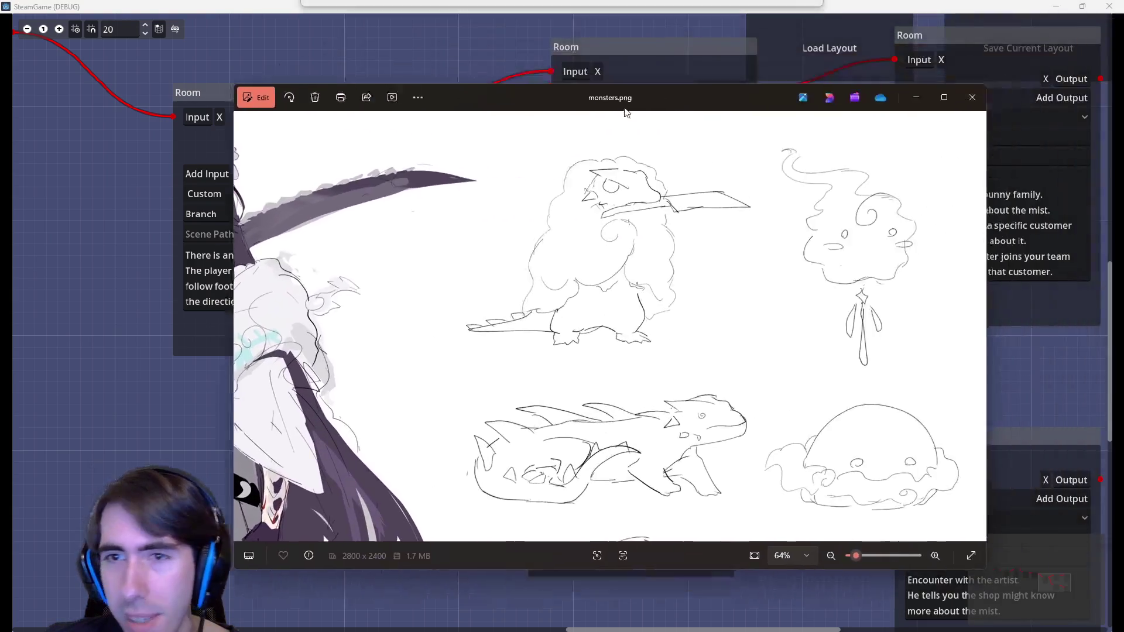
{"action": "left_click_drag", "start_coordinate": [632, 105], "coordinate": [574, 105]}
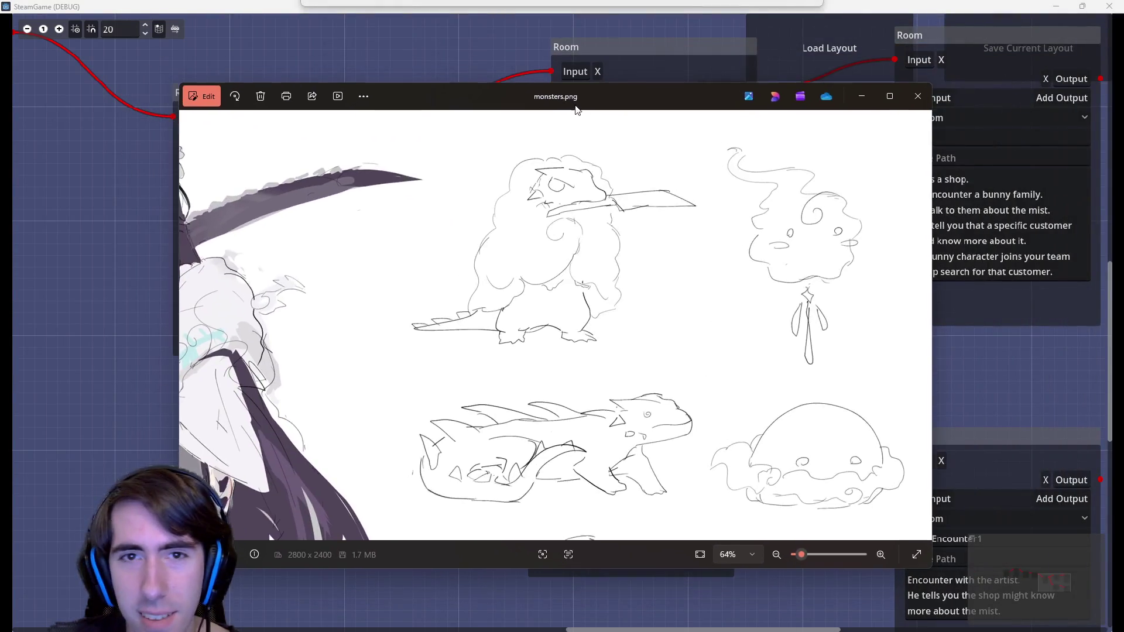
Browse monsters.png's snake, plant, dragon, cloud, furry creature and smoke spirit sketches
{"action": "scroll", "coordinate": [685, 244], "scroll_direction": "up", "scroll_amount": 2}
{"action": "scroll", "coordinate": [735, 294], "scroll_direction": "up", "scroll_amount": 1}
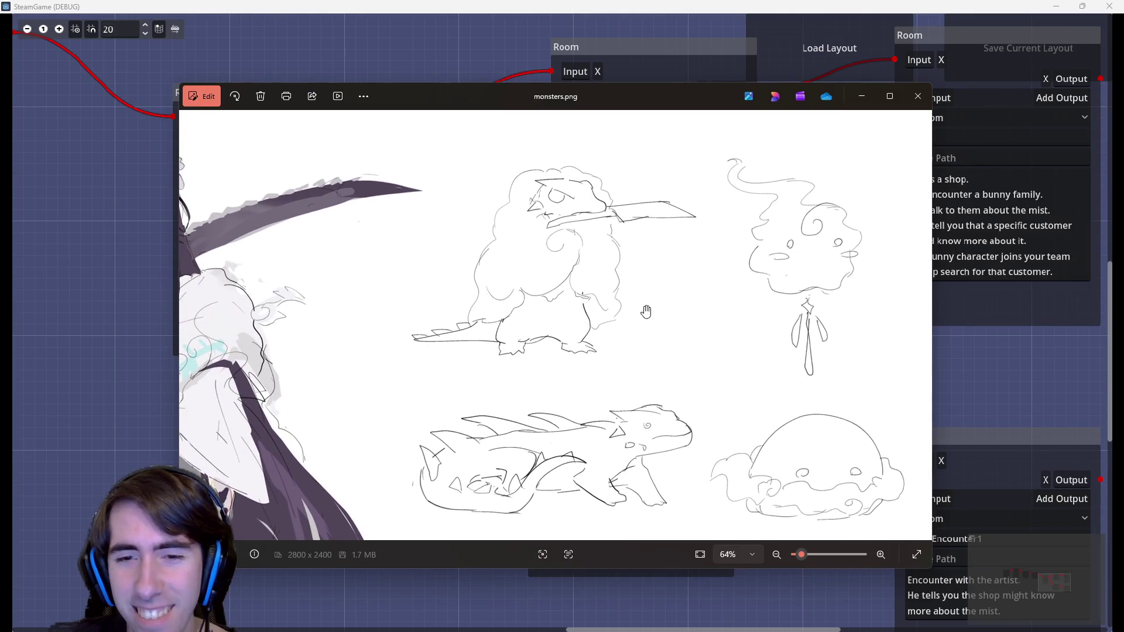
{"action": "left_click_drag", "start_coordinate": [647, 310], "coordinate": [633, 237]}
{"action": "scroll", "coordinate": [633, 237], "scroll_direction": "down", "scroll_amount": 3}
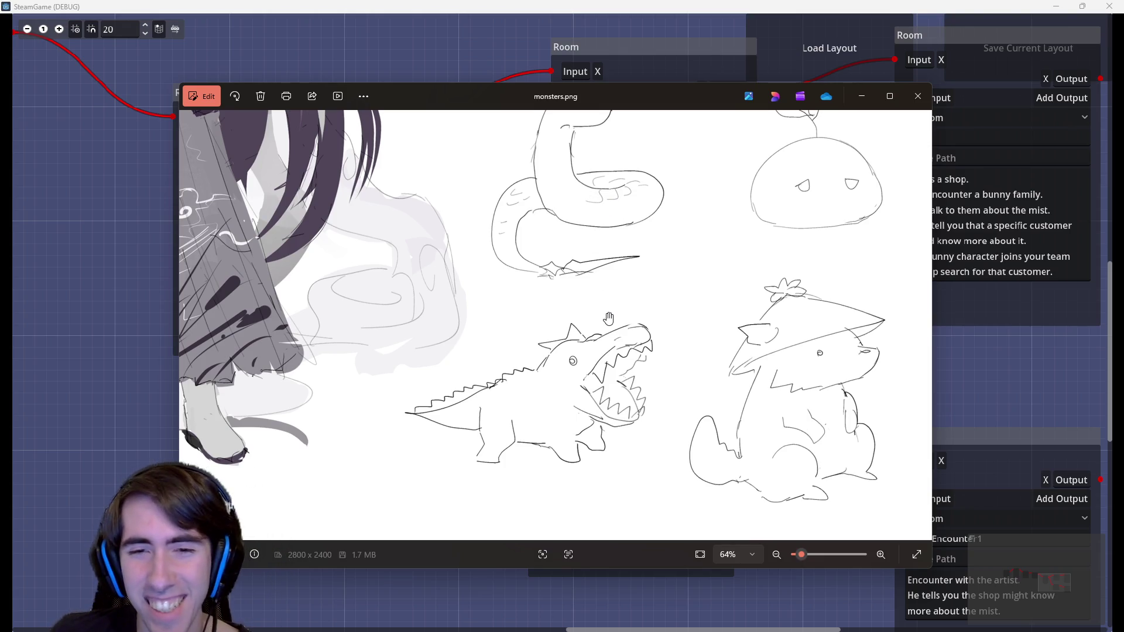
{"action": "mouse_move", "coordinate": [606, 299]}
{"action": "left_mouse_down"}
{"action": "mouse_move", "coordinate": [510, 386]}
{"action": "mouse_move", "coordinate": [504, 275]}
{"action": "left_mouse_up"}
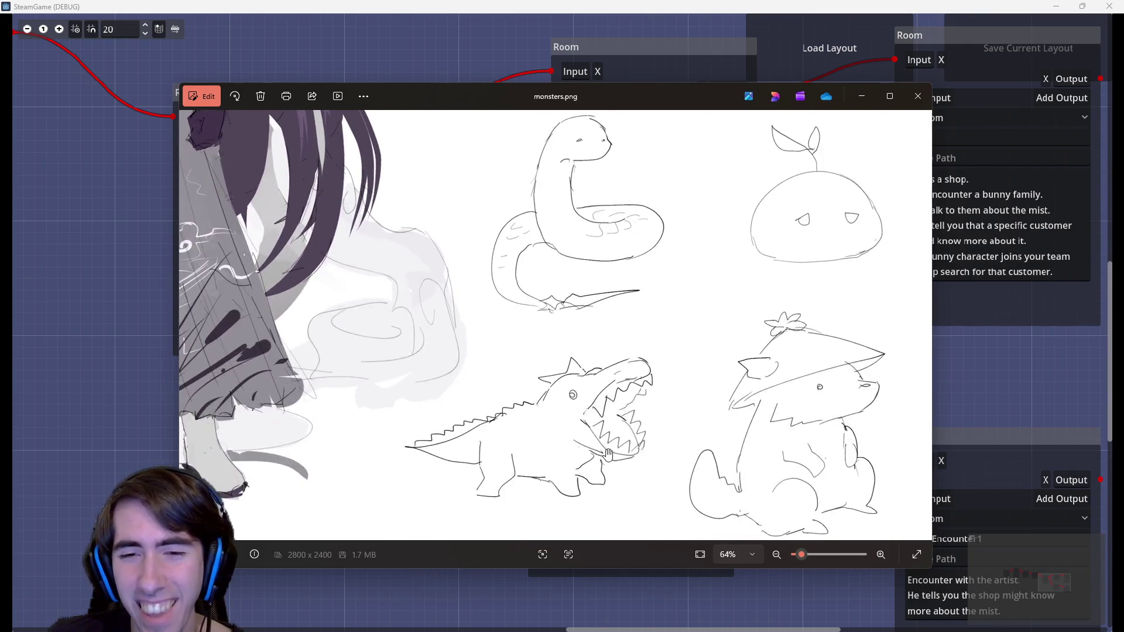
{"action": "left_click_drag", "start_coordinate": [728, 263], "coordinate": [675, 445]}
{"action": "left_click_drag", "start_coordinate": [726, 176], "coordinate": [726, 337]}
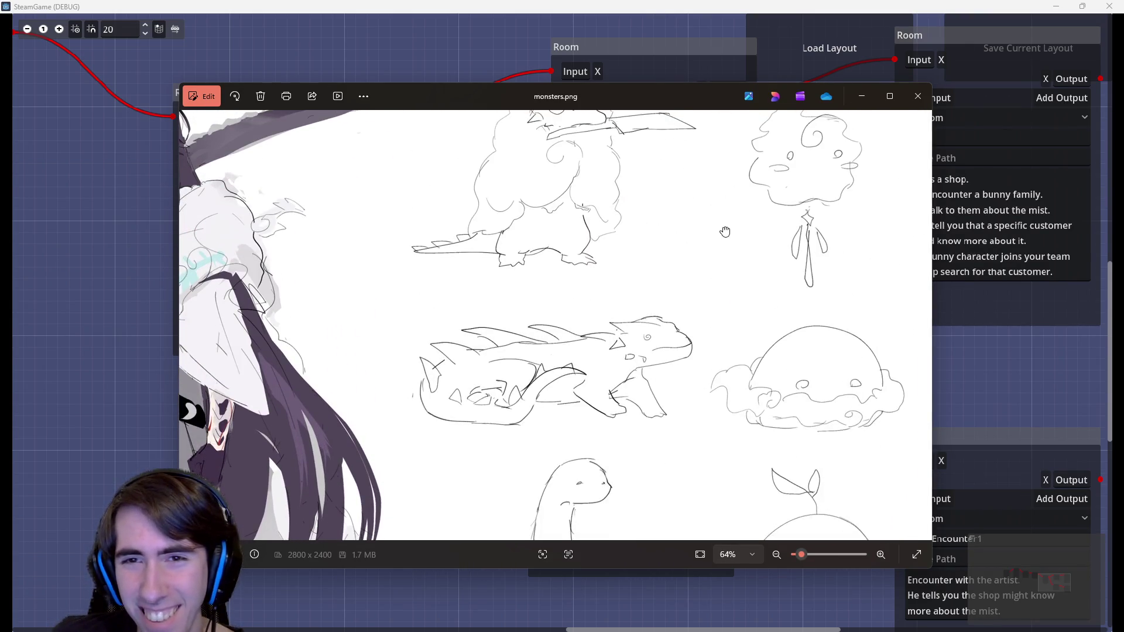
{"action": "left_click_drag", "start_coordinate": [723, 234], "coordinate": [702, 306]}
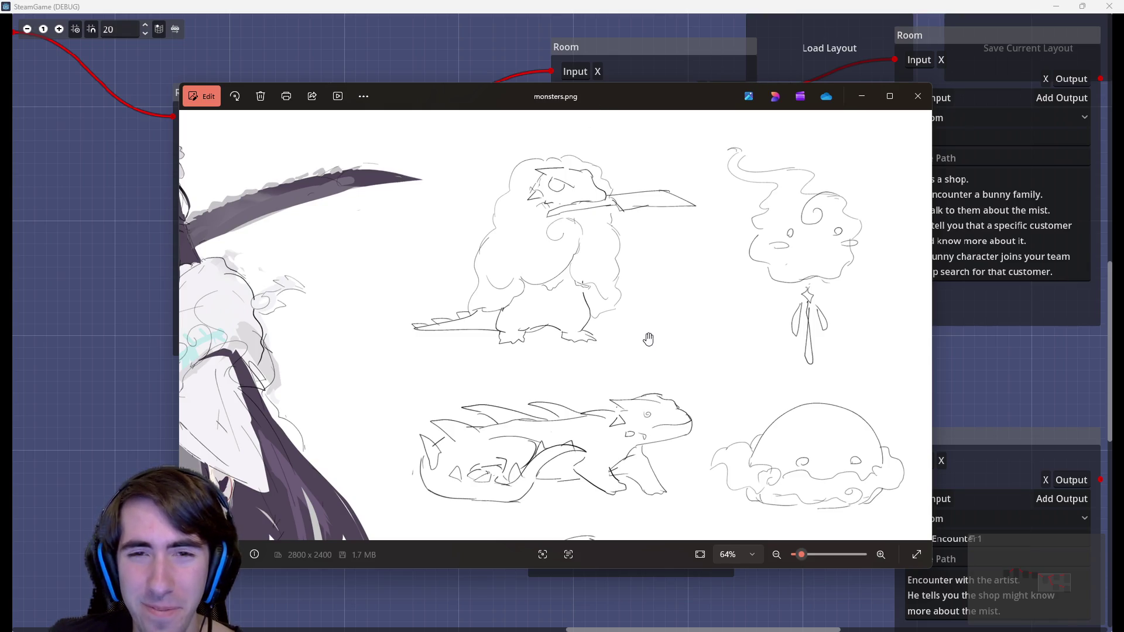
{"action": "left_click_drag", "start_coordinate": [670, 381], "coordinate": [648, 268]}
{"action": "scroll", "coordinate": [646, 340], "scroll_direction": "down", "scroll_amount": 3}
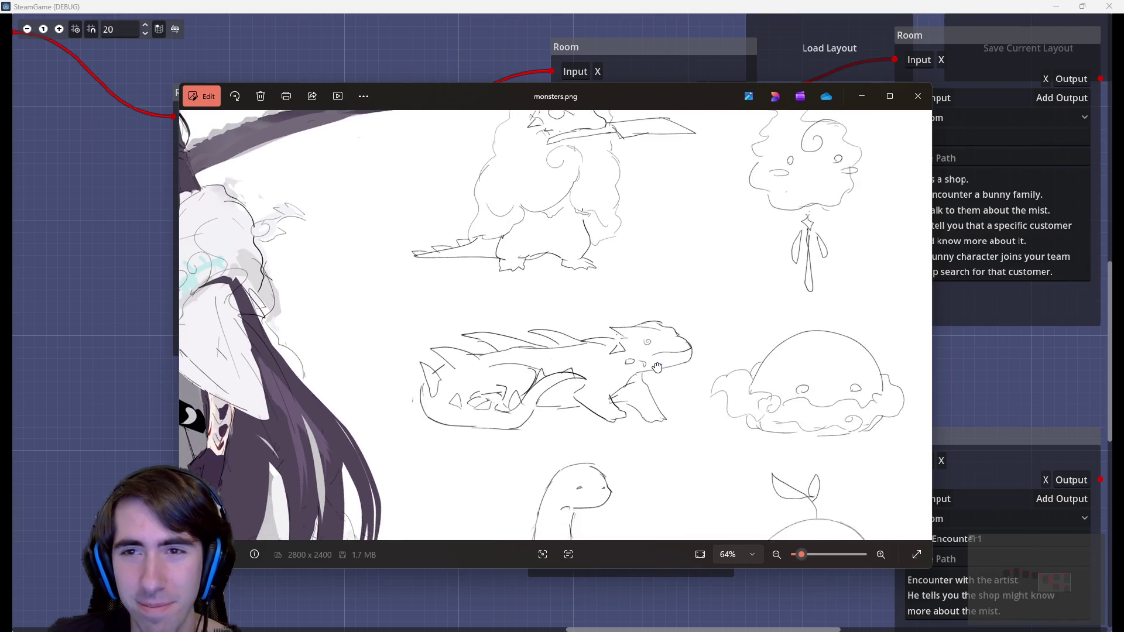
{"action": "scroll", "coordinate": [626, 299], "scroll_direction": "down", "scroll_amount": 1}
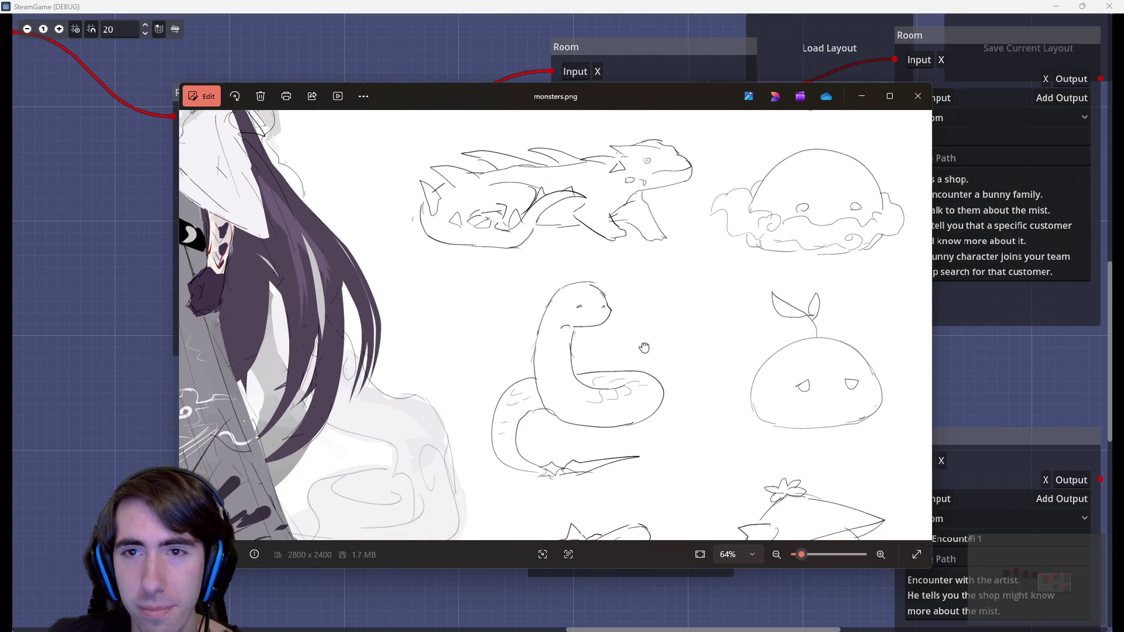
{"action": "scroll", "coordinate": [638, 342], "scroll_direction": "down", "scroll_amount": 1}
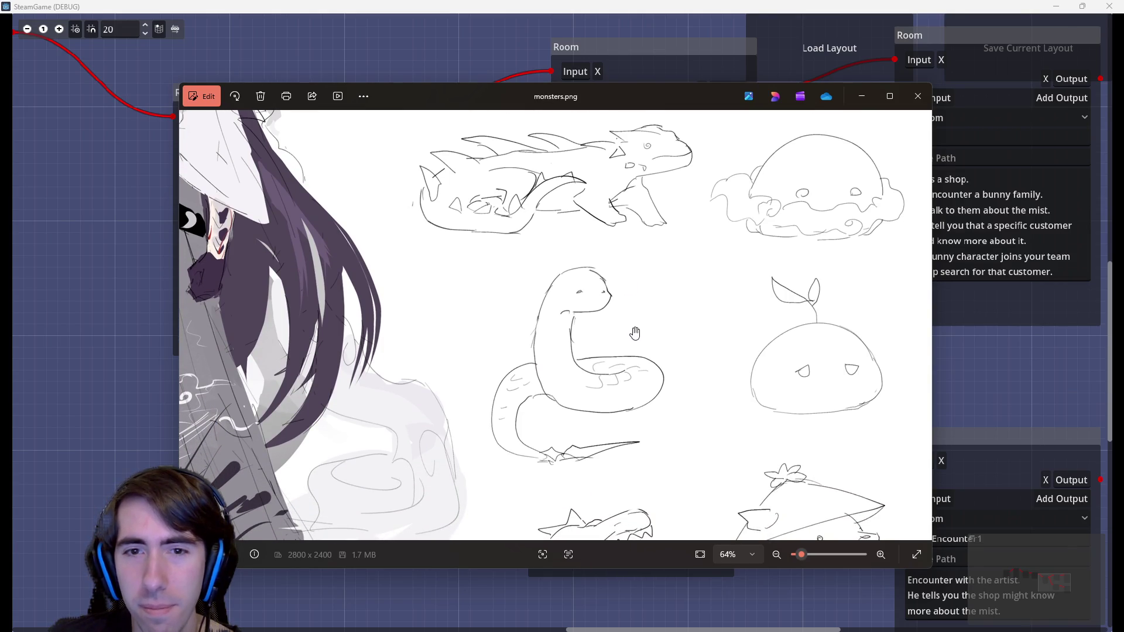
{"action": "scroll", "coordinate": [632, 281], "scroll_direction": "down", "scroll_amount": 2}
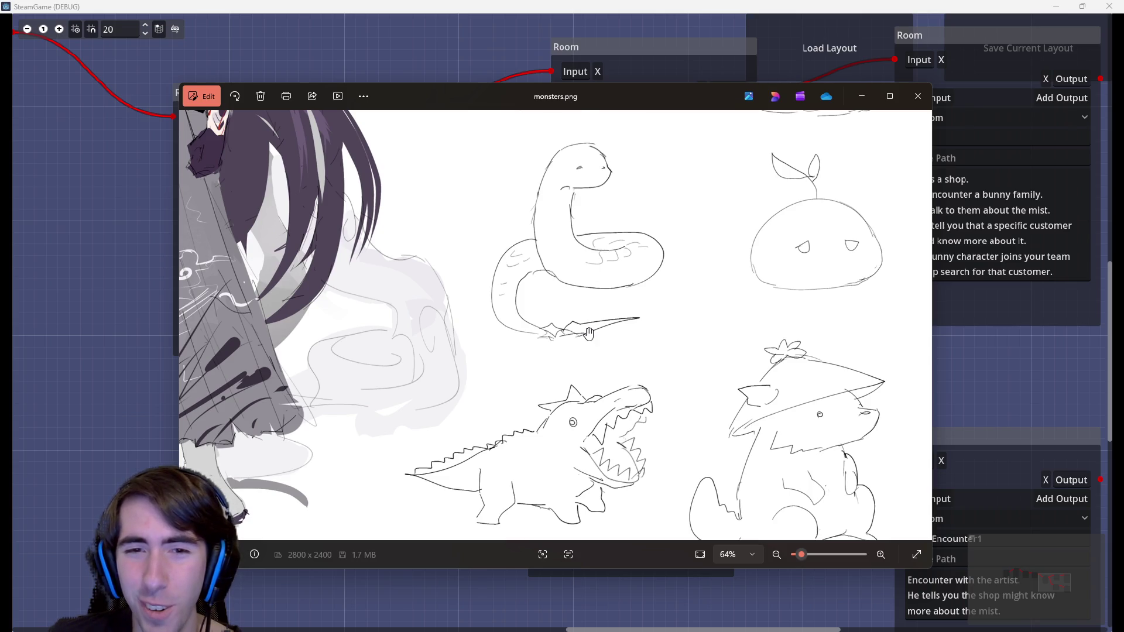
Shift the viewer aside, look at the lower sketches once more, and close monsters.png
{"action": "left_click_drag", "start_coordinate": [555, 111], "coordinate": [603, 149]}
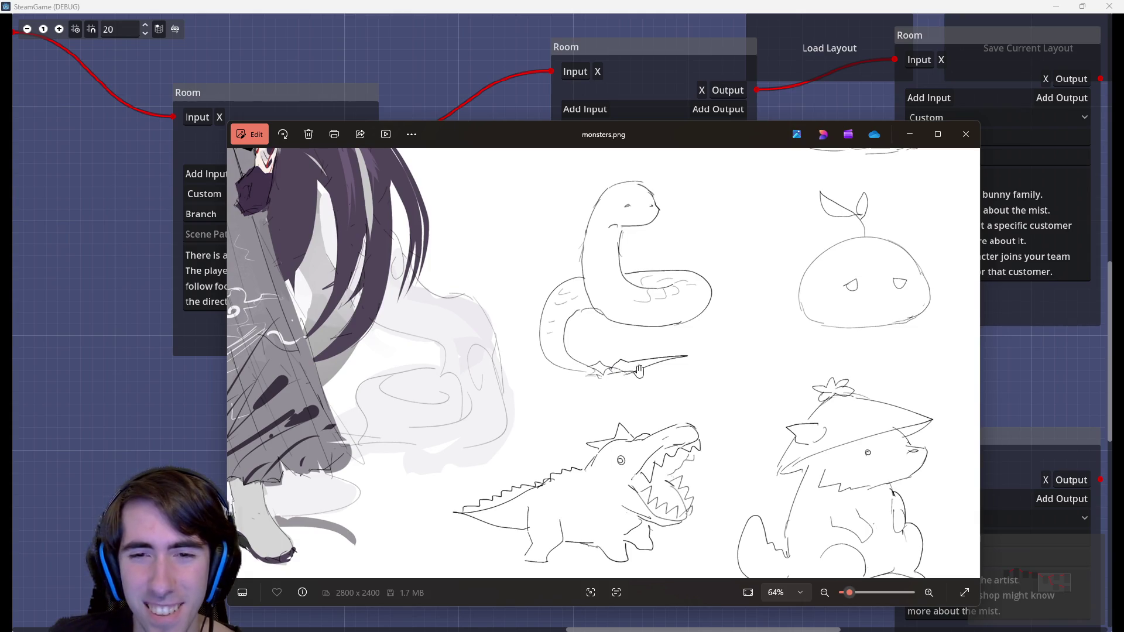
{"action": "left_click_drag", "start_coordinate": [736, 348], "coordinate": [730, 287]}
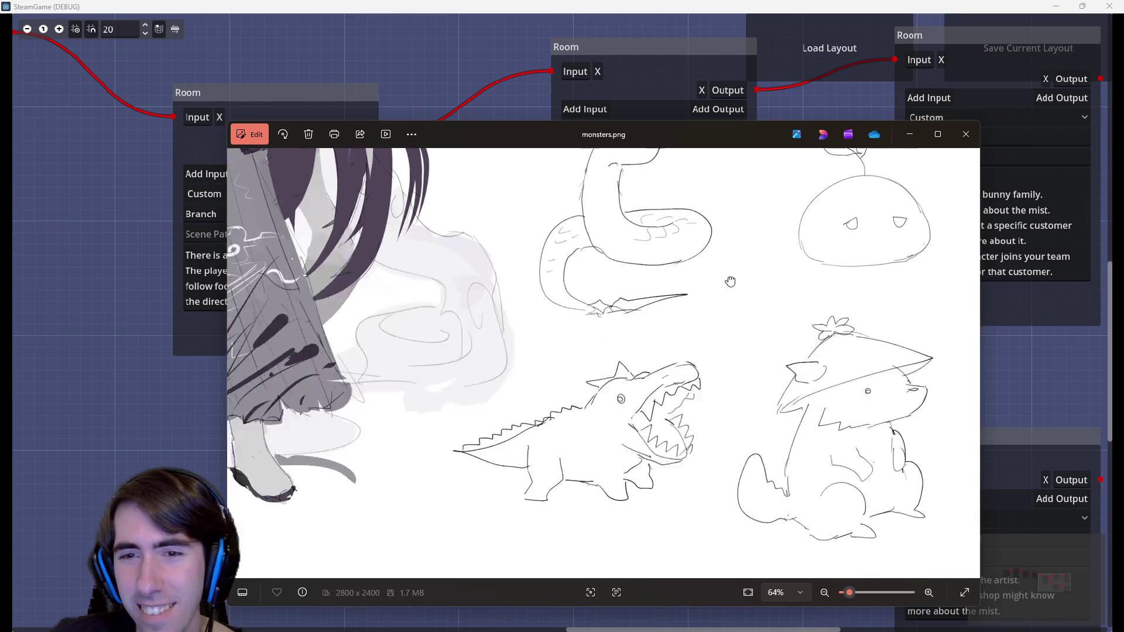
{"action": "left_click_drag", "start_coordinate": [758, 329], "coordinate": [621, 182]}
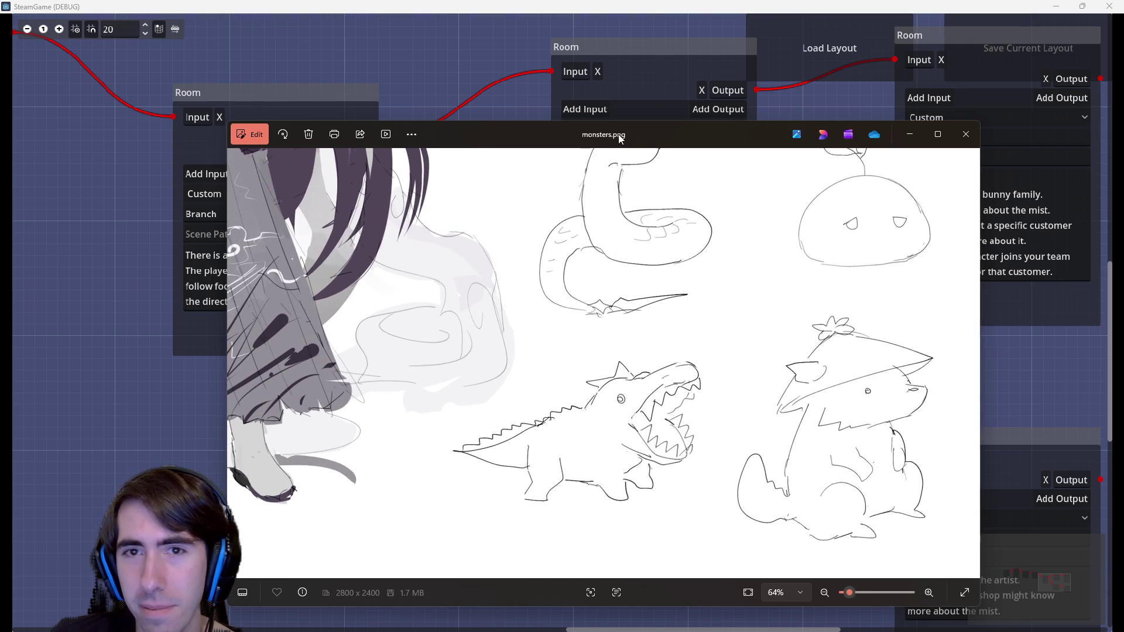
{"action": "mouse_move", "coordinate": [620, 138]}
{"action": "left_mouse_down"}
{"action": "mouse_move", "coordinate": [743, 300]}
{"action": "mouse_move", "coordinate": [1123, 301]}
{"action": "left_mouse_up"}
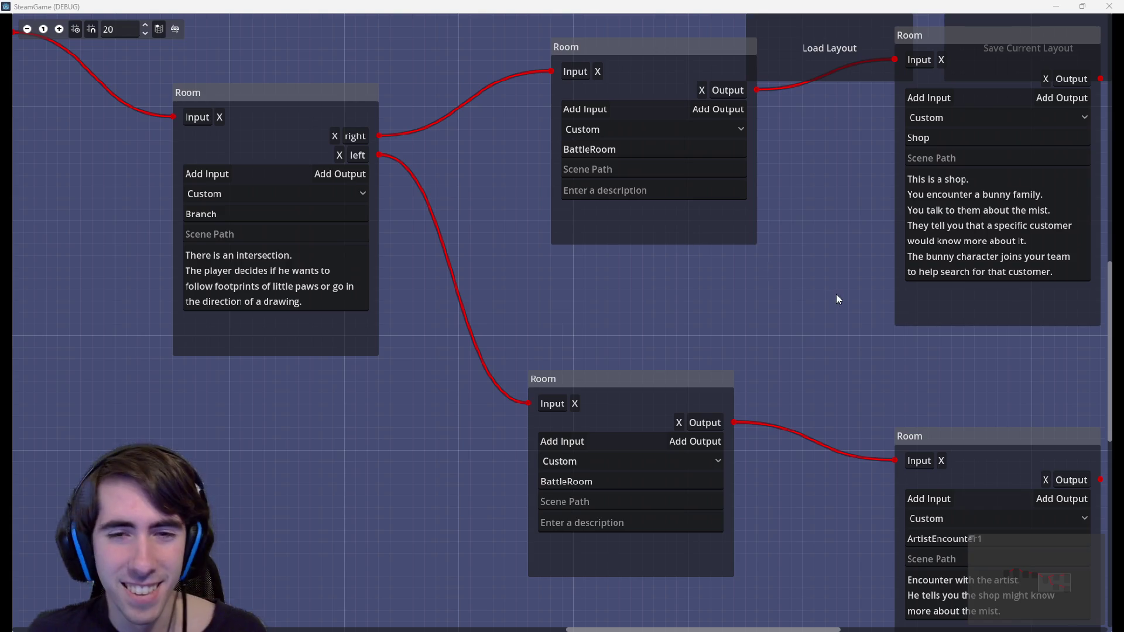
{"action": "left_click_drag", "start_coordinate": [833, 296], "coordinate": [773, 350]}
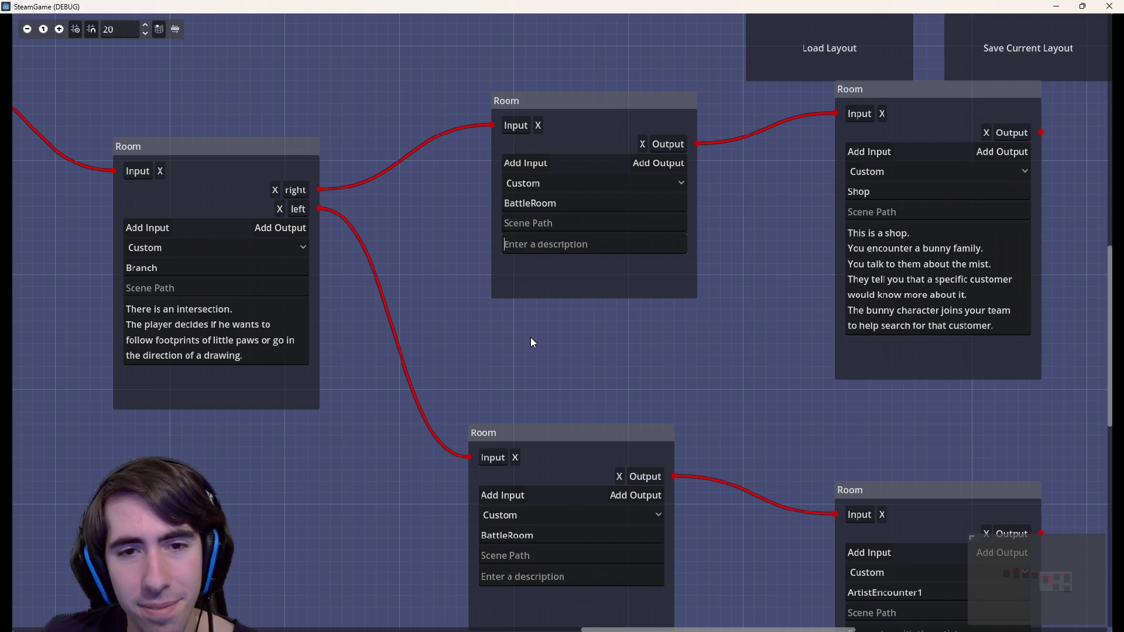
{"action": "left_click_drag", "start_coordinate": [530, 337], "coordinate": [625, 319]}
{"action": "left_click_drag", "start_coordinate": [652, 363], "coordinate": [696, 367]}
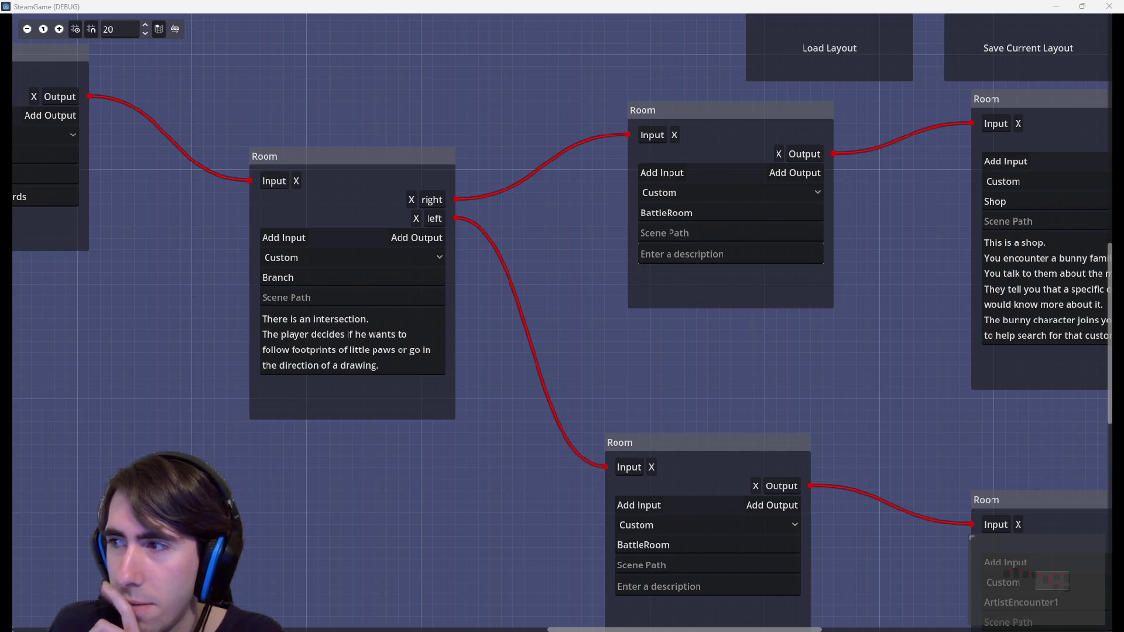
Write 'While going in that direction, stumble on a snake. Battle.' in the top BattleRoom's description
{"action": "left_click", "coordinate": [676, 253]}
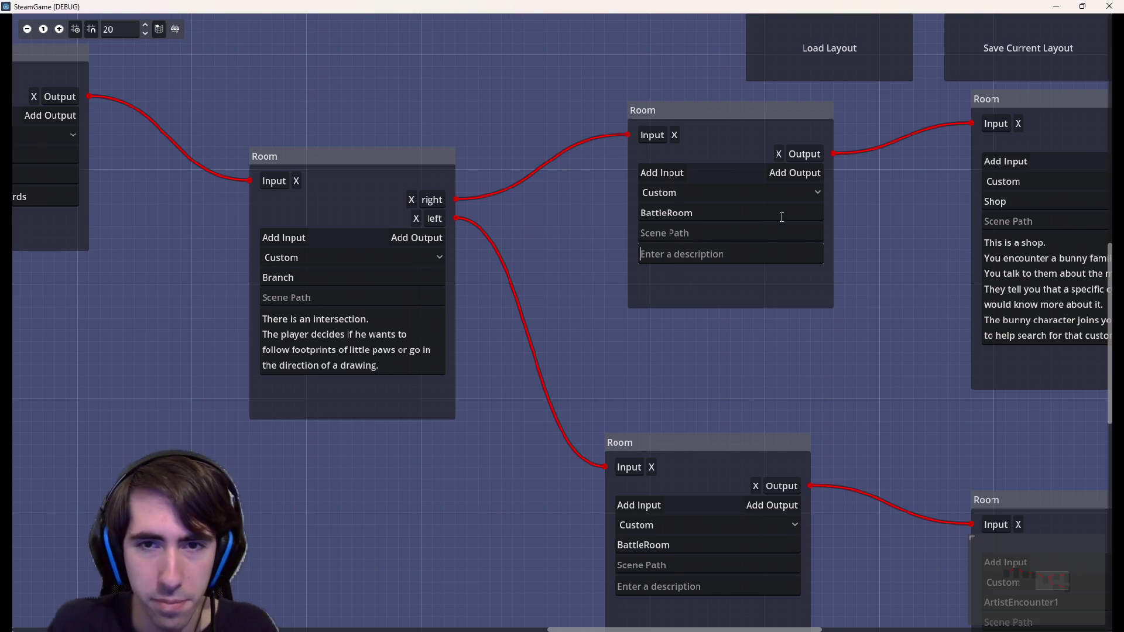
{"action": "type", "text": "While goi"}
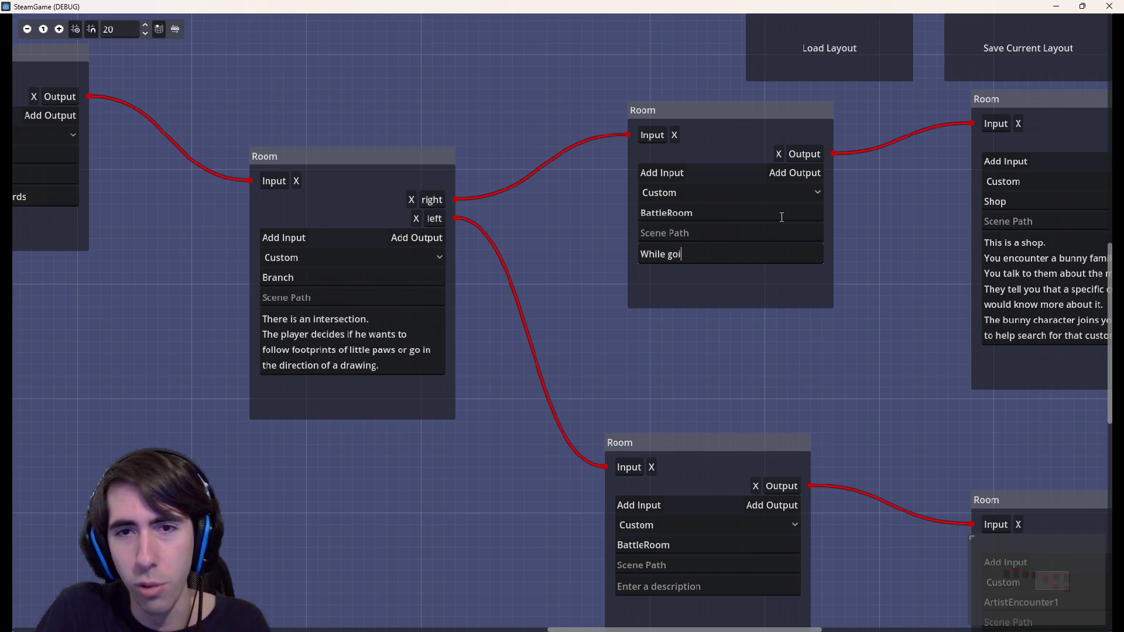
{"action": "type", "text": "ng in the"}
{"action": "key", "text": "BackSpace"}
{"action": "type", "text": "at di"}
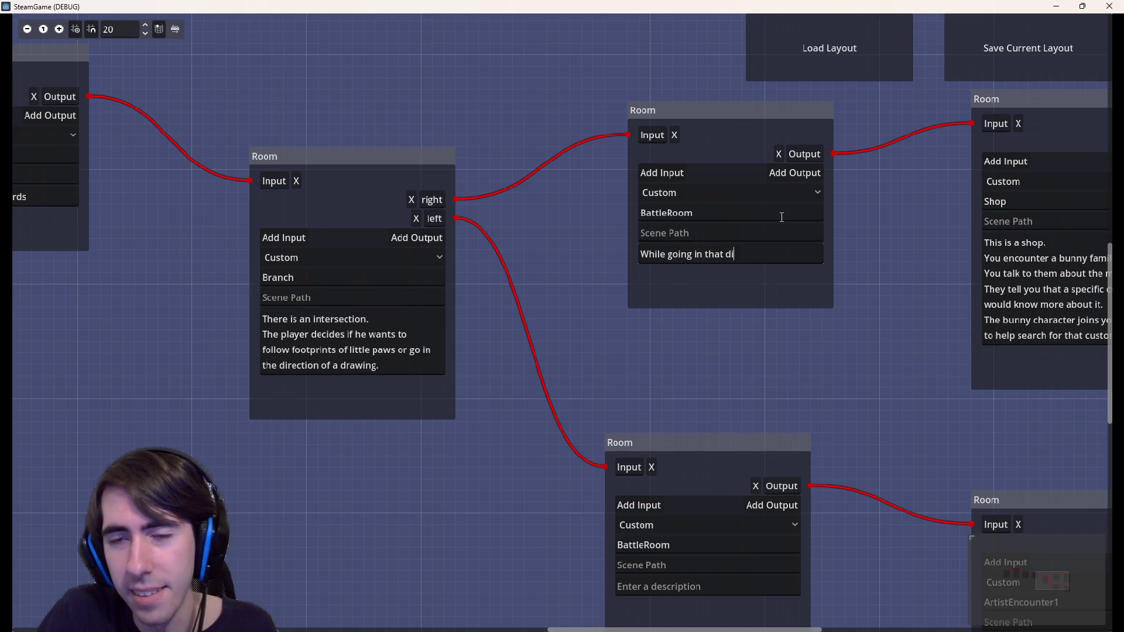
{"action": "type", "text": "rection, stumble on s"}
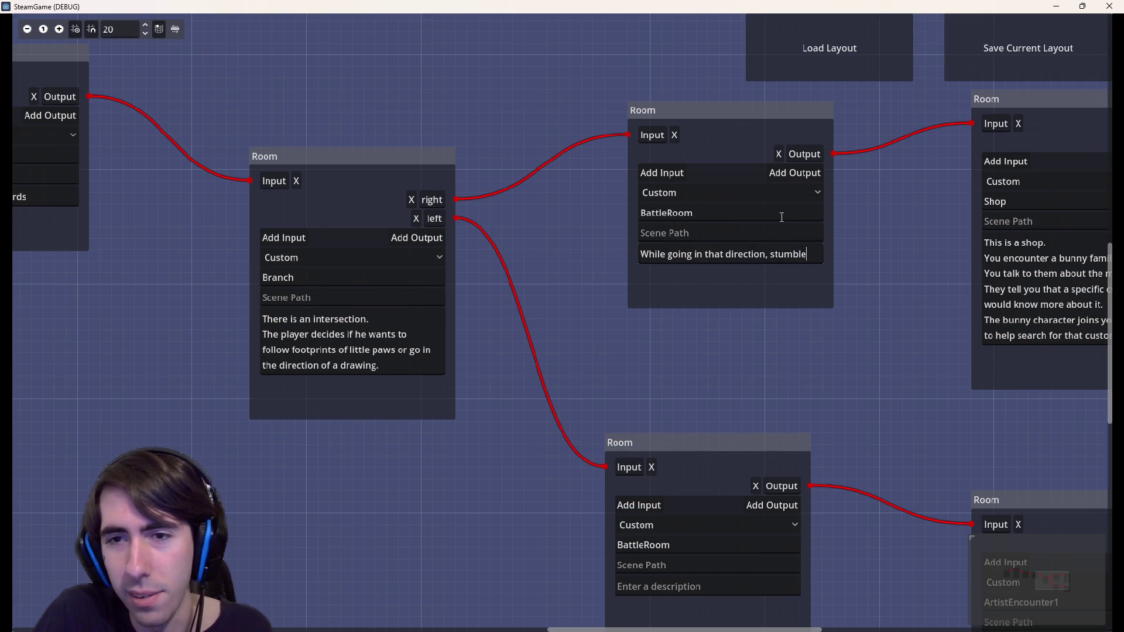
{"action": "key", "text": "BackSpace"}
{"action": "type", "text": "a s"}
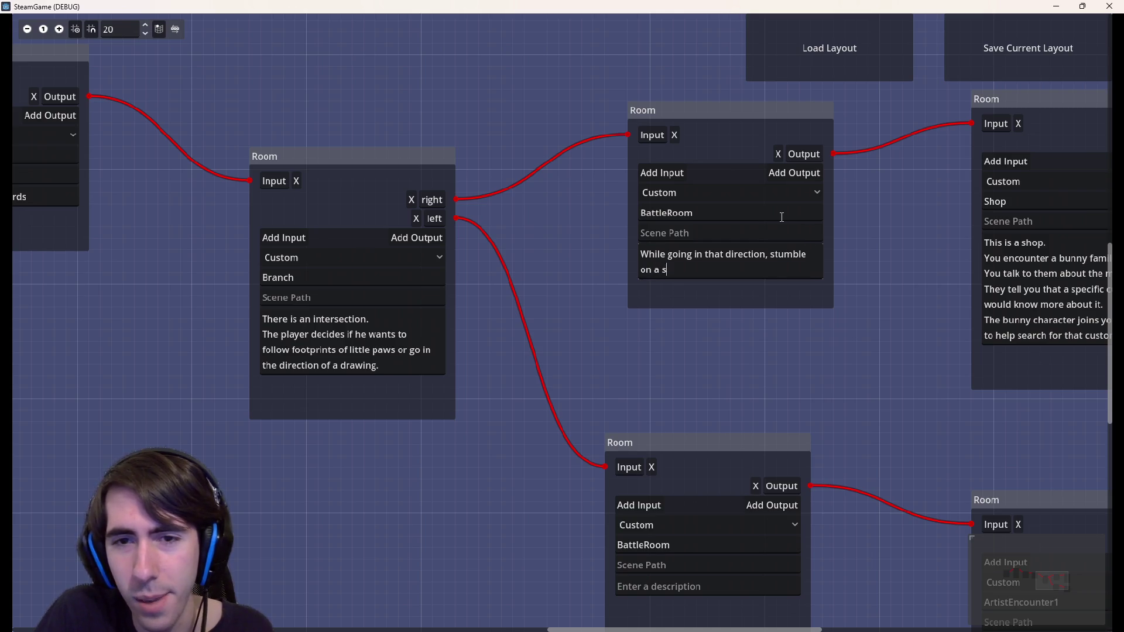
{"action": "type", "text": "nake. Battle."}
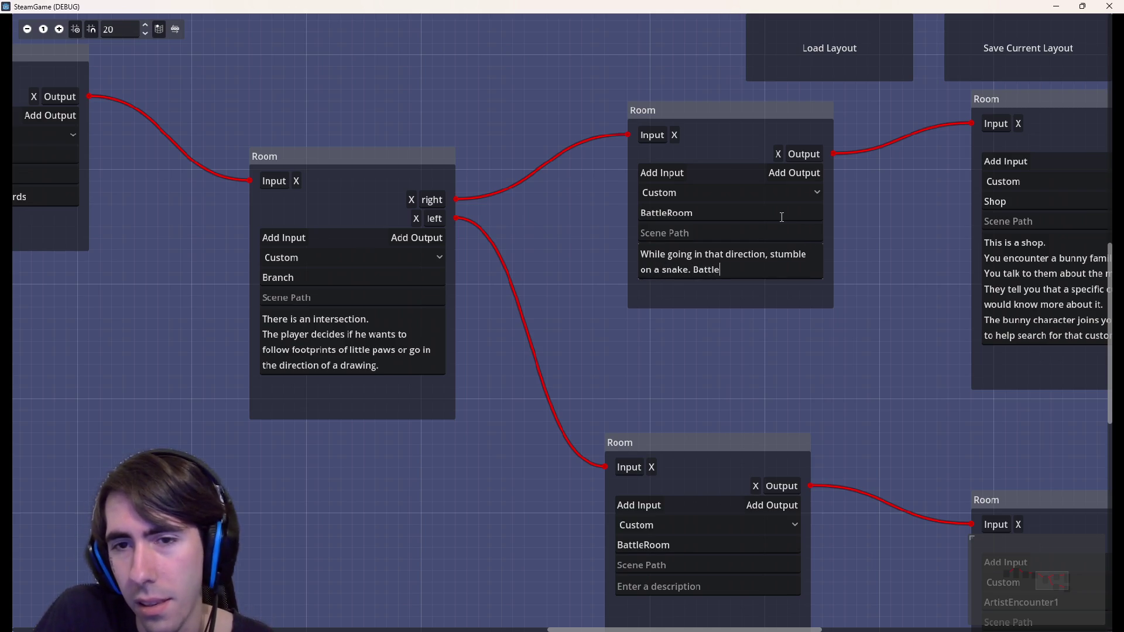
Copy that description and paste it into the lower BattleRoom's description
{"action": "key", "text": "ctrl+a"}
{"action": "key", "text": "ctrl+c"}
{"action": "mouse_move", "coordinate": [683, 322]}
{"action": "left_mouse_down"}
{"action": "mouse_move", "coordinate": [429, 205]}
{"action": "mouse_move", "coordinate": [497, 297]}
{"action": "mouse_move", "coordinate": [428, 273]}
{"action": "mouse_move", "coordinate": [363, 318]}
{"action": "mouse_move", "coordinate": [296, 297]}
{"action": "left_mouse_up"}
{"action": "left_click", "coordinate": [560, 548]}
{"action": "key", "text": "ctrl+v"}
Pan to the lower-right rooms and select, then deselect, the ArtistEncounter1 node
{"action": "scroll", "coordinate": [556, 409], "scroll_direction": "down", "scroll_amount": 1}
{"action": "mouse_move", "coordinate": [594, 437]}
{"action": "left_mouse_down"}
{"action": "mouse_move", "coordinate": [518, 296]}
{"action": "mouse_move", "coordinate": [768, 540]}
{"action": "left_mouse_up"}
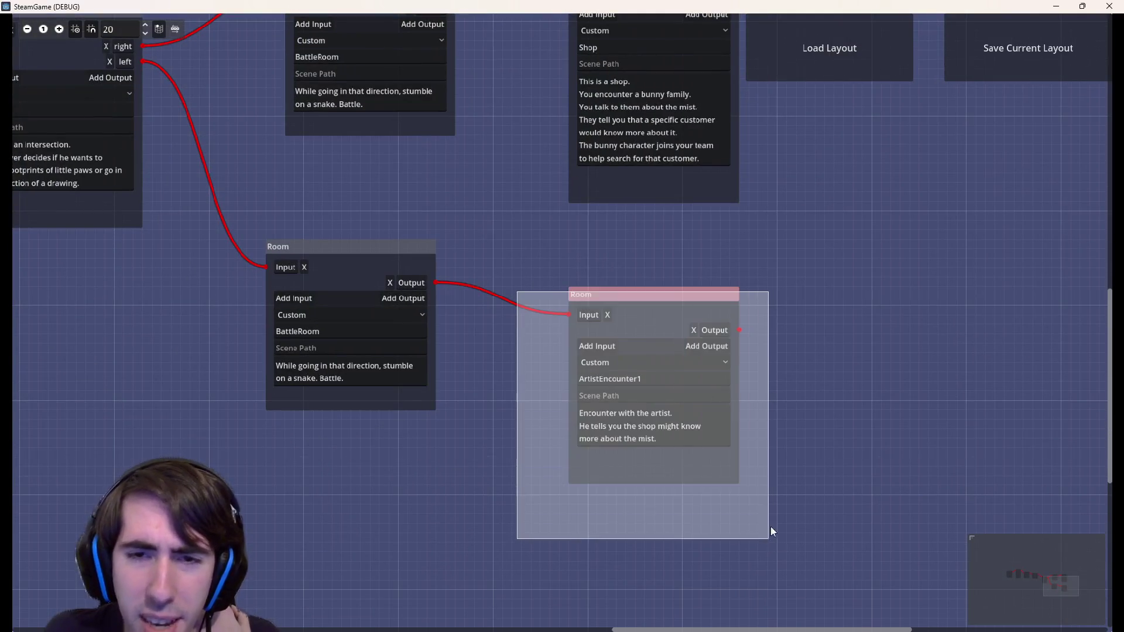
{"action": "mouse_move", "coordinate": [760, 499]}
{"action": "left_mouse_down"}
{"action": "mouse_move", "coordinate": [571, 252]}
{"action": "mouse_move", "coordinate": [556, 258]}
{"action": "mouse_move", "coordinate": [549, 271]}
{"action": "mouse_move", "coordinate": [728, 494]}
{"action": "mouse_move", "coordinate": [805, 498]}
{"action": "mouse_move", "coordinate": [624, 303]}
{"action": "mouse_move", "coordinate": [615, 272]}
{"action": "mouse_move", "coordinate": [805, 495]}
{"action": "mouse_move", "coordinate": [800, 504]}
{"action": "mouse_move", "coordinate": [891, 535]}
{"action": "left_mouse_up"}
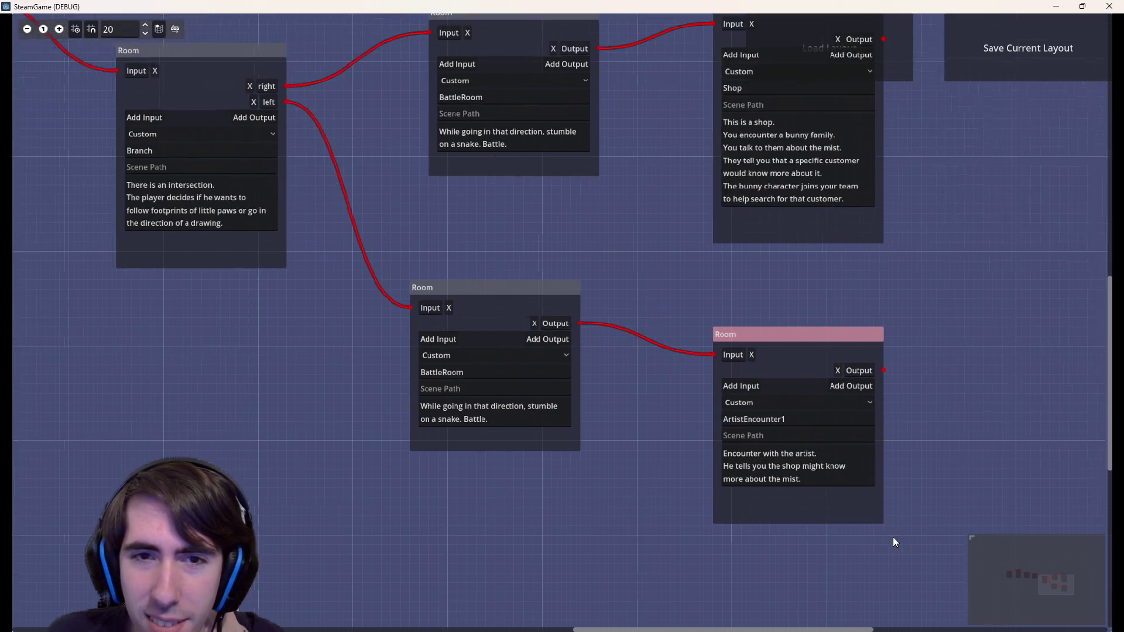
{"action": "left_click", "coordinate": [638, 437]}
{"action": "mouse_move", "coordinate": [686, 444]}
{"action": "left_mouse_down"}
{"action": "mouse_move", "coordinate": [803, 487]}
{"action": "mouse_move", "coordinate": [680, 468]}
{"action": "left_mouse_up"}
{"action": "scroll", "coordinate": [656, 455], "scroll_direction": "down", "scroll_amount": 1}
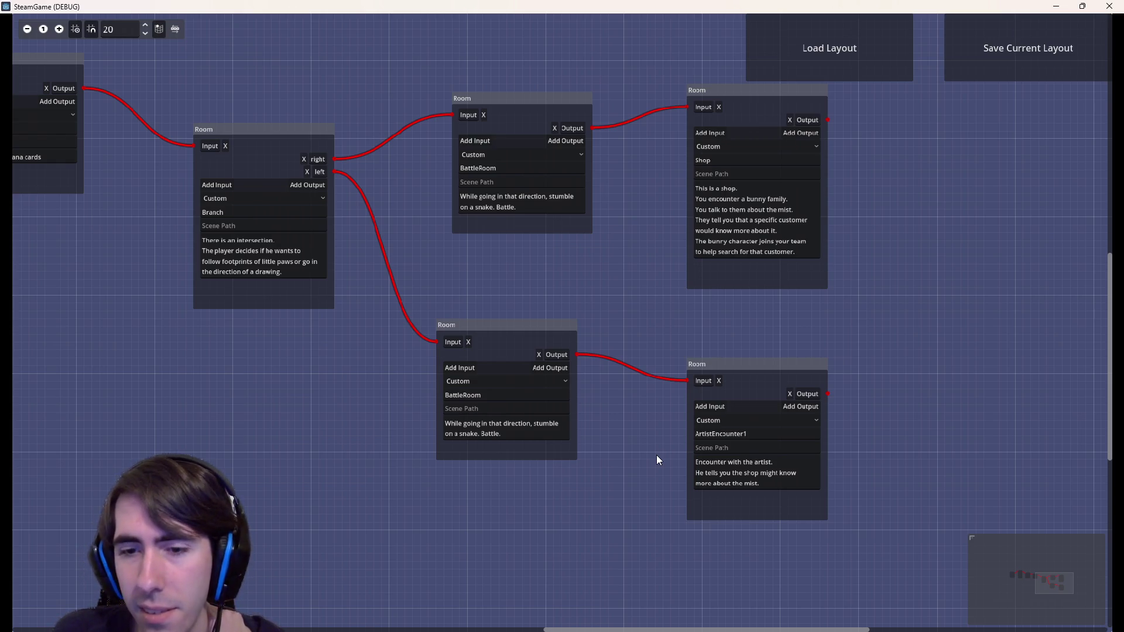
{"action": "mouse_move", "coordinate": [638, 288]}
{"action": "left_mouse_down"}
{"action": "mouse_move", "coordinate": [828, 372]}
{"action": "mouse_move", "coordinate": [992, 387]}
{"action": "mouse_move", "coordinate": [309, 350]}
{"action": "left_mouse_up"}
{"action": "mouse_move", "coordinate": [539, 382]}
{"action": "left_mouse_down"}
{"action": "mouse_move", "coordinate": [735, 581]}
{"action": "mouse_move", "coordinate": [738, 597]}
{"action": "mouse_move", "coordinate": [728, 595]}
{"action": "left_mouse_up"}
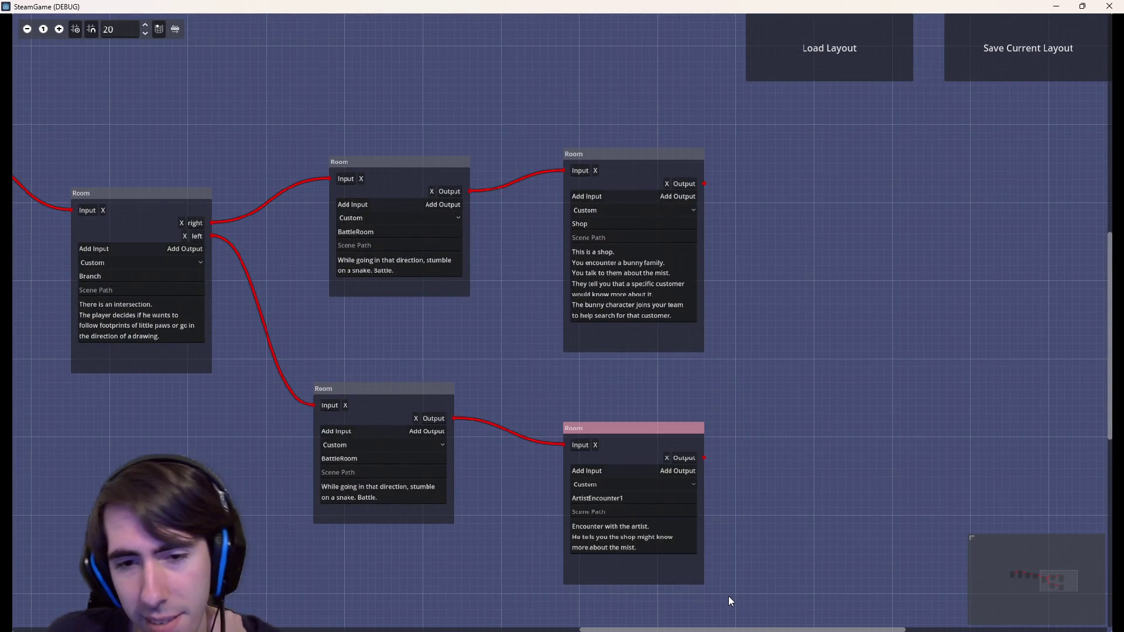
{"action": "left_click", "coordinate": [507, 387]}
{"action": "mouse_move", "coordinate": [507, 387]}
{"action": "left_mouse_down"}
{"action": "mouse_move", "coordinate": [697, 425]}
{"action": "mouse_move", "coordinate": [714, 369]}
{"action": "mouse_move", "coordinate": [867, 357]}
{"action": "left_mouse_up"}
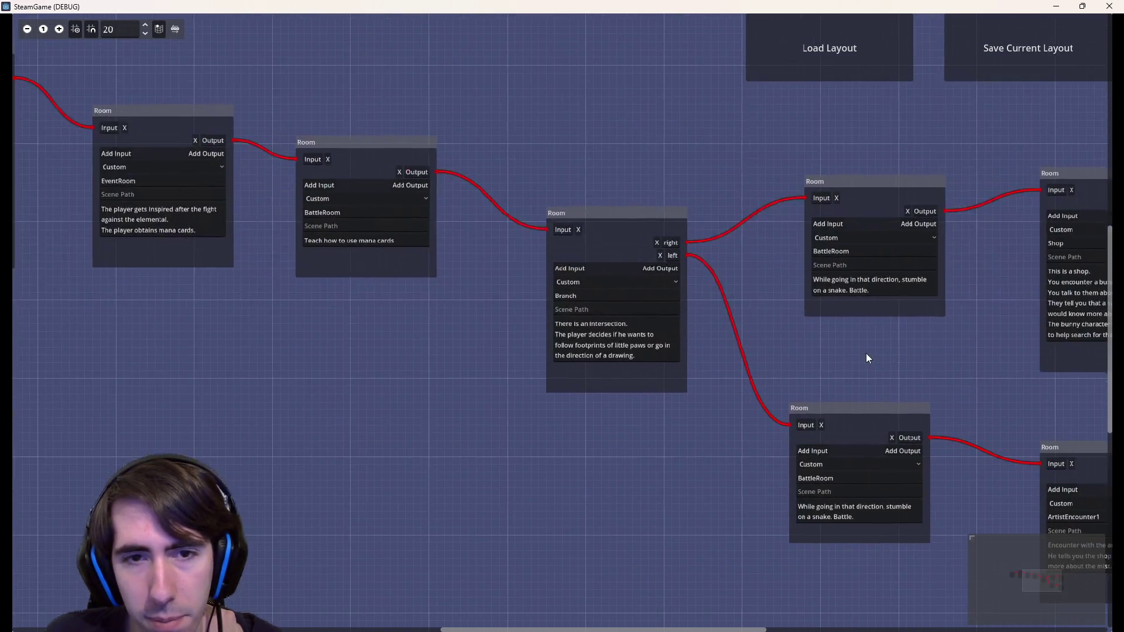
Select the Branch and Shop room nodes, then box-select ArtistEncounter1
{"action": "mouse_move", "coordinate": [729, 411]}
{"action": "left_mouse_down"}
{"action": "mouse_move", "coordinate": [527, 185]}
{"action": "mouse_move", "coordinate": [670, 422]}
{"action": "mouse_move", "coordinate": [710, 420]}
{"action": "left_mouse_up"}
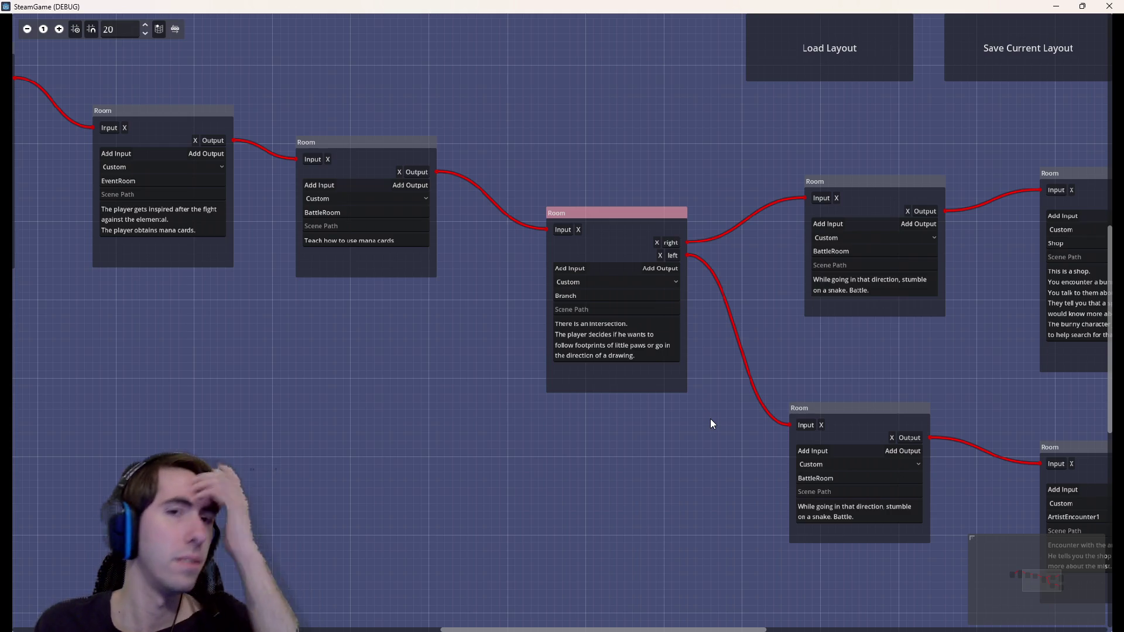
{"action": "scroll", "coordinate": [693, 447], "scroll_direction": "right", "scroll_amount": 7}
{"action": "scroll", "coordinate": [618, 294], "scroll_direction": "down", "scroll_amount": 2}
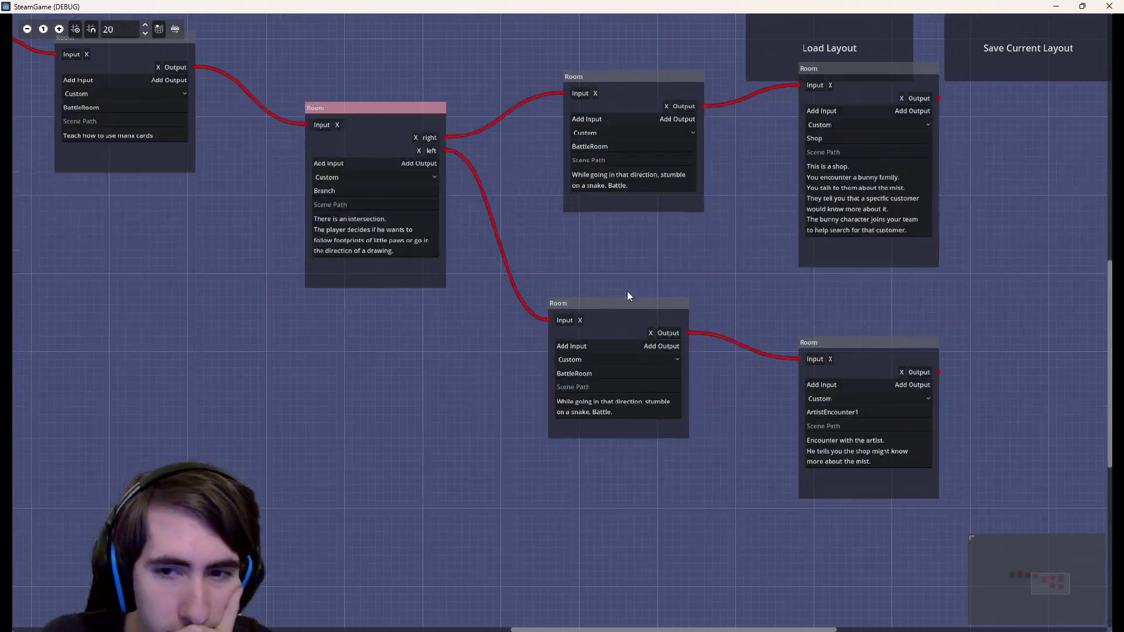
{"action": "scroll", "coordinate": [497, 251], "scroll_direction": "up", "scroll_amount": 3}
{"action": "scroll", "coordinate": [670, 378], "scroll_direction": "right", "scroll_amount": 1}
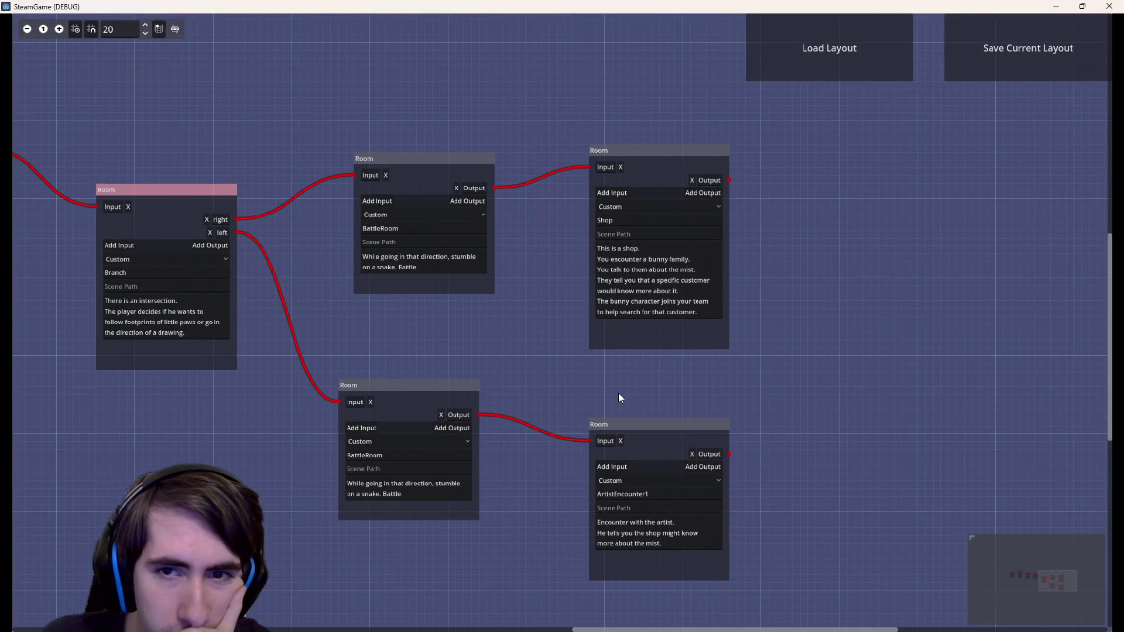
{"action": "left_click", "coordinate": [622, 338]}
{"action": "left_click_drag", "start_coordinate": [755, 139], "coordinate": [654, 315]}
{"action": "mouse_move", "coordinate": [553, 418]}
{"action": "left_mouse_down"}
{"action": "mouse_move", "coordinate": [769, 592]}
{"action": "mouse_move", "coordinate": [581, 427]}
{"action": "mouse_move", "coordinate": [563, 380]}
{"action": "mouse_move", "coordinate": [755, 585]}
{"action": "mouse_move", "coordinate": [756, 607]}
{"action": "left_mouse_up"}
{"action": "mouse_move", "coordinate": [756, 607]}
{"action": "left_mouse_down"}
{"action": "mouse_move", "coordinate": [676, 527]}
{"action": "mouse_move", "coordinate": [574, 377]}
{"action": "left_mouse_up"}
{"action": "mouse_move", "coordinate": [574, 378]}
{"action": "left_mouse_down"}
{"action": "mouse_move", "coordinate": [707, 500]}
{"action": "mouse_move", "coordinate": [766, 584]}
{"action": "left_mouse_up"}
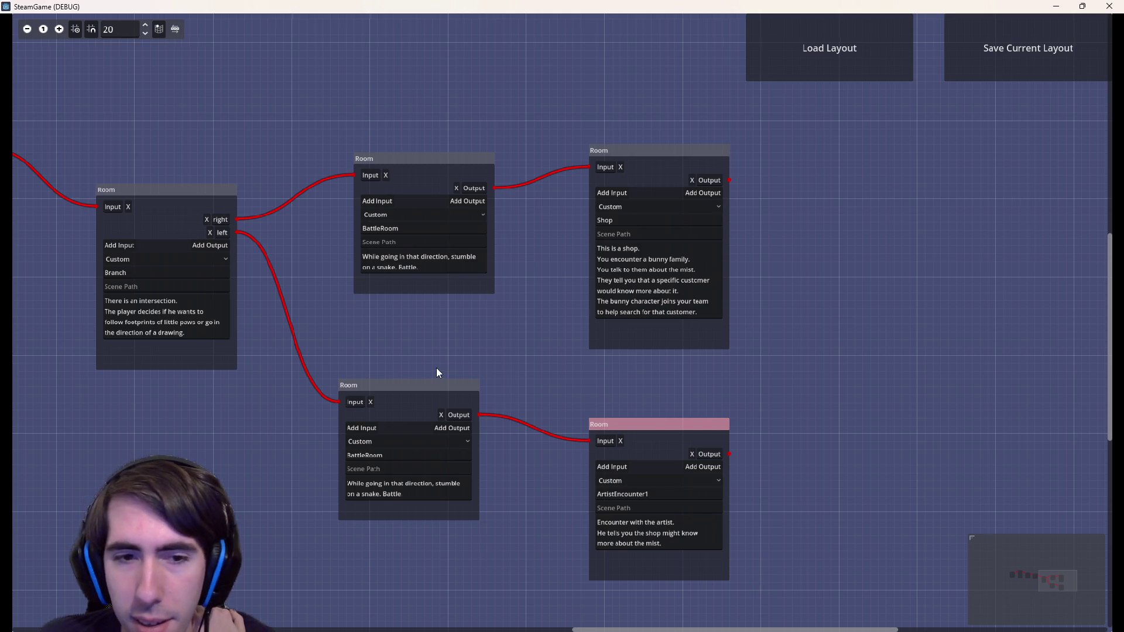
Pan and zoom around the branch to center the Shop room in view
{"action": "left_click_drag", "start_coordinate": [436, 368], "coordinate": [786, 452]}
{"action": "scroll", "coordinate": [628, 461], "scroll_direction": "down", "scroll_amount": 2}
{"action": "scroll", "coordinate": [636, 471], "scroll_direction": "down", "scroll_amount": 2}
{"action": "scroll", "coordinate": [542, 518], "scroll_direction": "up", "scroll_amount": 2}
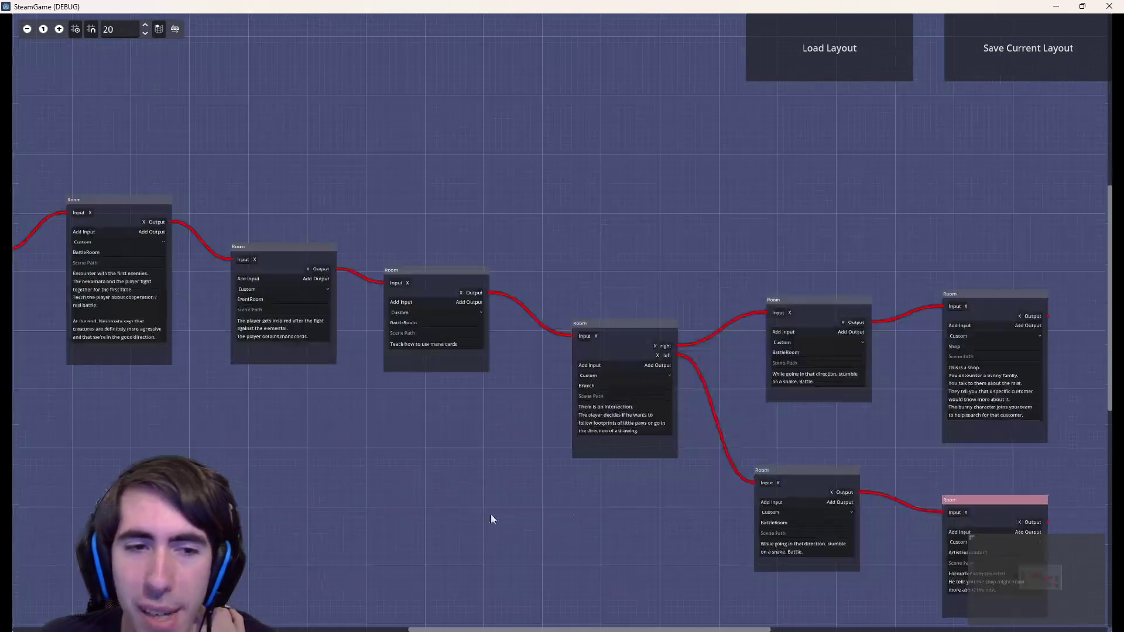
{"action": "scroll", "coordinate": [556, 495], "scroll_direction": "down", "scroll_amount": 2}
{"action": "scroll", "coordinate": [573, 469], "scroll_direction": "up", "scroll_amount": 2}
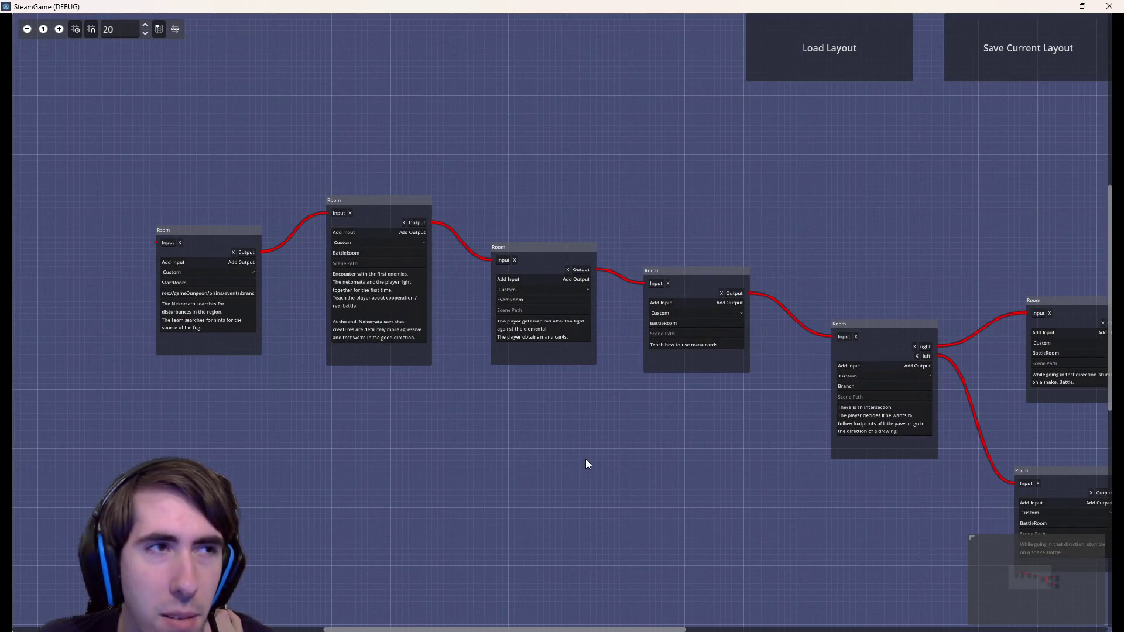
{"action": "left_click_drag", "start_coordinate": [580, 458], "coordinate": [118, 364]}
{"action": "scroll", "coordinate": [845, 518], "scroll_direction": "up", "scroll_amount": 5}
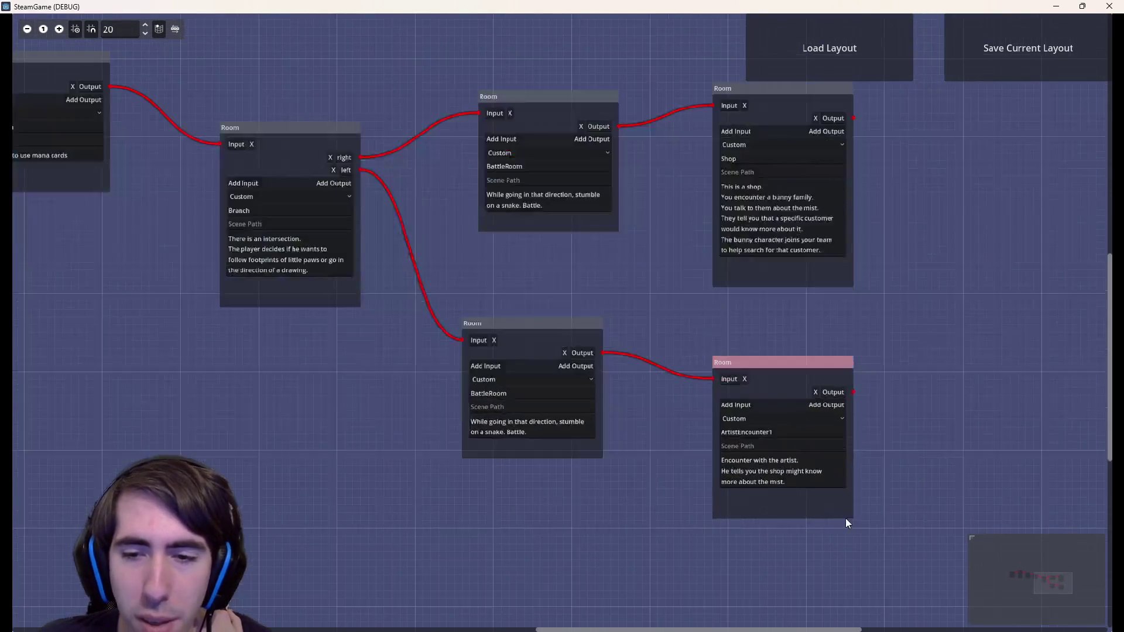
{"action": "scroll", "coordinate": [794, 490], "scroll_direction": "down", "scroll_amount": 3}
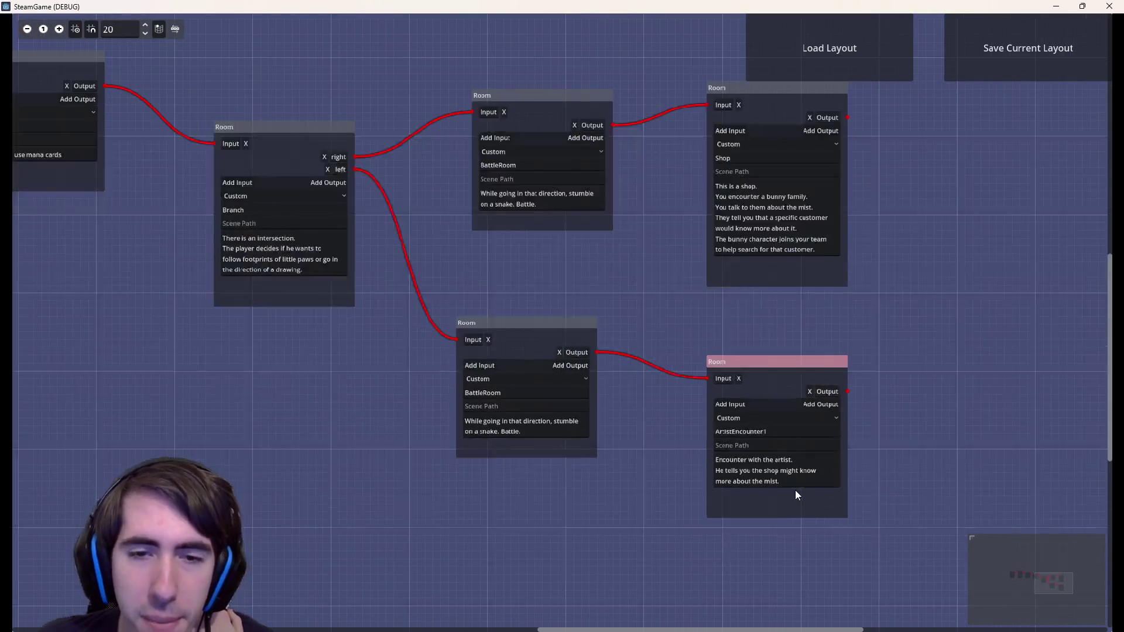
{"action": "scroll", "coordinate": [795, 490], "scroll_direction": "down", "scroll_amount": 1}
{"action": "scroll", "coordinate": [795, 490], "scroll_direction": "down", "scroll_amount": 1}
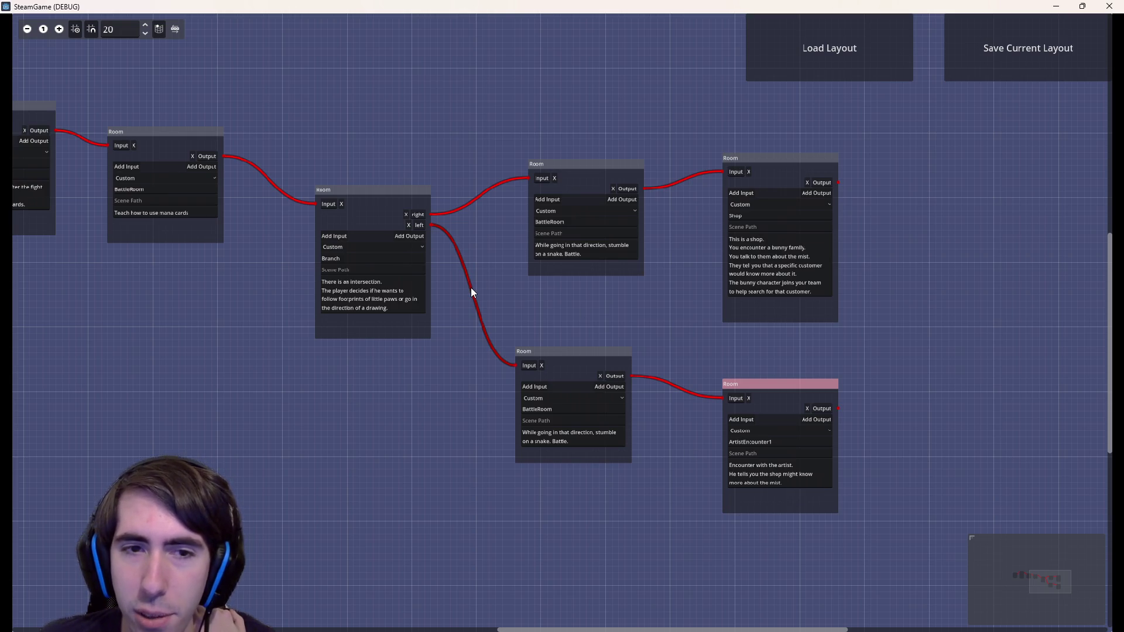
{"action": "scroll", "coordinate": [470, 287], "scroll_direction": "up", "scroll_amount": 3}
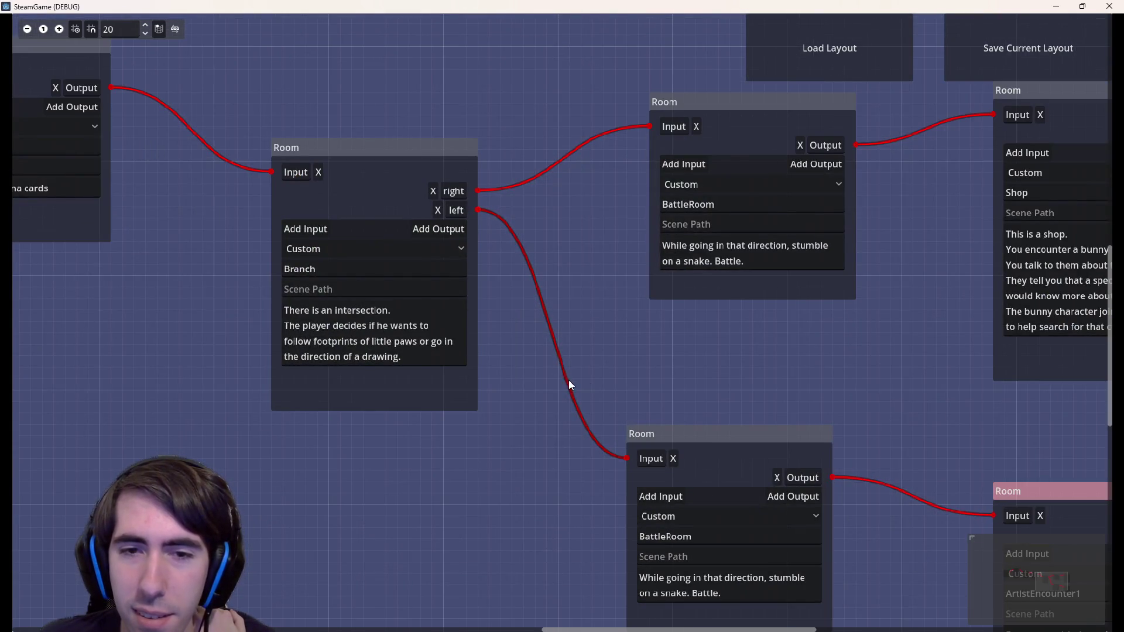
{"action": "mouse_move", "coordinate": [569, 381]}
{"action": "left_mouse_down"}
{"action": "mouse_move", "coordinate": [310, 326]}
{"action": "mouse_move", "coordinate": [778, 371]}
{"action": "mouse_move", "coordinate": [763, 351]}
{"action": "mouse_move", "coordinate": [572, 326]}
{"action": "left_mouse_up"}
{"action": "scroll", "coordinate": [556, 380], "scroll_direction": "down", "scroll_amount": 2}
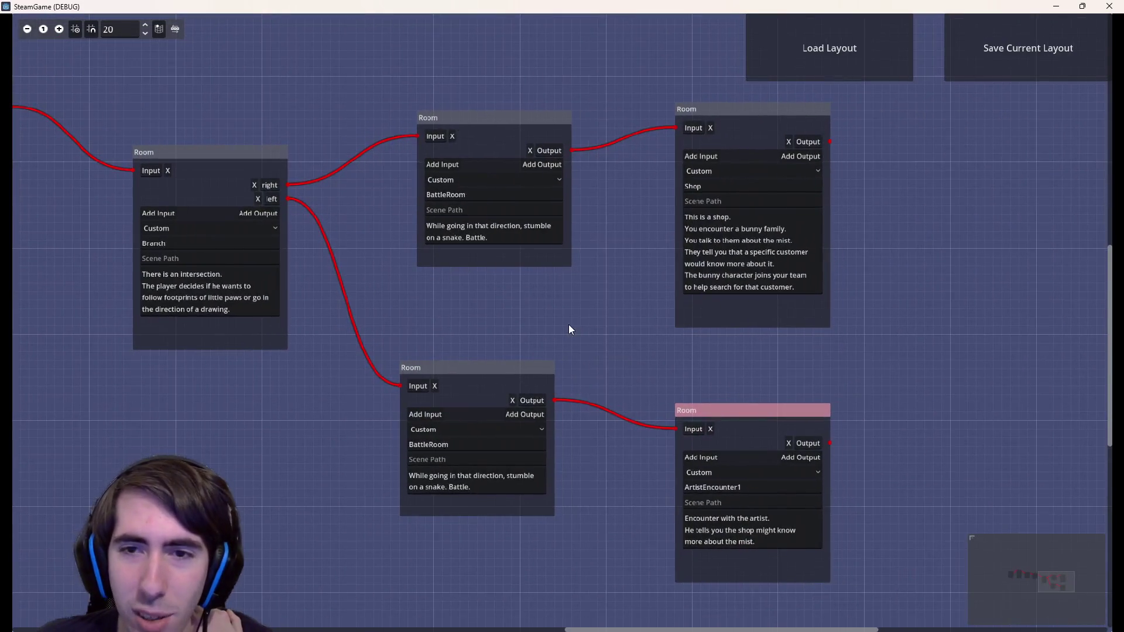
{"action": "scroll", "coordinate": [725, 344], "scroll_direction": "up", "scroll_amount": 2}
{"action": "scroll", "coordinate": [726, 346], "scroll_direction": "up", "scroll_amount": 1}
{"action": "mouse_move", "coordinate": [725, 345]}
{"action": "left_mouse_down"}
{"action": "mouse_move", "coordinate": [616, 424]}
{"action": "mouse_move", "coordinate": [594, 511]}
{"action": "left_mouse_up"}
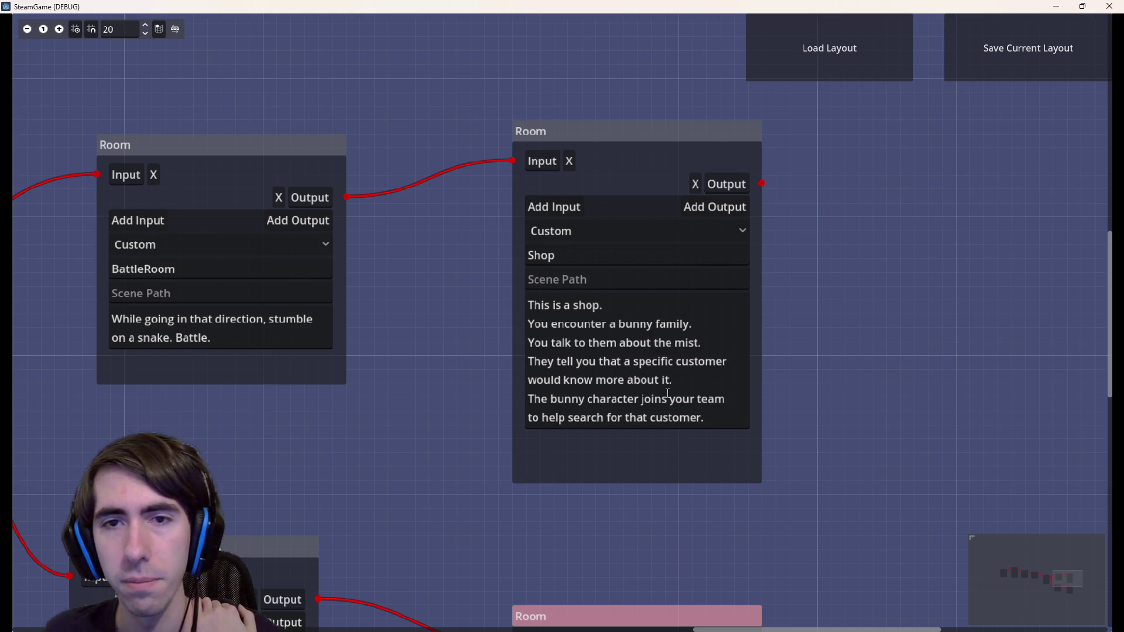
{"action": "left_click_drag", "start_coordinate": [412, 499], "coordinate": [461, 450]}
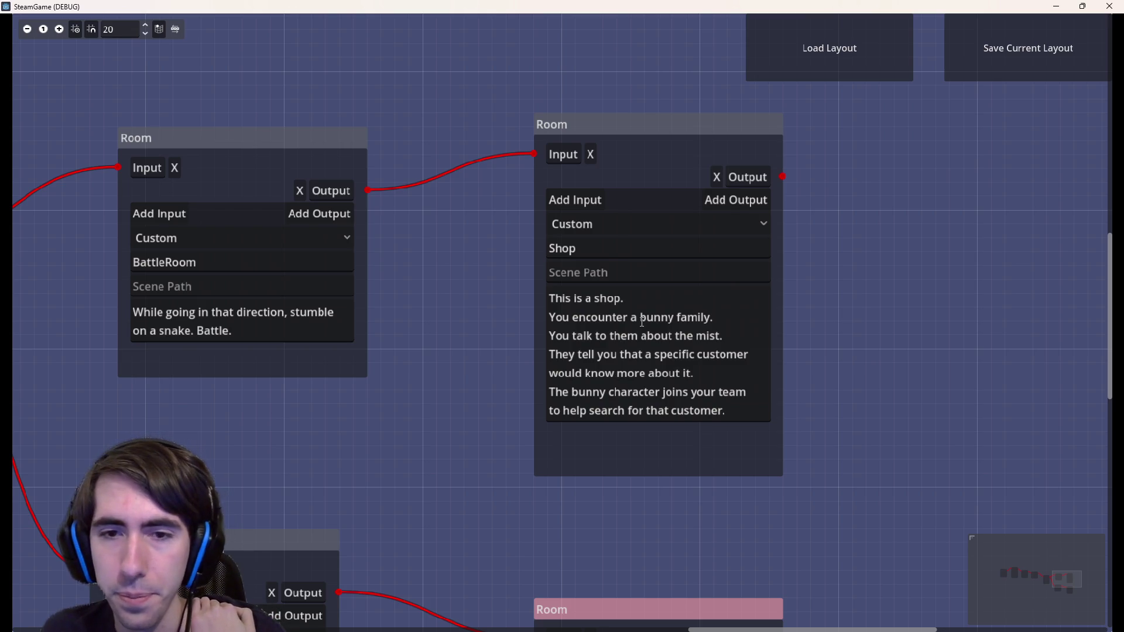
{"action": "mouse_move", "coordinate": [504, 397]}
{"action": "left_mouse_down"}
{"action": "mouse_move", "coordinate": [821, 335]}
{"action": "mouse_move", "coordinate": [695, 355]}
{"action": "left_mouse_up"}
{"action": "scroll", "coordinate": [760, 377], "scroll_direction": "down", "scroll_amount": 2}
{"action": "scroll", "coordinate": [794, 363], "scroll_direction": "up", "scroll_amount": 1}
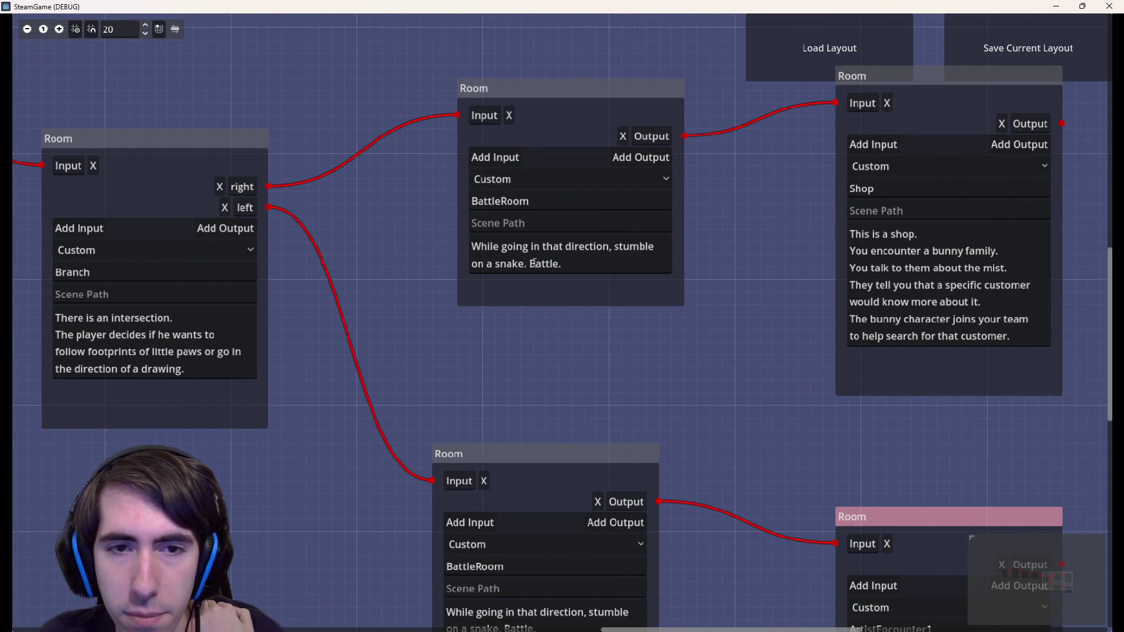
{"action": "left_click_drag", "start_coordinate": [585, 272], "coordinate": [420, 258]}
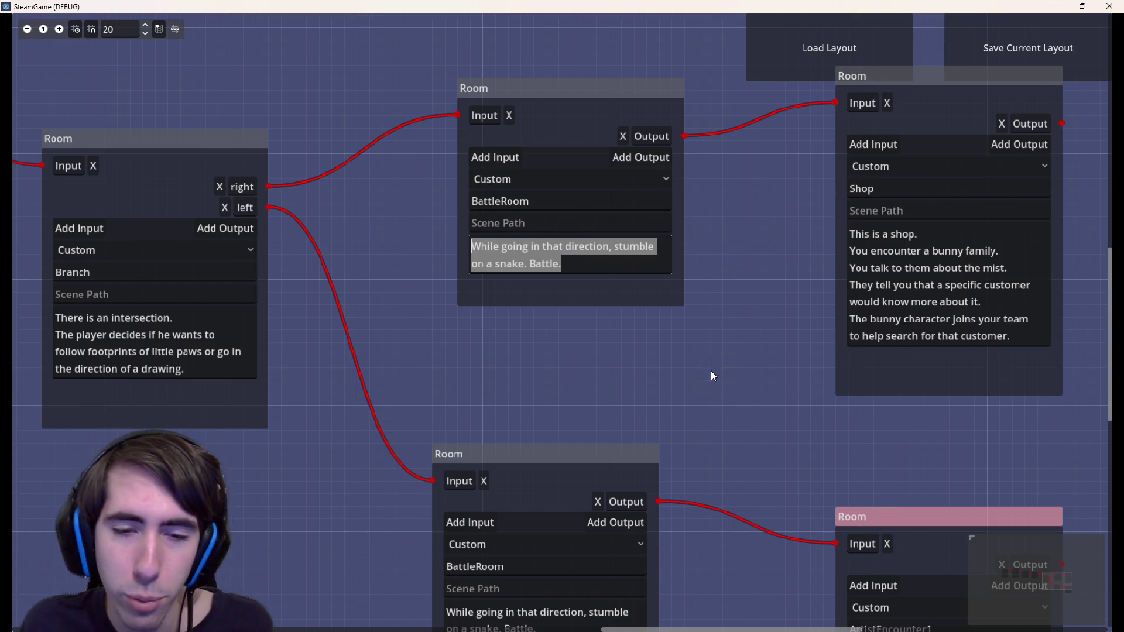
{"action": "scroll", "coordinate": [621, 380], "scroll_direction": "right", "scroll_amount": 3}
{"action": "scroll", "coordinate": [621, 381], "scroll_direction": "down", "scroll_amount": 1}
{"action": "scroll", "coordinate": [619, 296], "scroll_direction": "up", "scroll_amount": 2}
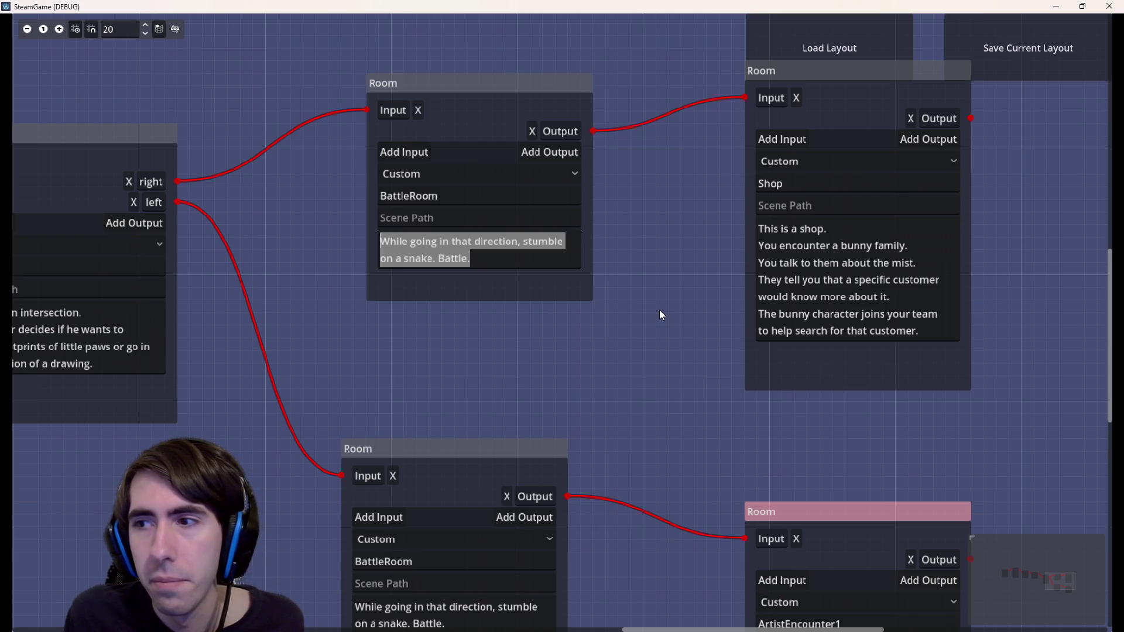
{"action": "scroll", "coordinate": [451, 346], "scroll_direction": "left", "scroll_amount": 5}
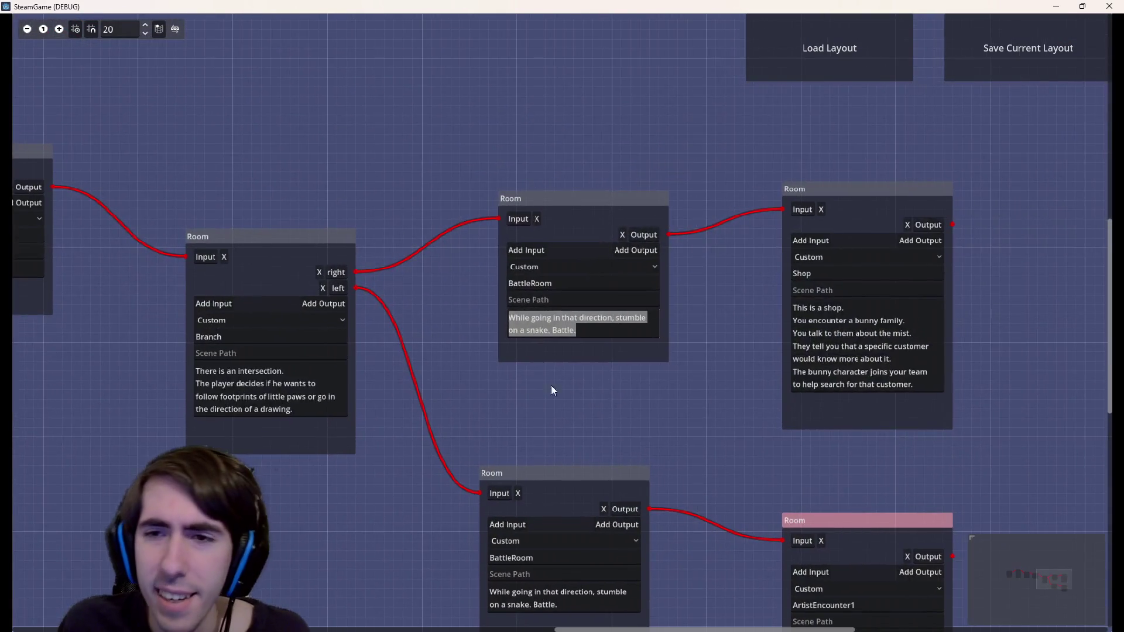
{"action": "left_click_drag", "start_coordinate": [534, 150], "coordinate": [939, 610]}
{"action": "scroll", "coordinate": [488, 367], "scroll_direction": "down", "scroll_amount": 3}
{"action": "scroll", "coordinate": [556, 380], "scroll_direction": "left", "scroll_amount": 2}
{"action": "scroll", "coordinate": [557, 387], "scroll_direction": "down", "scroll_amount": 4}
{"action": "scroll", "coordinate": [597, 389], "scroll_direction": "up", "scroll_amount": 4}
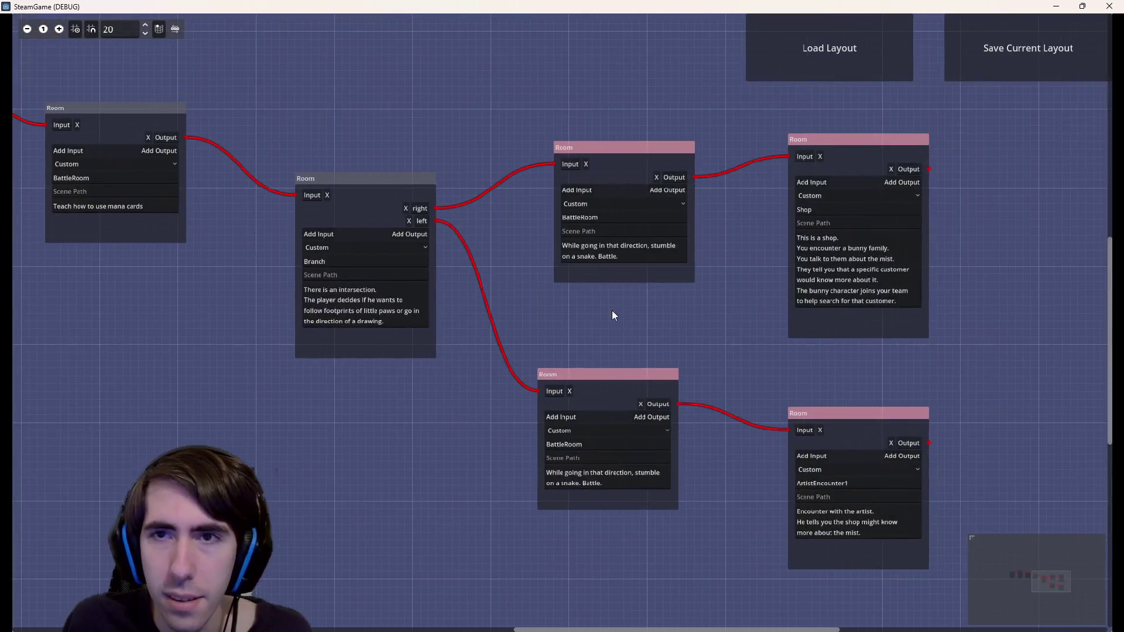
Save the current layout over quest1Layout.json, confirm the overwrite, and minimize the game window
{"action": "left_click", "coordinate": [974, 72]}
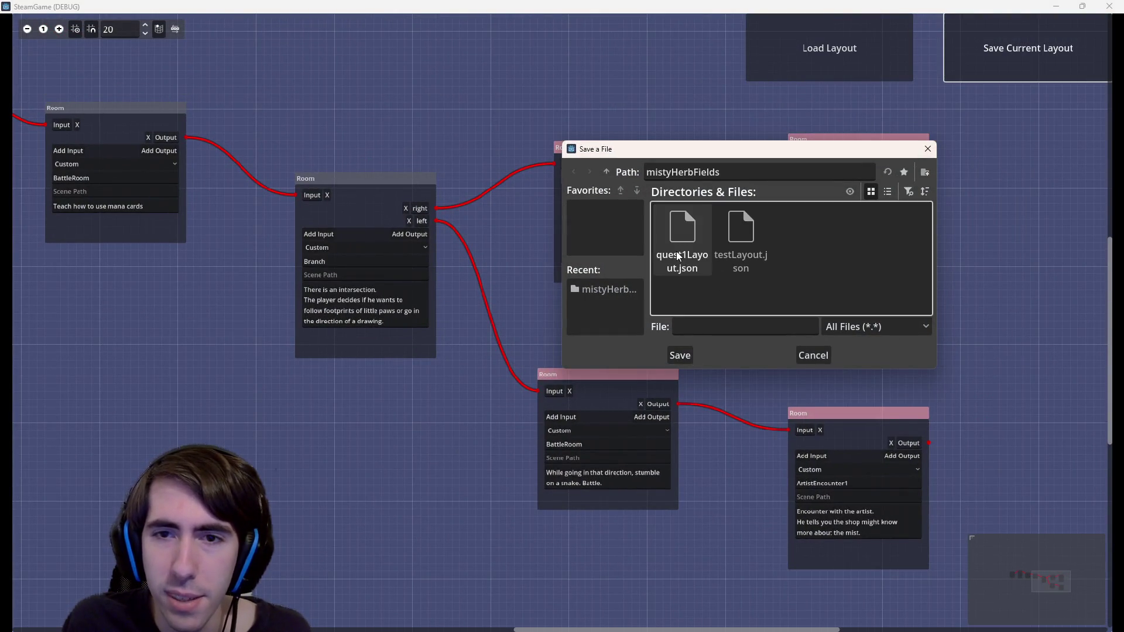
{"action": "double_click", "coordinate": [679, 255]}
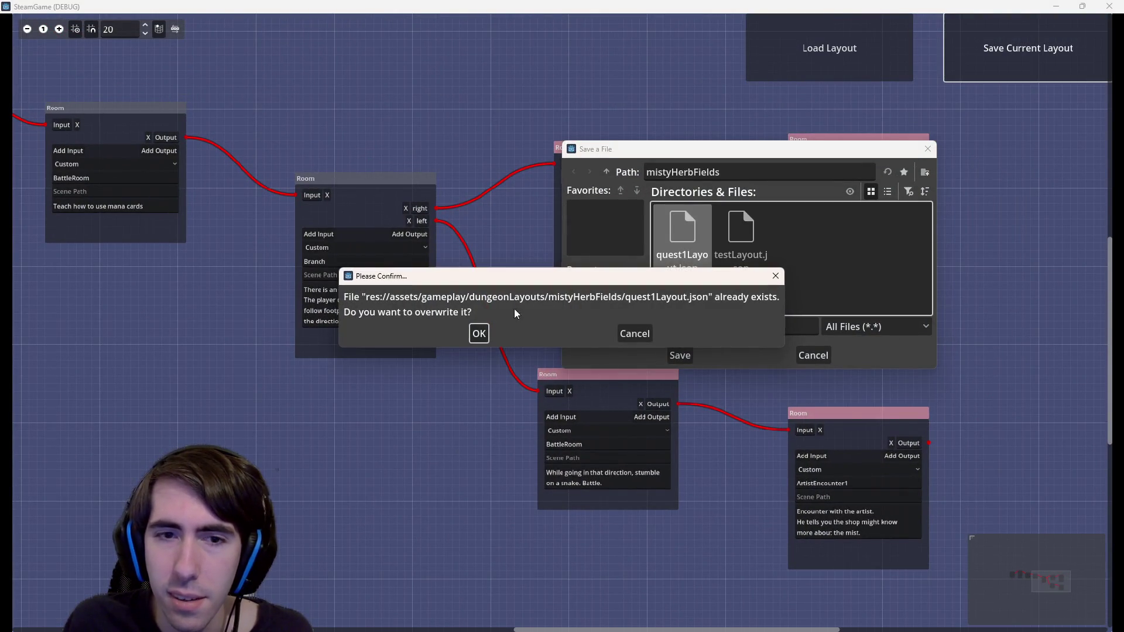
{"action": "left_click", "coordinate": [478, 333]}
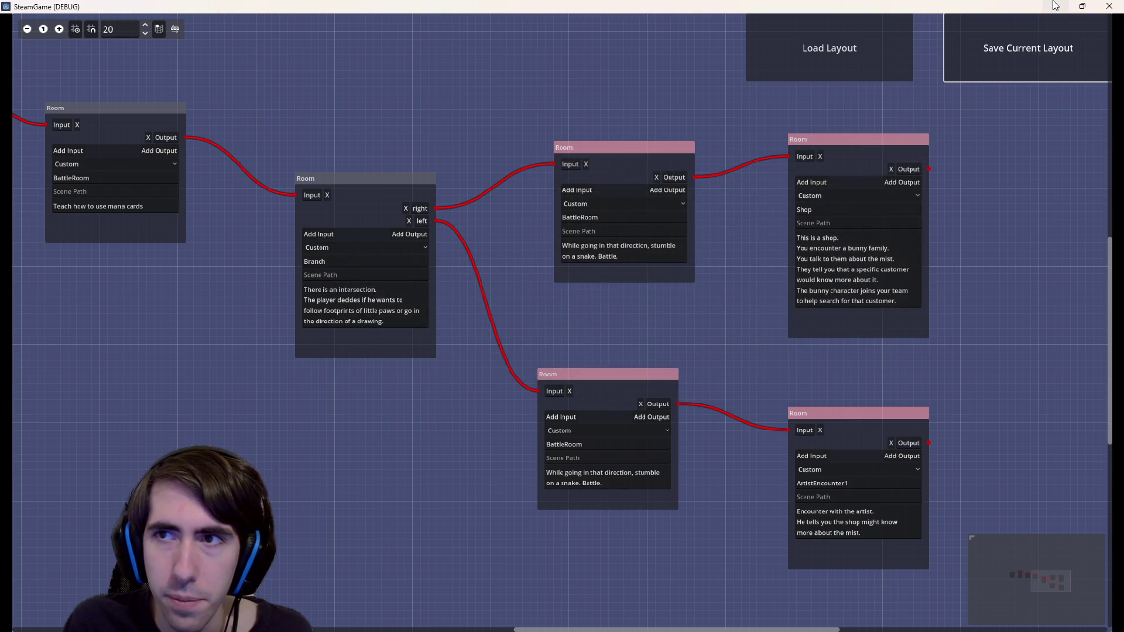
{"action": "left_click", "coordinate": [1057, 6]}
Duplicate quest1Layout.json with '_backup' appended to its name, then return to the running game
{"action": "left_click", "coordinate": [159, 389]}
{"action": "type", "text": "quest"}
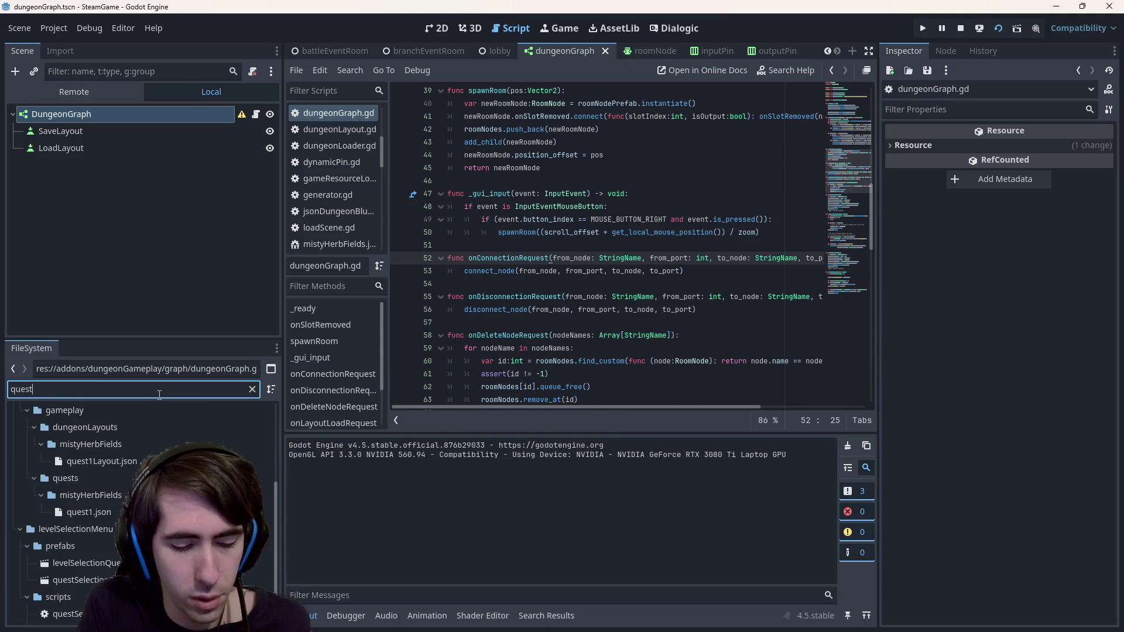
{"action": "type", "text": "1"}
{"action": "left_click", "coordinate": [114, 518]}
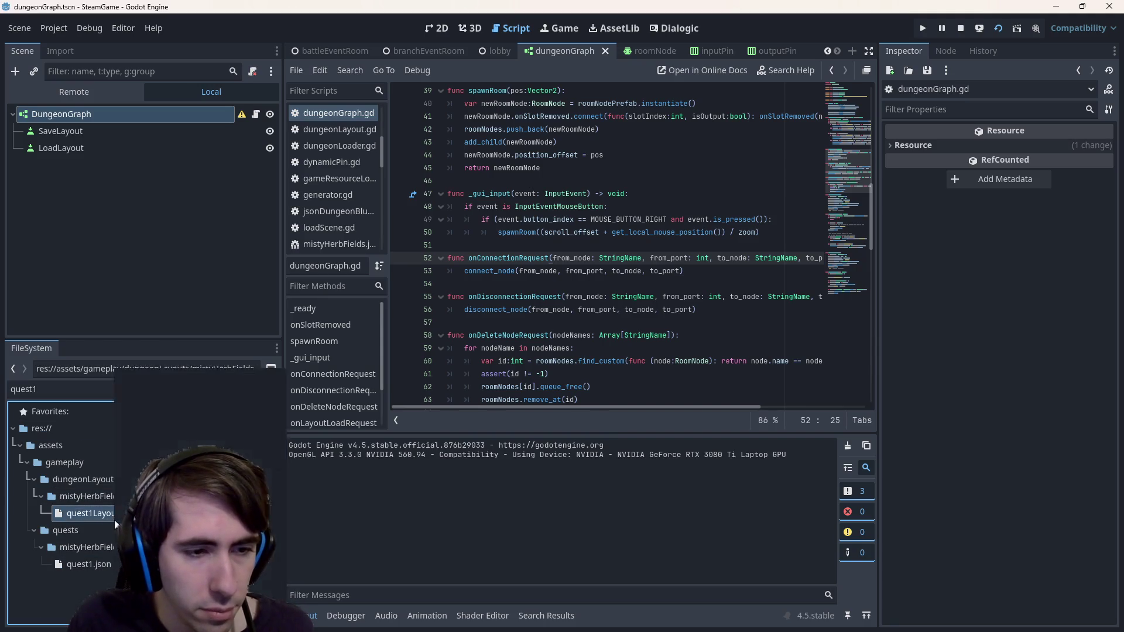
{"action": "right_click", "coordinate": [115, 520]}
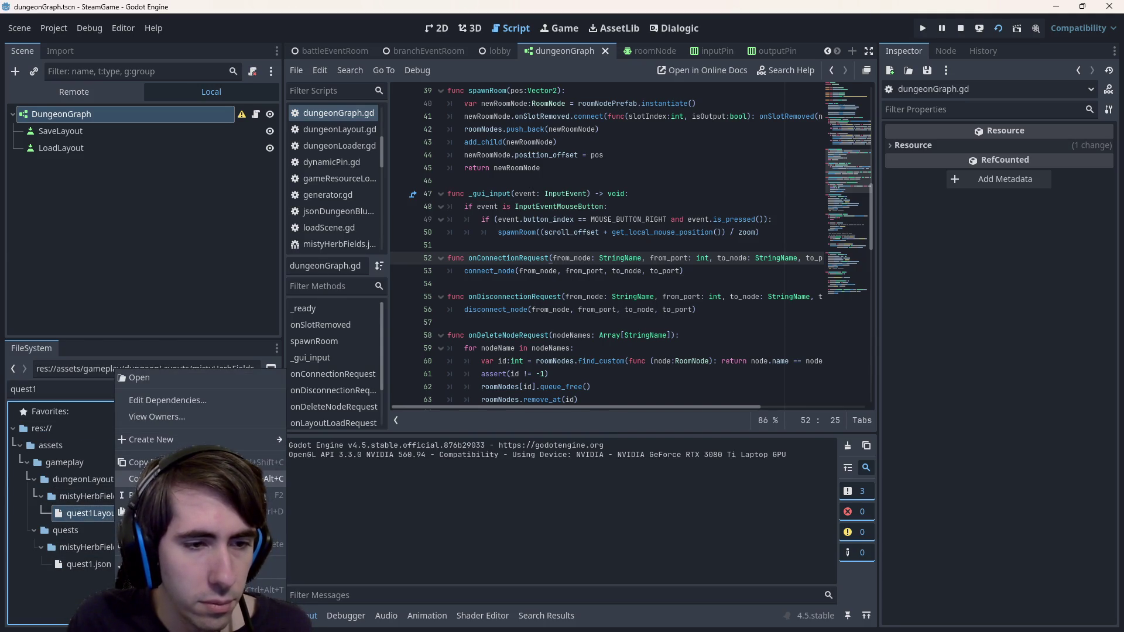
{"action": "left_click", "coordinate": [152, 511]}
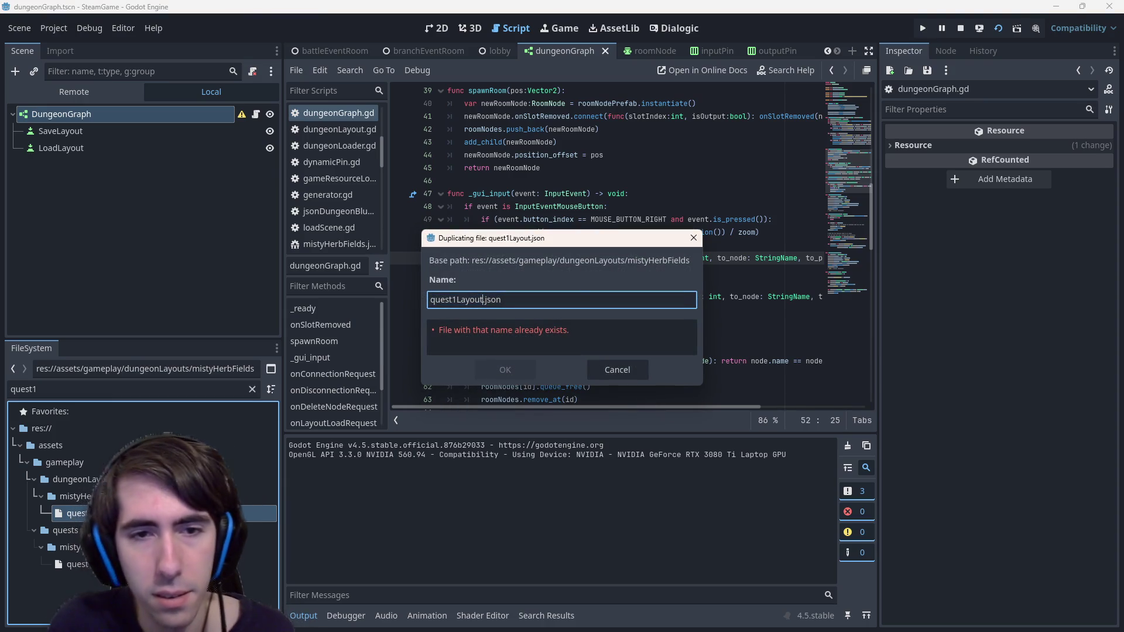
{"action": "type", "text": "_backup"}
{"action": "key", "text": "Return"}
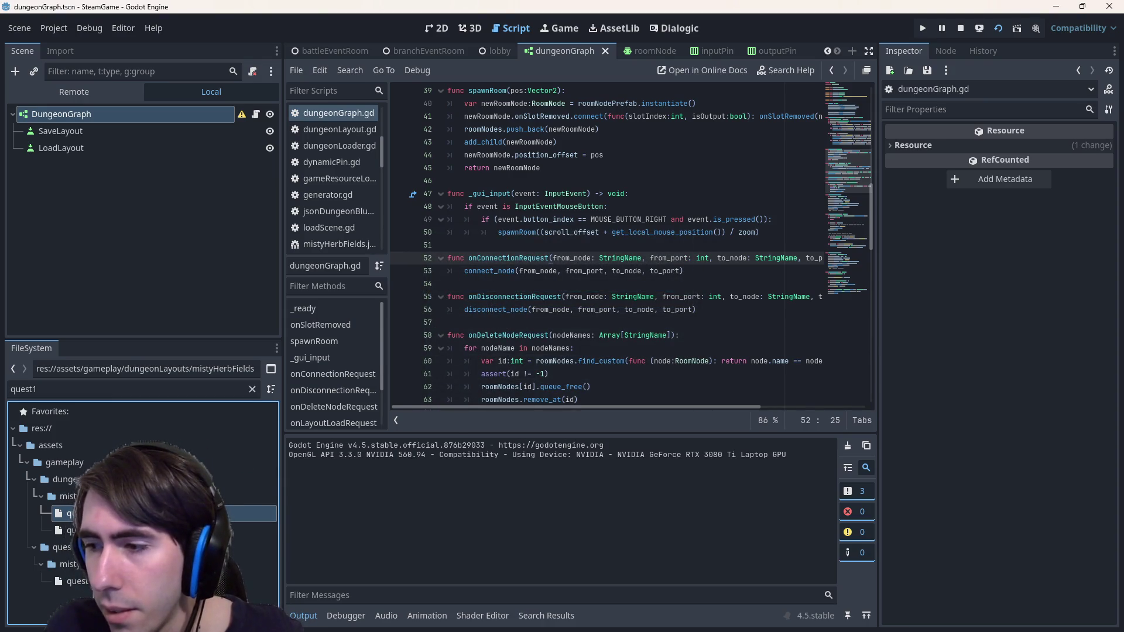
{"action": "key", "text": "F6"}
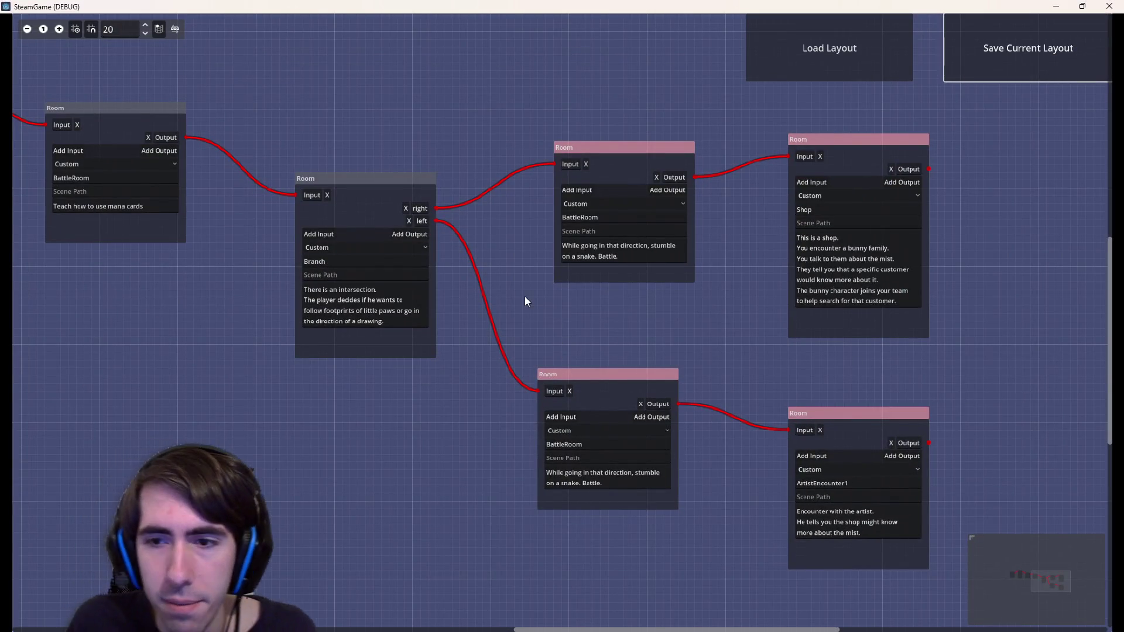
{"action": "scroll", "coordinate": [553, 329], "scroll_direction": "left", "scroll_amount": 3}
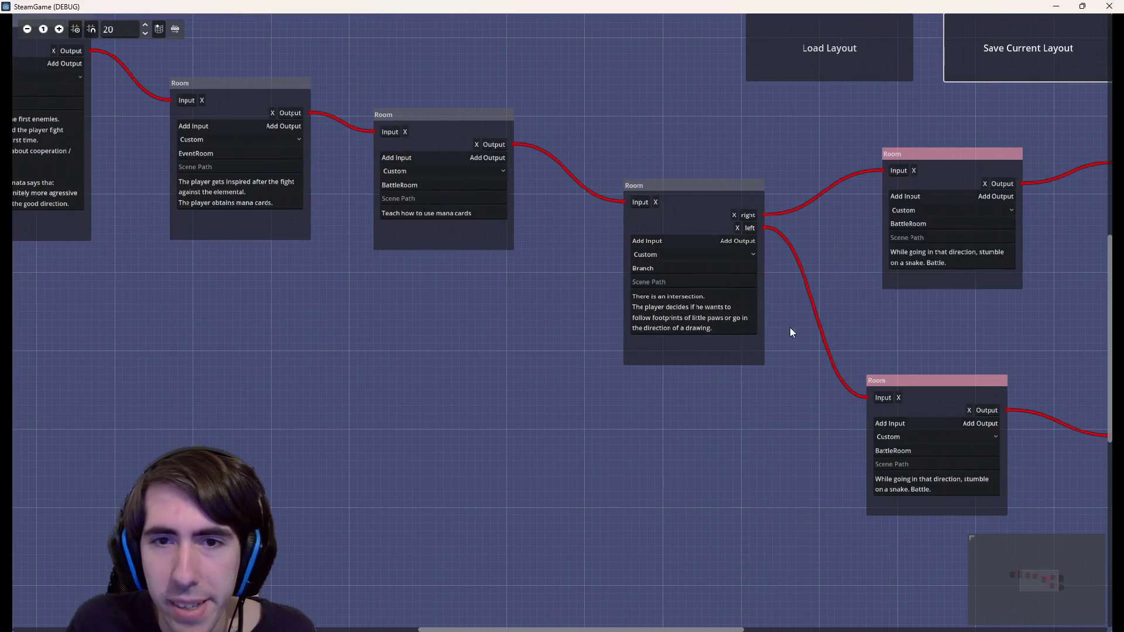
{"action": "scroll", "coordinate": [738, 410], "scroll_direction": "right", "scroll_amount": 3}
{"action": "scroll", "coordinate": [644, 331], "scroll_direction": "up", "scroll_amount": 2}
{"action": "scroll", "coordinate": [647, 333], "scroll_direction": "right", "scroll_amount": 3}
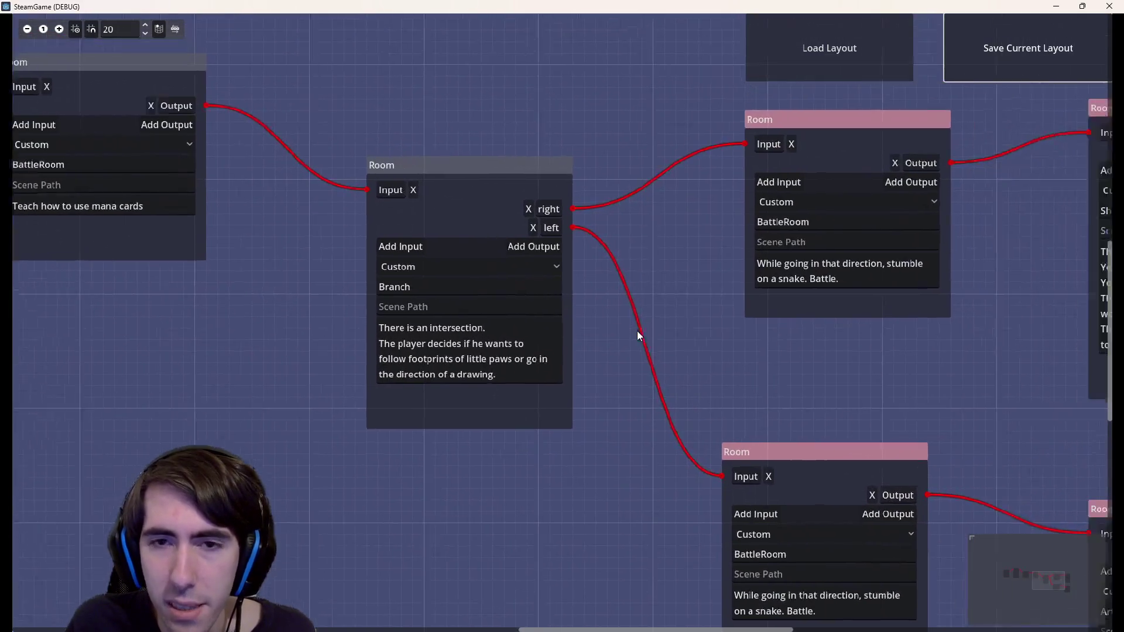
{"action": "scroll", "coordinate": [648, 333], "scroll_direction": "down", "scroll_amount": 2}
{"action": "left_click", "coordinate": [422, 319]}
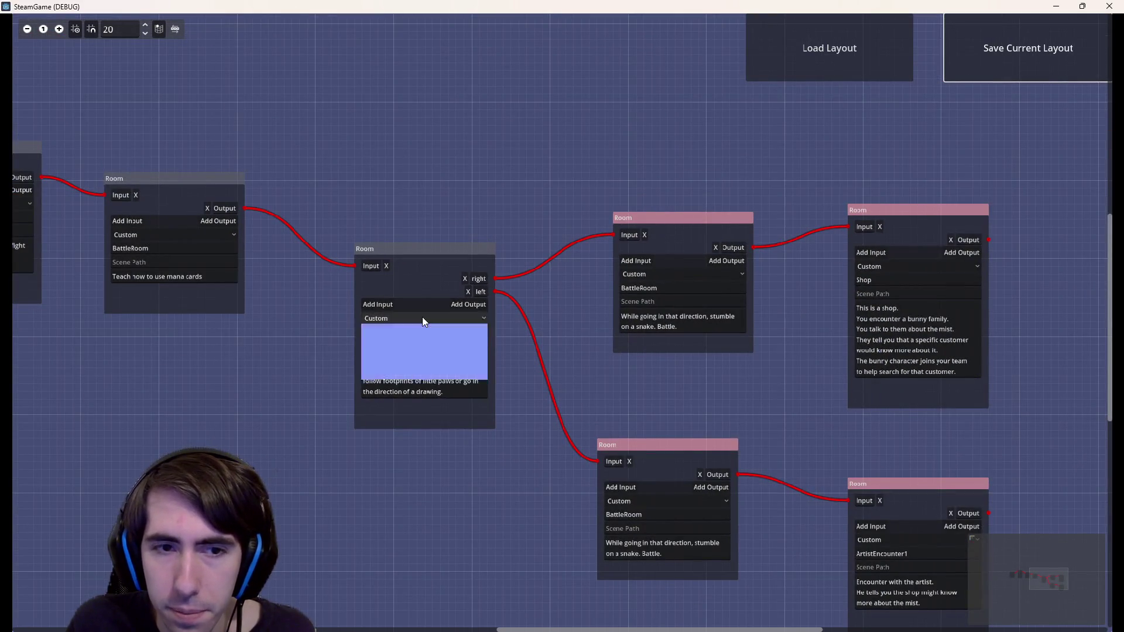
{"action": "left_click", "coordinate": [422, 317]}
{"action": "scroll", "coordinate": [596, 381], "scroll_direction": "right", "scroll_amount": 1}
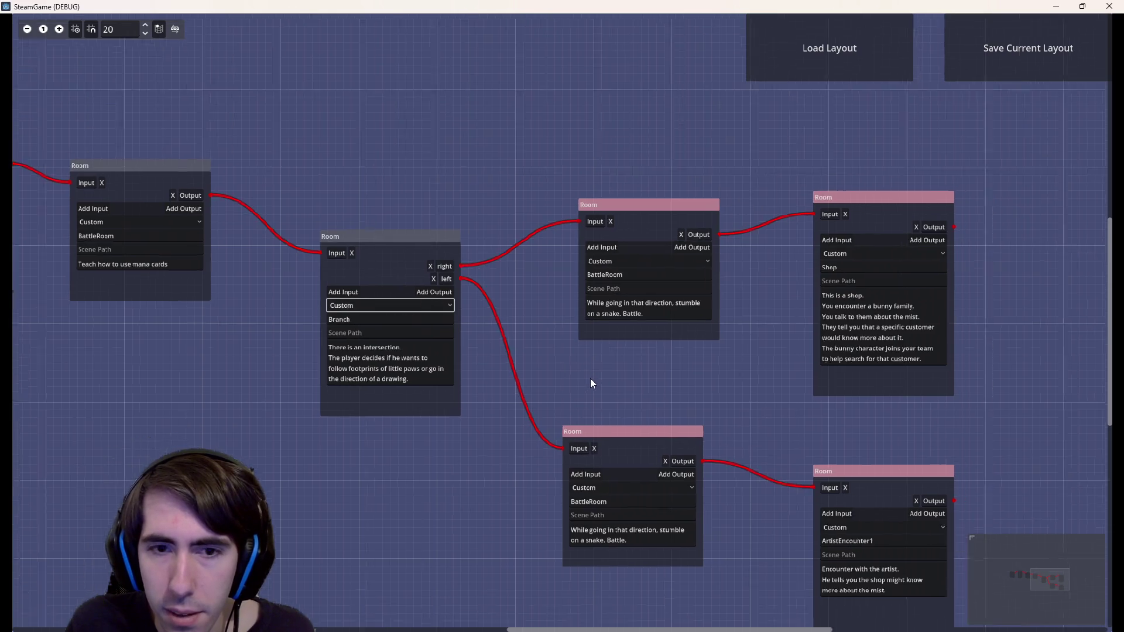
{"action": "scroll", "coordinate": [596, 380], "scroll_direction": "right", "scroll_amount": 3}
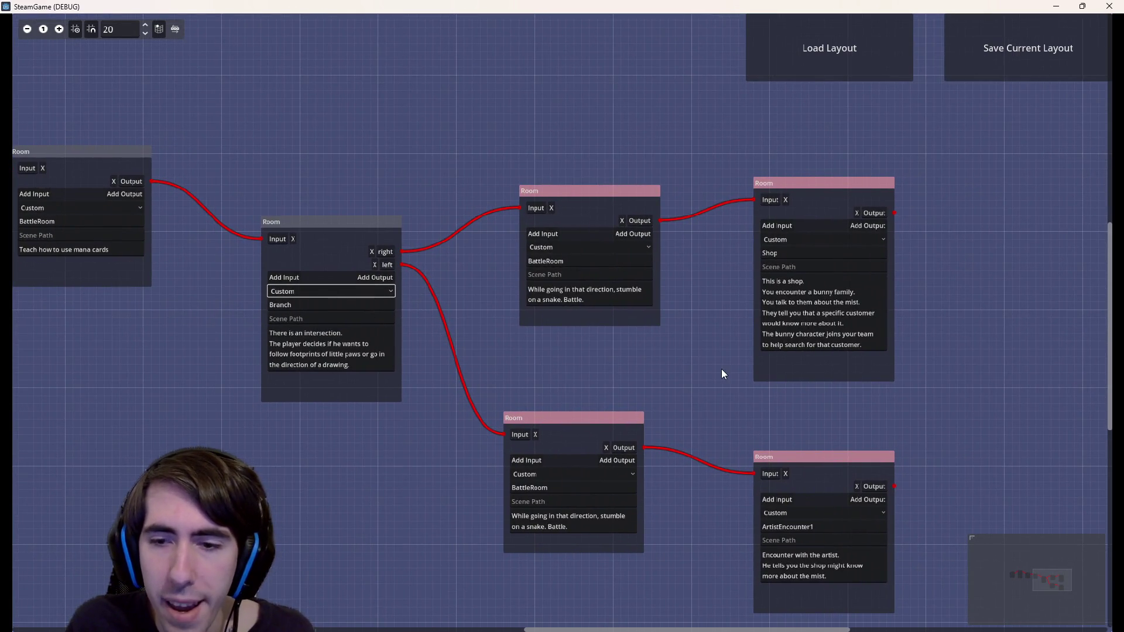
{"action": "scroll", "coordinate": [719, 370], "scroll_direction": "down", "scroll_amount": 2}
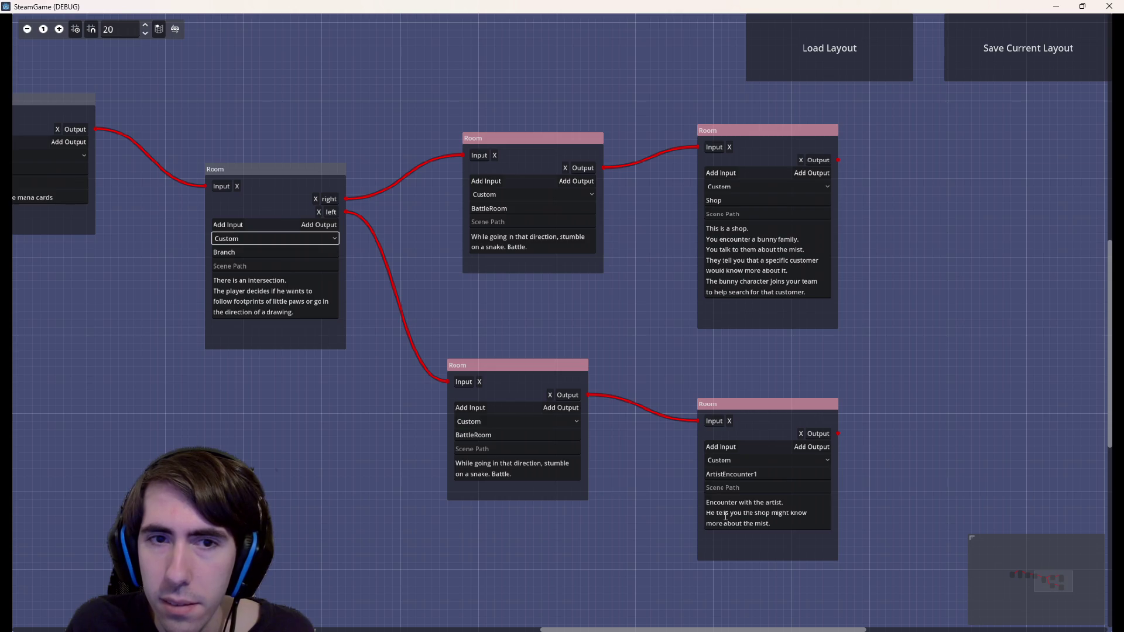
{"action": "scroll", "coordinate": [529, 333], "scroll_direction": "left", "scroll_amount": 3}
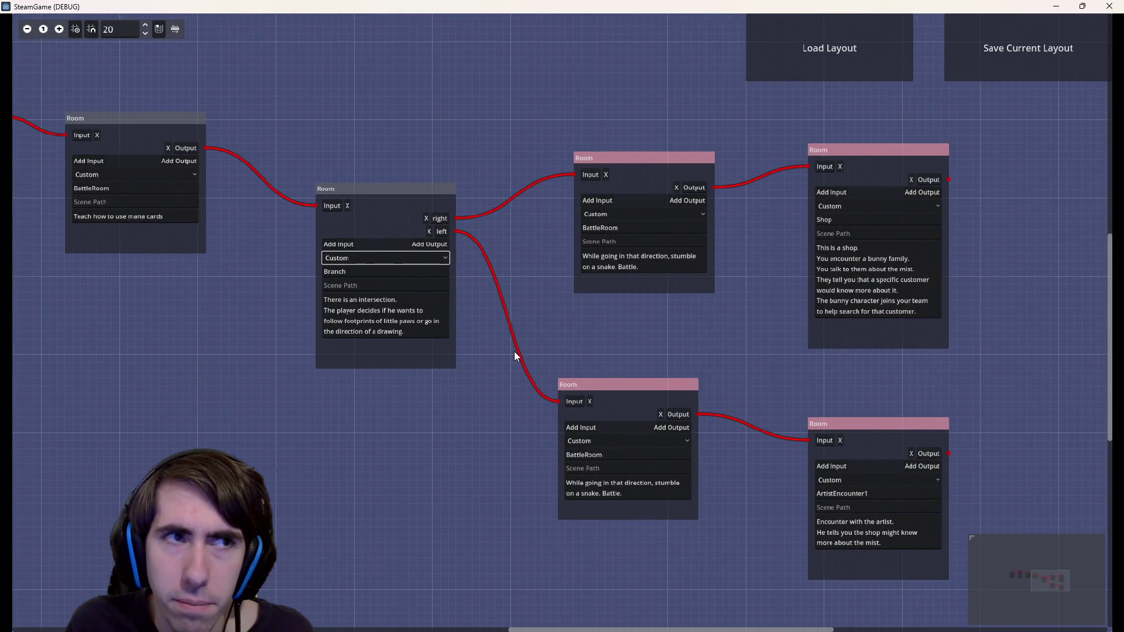
{"action": "scroll", "coordinate": [514, 356], "scroll_direction": "up", "scroll_amount": 1}
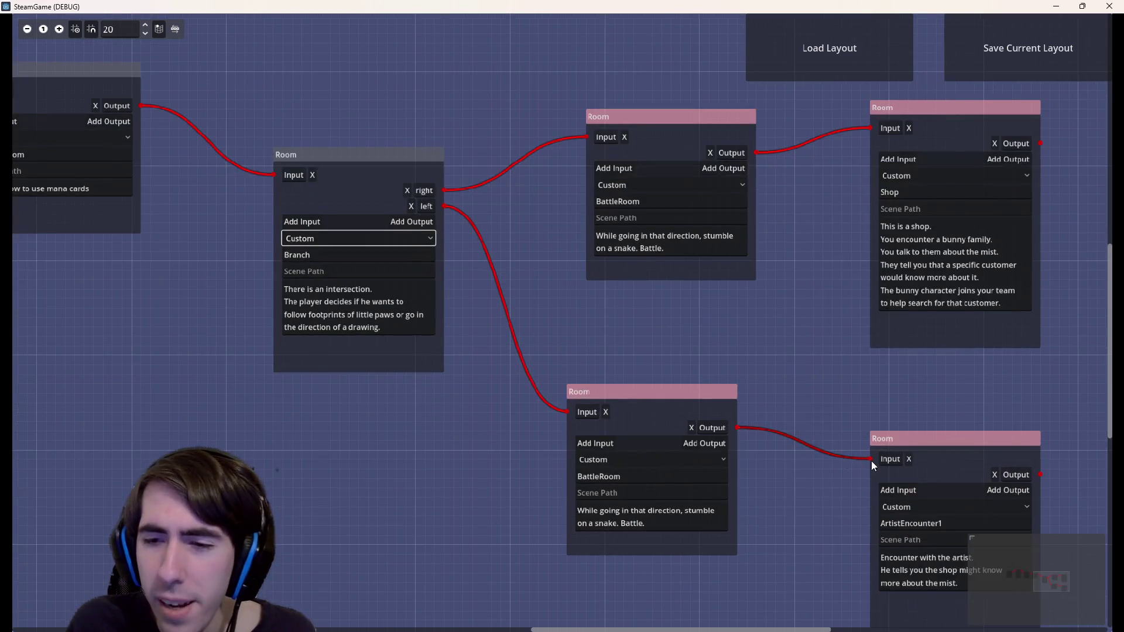
{"action": "scroll", "coordinate": [871, 461], "scroll_direction": "right", "scroll_amount": 3}
{"action": "scroll", "coordinate": [871, 461], "scroll_direction": "down", "scroll_amount": 1}
{"action": "left_click_drag", "start_coordinate": [563, 291], "coordinate": [772, 386]}
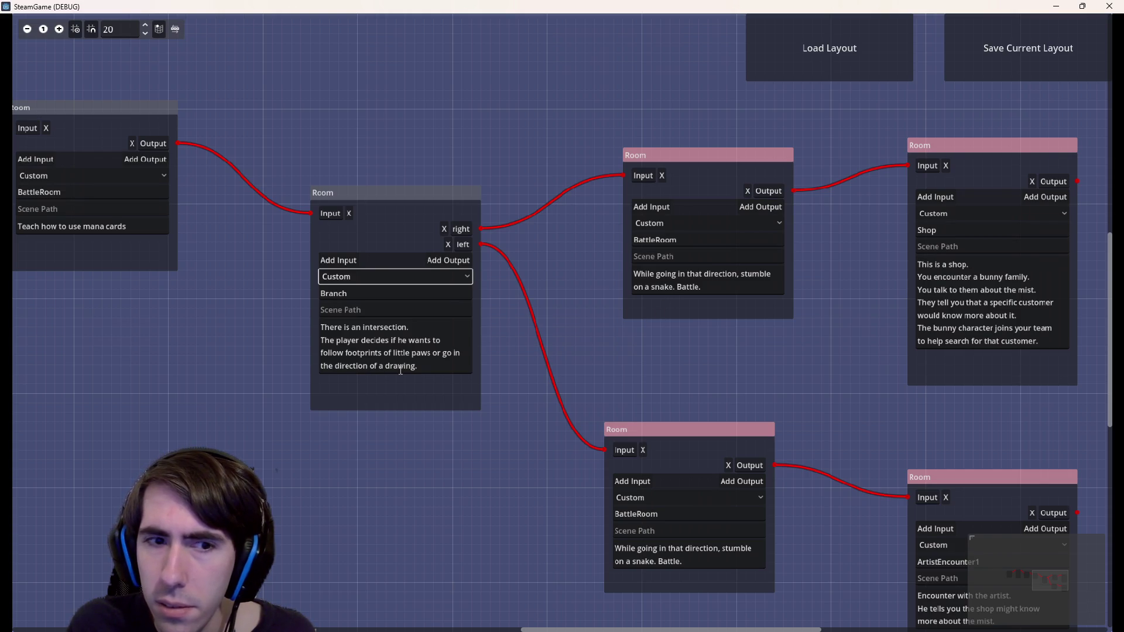
{"action": "left_click_drag", "start_coordinate": [408, 340], "coordinate": [449, 352]}
{"action": "left_click", "coordinate": [398, 352]}
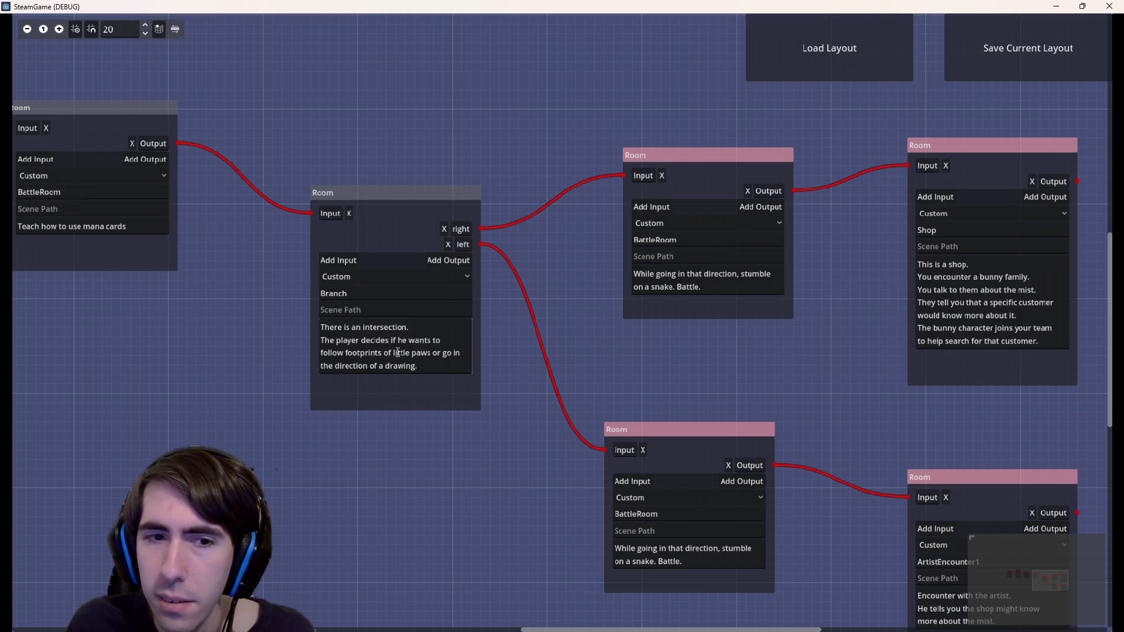
{"action": "double_click", "coordinate": [356, 353]}
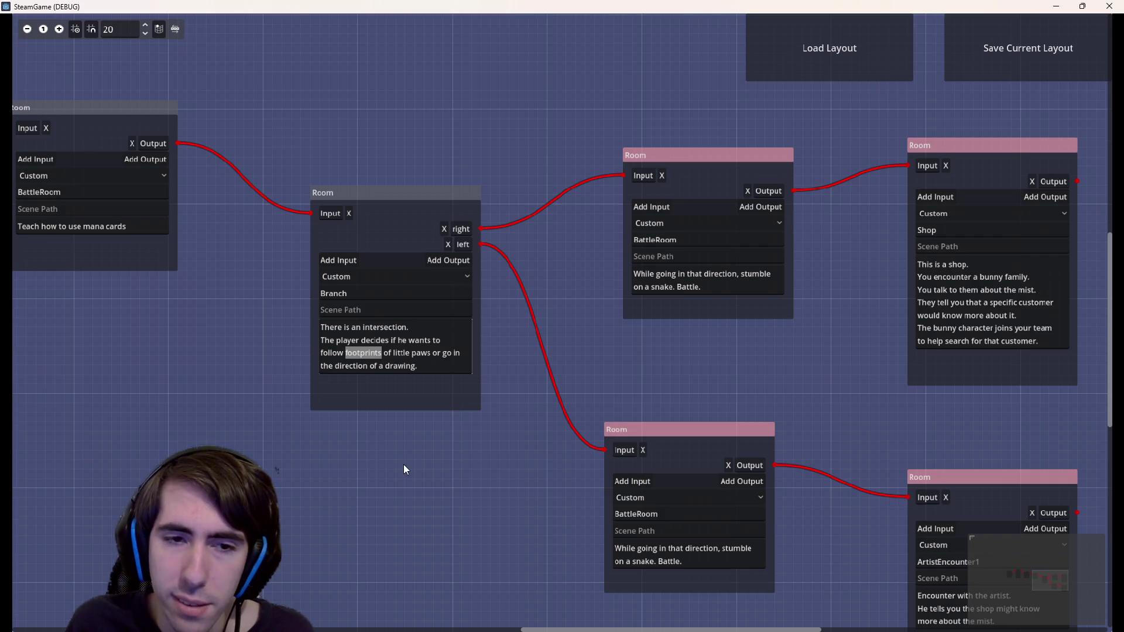
{"action": "scroll", "coordinate": [402, 465], "scroll_direction": "left", "scroll_amount": 5}
{"action": "scroll", "coordinate": [669, 512], "scroll_direction": "down", "scroll_amount": 2}
{"action": "scroll", "coordinate": [700, 572], "scroll_direction": "right", "scroll_amount": 3}
{"action": "scroll", "coordinate": [499, 512], "scroll_direction": "up", "scroll_amount": 1}
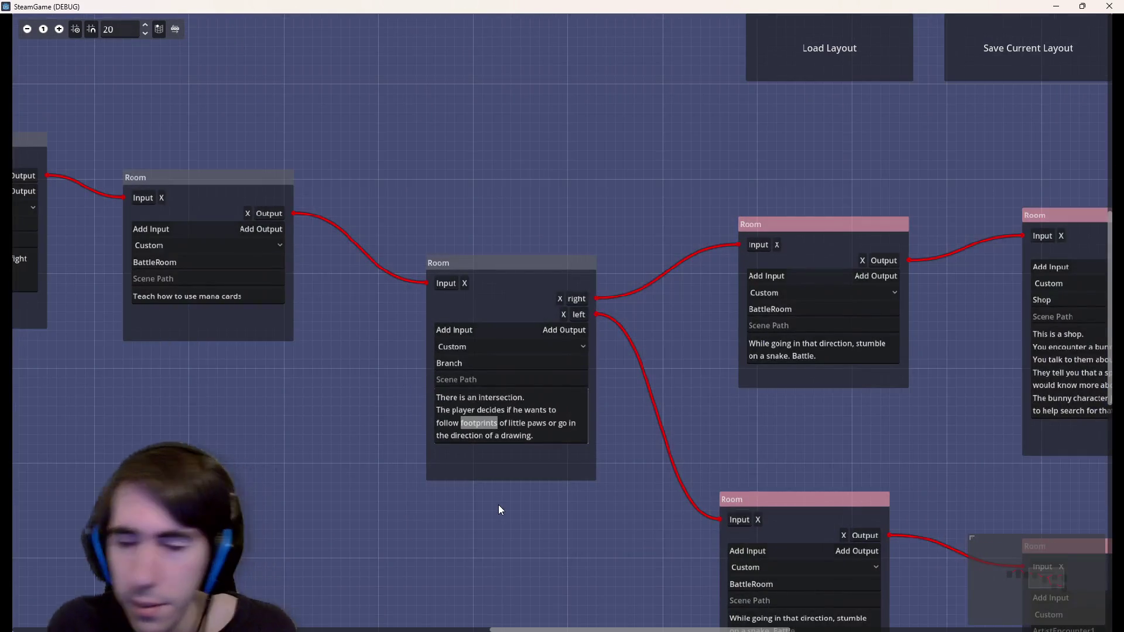
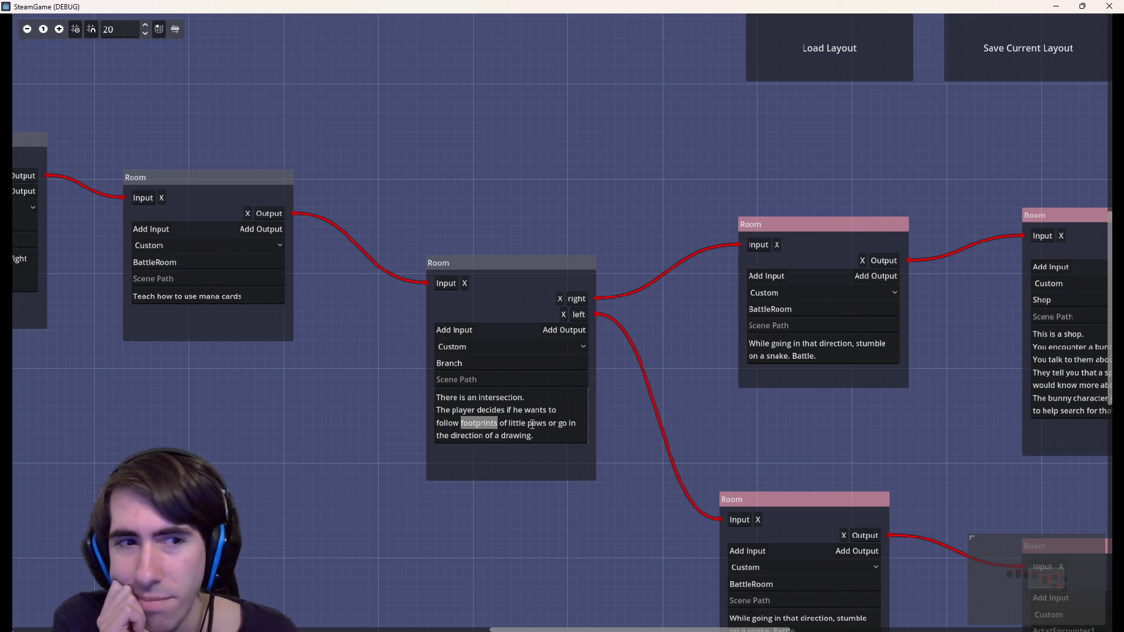
Select the EventRoom description's opening lines, ending at 'elemental.'
{"action": "right_click", "coordinate": [531, 424]}
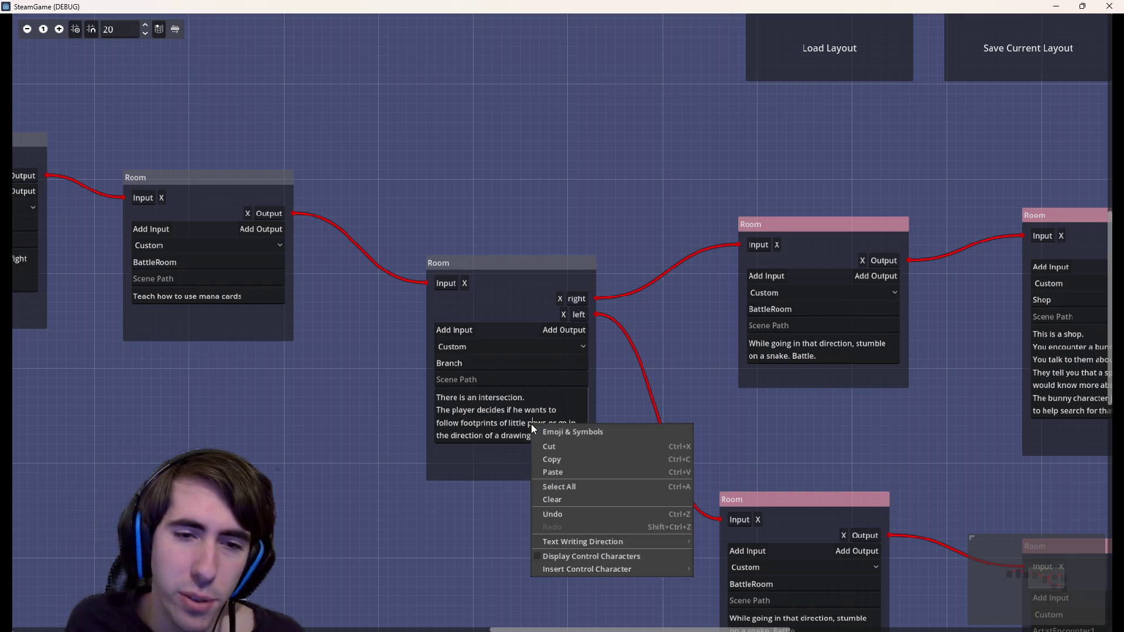
{"action": "left_click", "coordinate": [320, 376]}
{"action": "scroll", "coordinate": [320, 376], "scroll_direction": "left", "scroll_amount": 10}
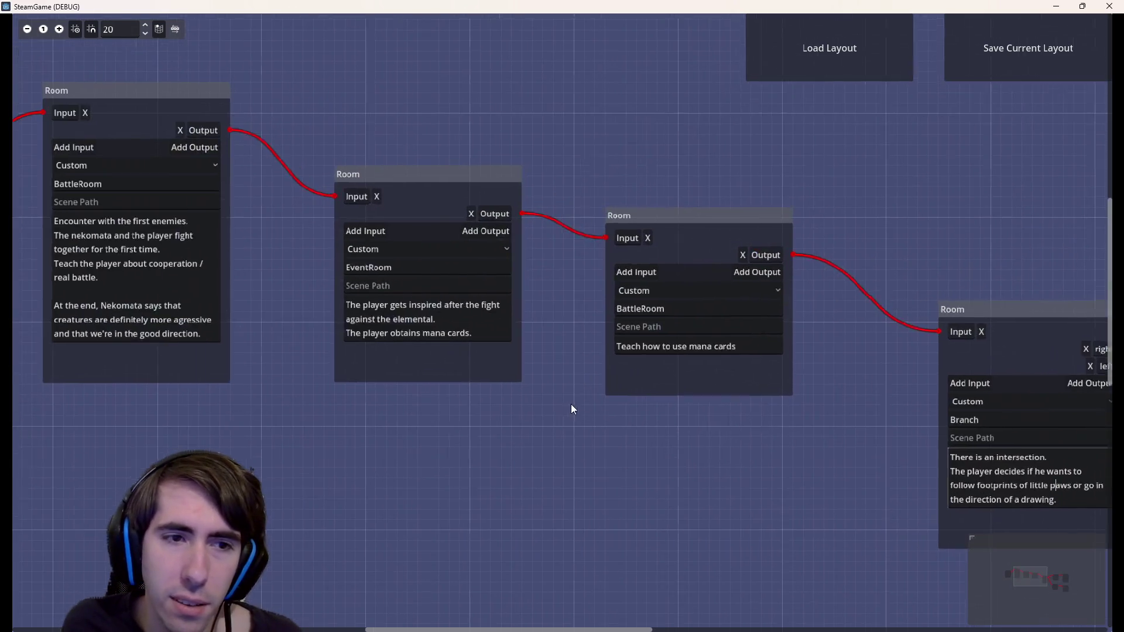
{"action": "scroll", "coordinate": [314, 301], "scroll_direction": "up", "scroll_amount": 2}
{"action": "mouse_move", "coordinate": [364, 307]}
{"action": "left_mouse_down"}
{"action": "mouse_move", "coordinate": [484, 326]}
{"action": "mouse_move", "coordinate": [364, 307]}
{"action": "left_mouse_up"}
{"action": "left_click", "coordinate": [508, 325]}
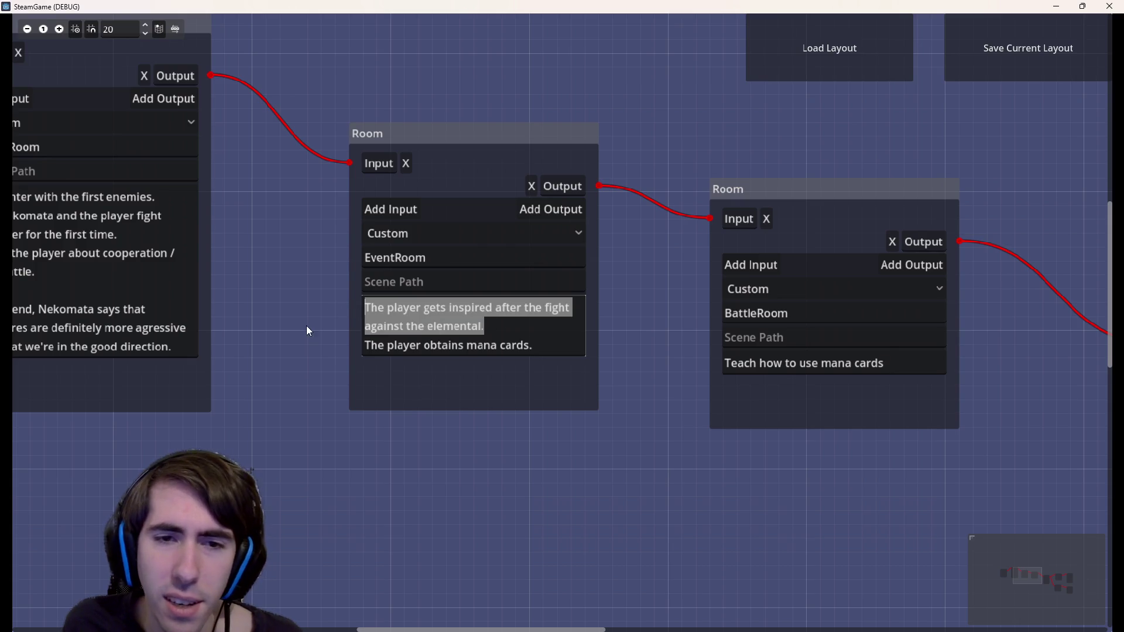
{"action": "scroll", "coordinate": [423, 414], "scroll_direction": "down", "scroll_amount": 1}
{"action": "left_click_drag", "start_coordinate": [423, 414], "coordinate": [575, 436]}
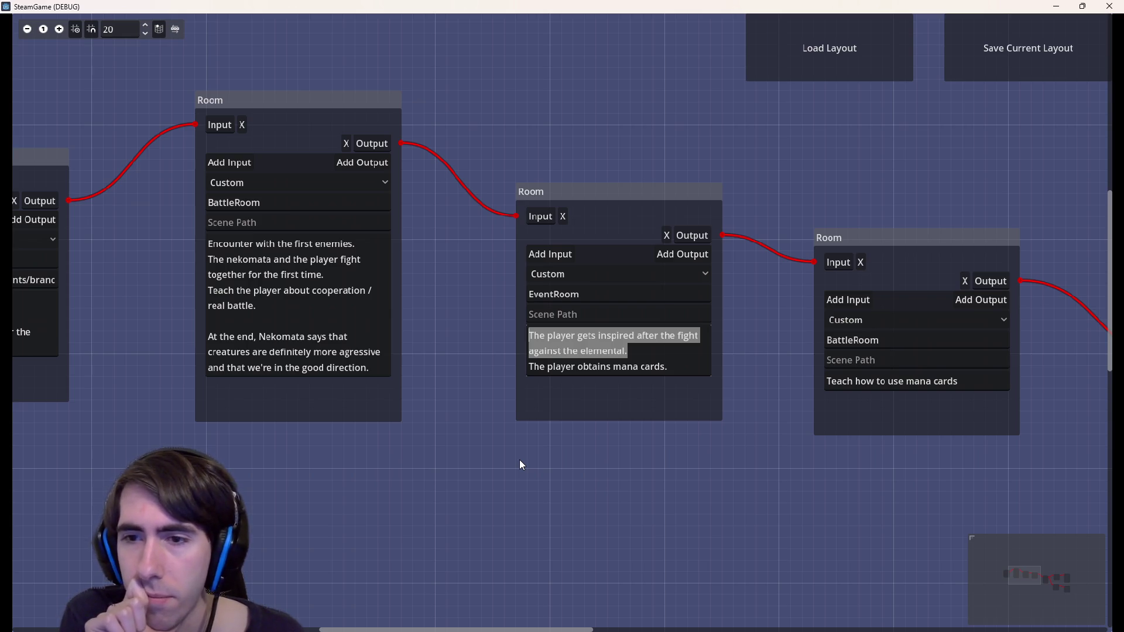
Delete 'cards' so the mana lesson BattleRoom reads 'Teach how to use mana'
{"action": "left_click_drag", "start_coordinate": [692, 440], "coordinate": [529, 400]}
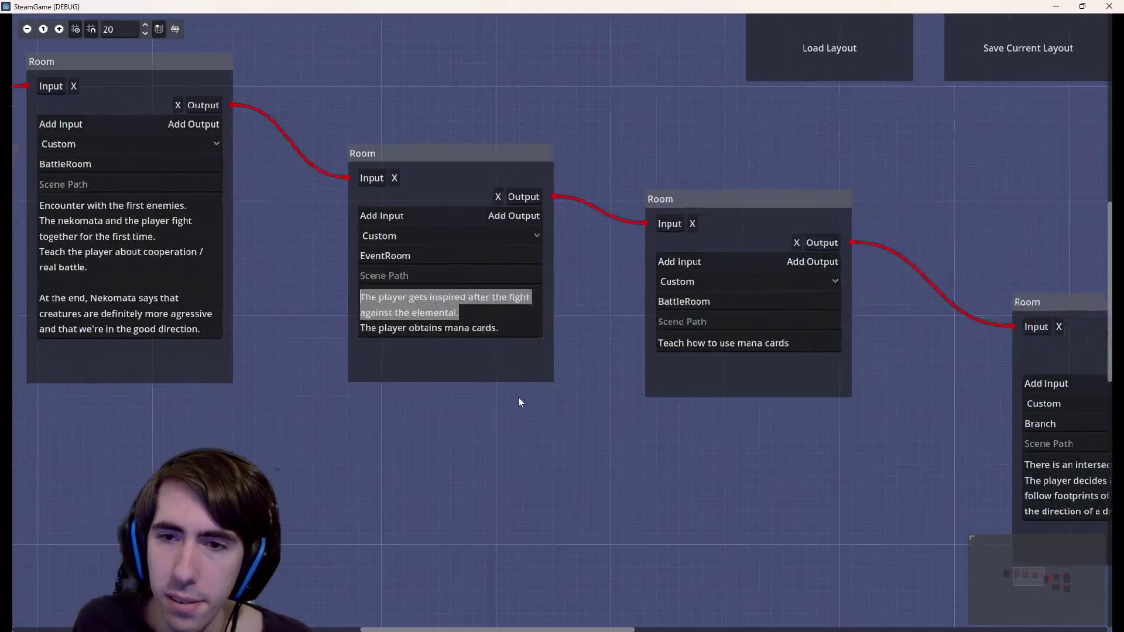
{"action": "left_click_drag", "start_coordinate": [722, 368], "coordinate": [462, 414]}
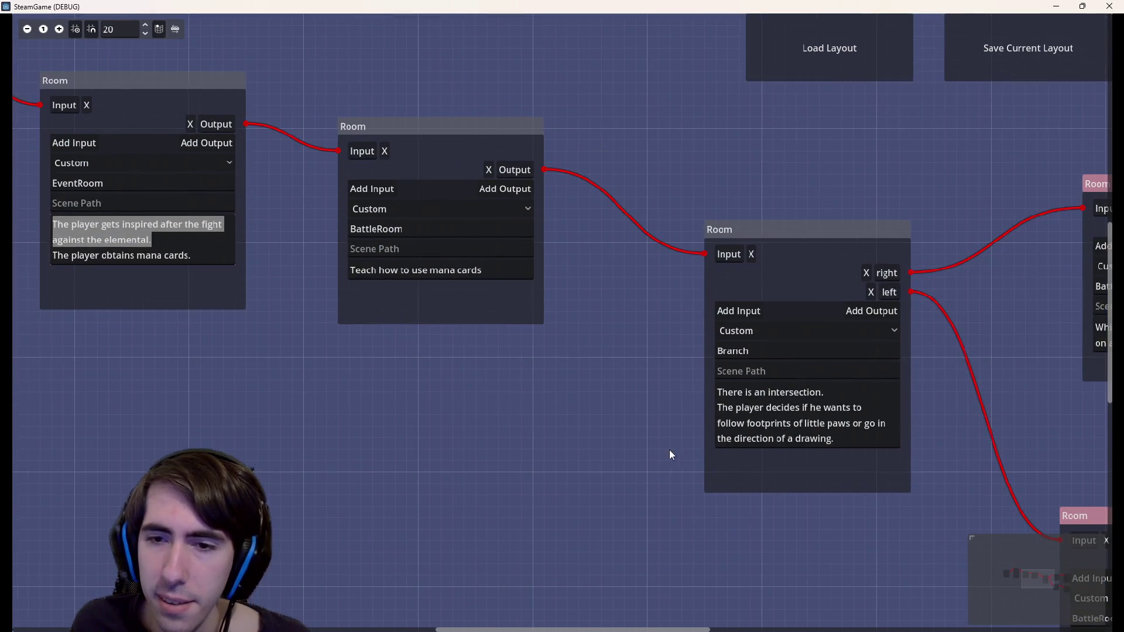
{"action": "left_click_drag", "start_coordinate": [682, 451], "coordinate": [648, 404]}
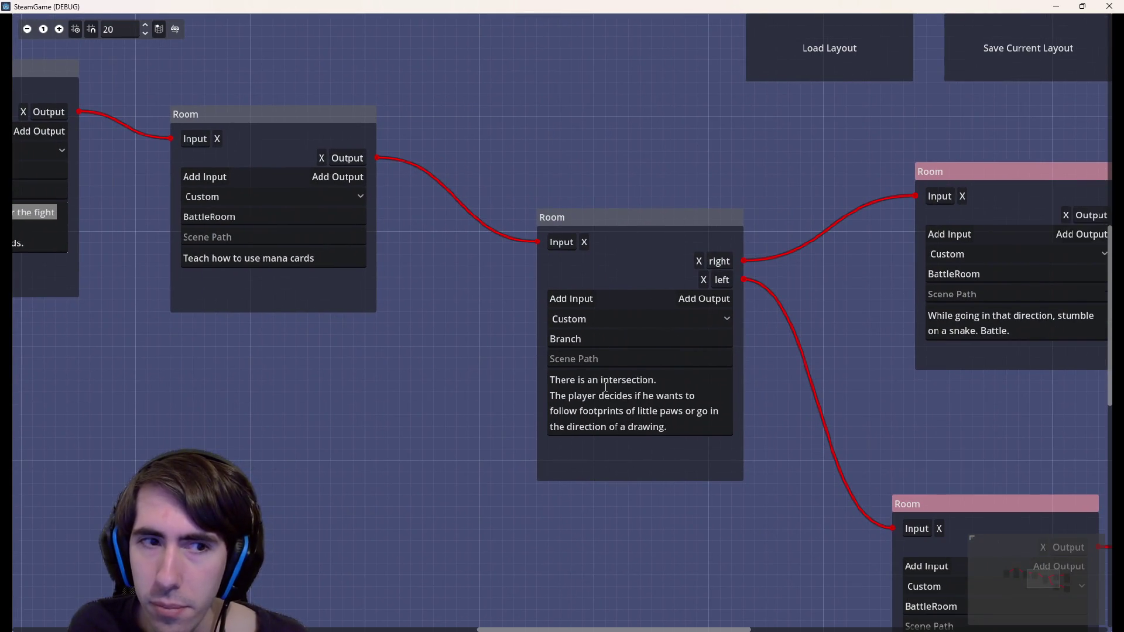
{"action": "double_click", "coordinate": [300, 260]}
{"action": "key", "text": "BackSpace"}
{"action": "key", "text": "BackSpace"}
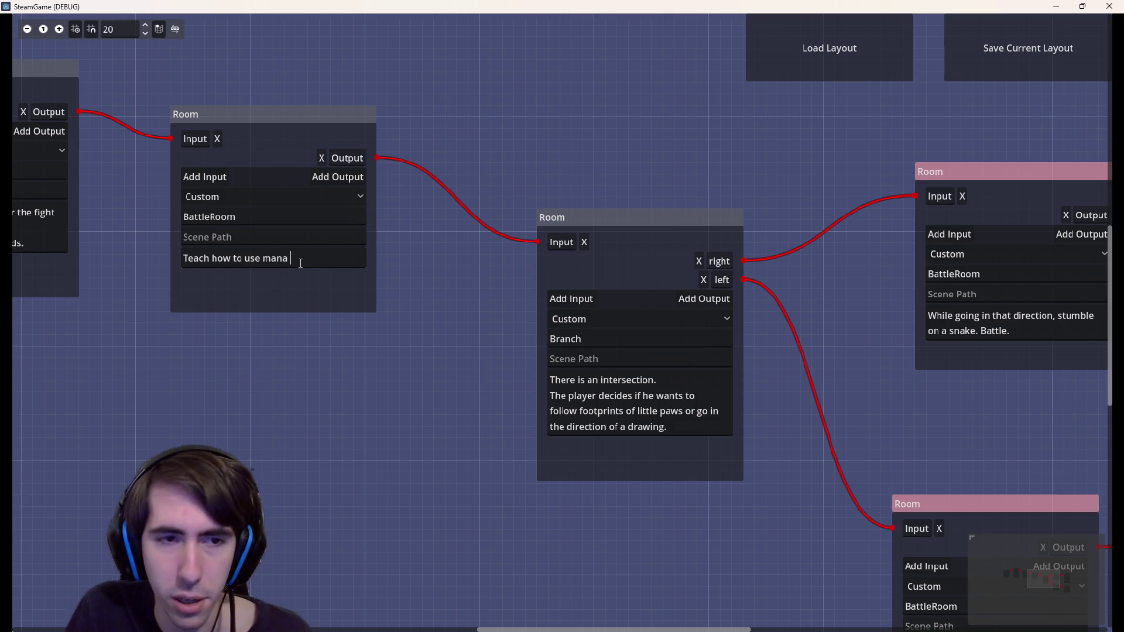
{"action": "left_click_drag", "start_coordinate": [465, 401], "coordinate": [598, 374]}
{"action": "mouse_move", "coordinate": [674, 412]}
{"action": "left_mouse_down"}
{"action": "mouse_move", "coordinate": [393, 409]}
{"action": "mouse_move", "coordinate": [409, 419]}
{"action": "left_mouse_up"}
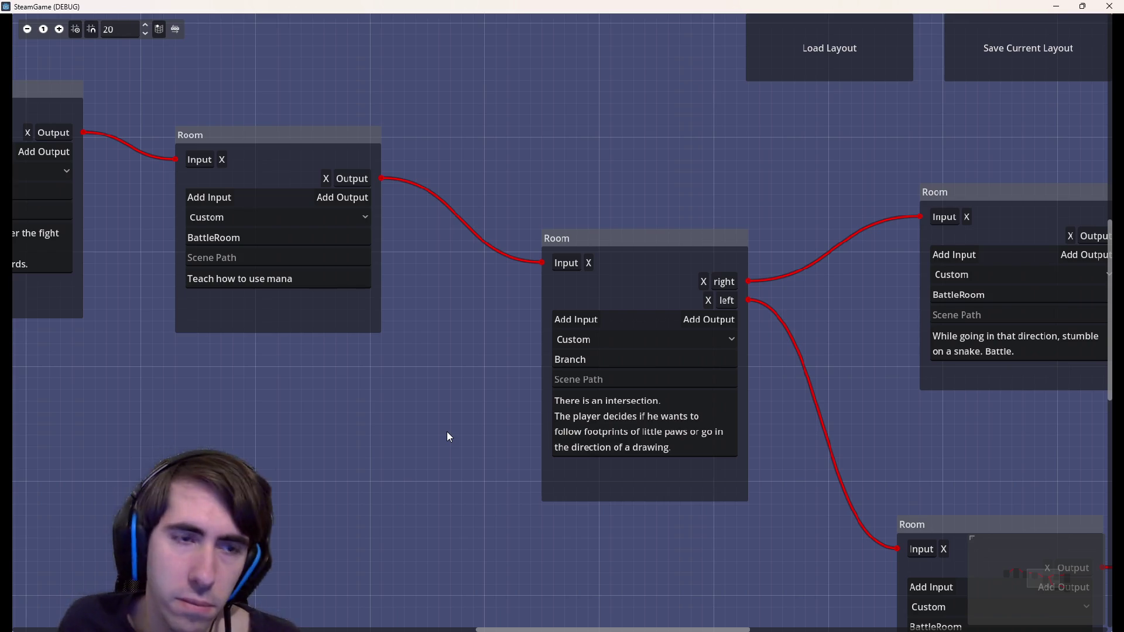
{"action": "scroll", "coordinate": [447, 436], "scroll_direction": "down", "scroll_amount": 2}
{"action": "scroll", "coordinate": [609, 416], "scroll_direction": "left", "scroll_amount": 3}
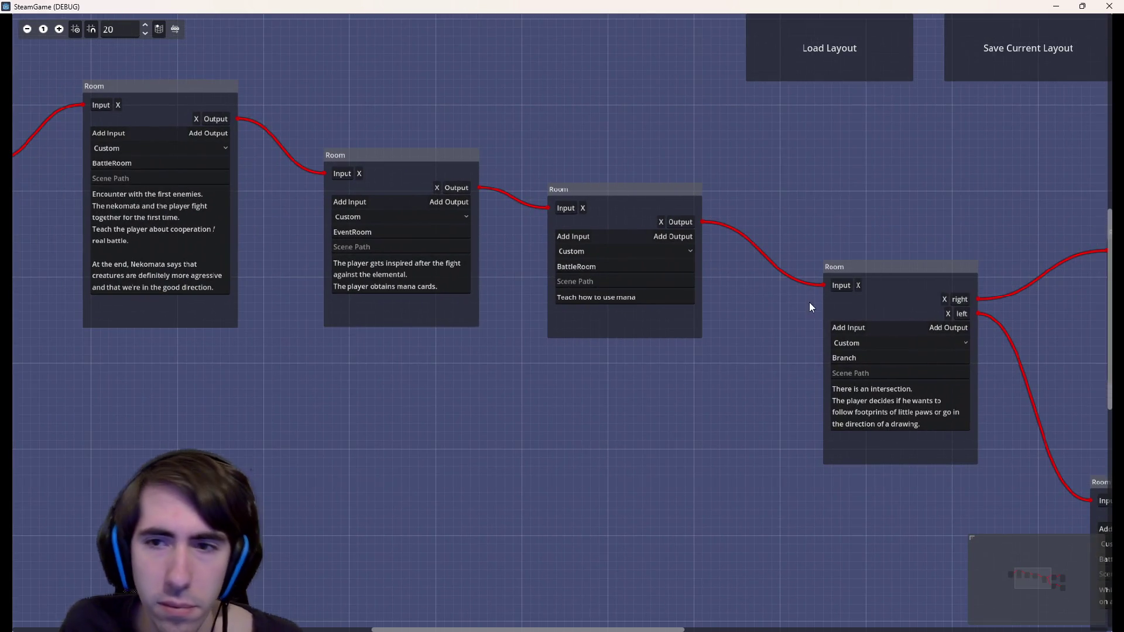
{"action": "left_click_drag", "start_coordinate": [826, 281], "coordinate": [823, 283]}
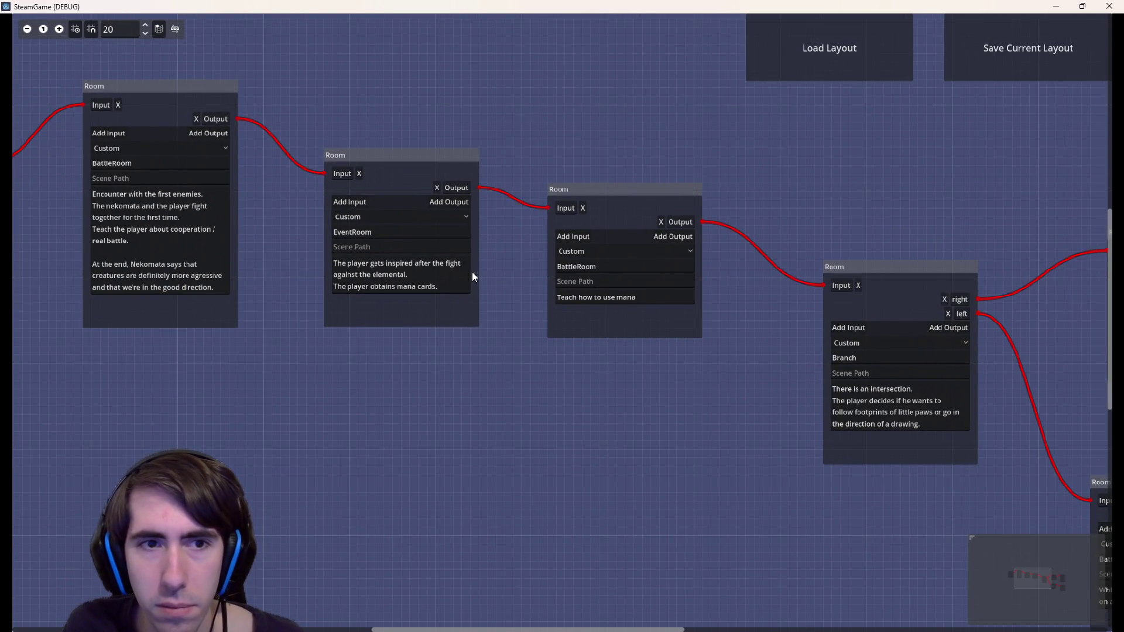
Replace the EventRoom description with 'The team finds drawings on a wall.' and 'The player gets inspired'
{"action": "left_click", "coordinate": [444, 312]}
{"action": "left_click", "coordinate": [407, 279]}
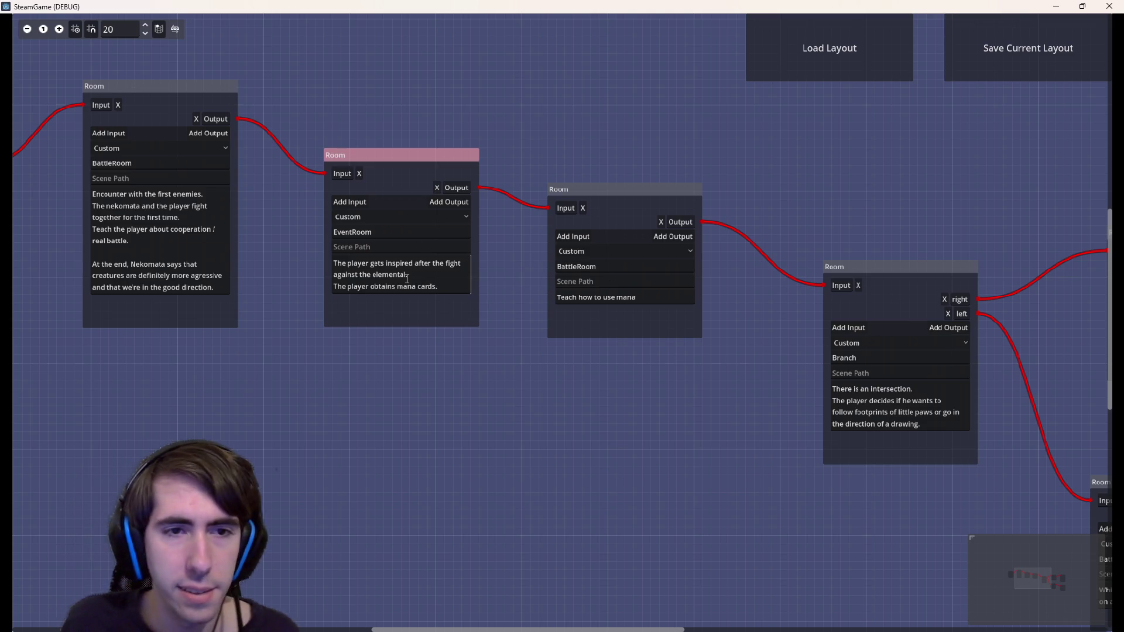
{"action": "key", "text": "ctrl+a"}
{"action": "key", "text": "BackSpace"}
{"action": "type", "text": "The t"}
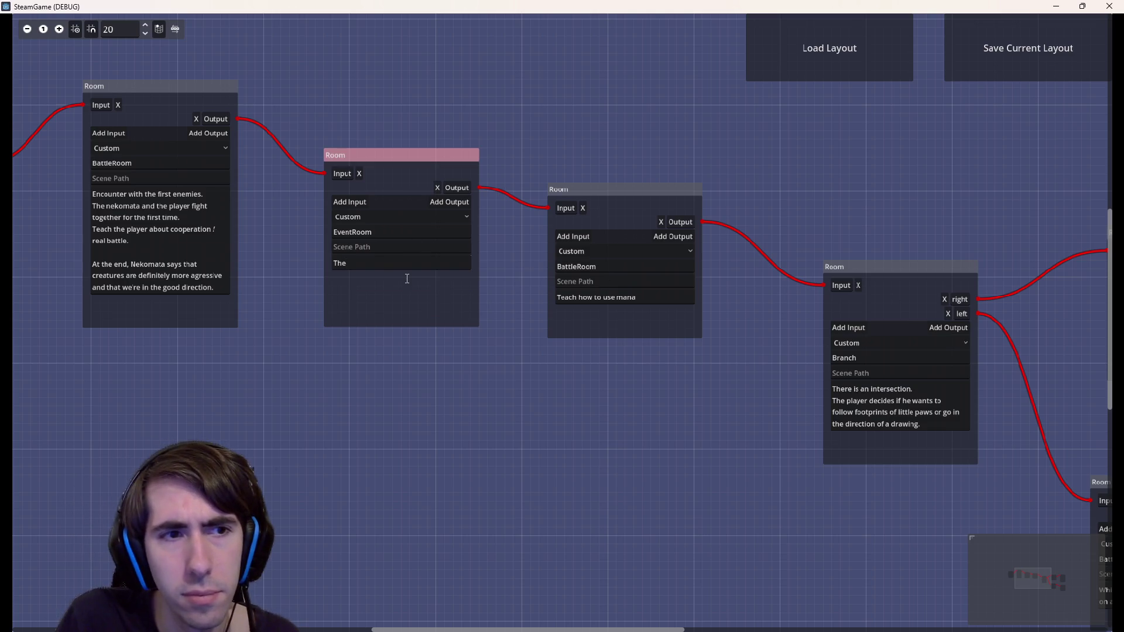
{"action": "type", "text": "eam finds p"}
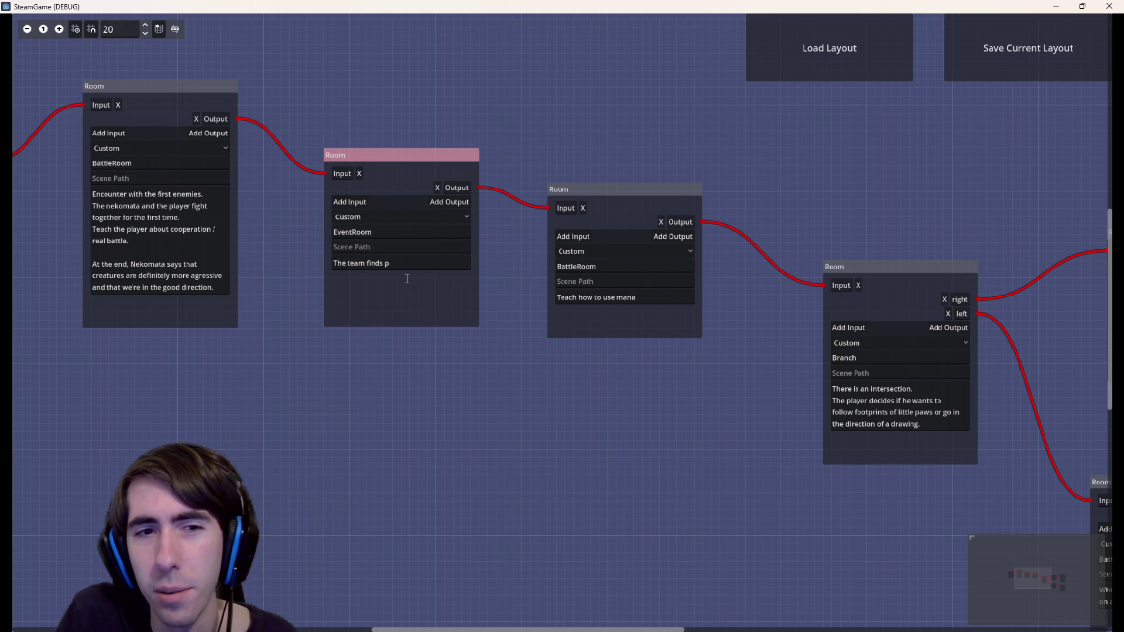
{"action": "key", "text": "BackSpace"}
{"action": "type", "text": "drawings"}
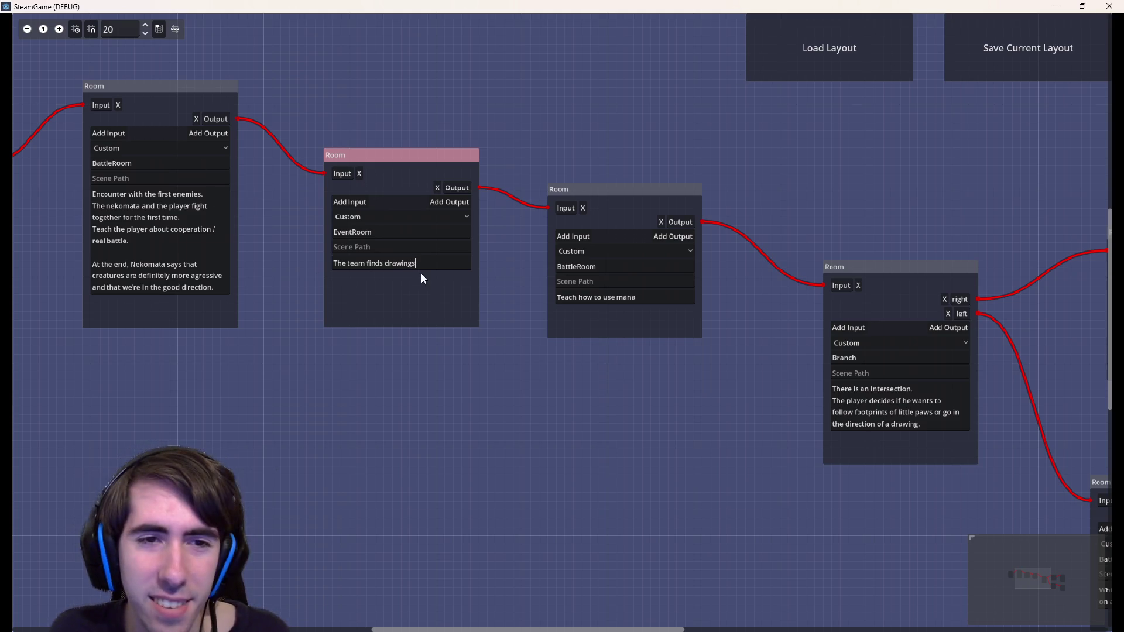
{"action": "type", "text": " on a wall."}
{"action": "key", "text": "Return"}
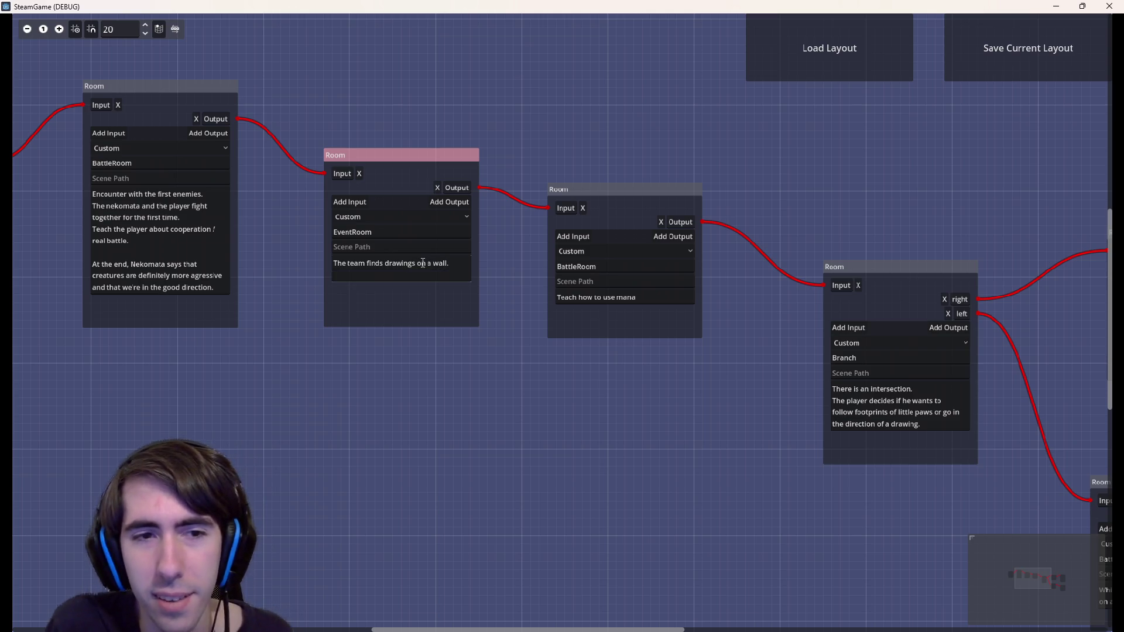
{"action": "type", "text": "The player gets i"}
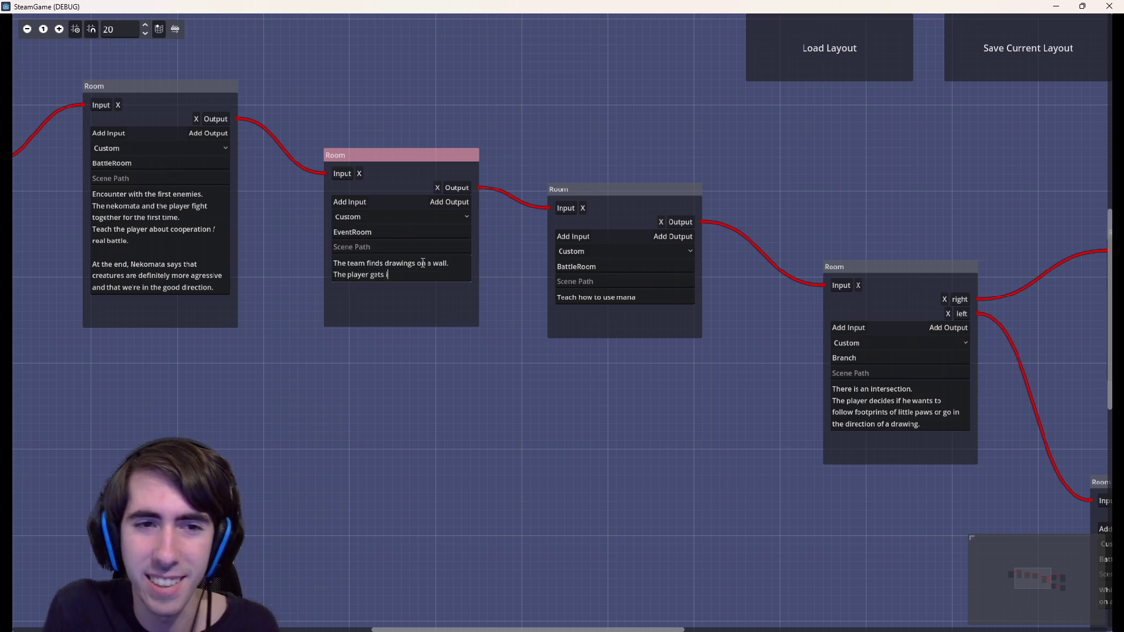
{"action": "type", "text": "nspired"}
{"action": "key", "text": "ctrl+BackSpace"}
{"action": "type", "text": "inspired"}
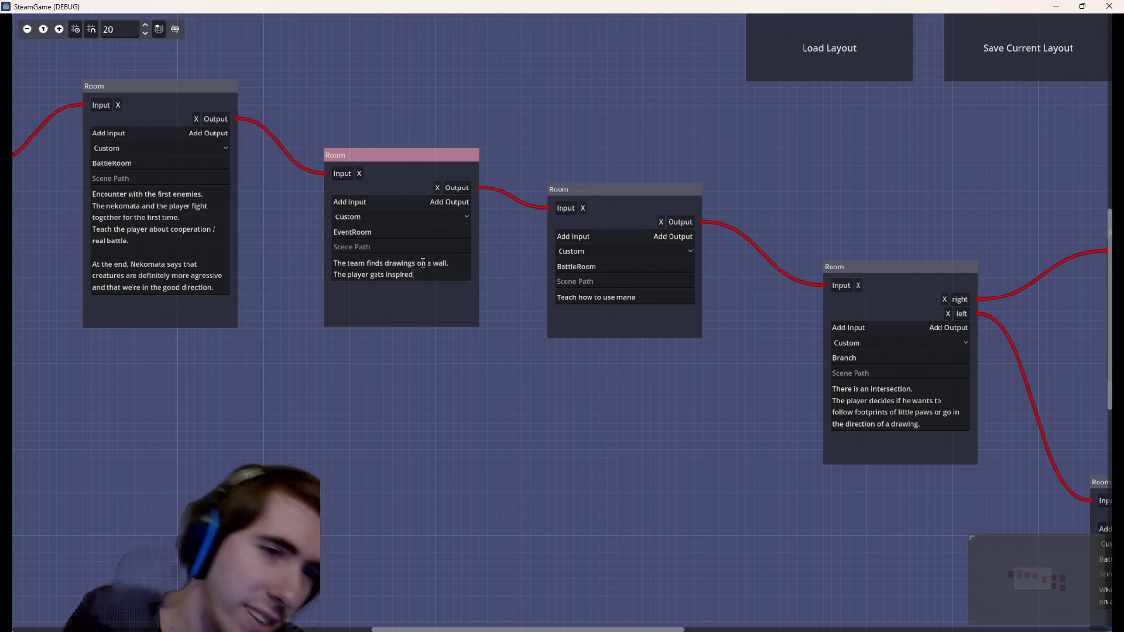
Add 'and gain mana cards.' and the line 'Nekomata realizes and teaches the player a bit about it.'
{"action": "left_click", "coordinate": [263, 367]}
{"action": "left_click_drag", "start_coordinate": [262, 366], "coordinate": [78, 53]}
{"action": "left_click", "coordinate": [311, 330]}
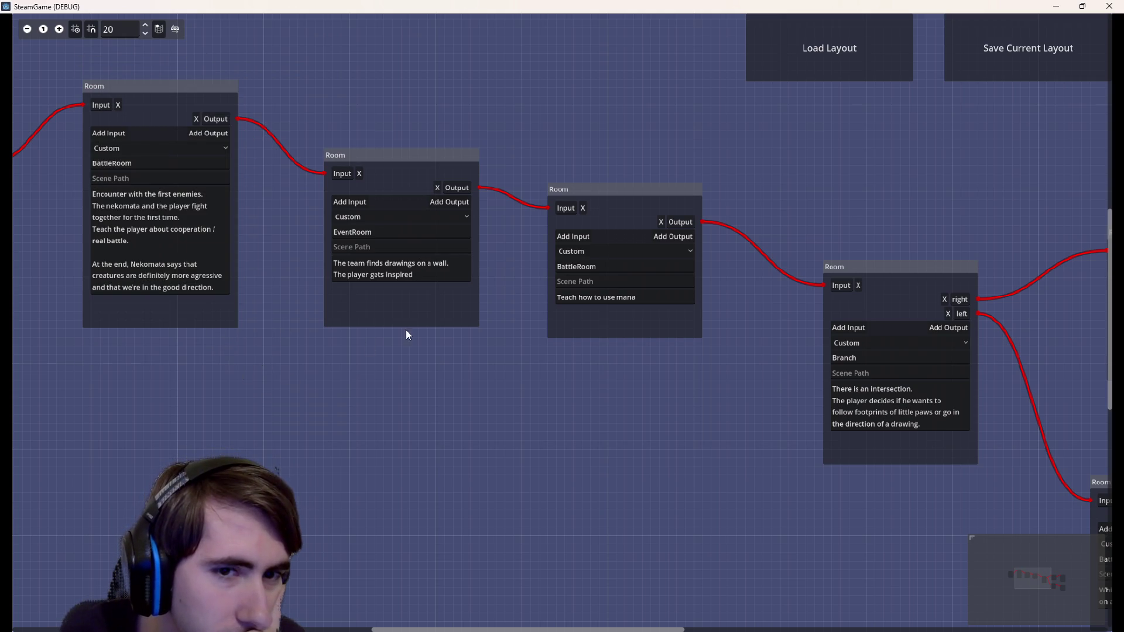
{"action": "left_click", "coordinate": [417, 282]}
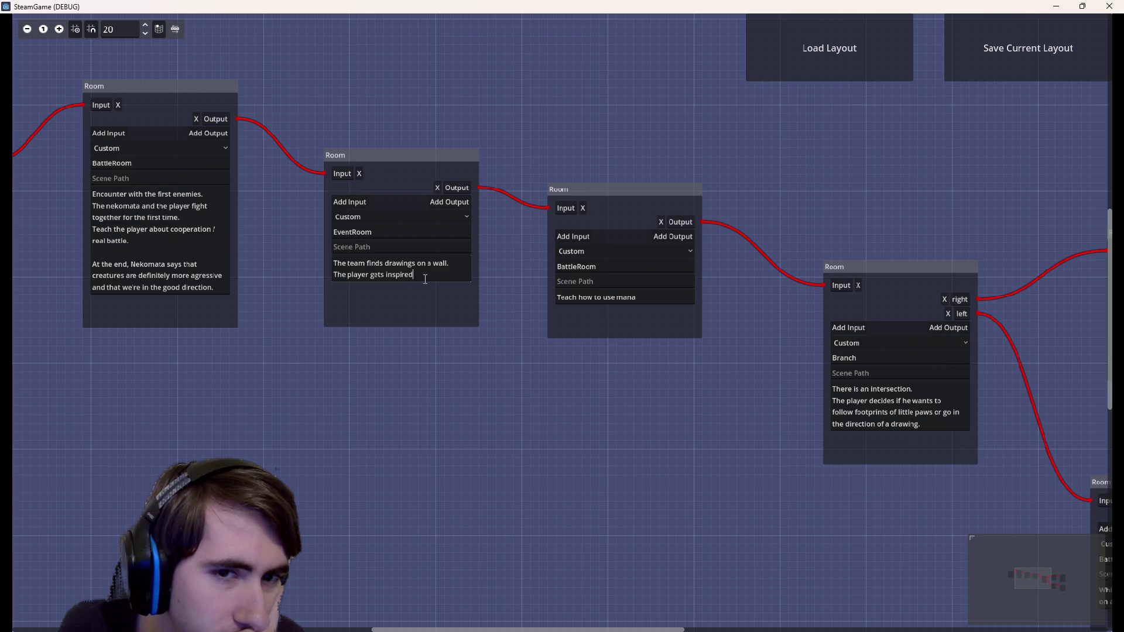
{"action": "type", "text": " and"}
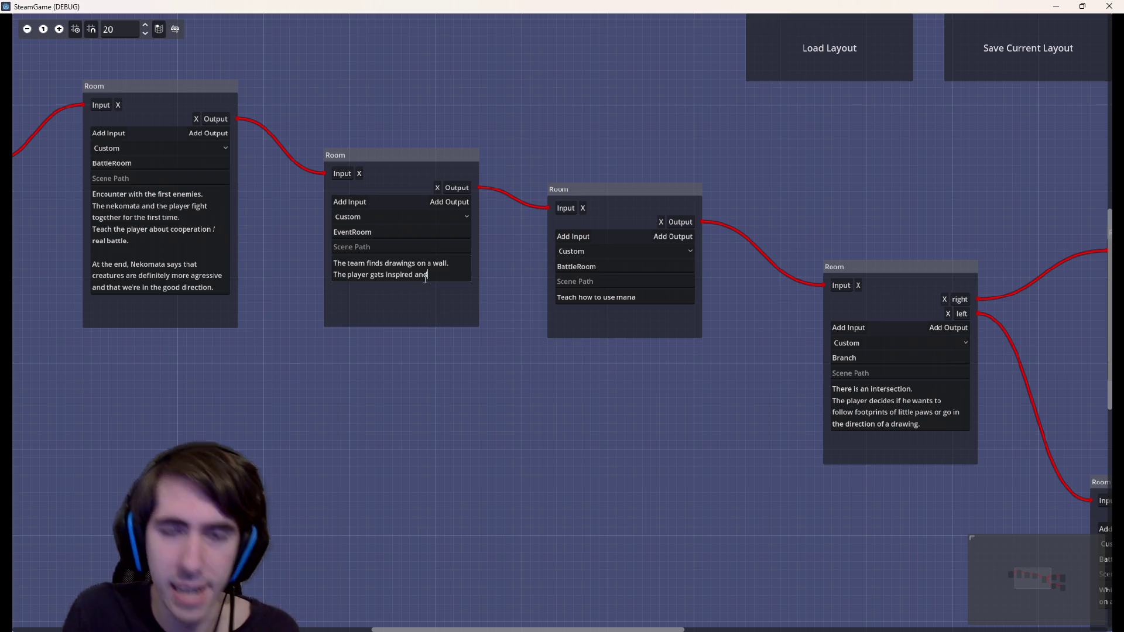
{"action": "type", "text": " gain mana cards."}
{"action": "key", "text": "Return"}
{"action": "type", "text": "Nekomata realizes and teaches the"}
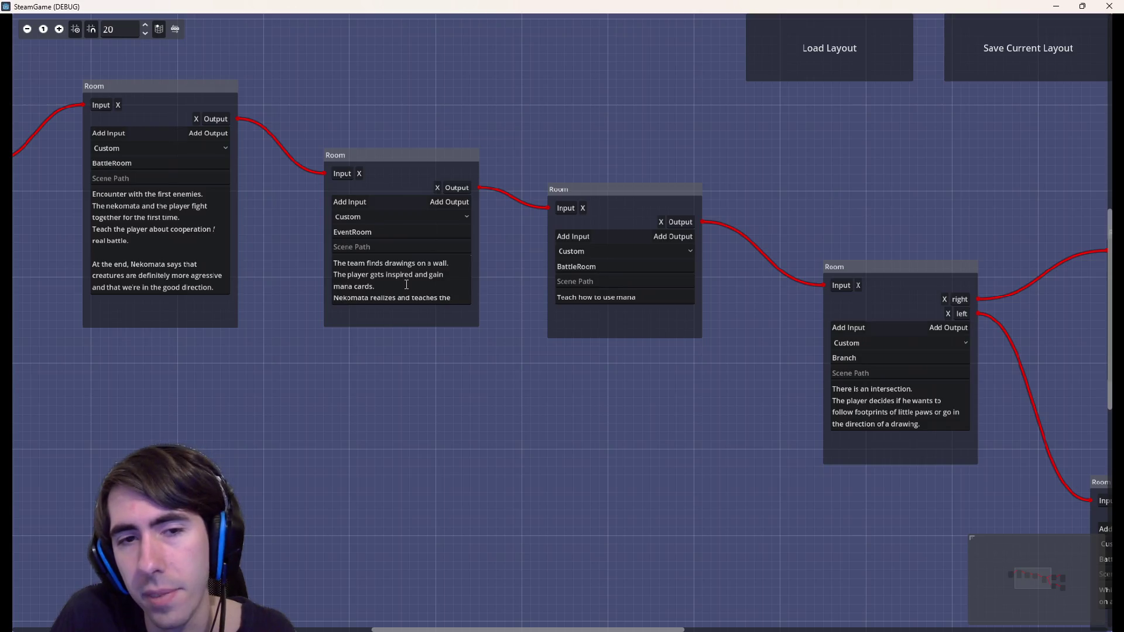
{"action": "type", "text": " player a bit about it."}
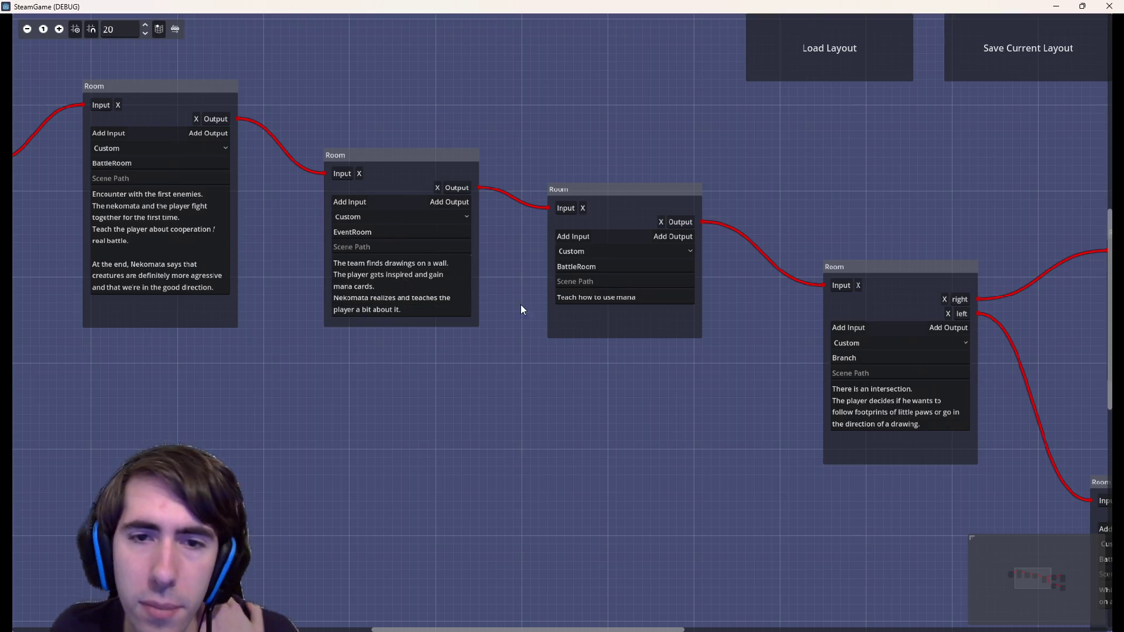
{"action": "left_click_drag", "start_coordinate": [636, 298], "coordinate": [529, 237]}
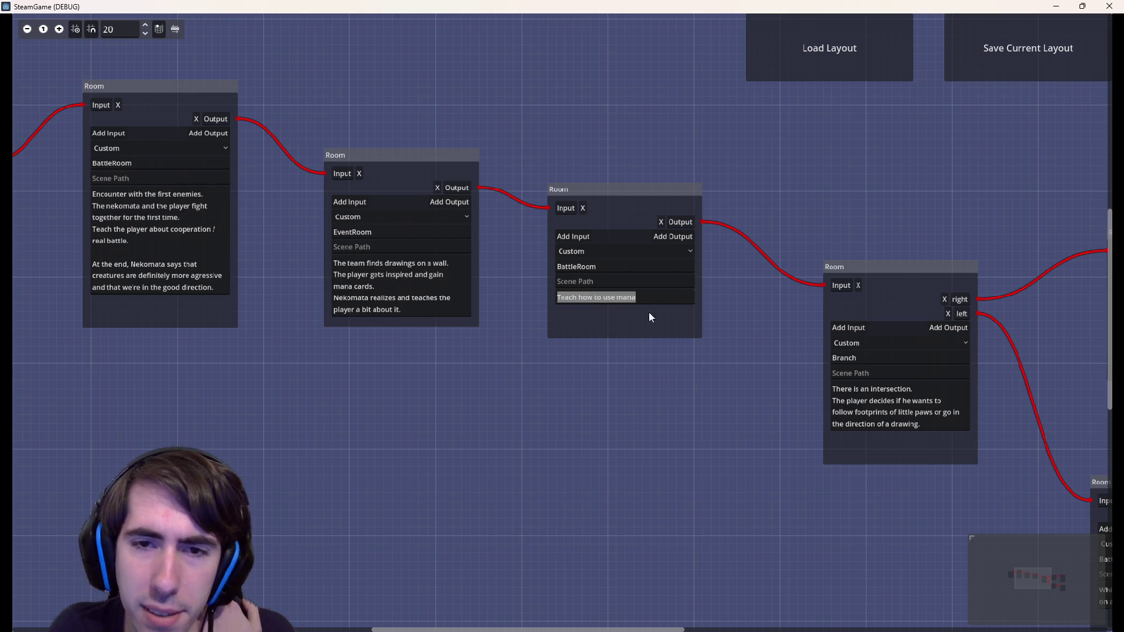
{"action": "left_click_drag", "start_coordinate": [708, 381], "coordinate": [402, 334]}
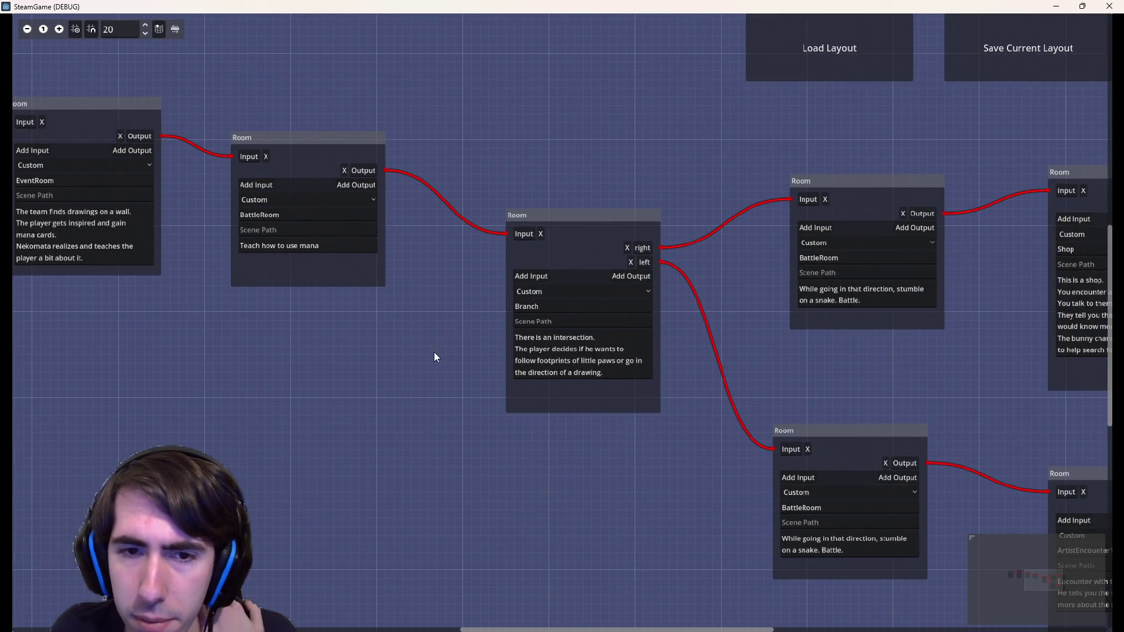
{"action": "mouse_move", "coordinate": [492, 419]}
{"action": "left_mouse_down"}
{"action": "mouse_move", "coordinate": [539, 426]}
{"action": "mouse_move", "coordinate": [490, 410]}
{"action": "left_mouse_up"}
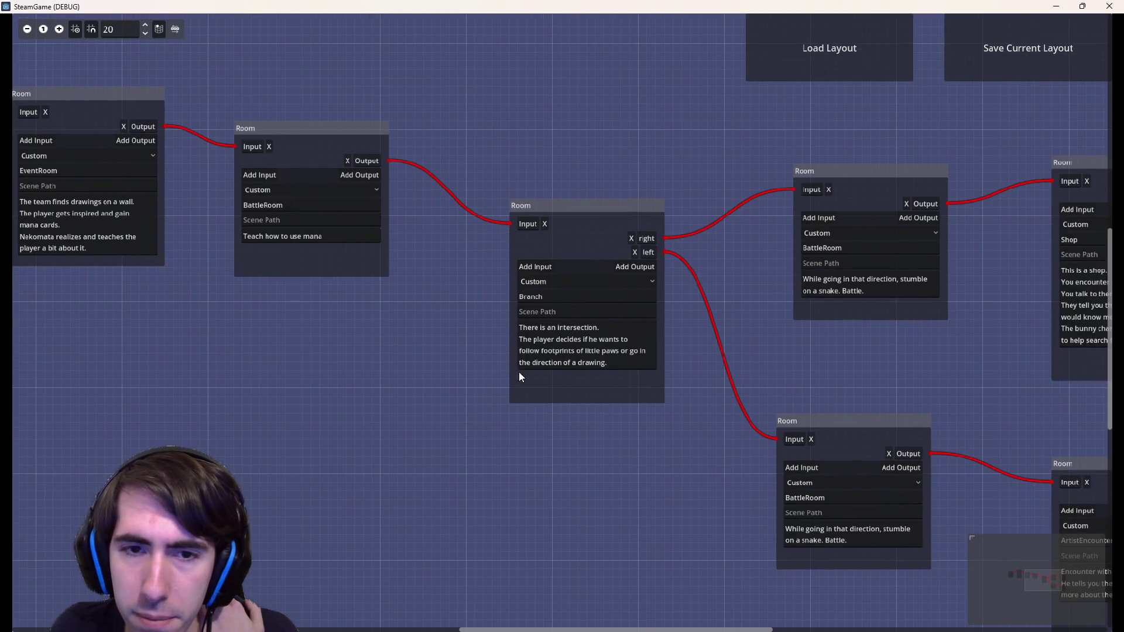
{"action": "scroll", "coordinate": [585, 339], "scroll_direction": "up", "scroll_amount": 1}
{"action": "scroll", "coordinate": [589, 339], "scroll_direction": "down", "scroll_amount": 2}
{"action": "left_click_drag", "start_coordinate": [597, 330], "coordinate": [481, 334]}
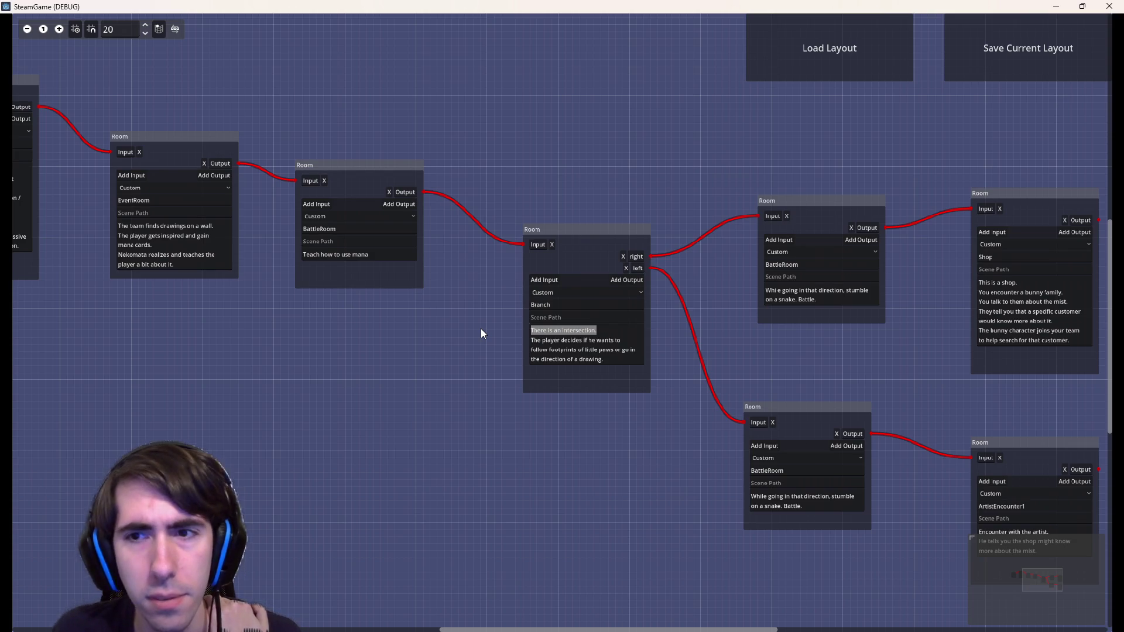
{"action": "scroll", "coordinate": [542, 351], "scroll_direction": "right", "scroll_amount": 3}
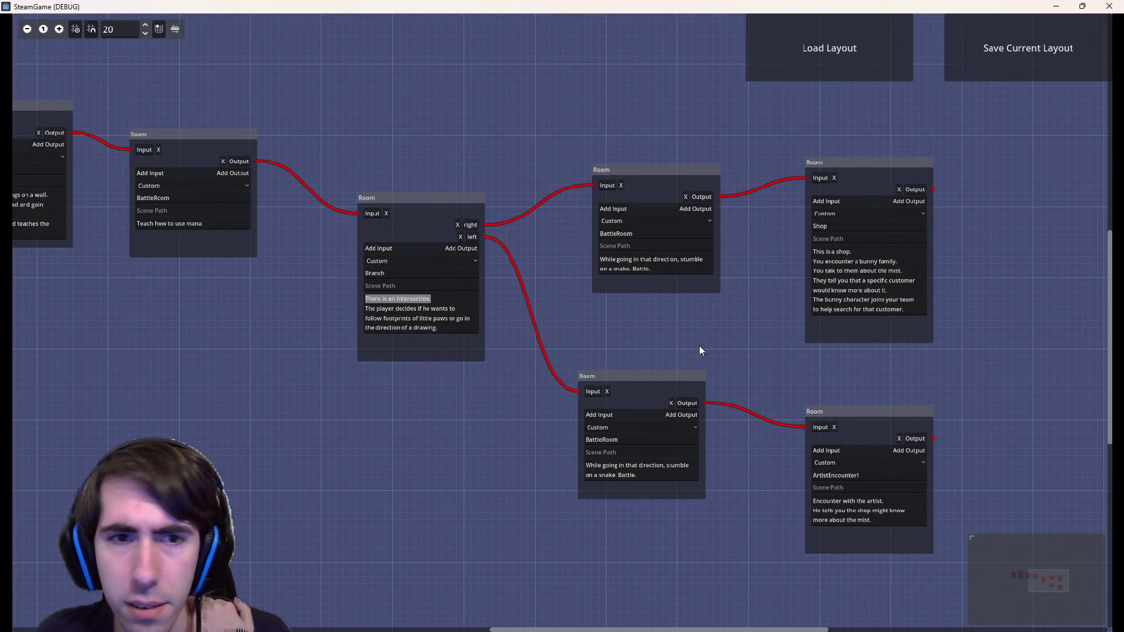
{"action": "scroll", "coordinate": [632, 386], "scroll_direction": "left", "scroll_amount": 2}
{"action": "scroll", "coordinate": [492, 419], "scroll_direction": "up", "scroll_amount": 1}
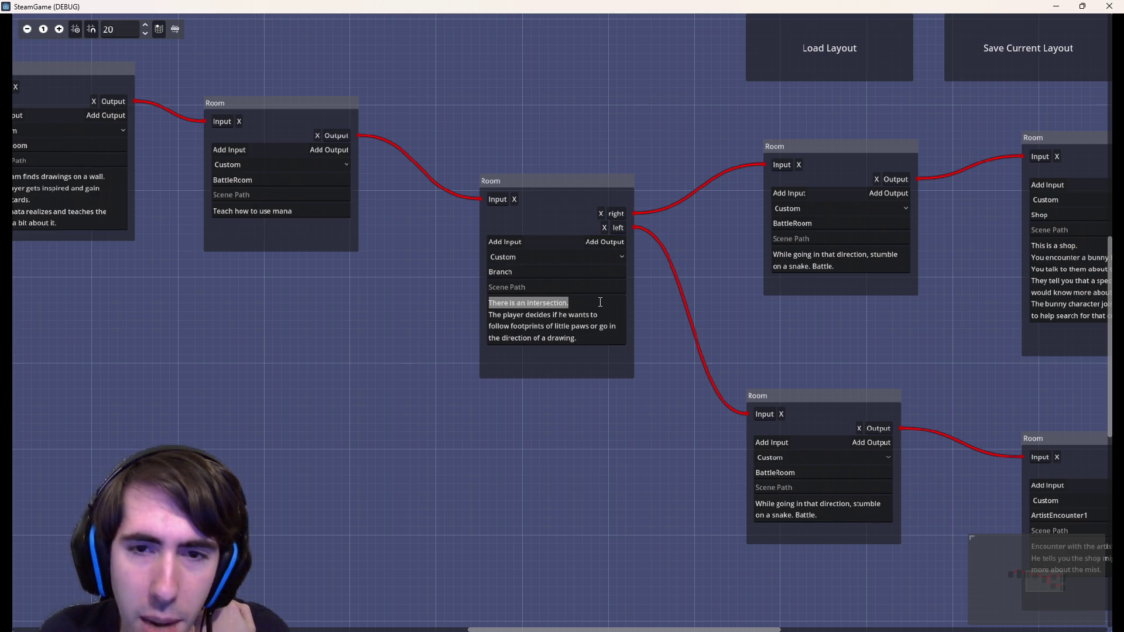
Link the lower snake BattleRoom's output to the Shop and unlink it from ArtistEncounter1
{"action": "left_click_drag", "start_coordinate": [916, 346], "coordinate": [564, 316]}
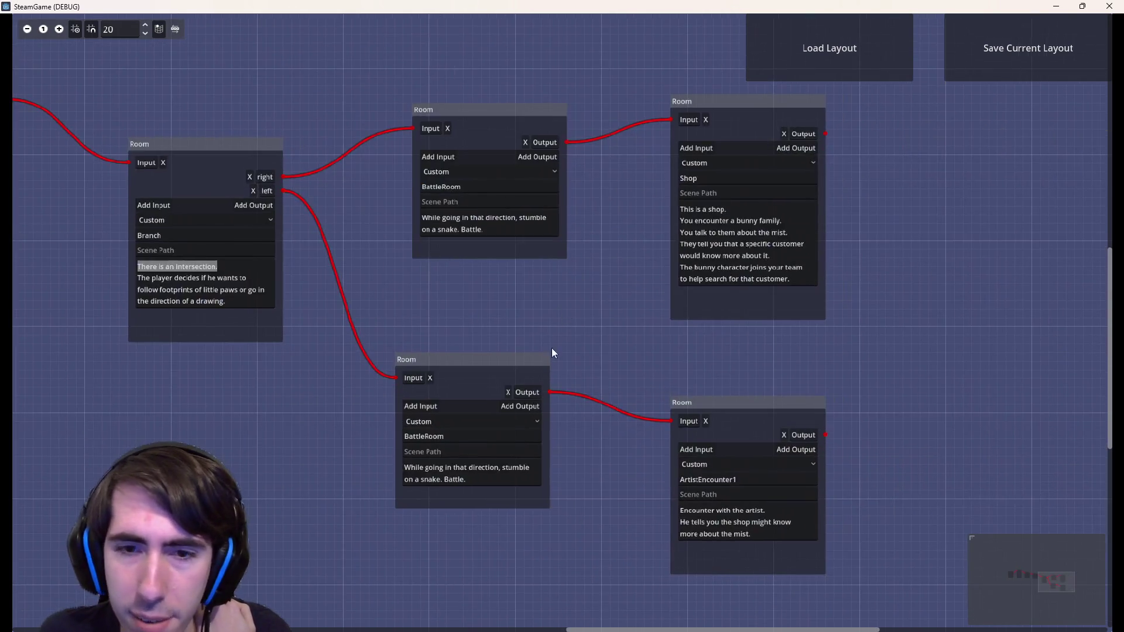
{"action": "mouse_move", "coordinate": [550, 392]}
{"action": "left_mouse_down"}
{"action": "mouse_move", "coordinate": [683, 129]}
{"action": "mouse_move", "coordinate": [668, 119]}
{"action": "left_mouse_up"}
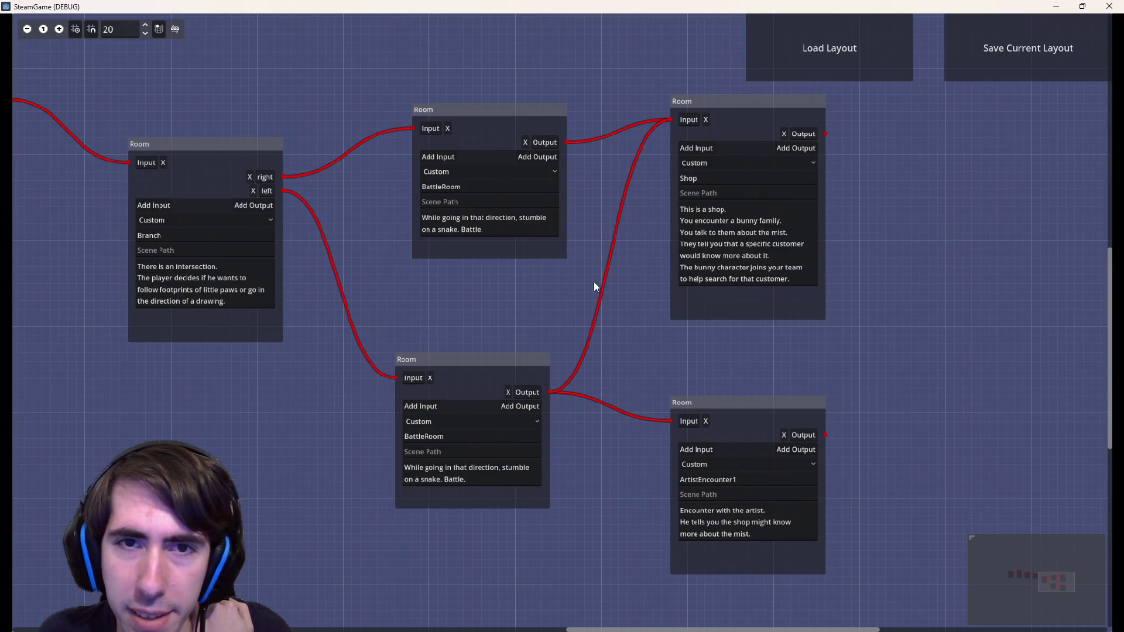
{"action": "left_click_drag", "start_coordinate": [672, 421], "coordinate": [639, 442]}
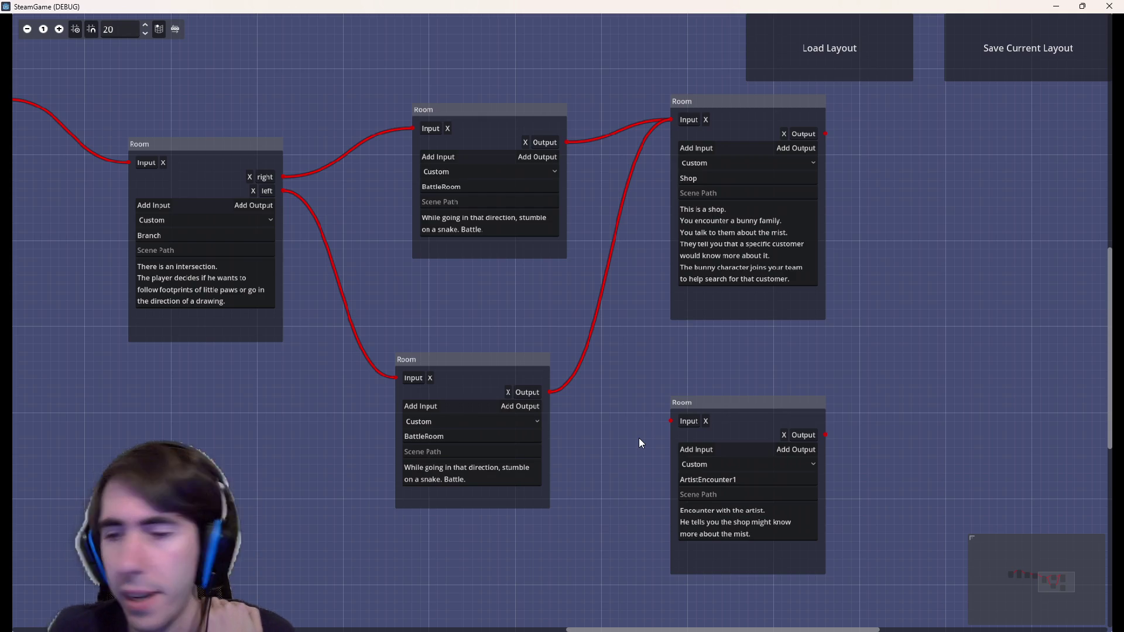
{"action": "mouse_move", "coordinate": [335, 449]}
{"action": "left_mouse_down"}
{"action": "mouse_move", "coordinate": [609, 503]}
{"action": "mouse_move", "coordinate": [946, 512]}
{"action": "mouse_move", "coordinate": [293, 430]}
{"action": "left_mouse_up"}
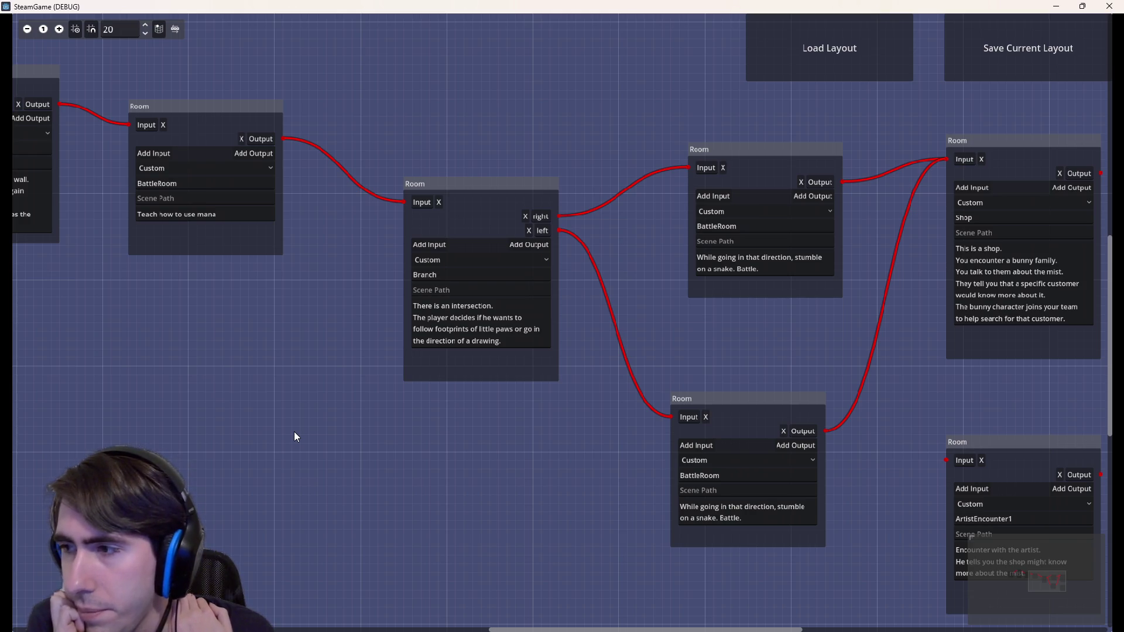
Replace 'wall' with 'rock.' in the EventRoom description
{"action": "left_click_drag", "start_coordinate": [229, 311], "coordinate": [505, 301]}
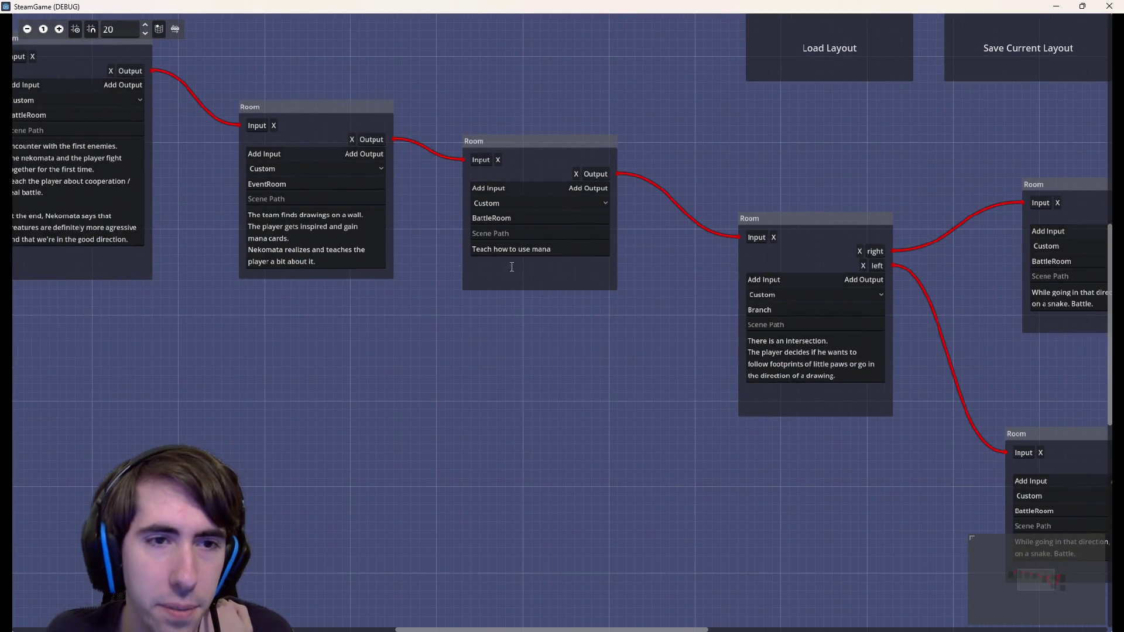
{"action": "left_click_drag", "start_coordinate": [378, 309], "coordinate": [585, 341]}
{"action": "left_click_drag", "start_coordinate": [527, 281], "coordinate": [426, 230]}
{"action": "left_click_drag", "start_coordinate": [569, 246], "coordinate": [555, 245]}
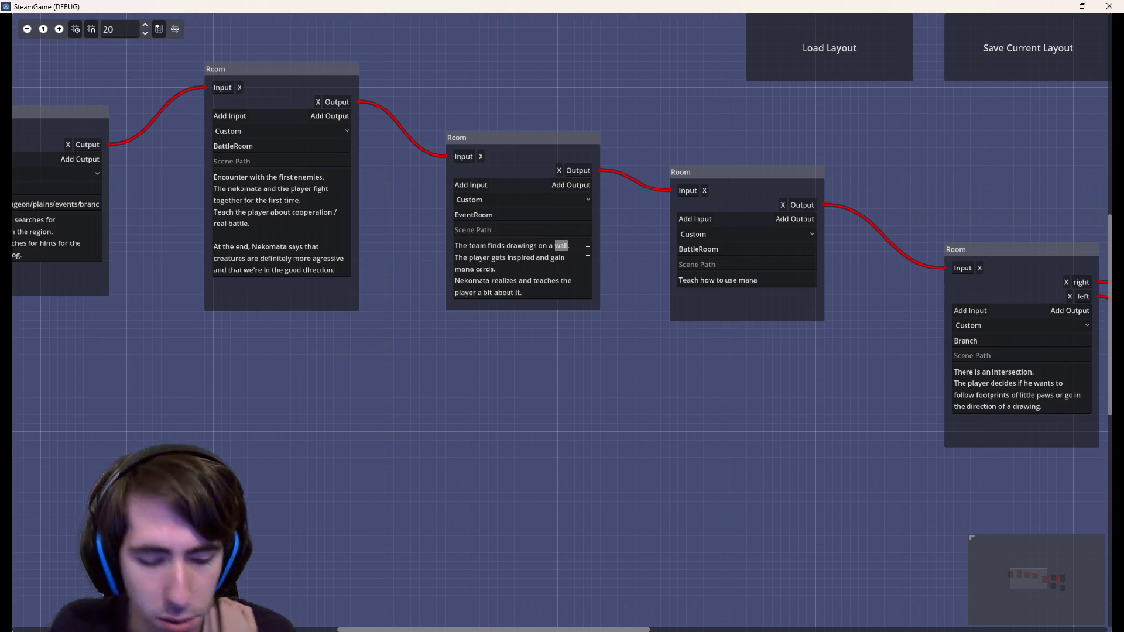
{"action": "type", "text": "row"}
{"action": "type", "text": "k"}
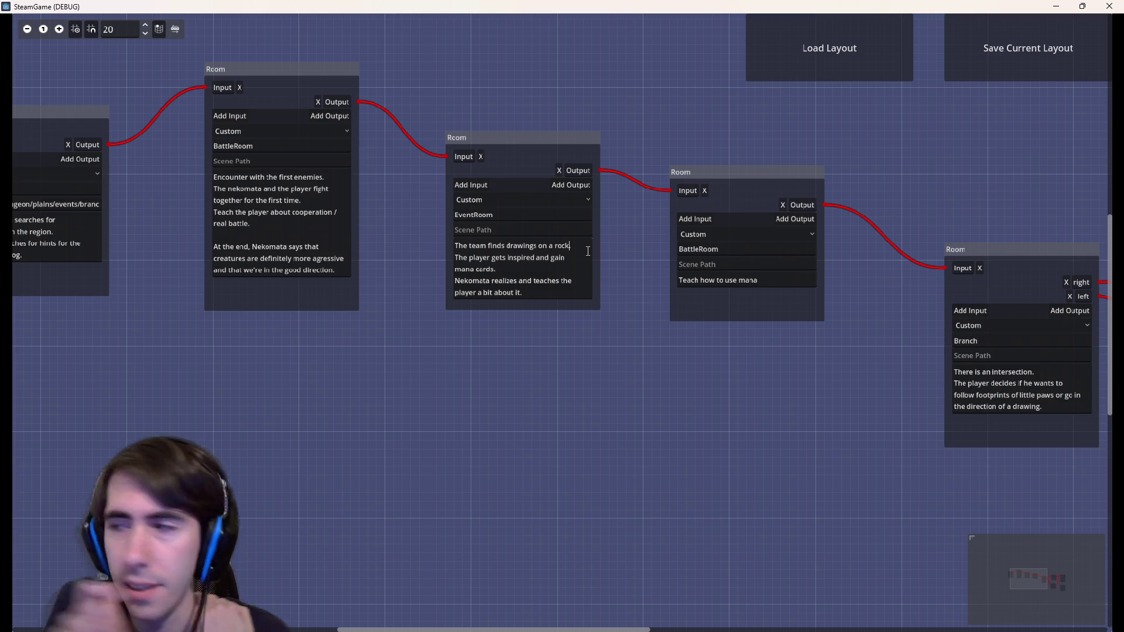
{"action": "type", "text": "."}
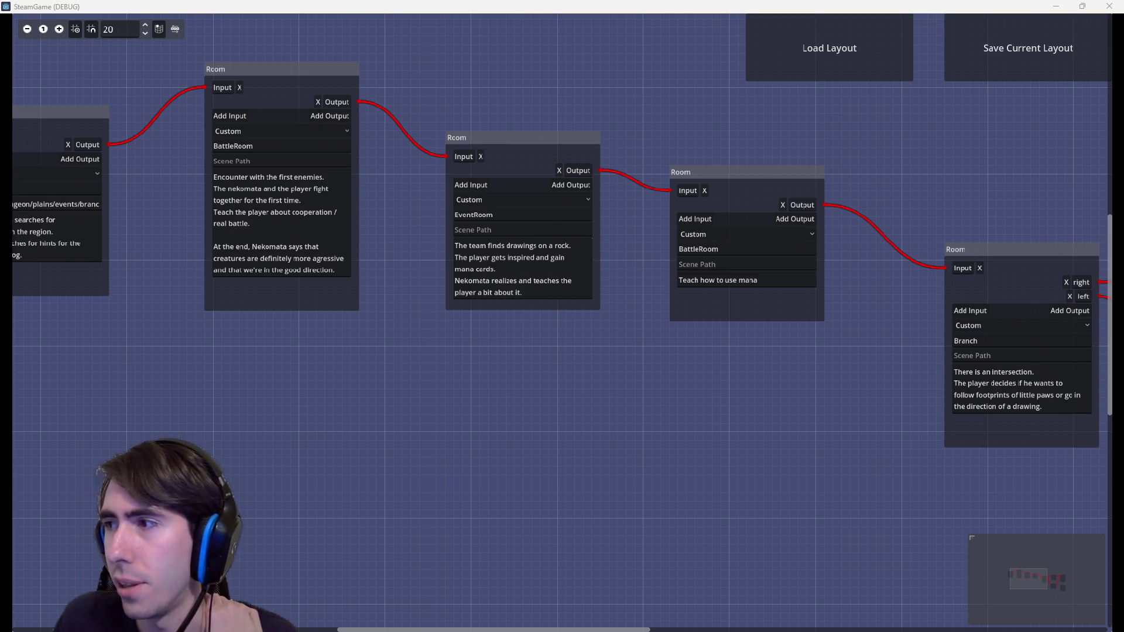
{"action": "left_click", "coordinate": [829, 59]}
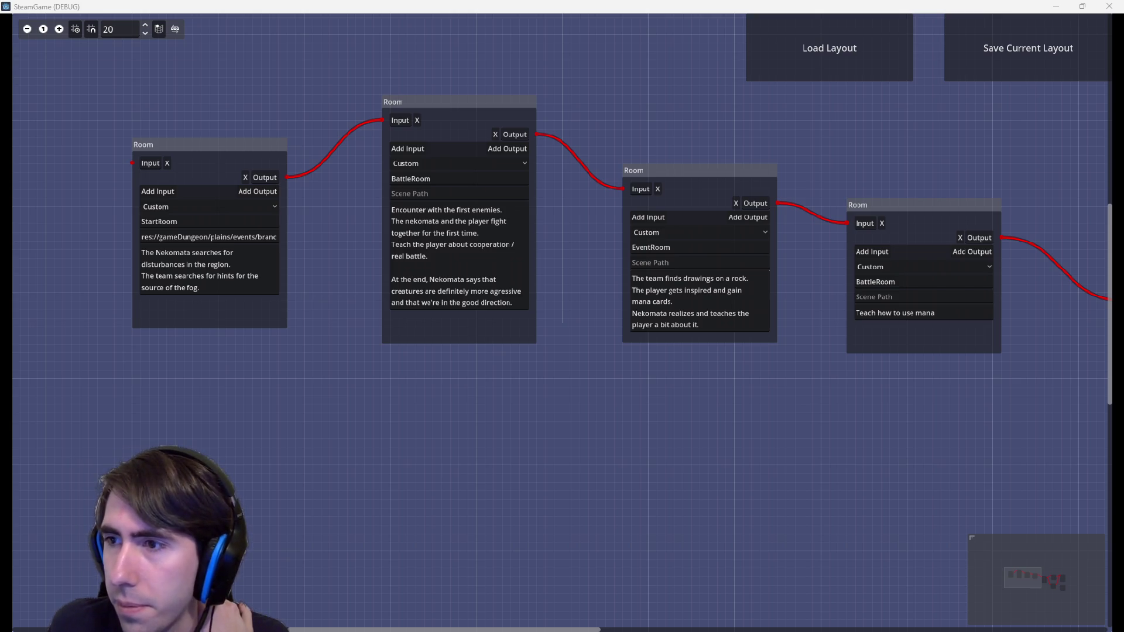
Browse the medieval wagon image results in Chrome and change the query to 'medieval cart'
{"action": "key", "text": "alt+Tab"}
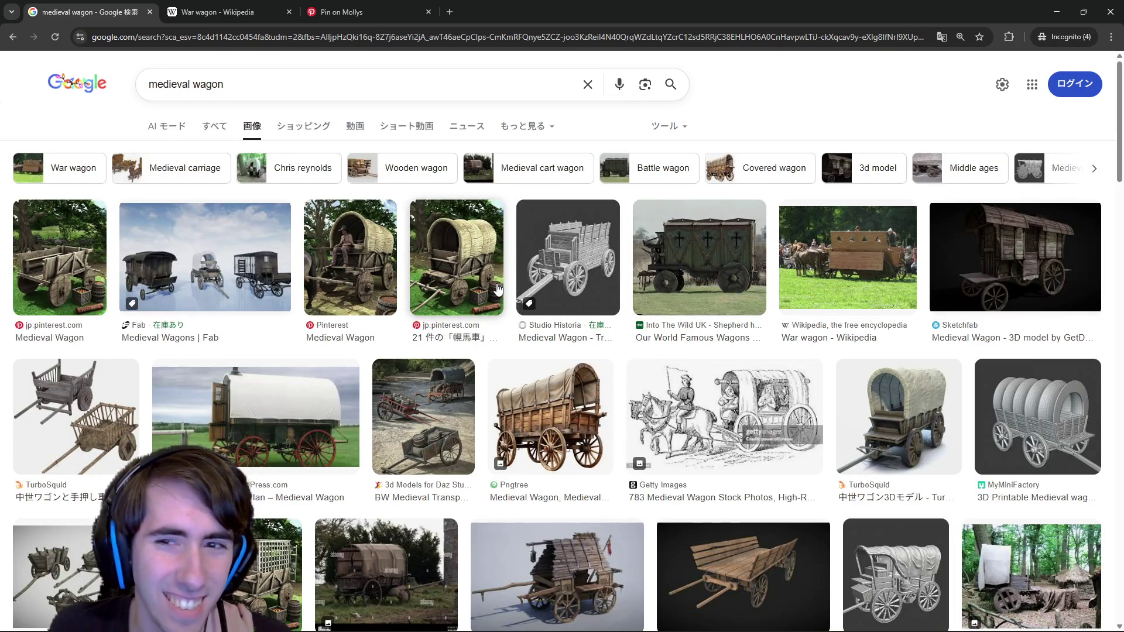
{"action": "scroll", "coordinate": [443, 302], "scroll_direction": "down", "scroll_amount": 4}
{"action": "scroll", "coordinate": [440, 300], "scroll_direction": "down", "scroll_amount": 2}
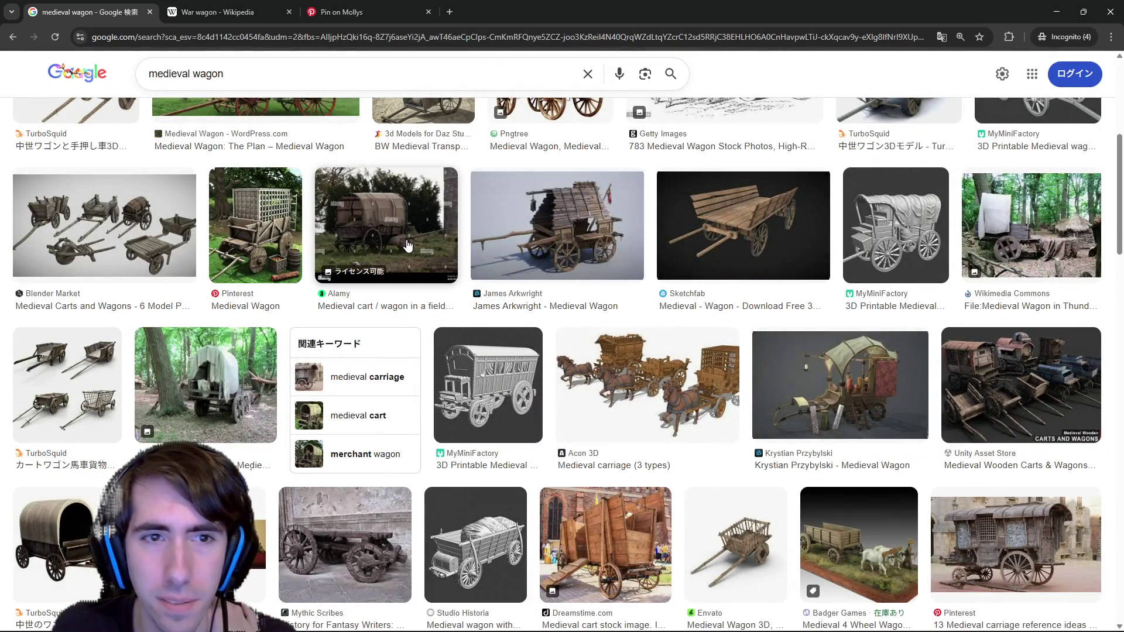
{"action": "double_click", "coordinate": [307, 78]}
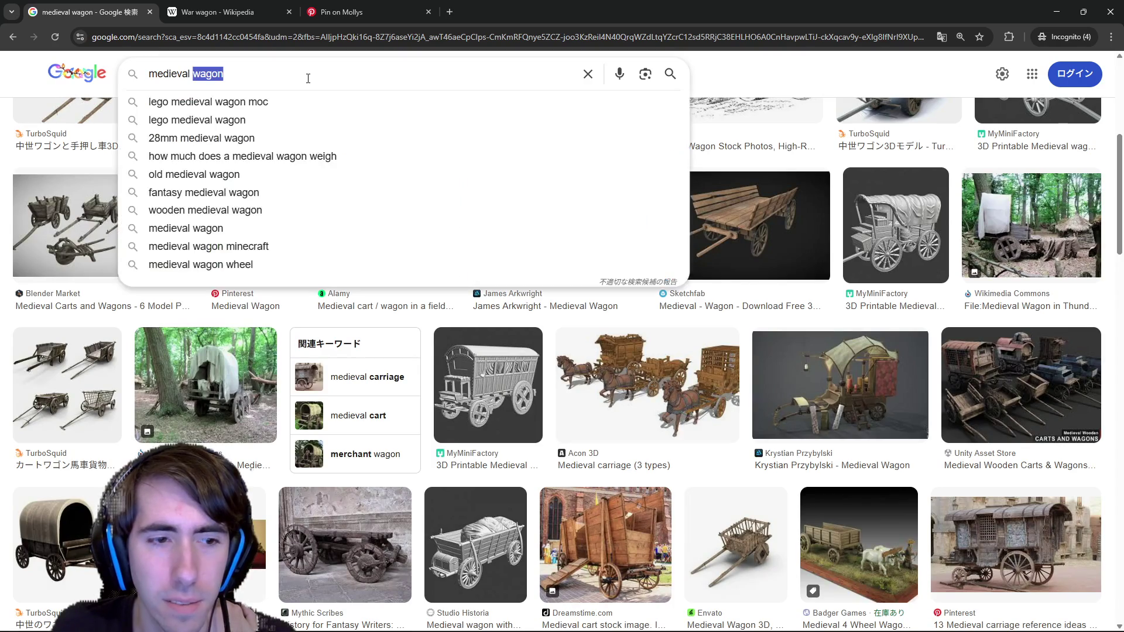
{"action": "type", "text": "cart"}
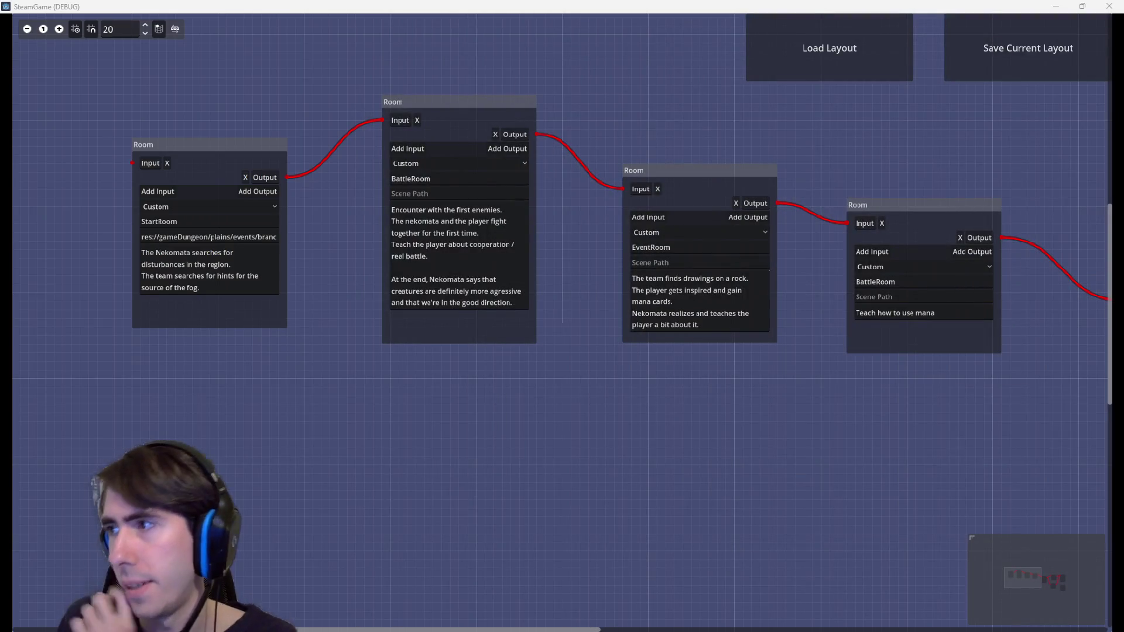
{"action": "mouse_move", "coordinate": [828, 400]}
{"action": "left_mouse_down"}
{"action": "mouse_move", "coordinate": [781, 437]}
{"action": "mouse_move", "coordinate": [728, 433]}
{"action": "left_mouse_up"}
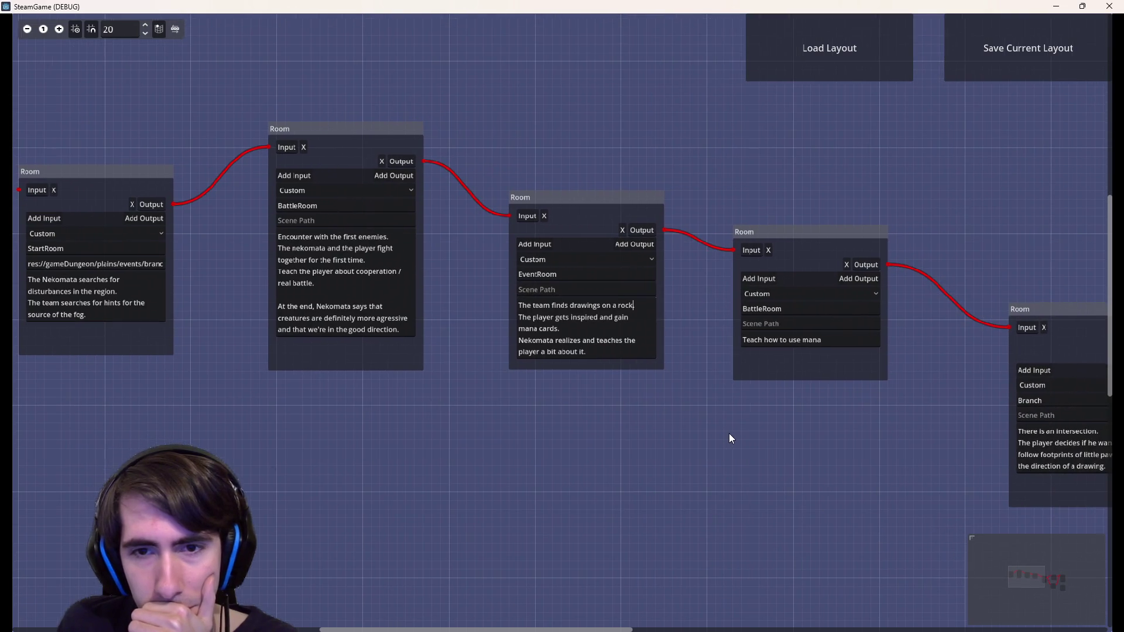
{"action": "right_click", "coordinate": [795, 426]}
{"action": "left_click", "coordinate": [834, 436]}
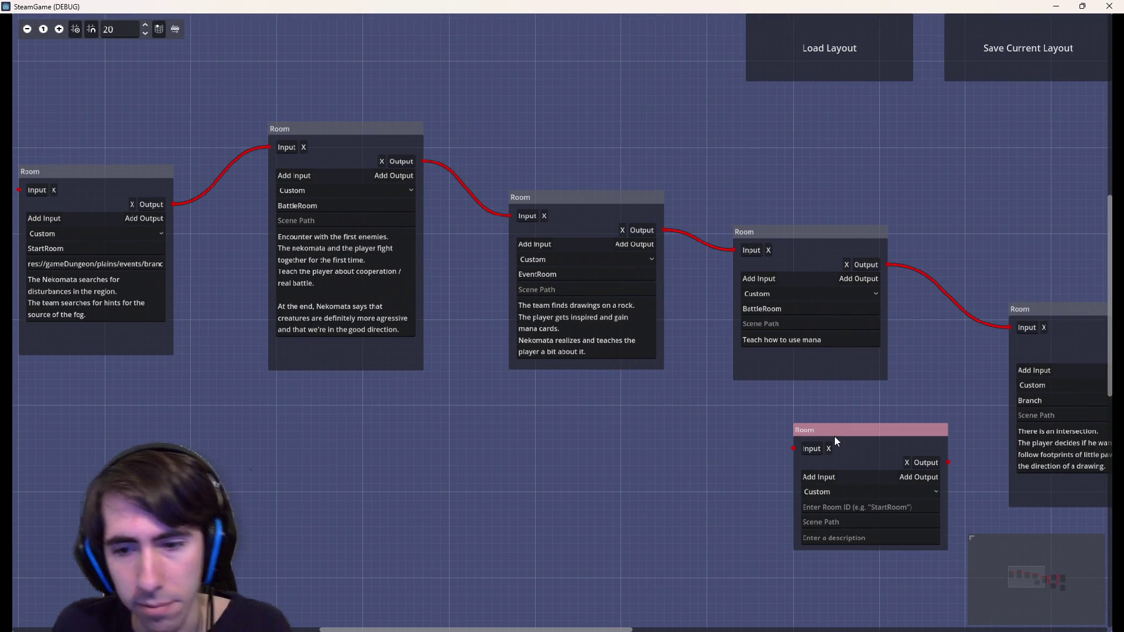
{"action": "key", "text": "Delete"}
{"action": "mouse_move", "coordinate": [835, 437]}
{"action": "left_mouse_down"}
{"action": "mouse_move", "coordinate": [797, 433]}
{"action": "mouse_move", "coordinate": [1024, 455]}
{"action": "left_mouse_up"}
{"action": "scroll", "coordinate": [830, 442], "scroll_direction": "down", "scroll_amount": 1}
{"action": "scroll", "coordinate": [858, 433], "scroll_direction": "up", "scroll_amount": 1}
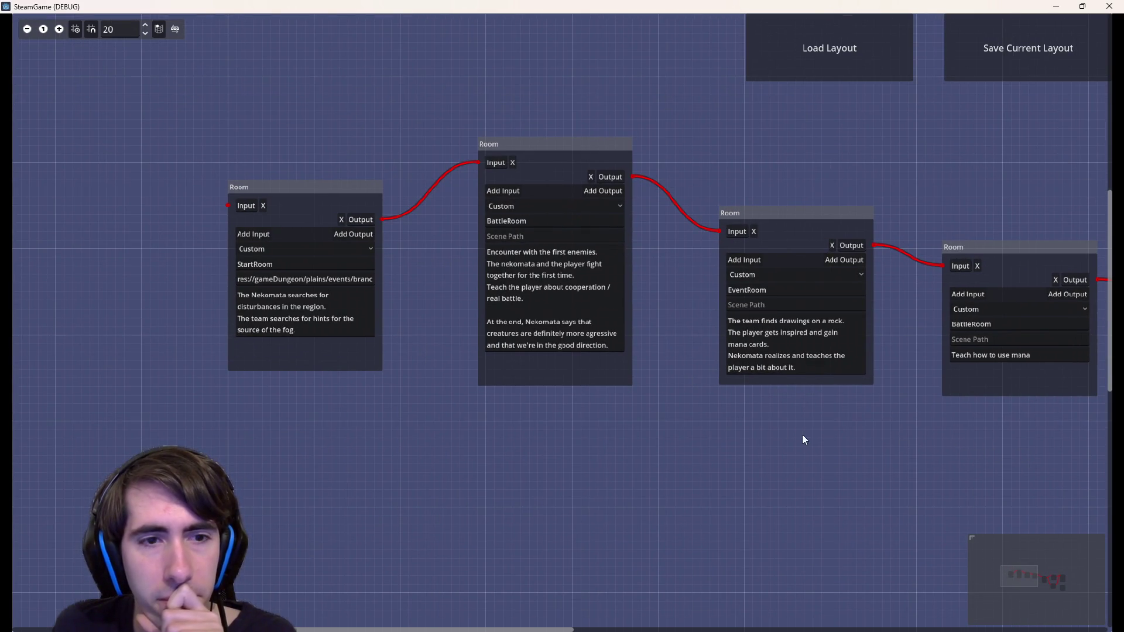
{"action": "mouse_move", "coordinate": [774, 439]}
{"action": "left_mouse_down"}
{"action": "mouse_move", "coordinate": [833, 447]}
{"action": "mouse_move", "coordinate": [596, 383]}
{"action": "left_mouse_up"}
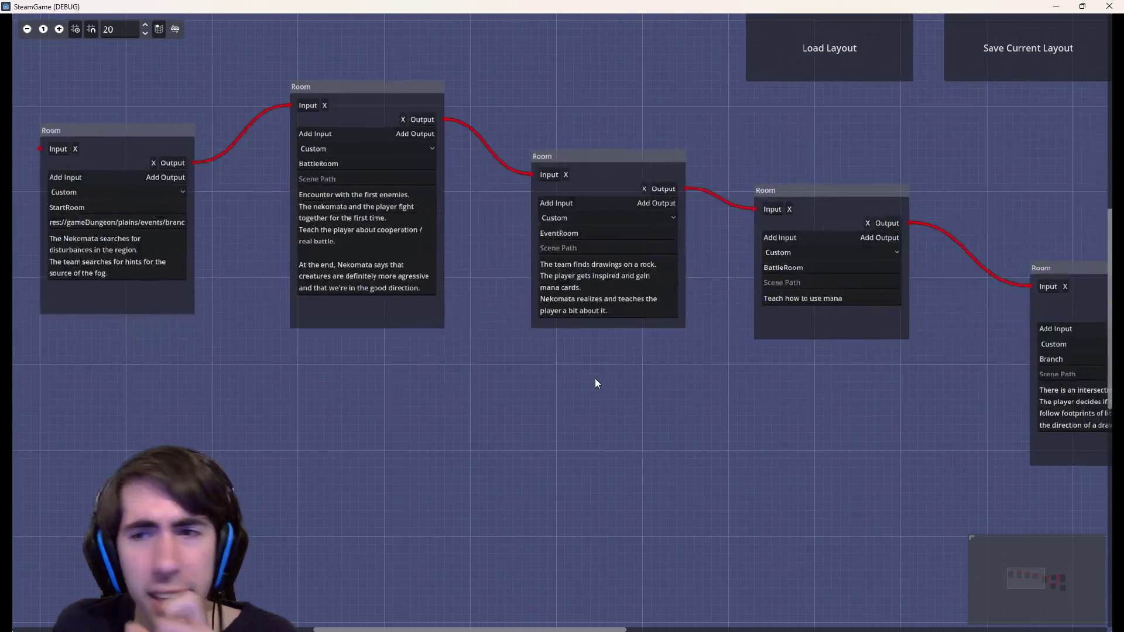
{"action": "scroll", "coordinate": [597, 381], "scroll_direction": "down", "scroll_amount": 2}
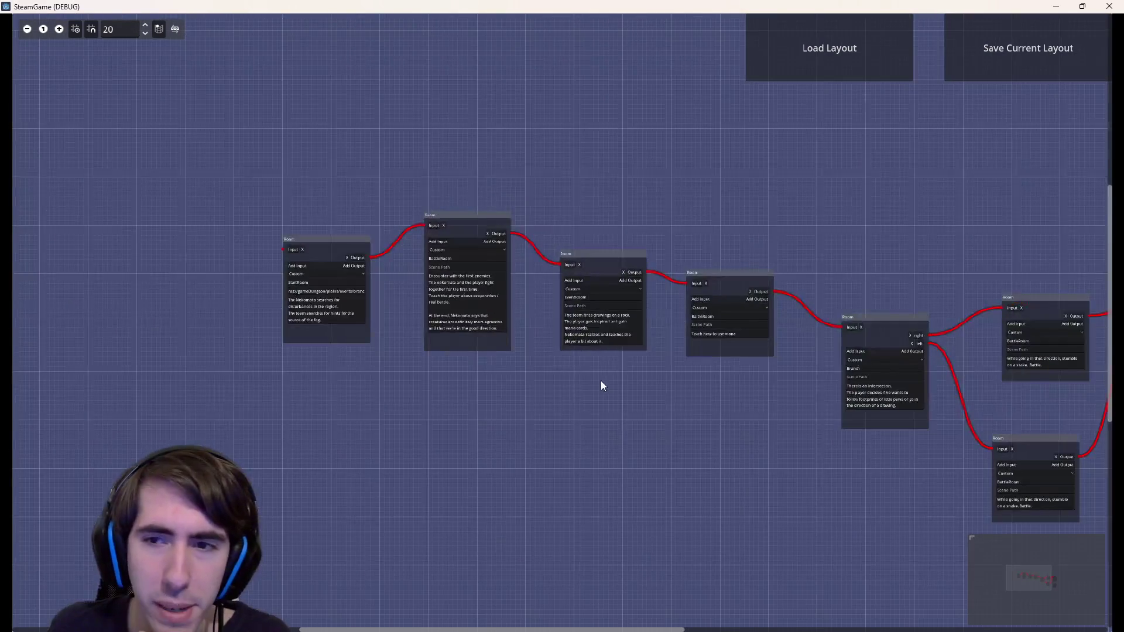
{"action": "scroll", "coordinate": [597, 380], "scroll_direction": "right", "scroll_amount": 2}
{"action": "scroll", "coordinate": [598, 404], "scroll_direction": "right", "scroll_amount": 3}
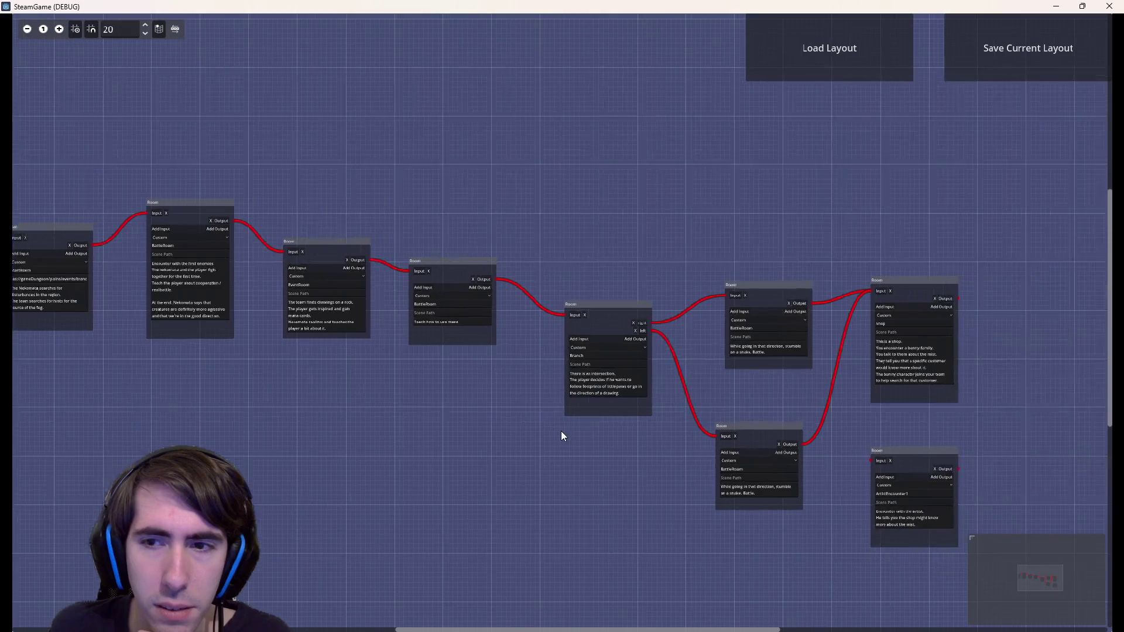
{"action": "left_click_drag", "start_coordinate": [562, 434], "coordinate": [840, 437]}
{"action": "scroll", "coordinate": [553, 371], "scroll_direction": "up", "scroll_amount": 2}
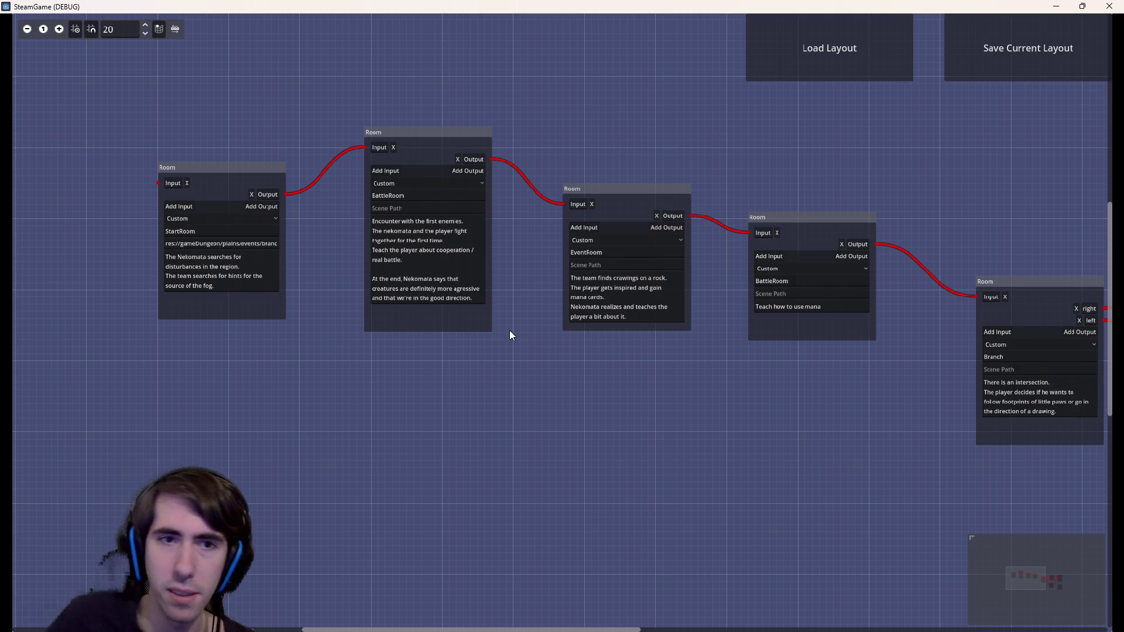
{"action": "right_click", "coordinate": [509, 330]}
{"action": "left_click", "coordinate": [538, 338]}
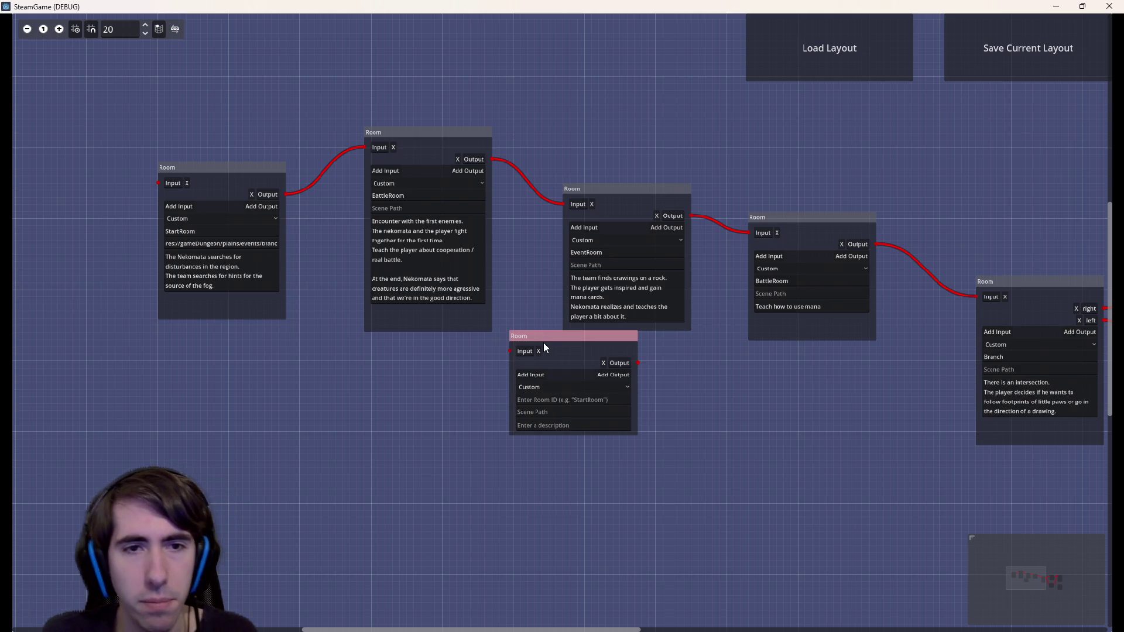
{"action": "key", "text": "Delete"}
{"action": "left_click", "coordinate": [494, 328]}
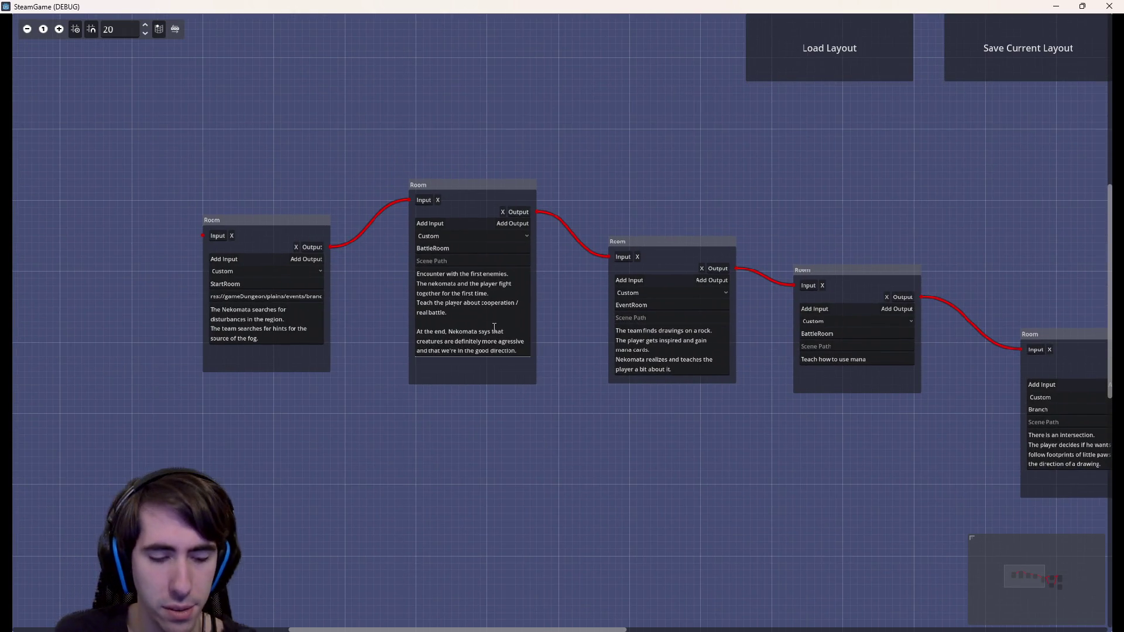
{"action": "key", "text": "ctrl+a"}
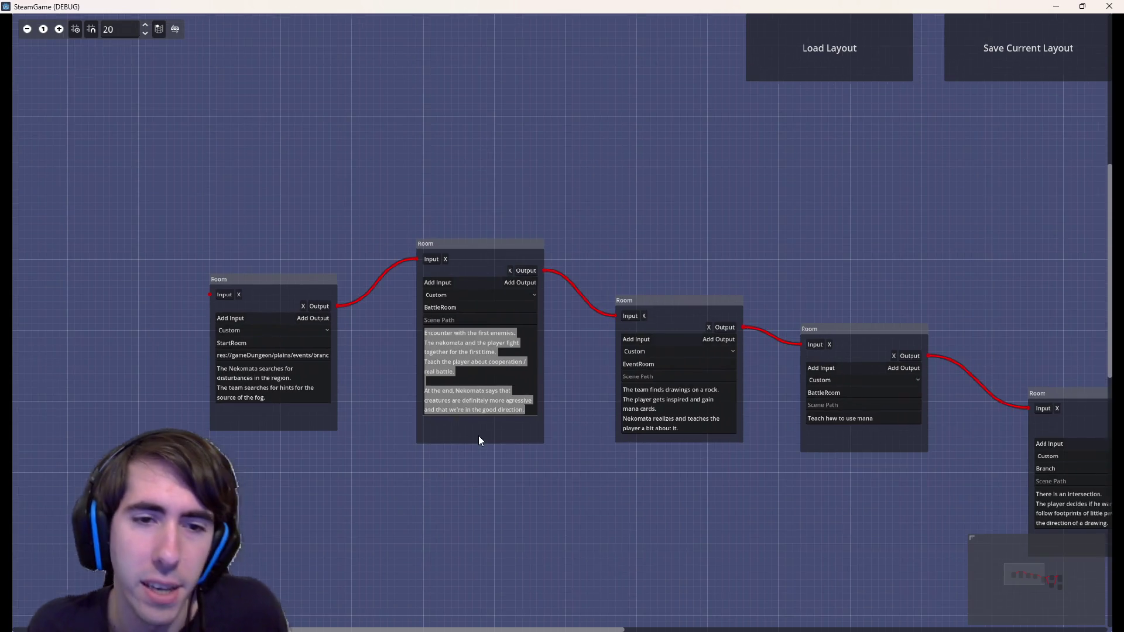
{"action": "scroll", "coordinate": [479, 435], "scroll_direction": "up", "scroll_amount": 3}
{"action": "left_click", "coordinate": [419, 479]}
{"action": "scroll", "coordinate": [470, 320], "scroll_direction": "up", "scroll_amount": 1}
{"action": "scroll", "coordinate": [527, 374], "scroll_direction": "down", "scroll_amount": 2}
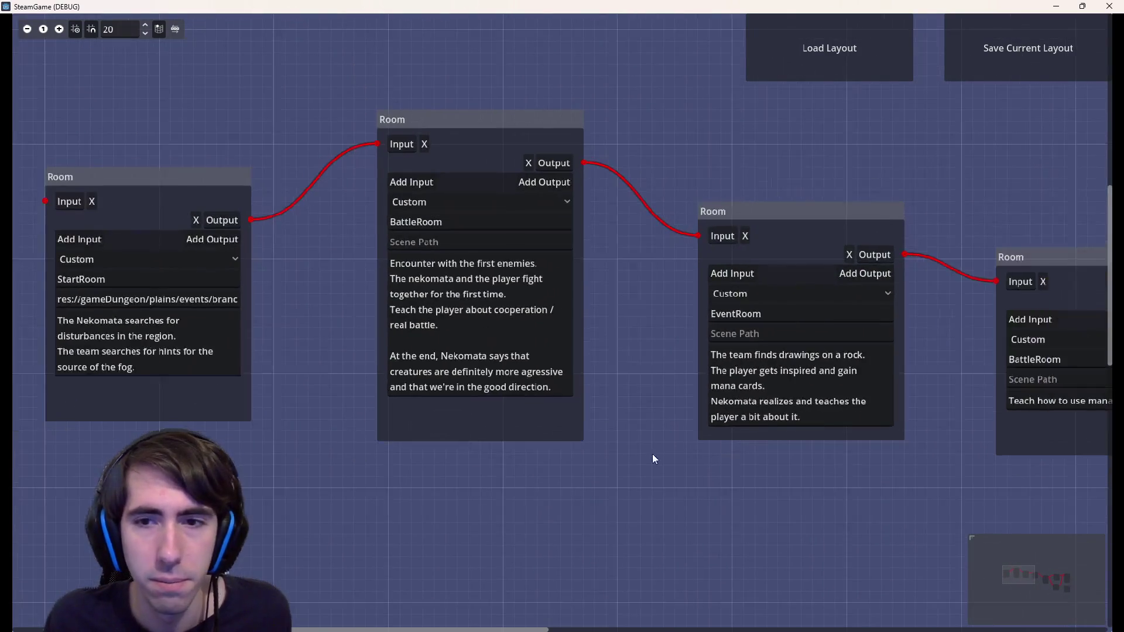
{"action": "left_click_drag", "start_coordinate": [635, 434], "coordinate": [377, 446]}
{"action": "scroll", "coordinate": [455, 378], "scroll_direction": "up", "scroll_amount": 3}
{"action": "left_click_drag", "start_coordinate": [493, 271], "coordinate": [576, 271]}
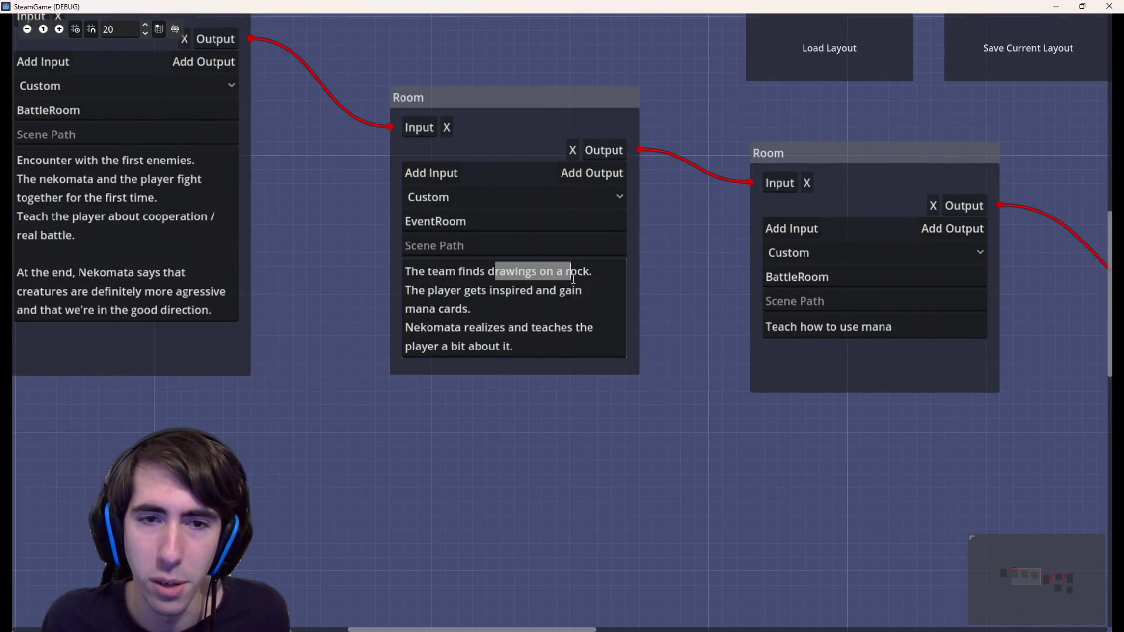
{"action": "left_click", "coordinate": [567, 271]}
{"action": "scroll", "coordinate": [570, 467], "scroll_direction": "down", "scroll_amount": 2}
{"action": "key", "text": "ctrl+a"}
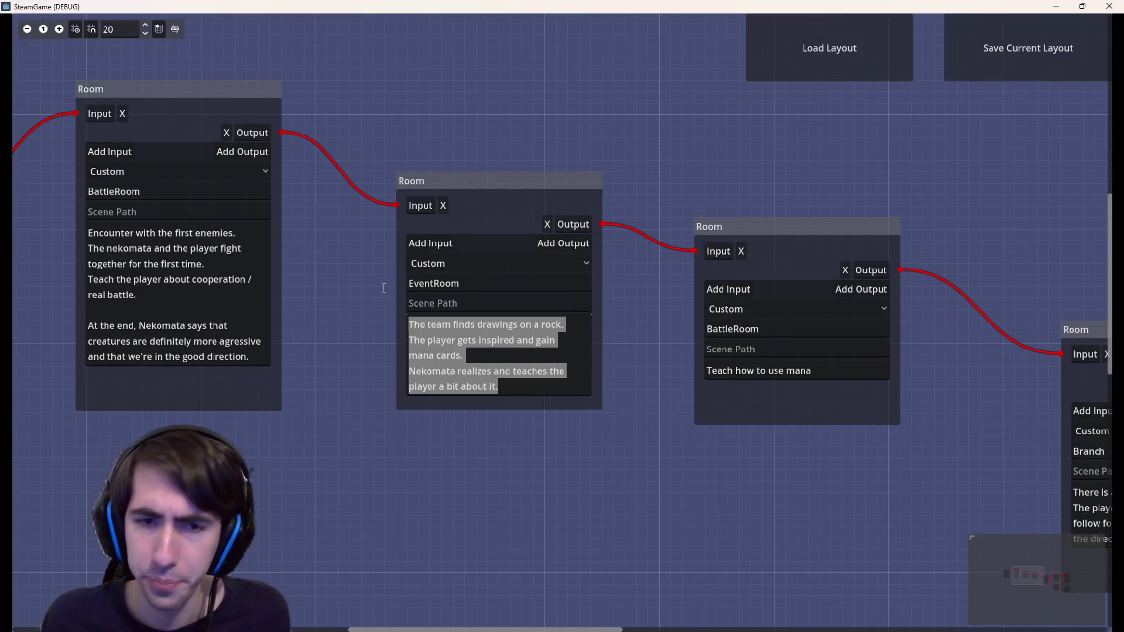
{"action": "scroll", "coordinate": [651, 395], "scroll_direction": "down", "scroll_amount": 3}
{"action": "scroll", "coordinate": [739, 439], "scroll_direction": "up", "scroll_amount": 1}
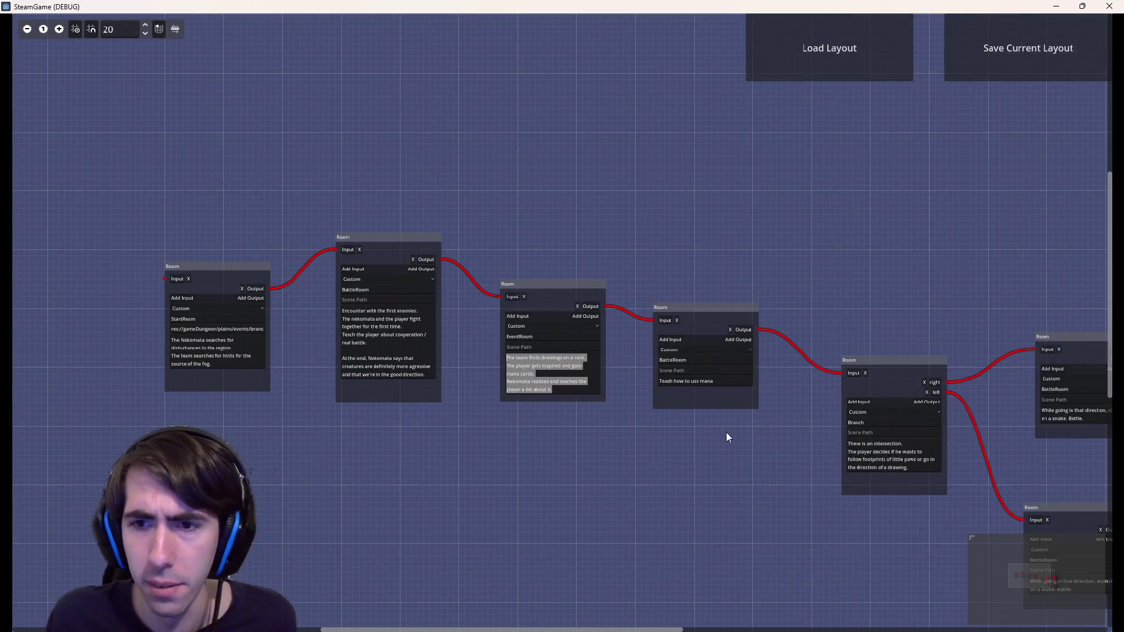
{"action": "mouse_move", "coordinate": [669, 421]}
{"action": "left_mouse_down"}
{"action": "mouse_move", "coordinate": [539, 384]}
{"action": "mouse_move", "coordinate": [434, 388]}
{"action": "mouse_move", "coordinate": [549, 427]}
{"action": "mouse_move", "coordinate": [550, 451]}
{"action": "left_mouse_up"}
{"action": "scroll", "coordinate": [578, 413], "scroll_direction": "up", "scroll_amount": 2}
{"action": "scroll", "coordinate": [446, 396], "scroll_direction": "up", "scroll_amount": 1}
{"action": "left_click", "coordinate": [717, 400]}
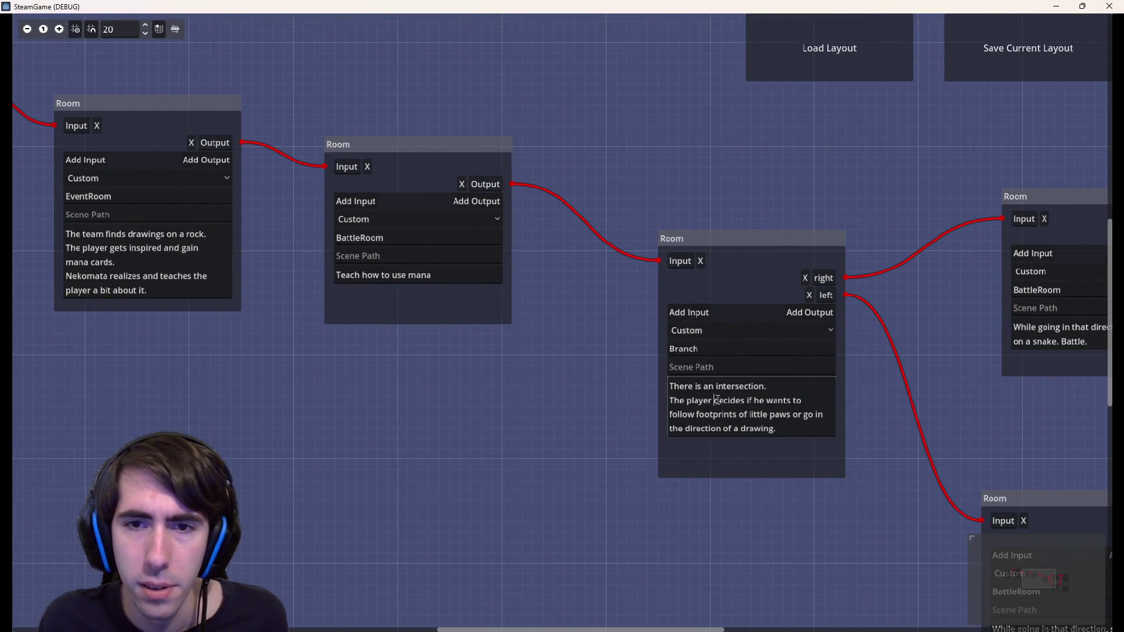
{"action": "left_click", "coordinate": [715, 337]}
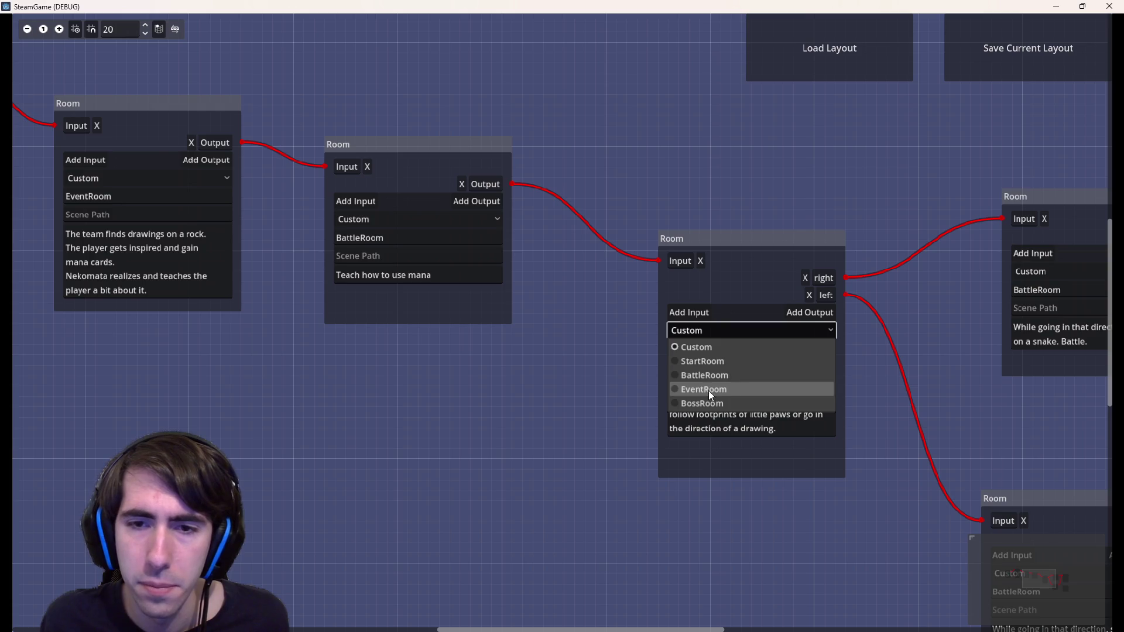
{"action": "left_click", "coordinate": [708, 390]}
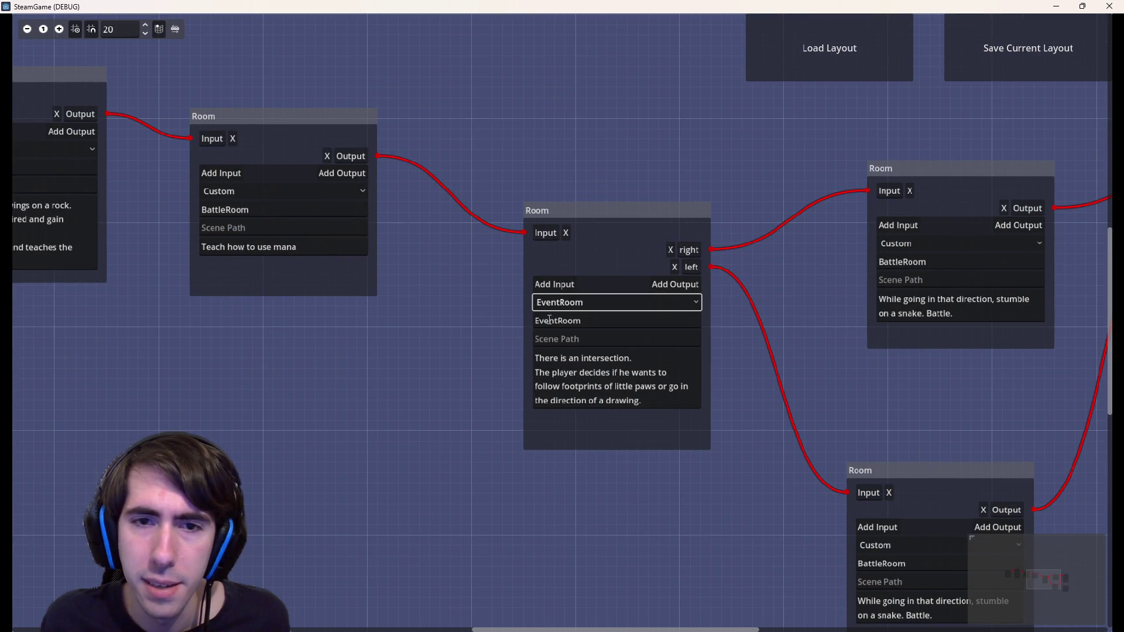
{"action": "left_click", "coordinate": [563, 306]}
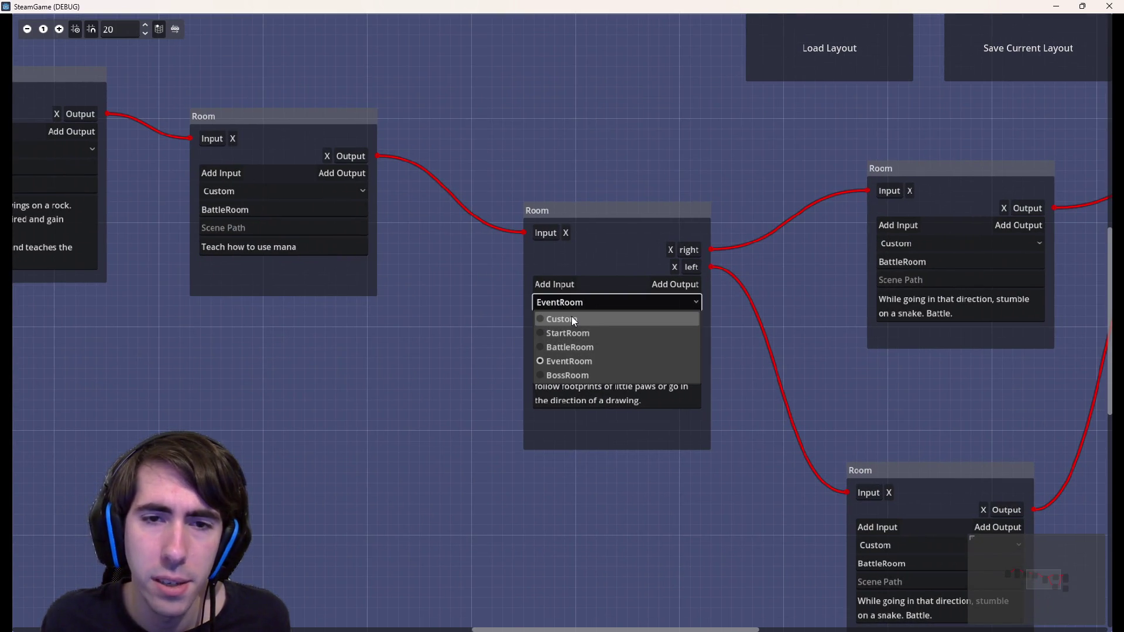
{"action": "left_click", "coordinate": [572, 318]}
{"action": "type", "text": "Branch"}
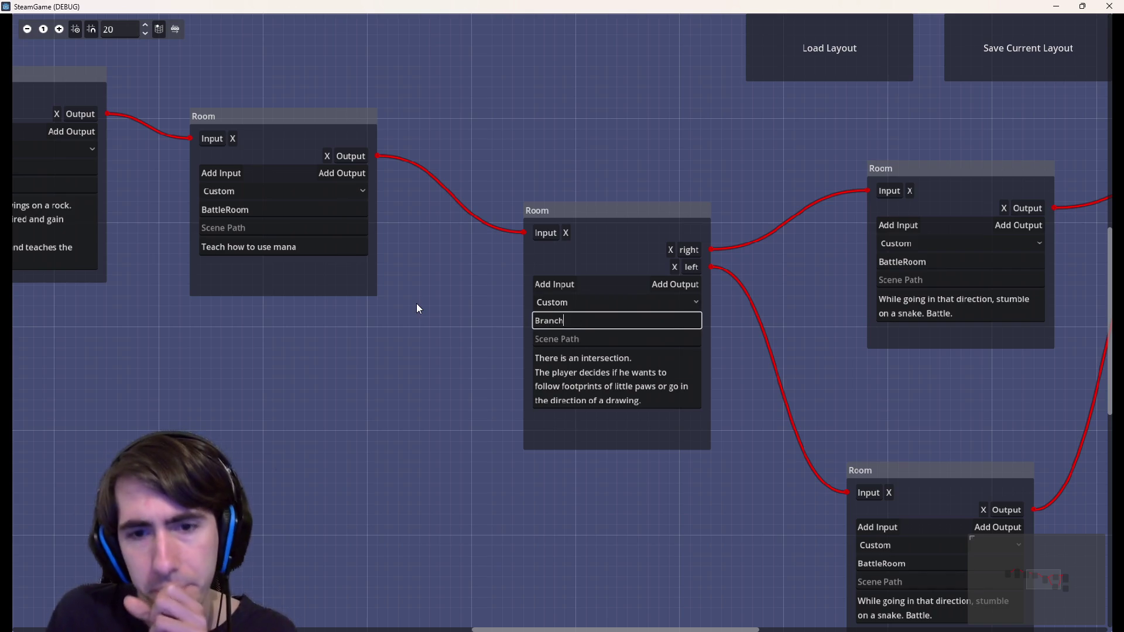
{"action": "left_click", "coordinate": [647, 400]}
{"action": "left_click_drag", "start_coordinate": [647, 401], "coordinate": [515, 352]}
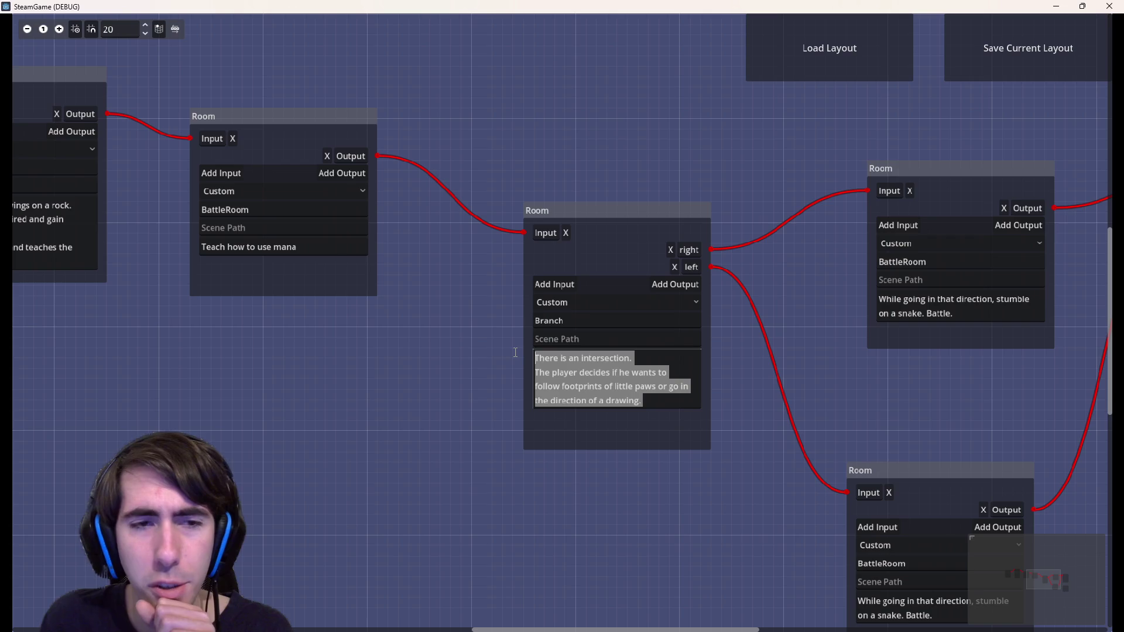
{"action": "scroll", "coordinate": [515, 357], "scroll_direction": "left", "scroll_amount": 5}
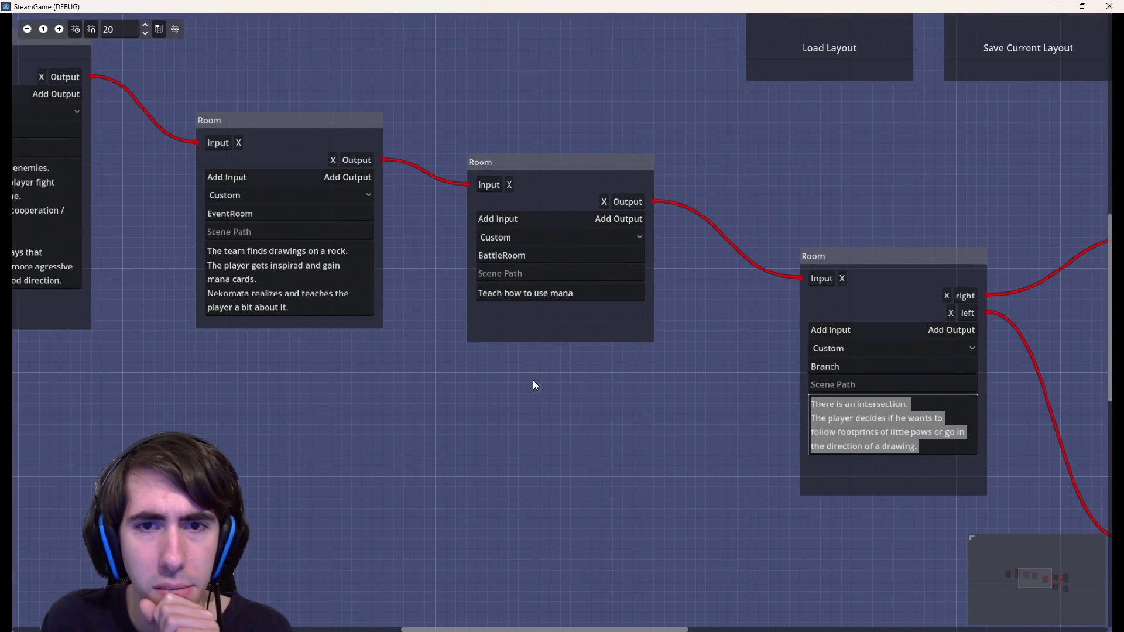
{"action": "scroll", "coordinate": [531, 381], "scroll_direction": "right", "scroll_amount": 3}
{"action": "scroll", "coordinate": [317, 297], "scroll_direction": "right", "scroll_amount": 3}
{"action": "scroll", "coordinate": [686, 458], "scroll_direction": "left", "scroll_amount": 6}
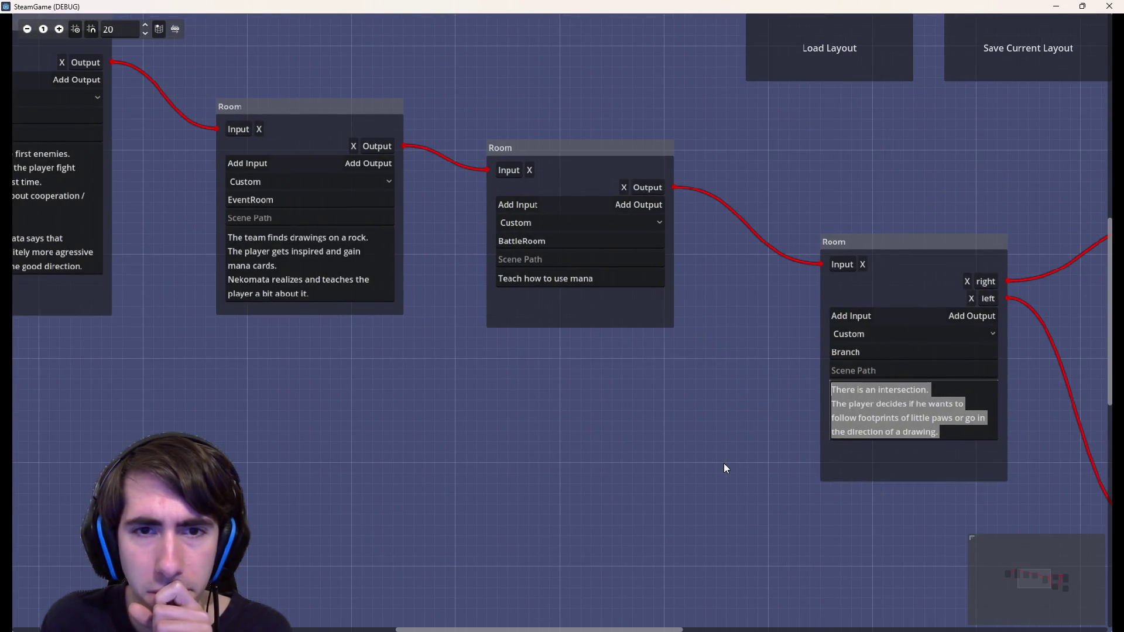
{"action": "left_click_drag", "start_coordinate": [728, 471], "coordinate": [529, 467]}
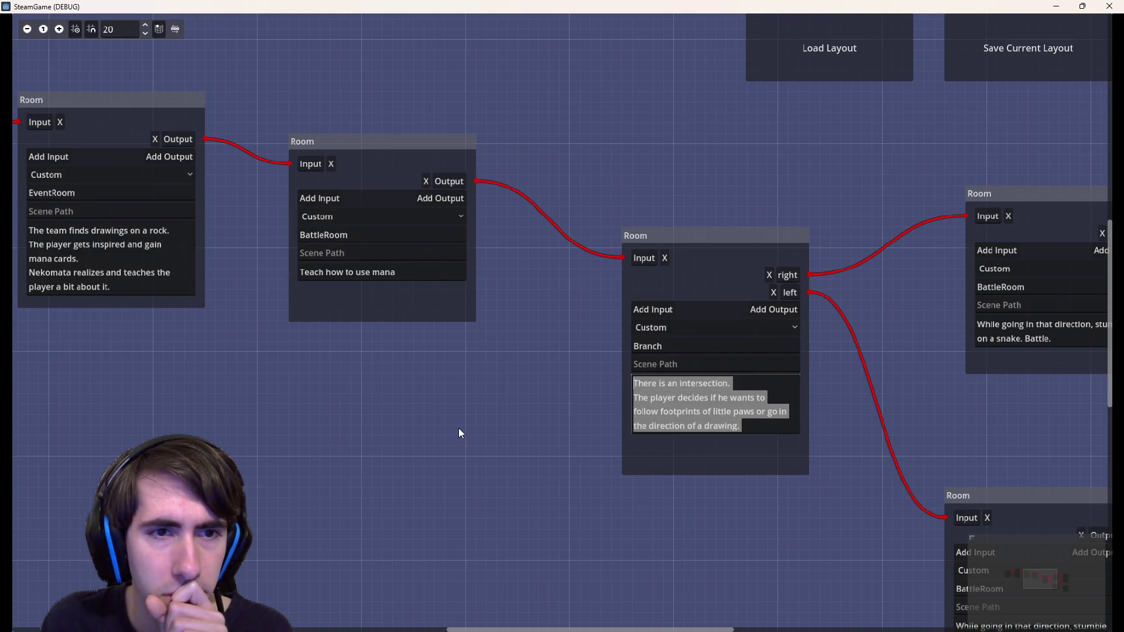
{"action": "left_click_drag", "start_coordinate": [487, 438], "coordinate": [692, 473]}
{"action": "mouse_move", "coordinate": [491, 455]}
{"action": "left_mouse_down"}
{"action": "mouse_move", "coordinate": [1025, 472]}
{"action": "mouse_move", "coordinate": [905, 444]}
{"action": "mouse_move", "coordinate": [233, 358]}
{"action": "left_mouse_up"}
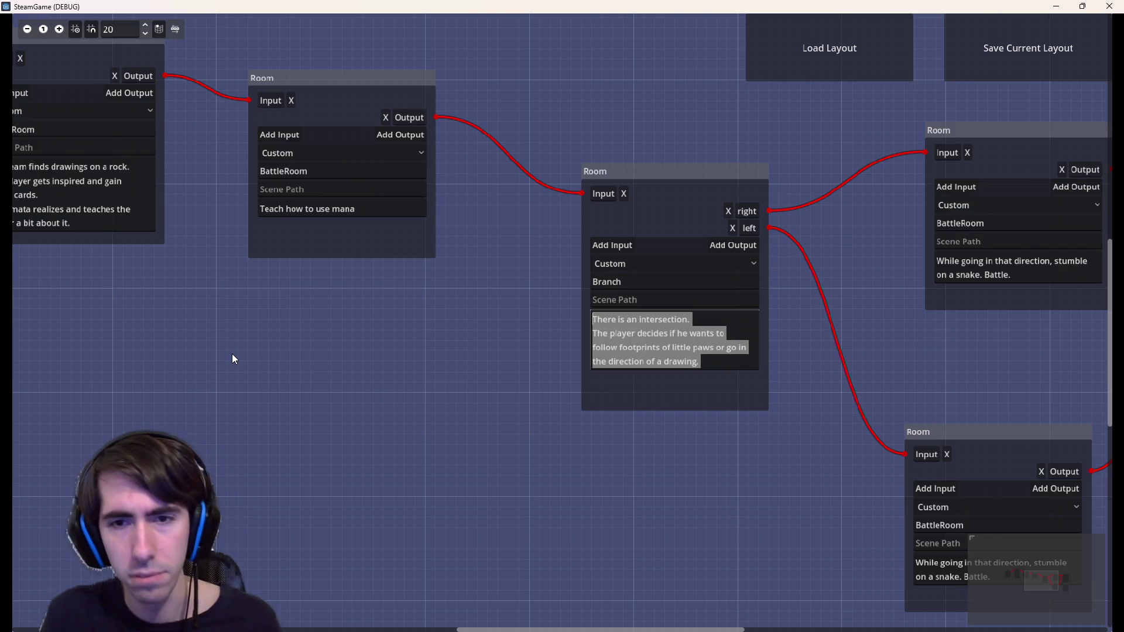
Draft the Branch description as 'You see traces of a carriage that you decide'
{"action": "type", "text": "You en"}
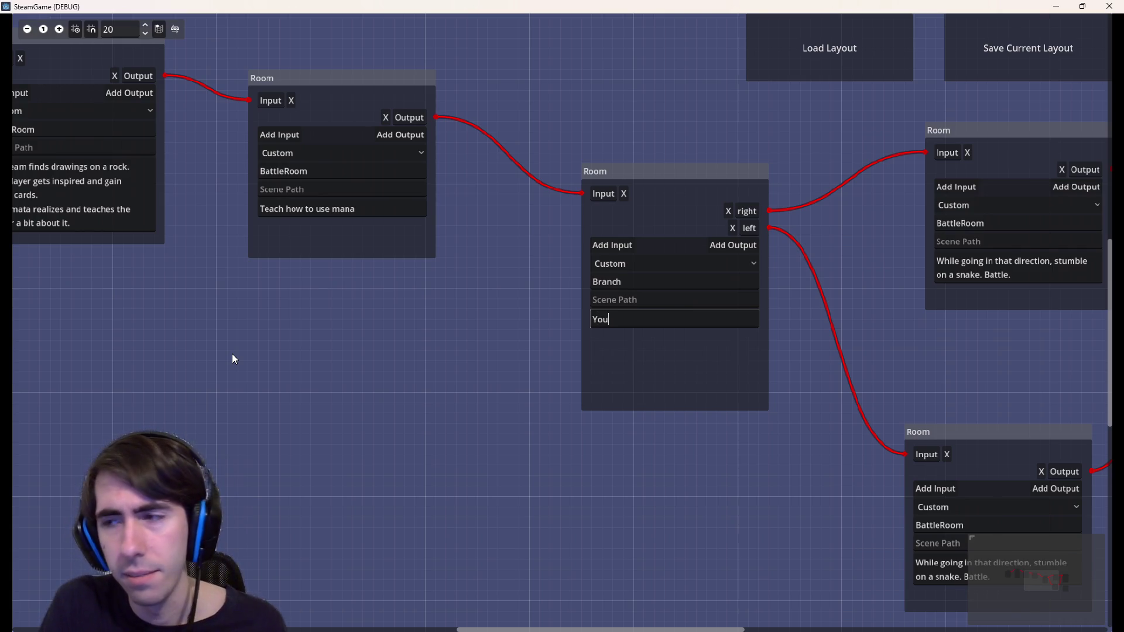
{"action": "key", "text": "BackSpace"}
{"action": "key", "text": "BackSpace"}
{"action": "type", "text": "see a carriage"}
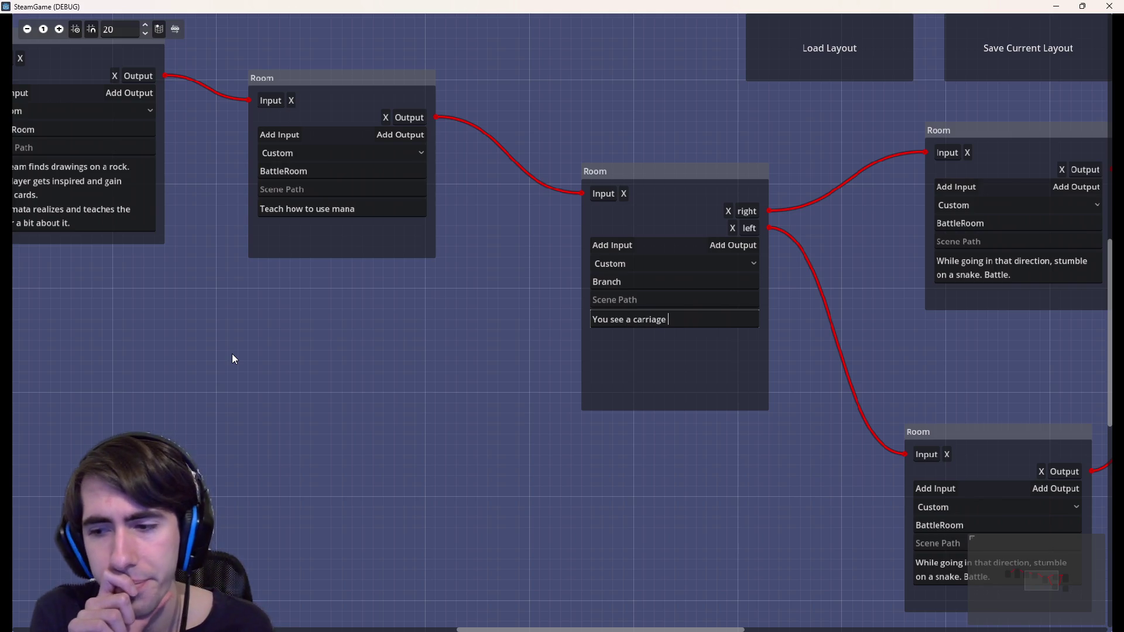
{"action": "type", "text": " that"}
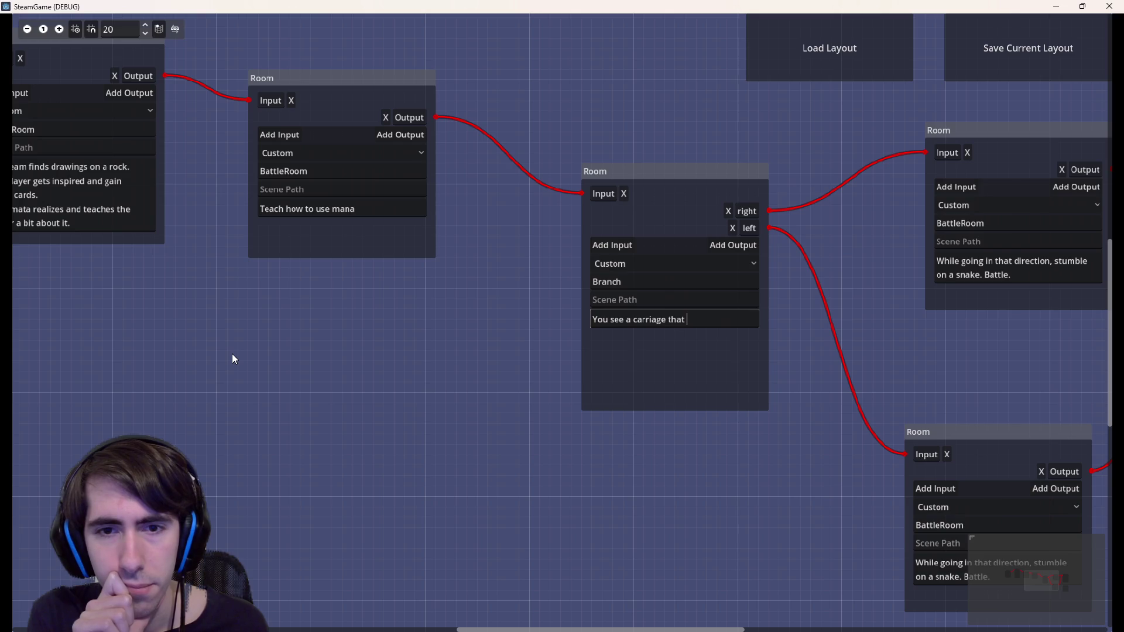
{"action": "key", "text": "ctrl+a"}
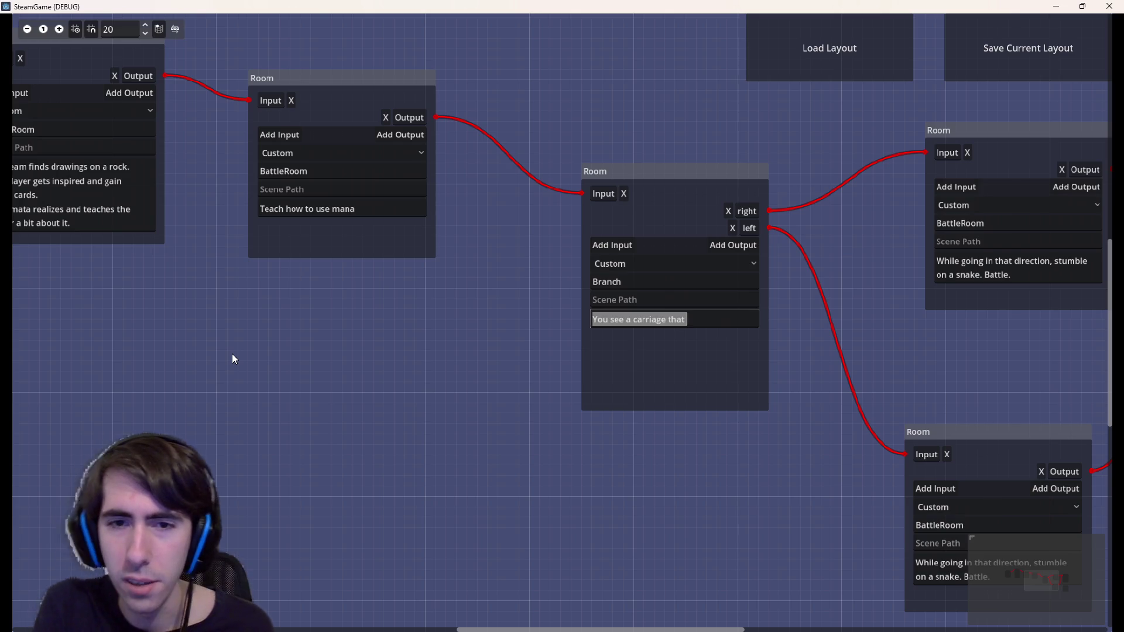
{"action": "type", "text": "You see tr"}
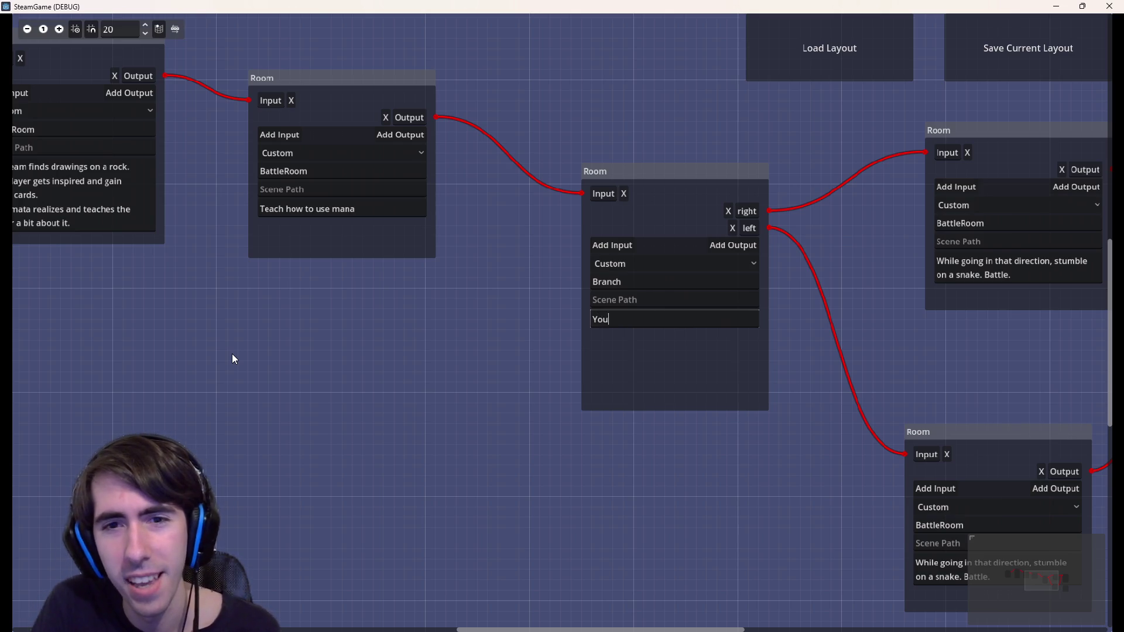
{"action": "type", "text": "a"}
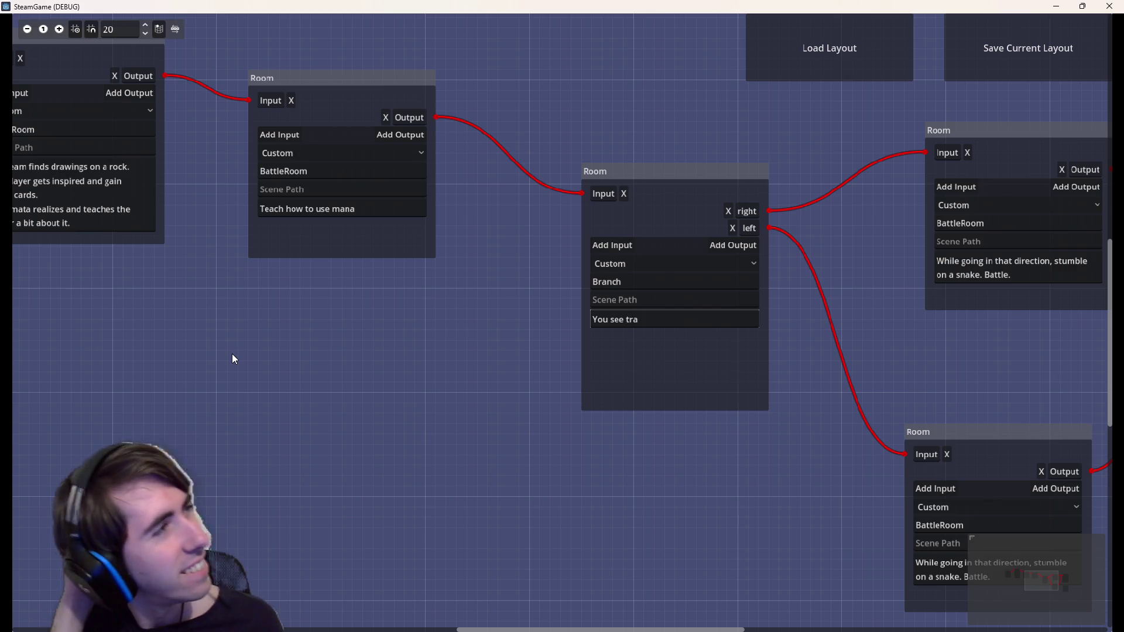
{"action": "type", "text": "ces "}
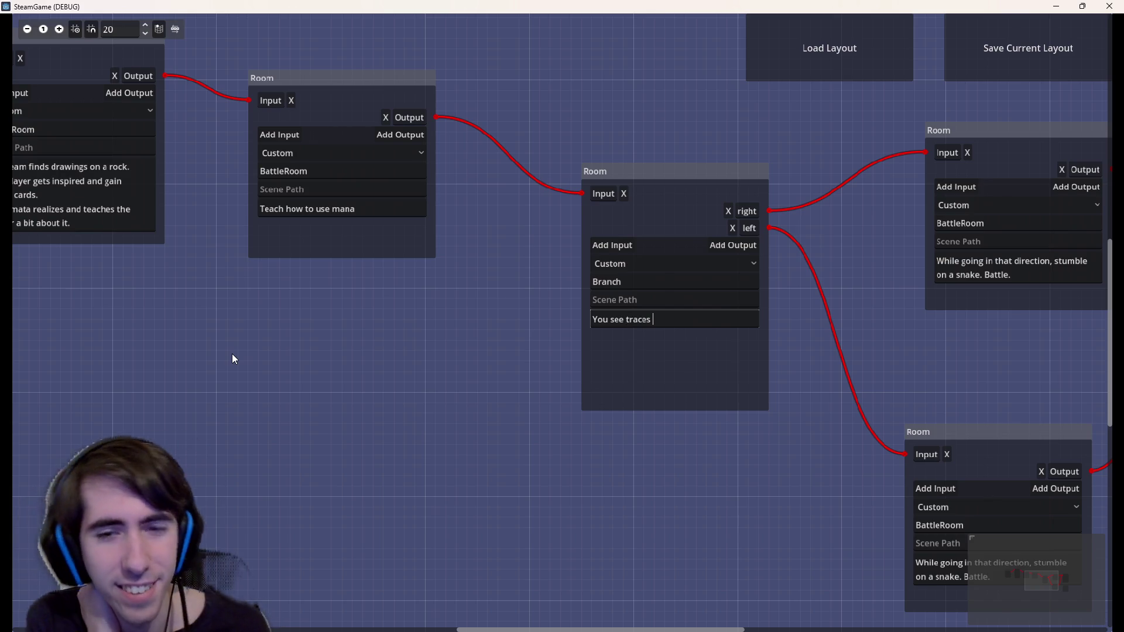
{"action": "type", "text": "a"}
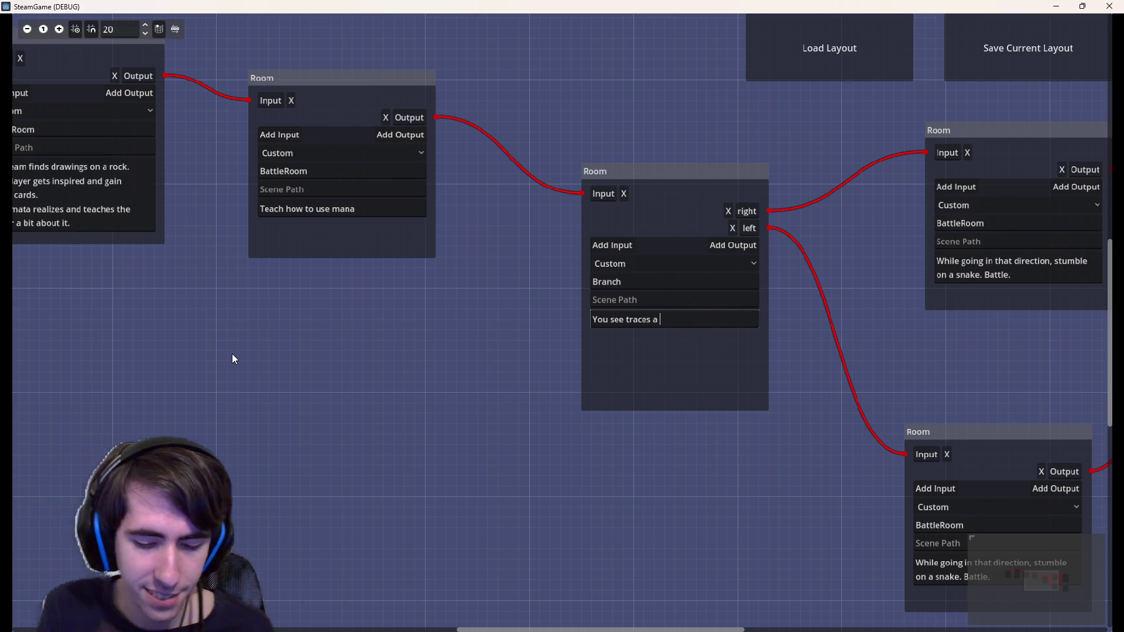
{"action": "key", "text": "BackSpace"}
{"action": "type", "text": "of a carriage"}
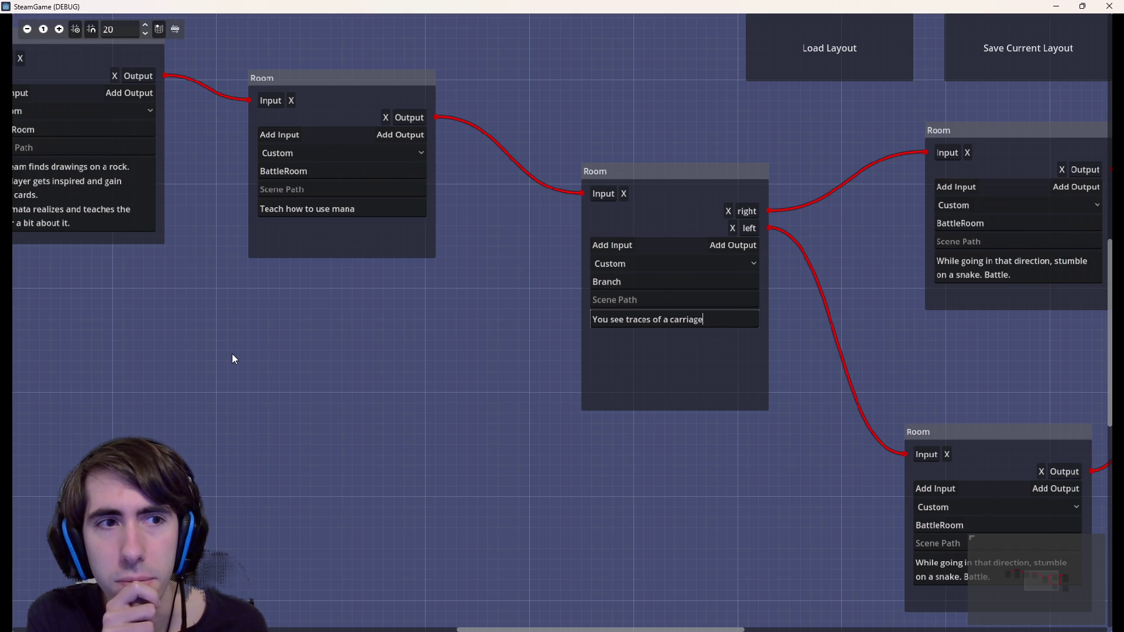
{"action": "type", "text": " tha"}
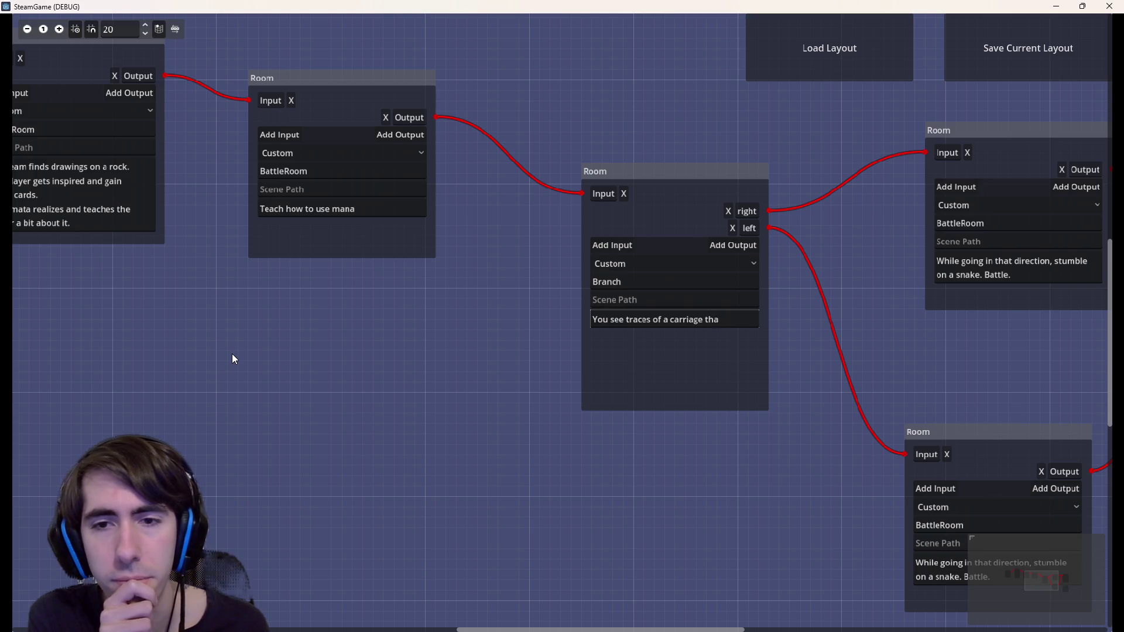
{"action": "type", "text": "t you decide"}
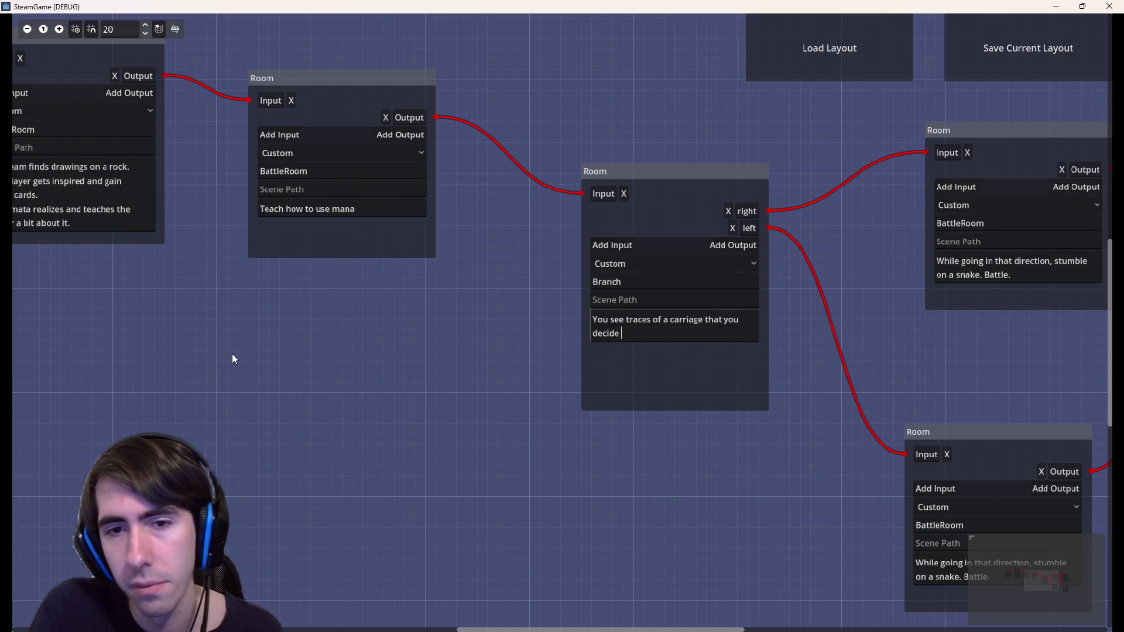
Change the opening to 'The player sees' and drop the unfinished 'that you decide' clause
{"action": "key", "text": "ctrl+Home"}
{"action": "key", "text": "ctrl+shift+Right"}
{"action": "key", "text": "BackSpace"}
{"action": "type", "text": "Th"}
{"action": "type", "text": "e player"}
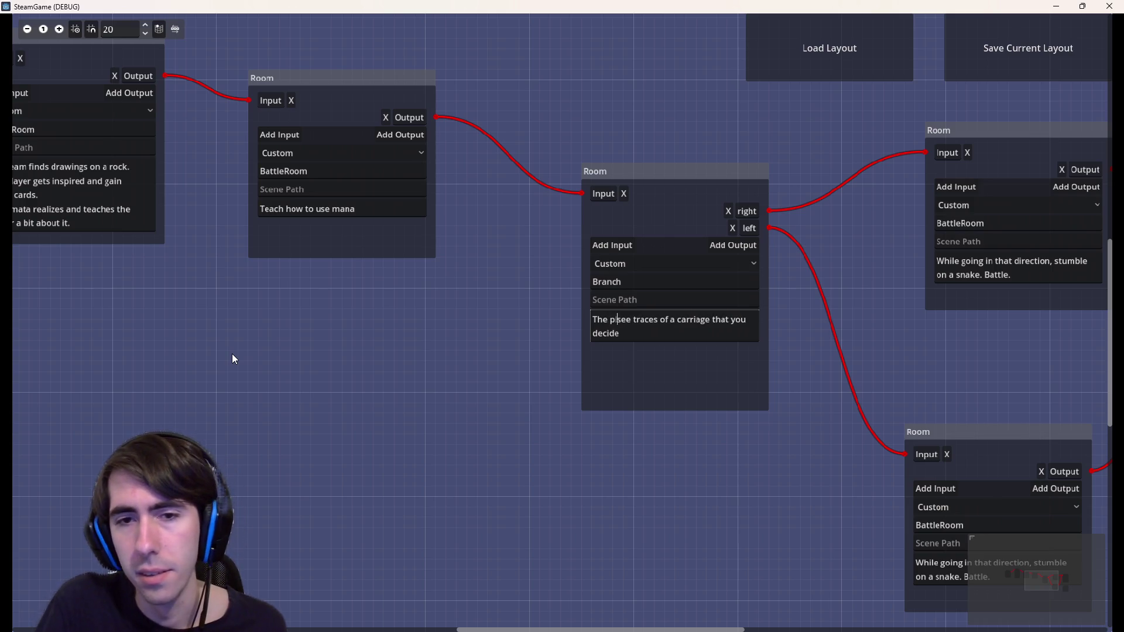
{"action": "key", "text": "Right"}
{"action": "key", "text": "Right"}
{"action": "key", "text": "Right"}
{"action": "type", "text": "s"}
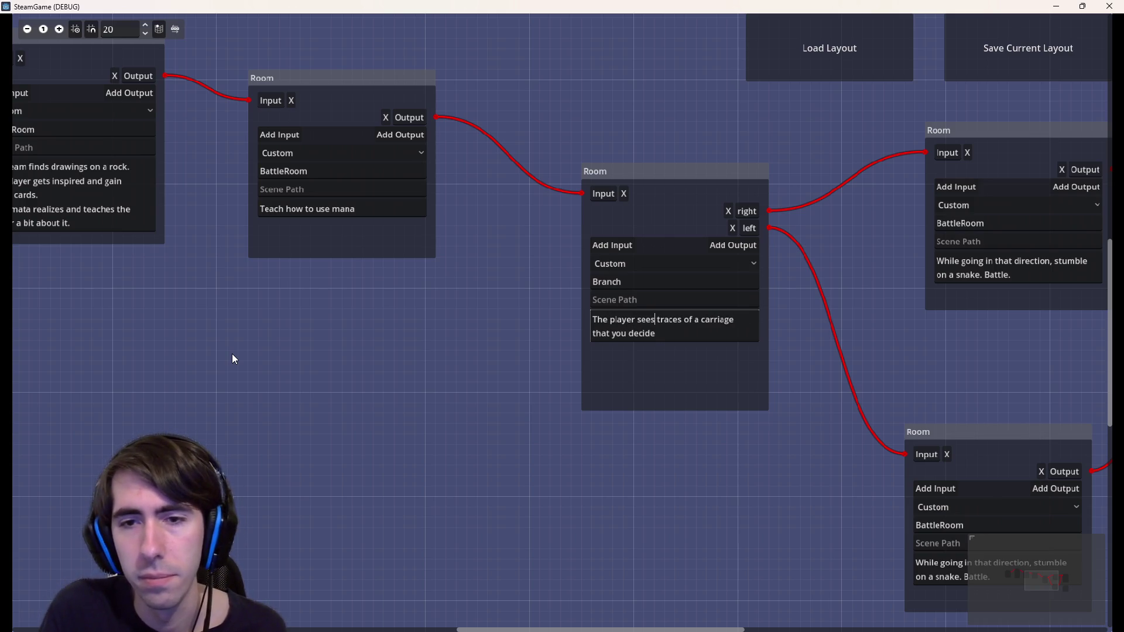
{"action": "key", "text": "ctrl+End"}
{"action": "key", "text": "ctrl+BackSpace"}
{"action": "key", "text": "ctrl+BackSpace"}
{"action": "key", "text": "ctrl+BackSpace"}
Rephrase both sentences to start with 'You', ending with 'You follow them.'
{"action": "type", "text": "."}
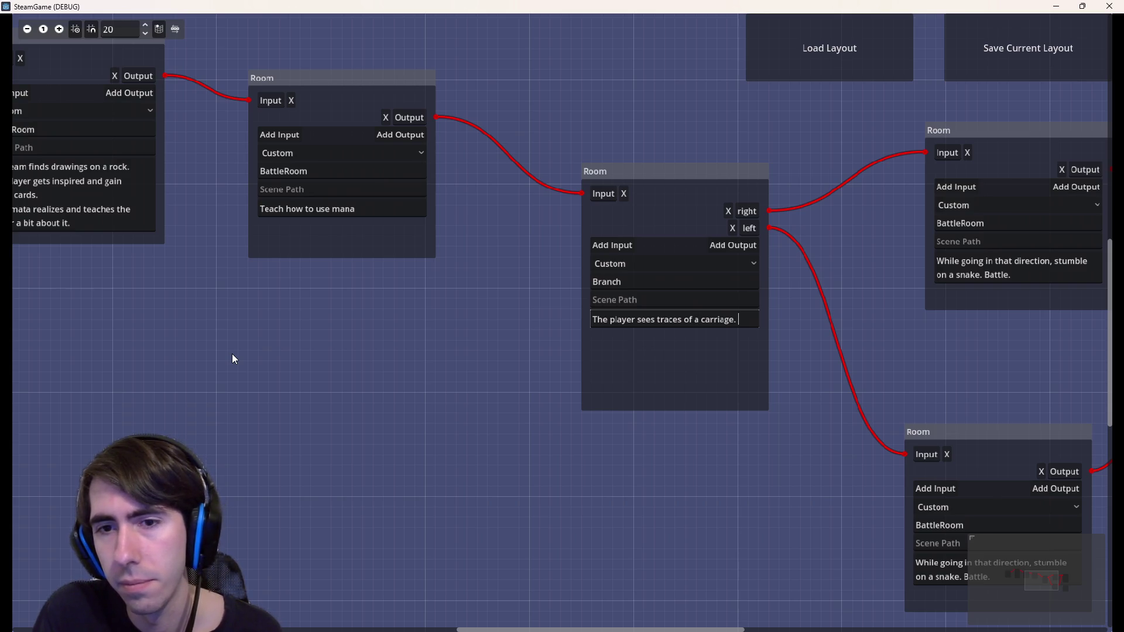
{"action": "type", "text": " The team follows"}
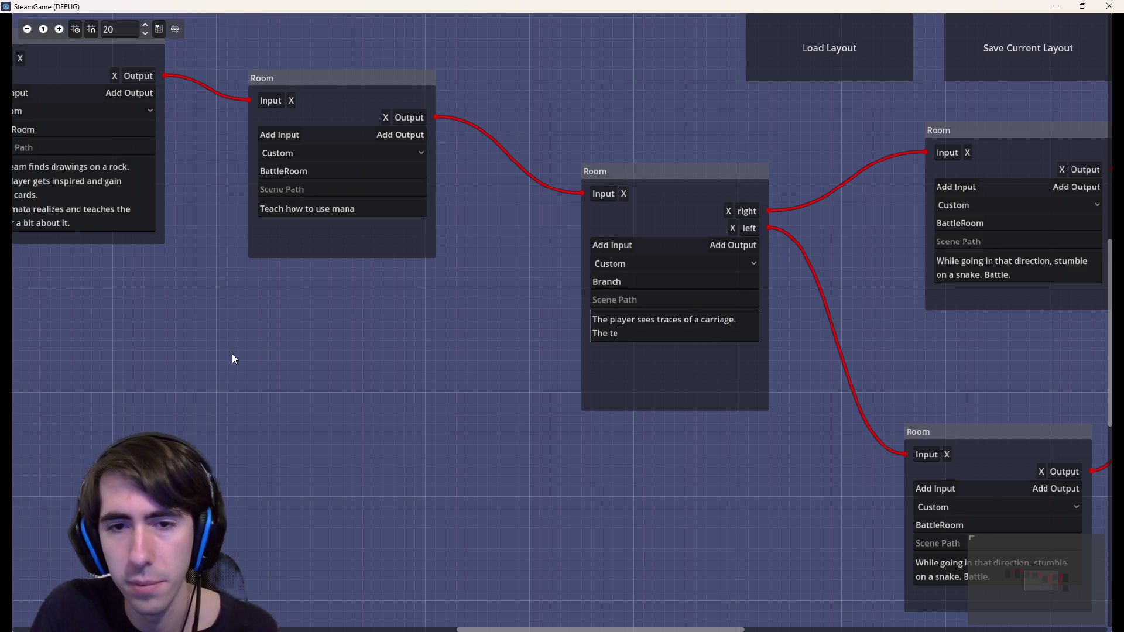
{"action": "key", "text": "ctrl+Left"}
{"action": "key", "text": "ctrl+BackSpace"}
{"action": "key", "text": "ctrl+BackSpace"}
{"action": "type", "text": "You"}
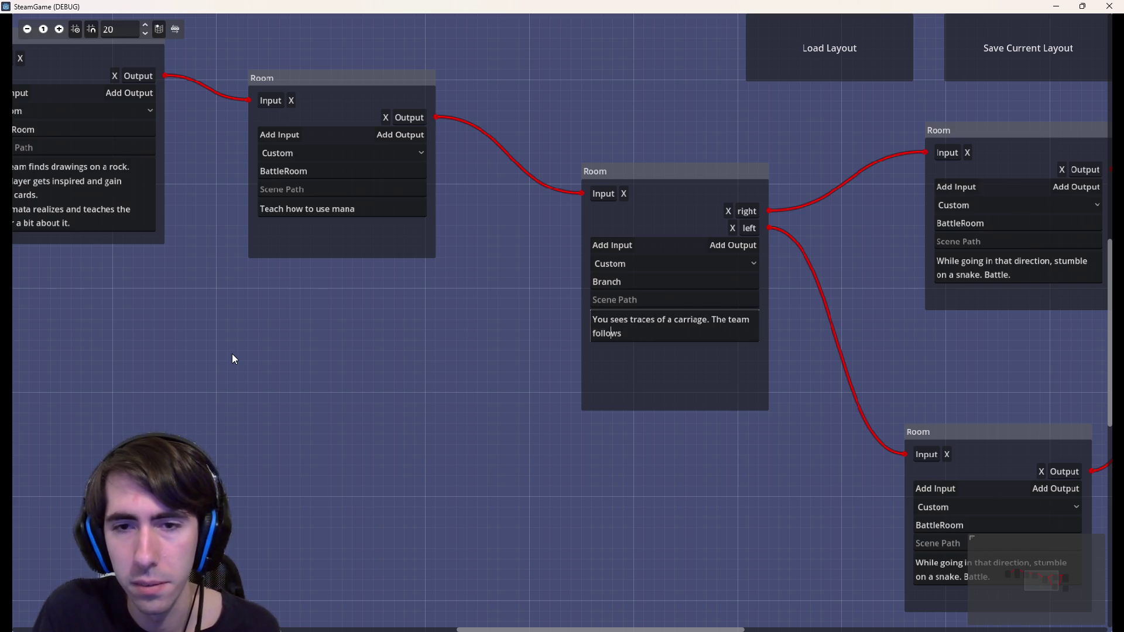
{"action": "key", "text": "ctrl+BackSpace"}
{"action": "key", "text": "ctrl+BackSpace"}
{"action": "key", "text": "ctrl+BackSpace"}
{"action": "type", "text": "You"}
{"action": "key", "text": "BackSpace"}
{"action": "type", "text": "u follow them."}
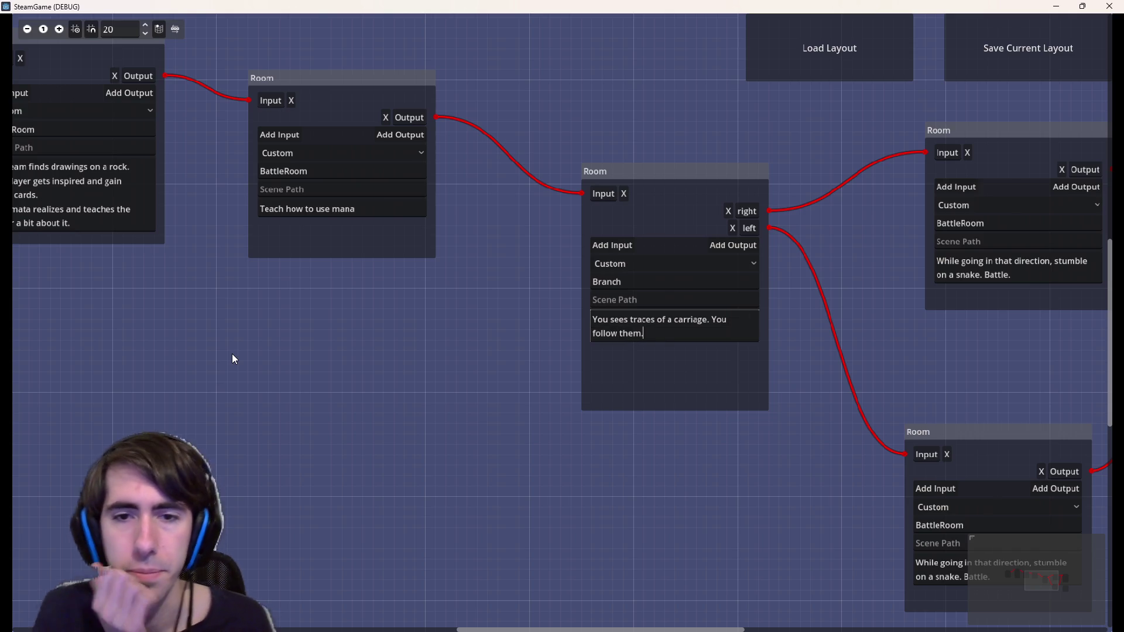
{"action": "key", "text": "BackSpace"}
{"action": "key", "text": "BackSpace"}
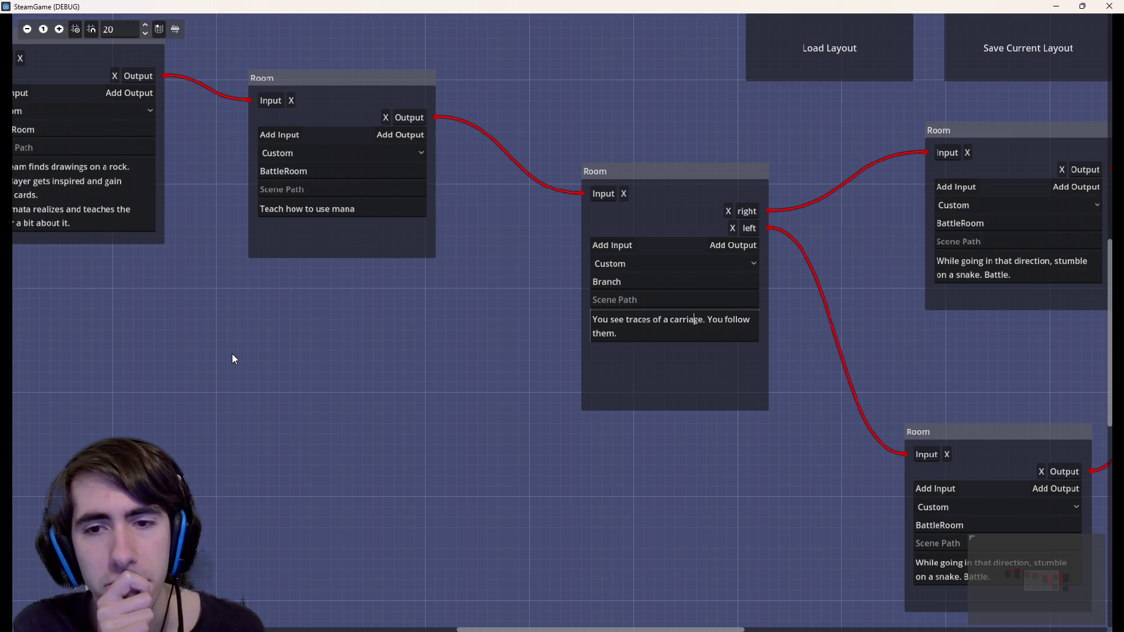
Add ', still fresh' and 'in hope of meeting someone that knows about the mist'
{"action": "type", "text": ", still fresg"}
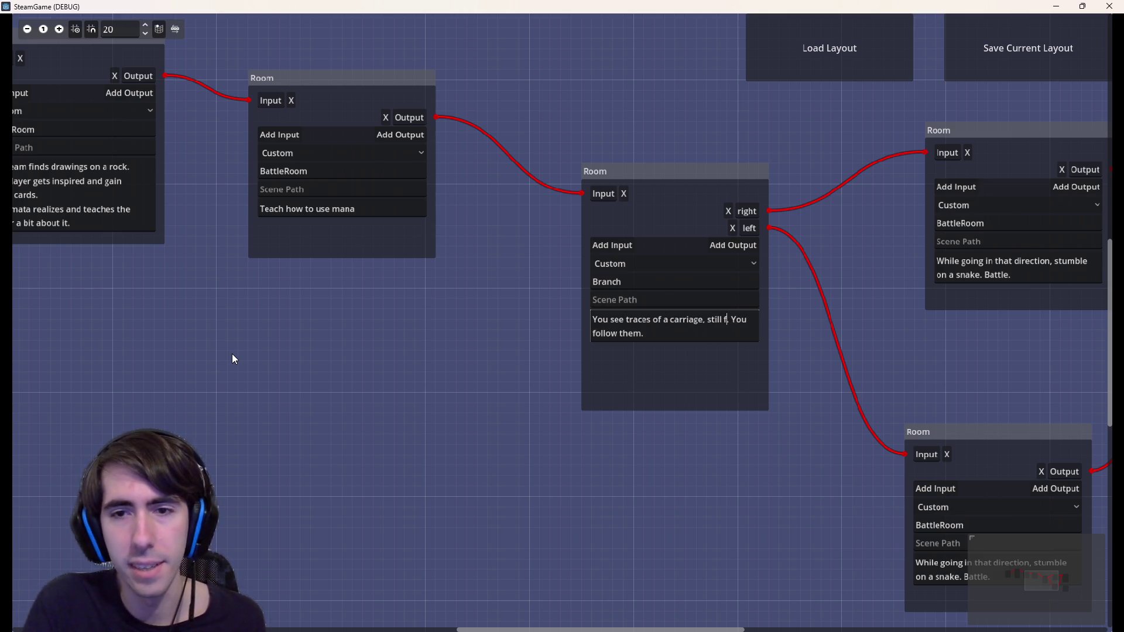
{"action": "key", "text": "BackSpace"}
{"action": "type", "text": "h"}
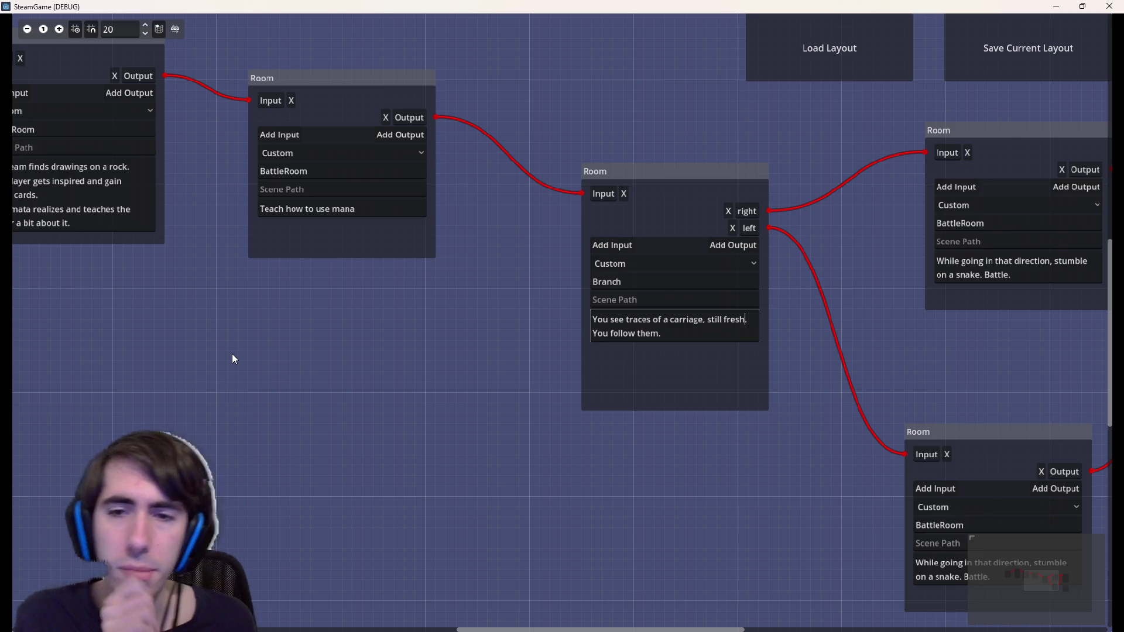
{"action": "key", "text": "Down"}
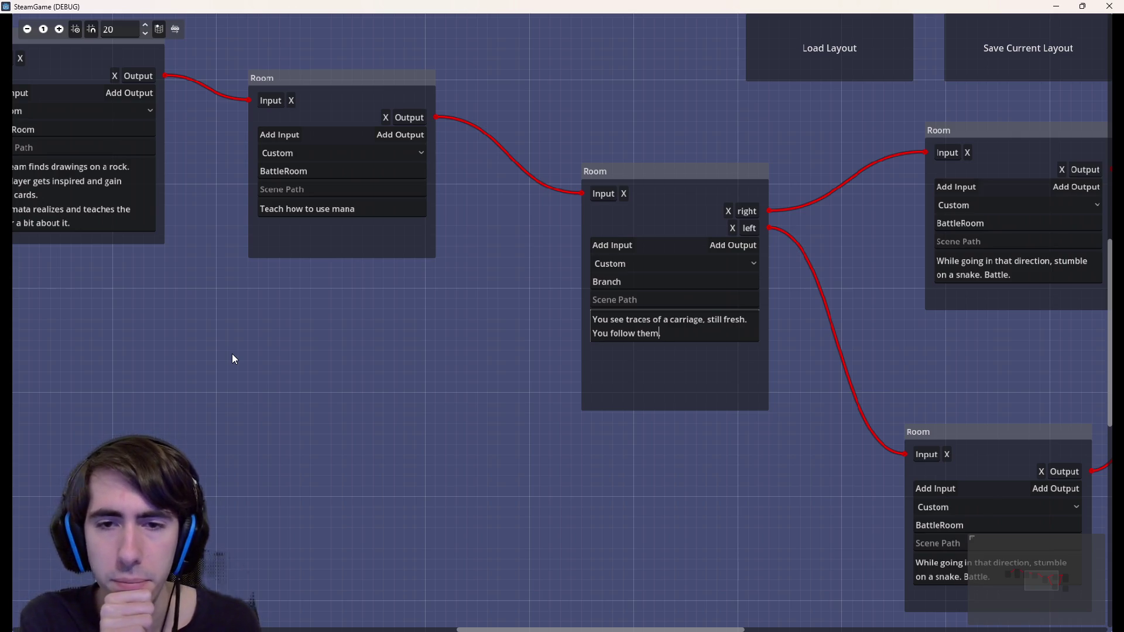
{"action": "type", "text": ", in hope "}
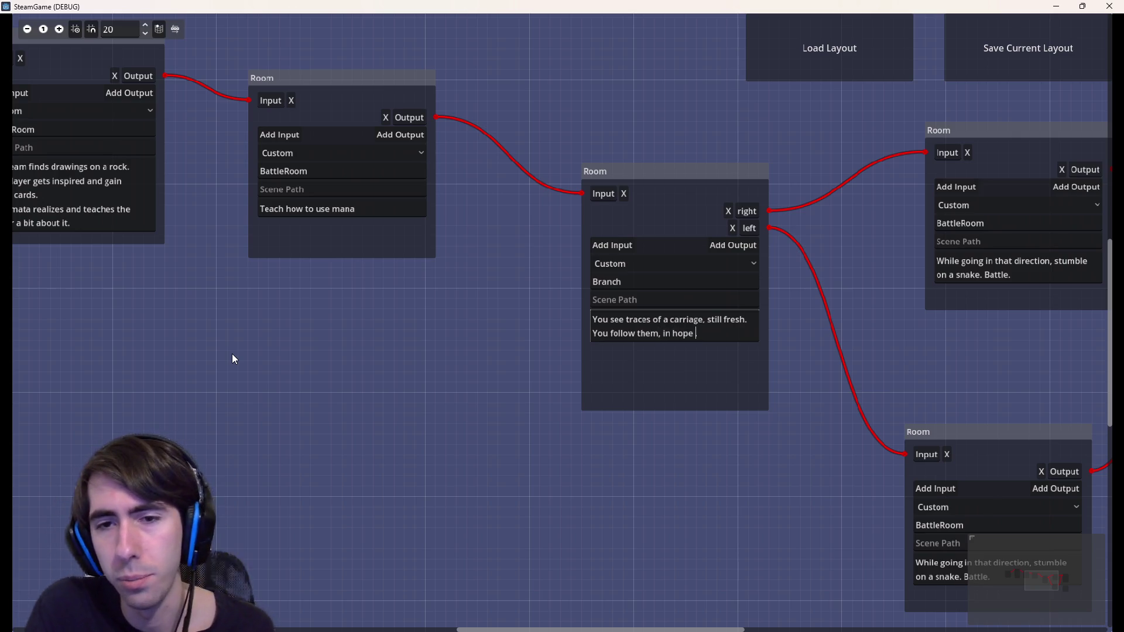
{"action": "type", "text": "of meeting someone ."}
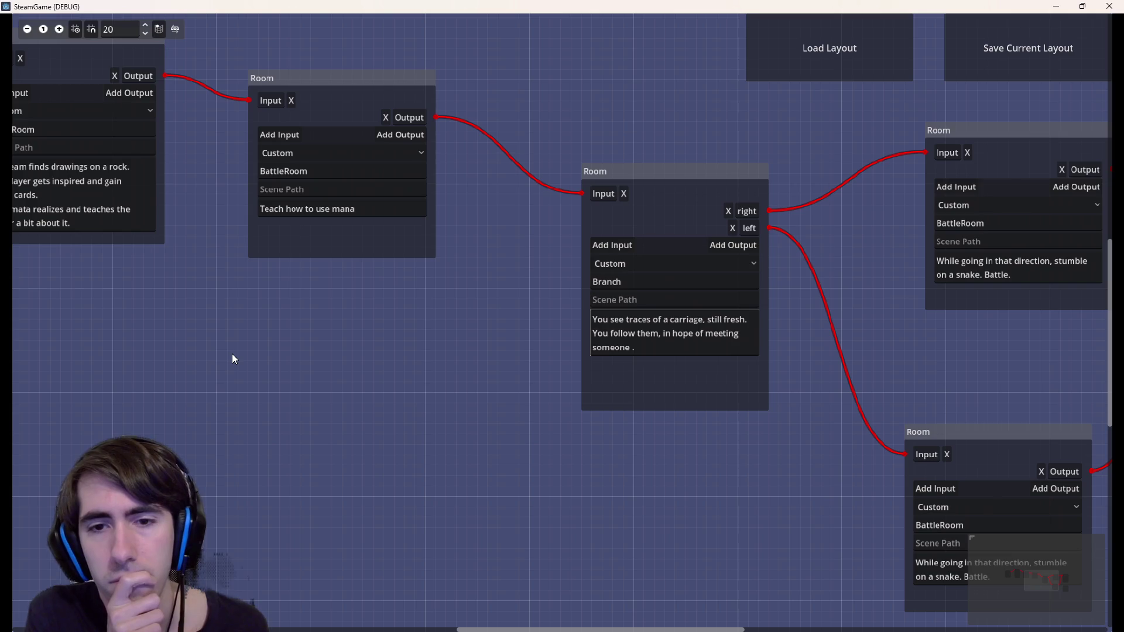
{"action": "key", "text": "BackSpace"}
{"action": "type", "text": "that"}
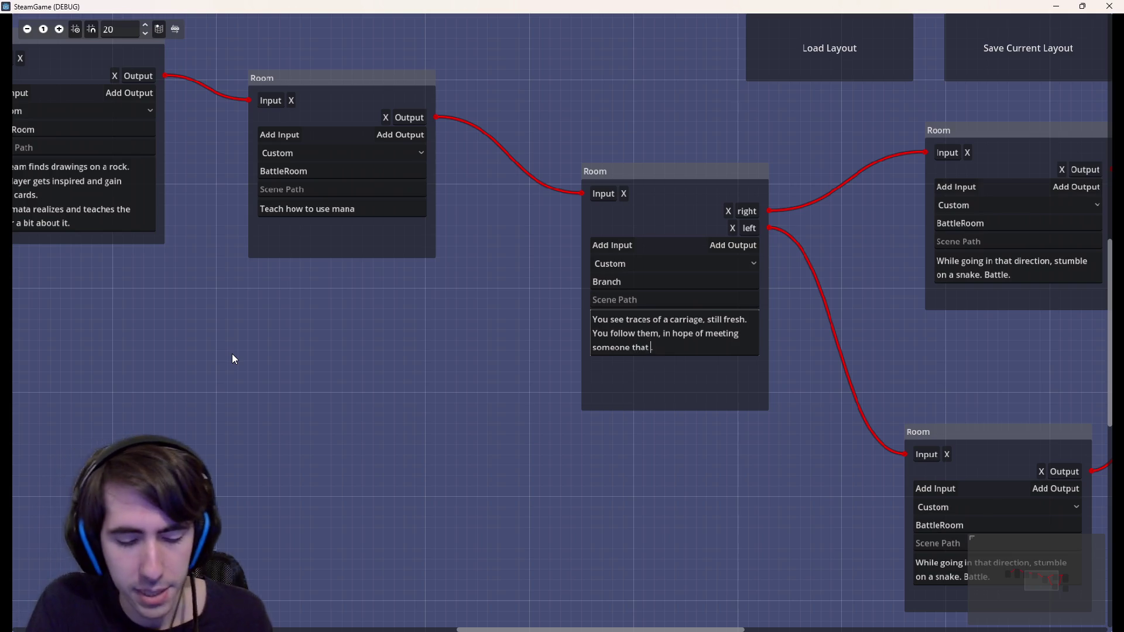
{"action": "type", "text": " knows about the mist"}
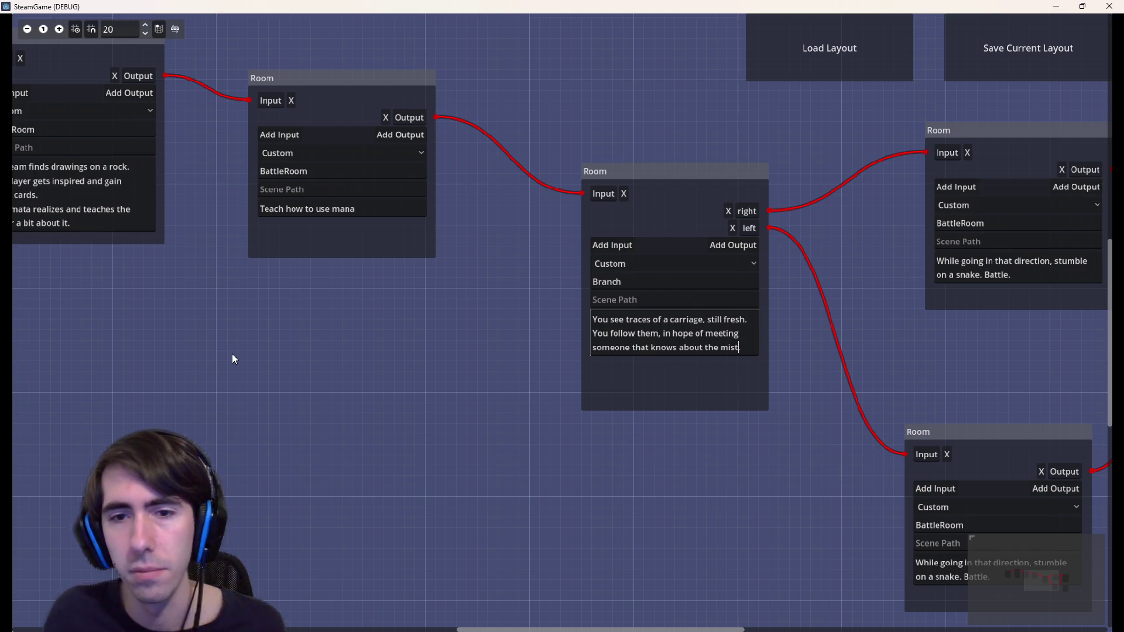
Clear the 'Branch' ID field of the carriage-traces room
{"action": "scroll", "coordinate": [335, 363], "scroll_direction": "right", "scroll_amount": 5}
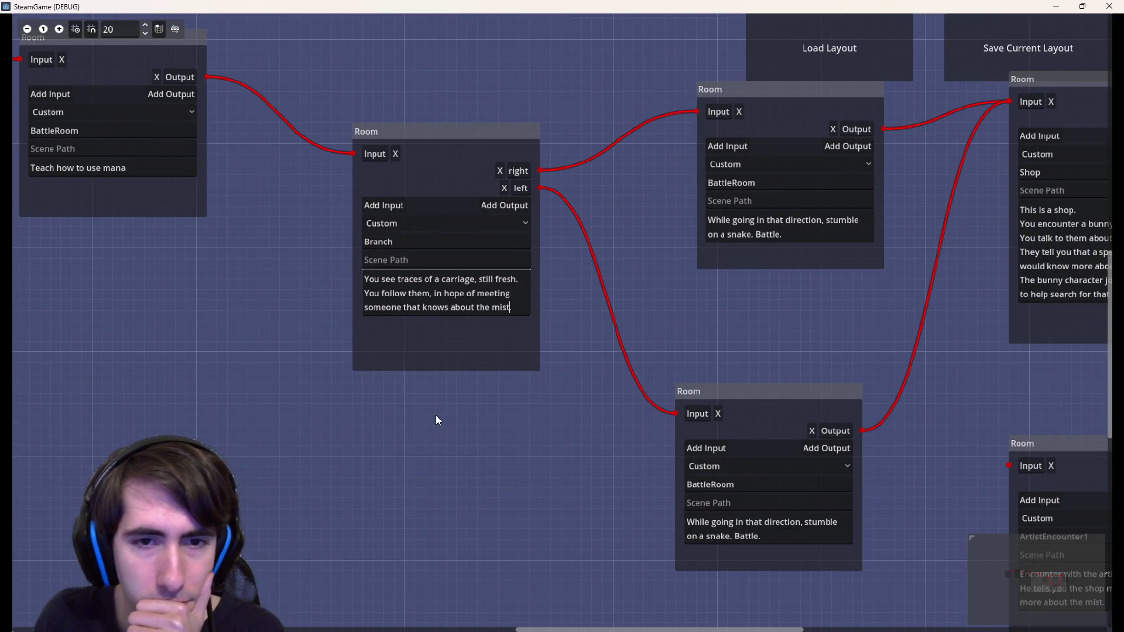
{"action": "scroll", "coordinate": [458, 433], "scroll_direction": "right", "scroll_amount": 3}
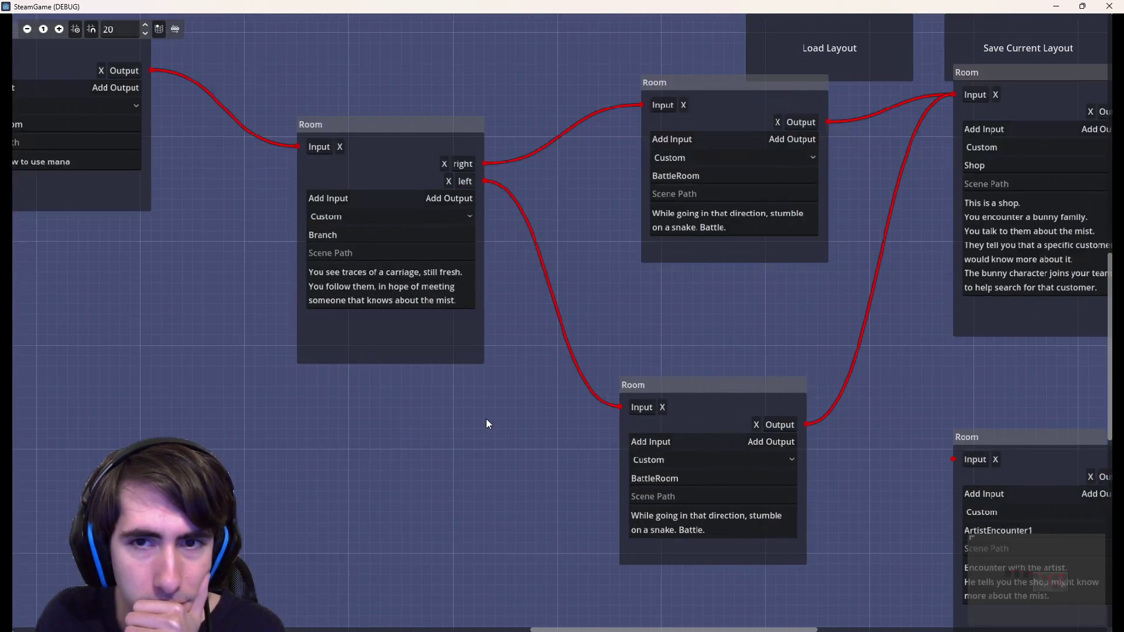
{"action": "scroll", "coordinate": [459, 410], "scroll_direction": "right", "scroll_amount": 1}
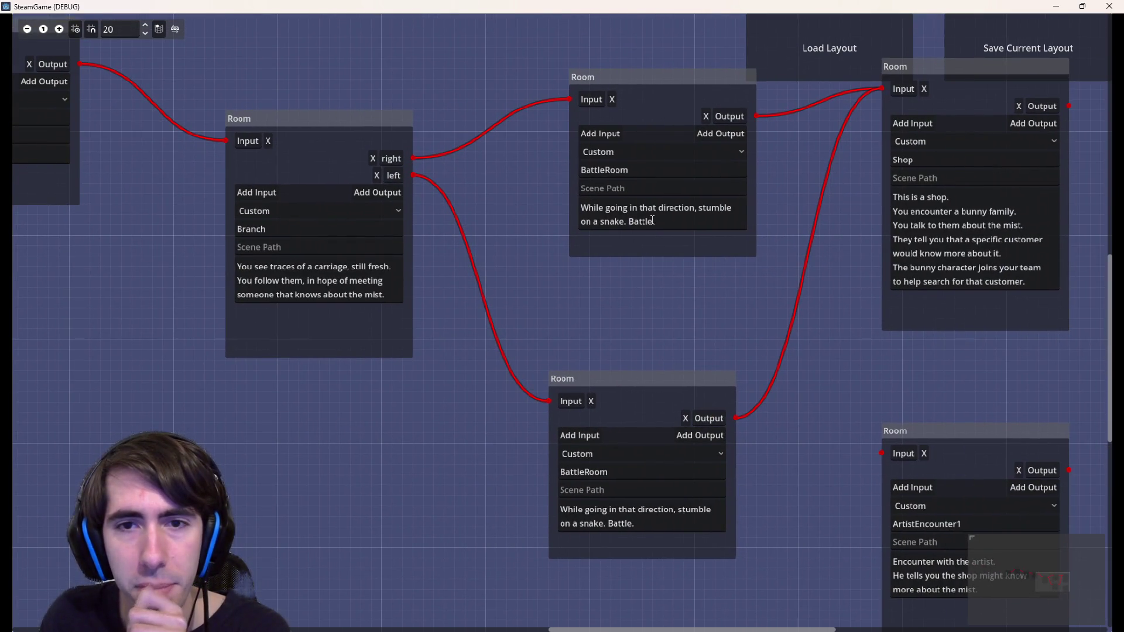
{"action": "left_click_drag", "start_coordinate": [688, 224], "coordinate": [515, 186]}
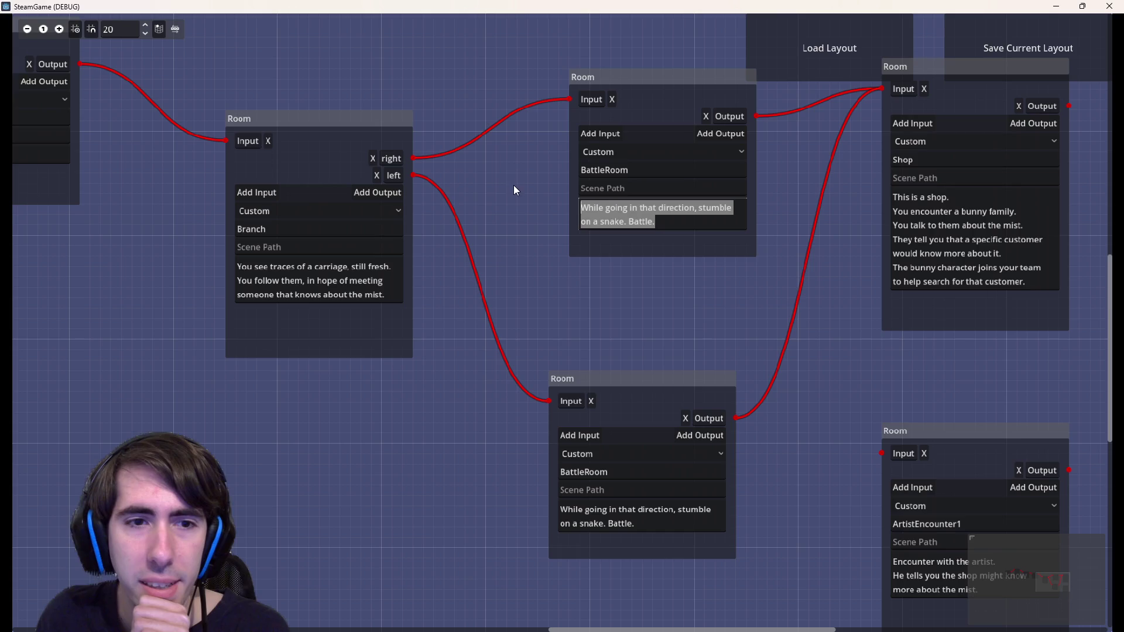
{"action": "left_click", "coordinate": [607, 402]}
{"action": "left_click_drag", "start_coordinate": [494, 311], "coordinate": [549, 331]}
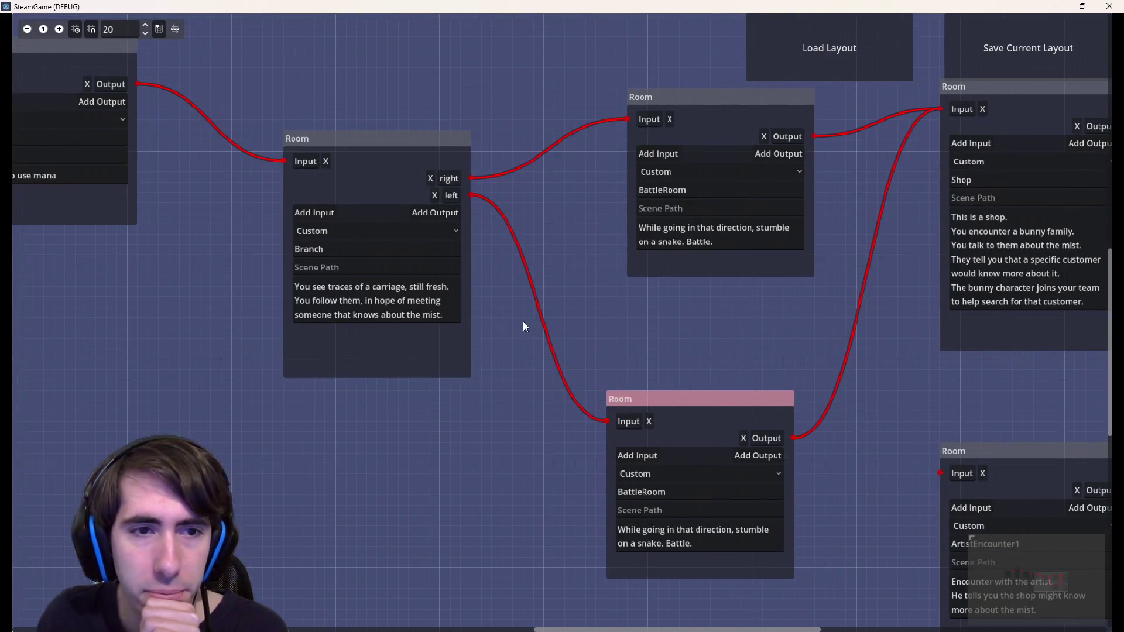
{"action": "left_click_drag", "start_coordinate": [367, 415], "coordinate": [557, 454]}
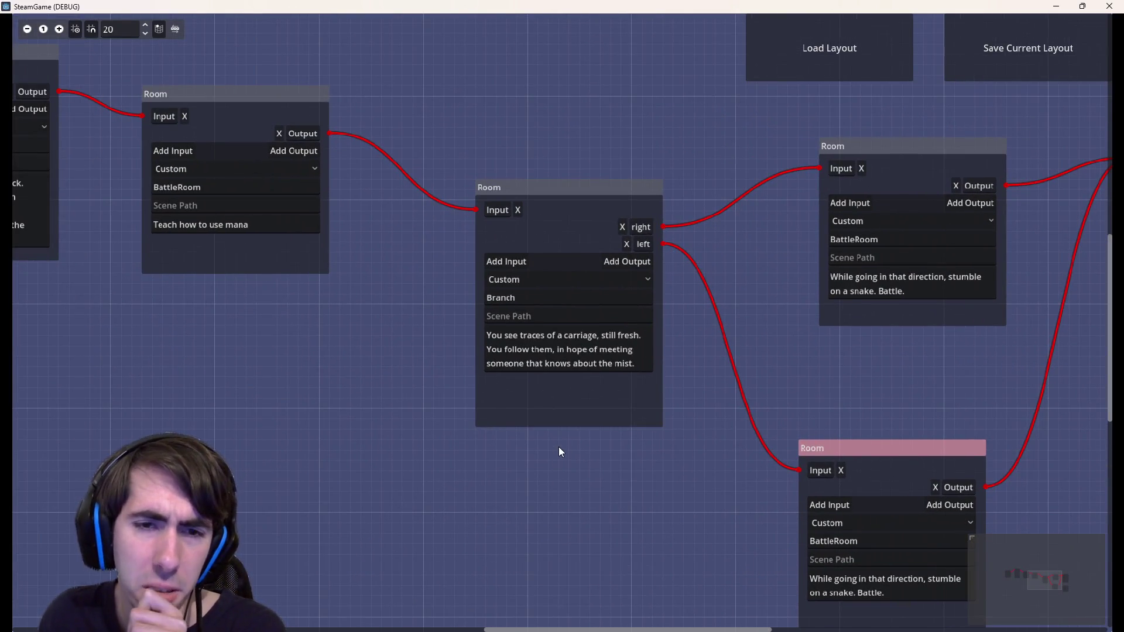
{"action": "left_click", "coordinate": [641, 361]}
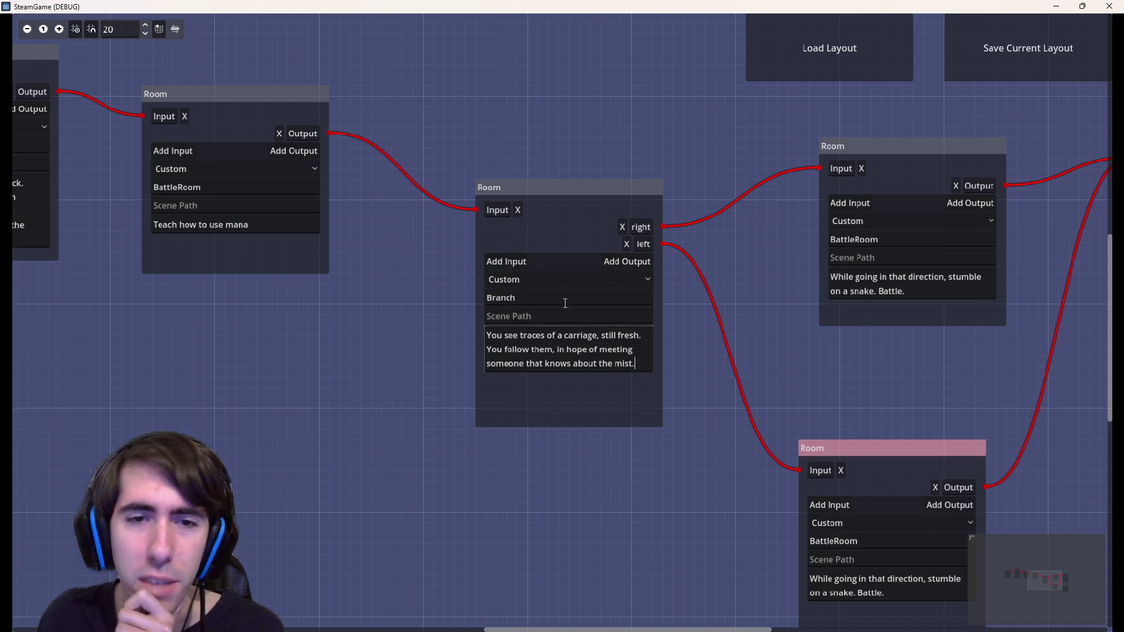
{"action": "left_click", "coordinate": [545, 299]}
{"action": "left_click_drag", "start_coordinate": [538, 293], "coordinate": [403, 285]}
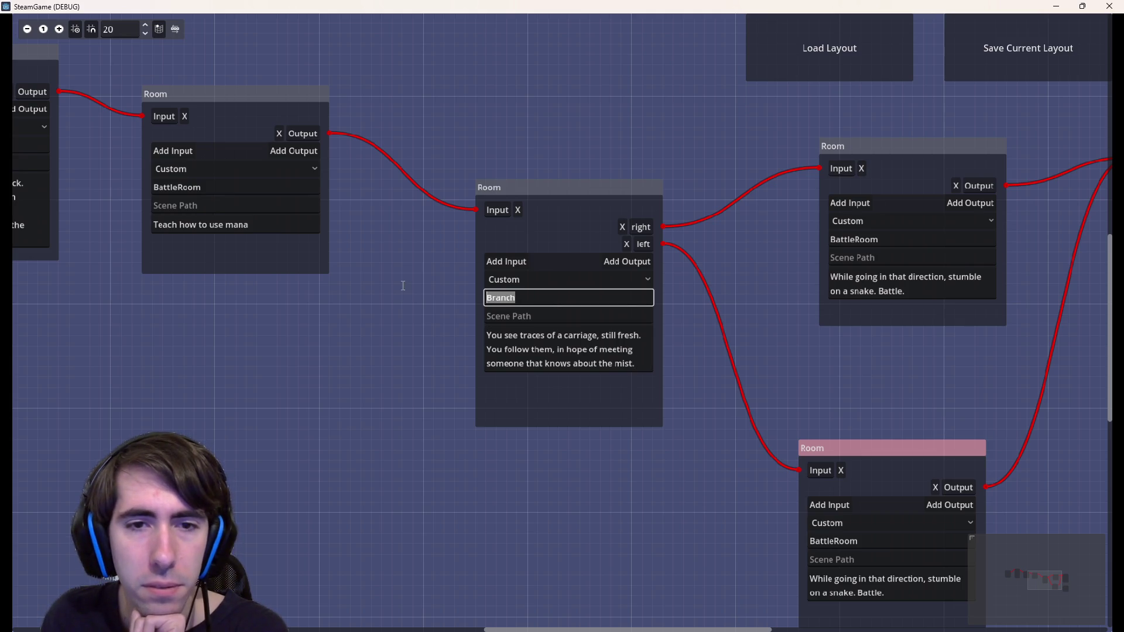
{"action": "type", "text": "Event"}
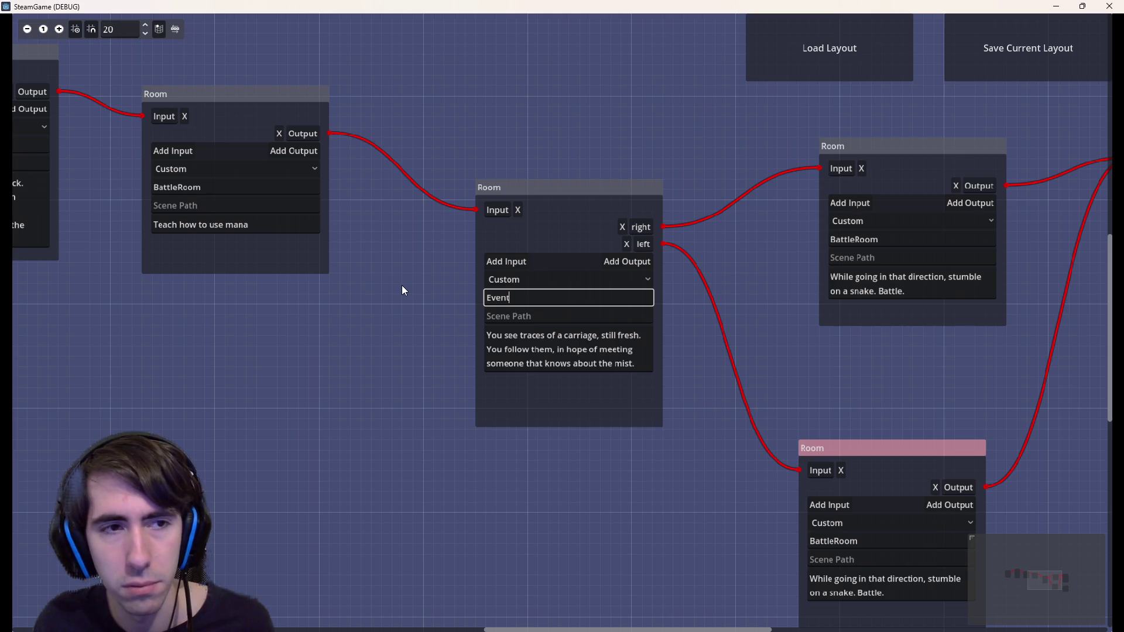
{"action": "double_click", "coordinate": [488, 301]}
{"action": "key", "text": "BackSpace"}
Set the carriage-traces room's type to EventRoom
{"action": "mouse_move", "coordinate": [284, 321]}
{"action": "left_mouse_down"}
{"action": "mouse_move", "coordinate": [524, 356]}
{"action": "mouse_move", "coordinate": [172, 350]}
{"action": "left_mouse_up"}
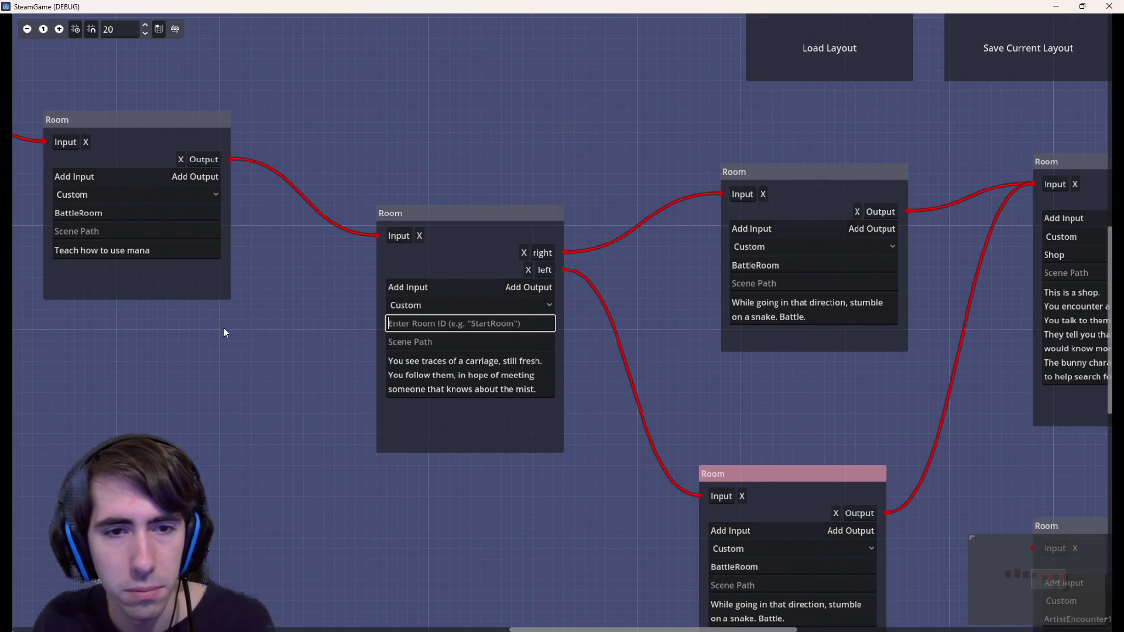
{"action": "left_click", "coordinate": [400, 306]}
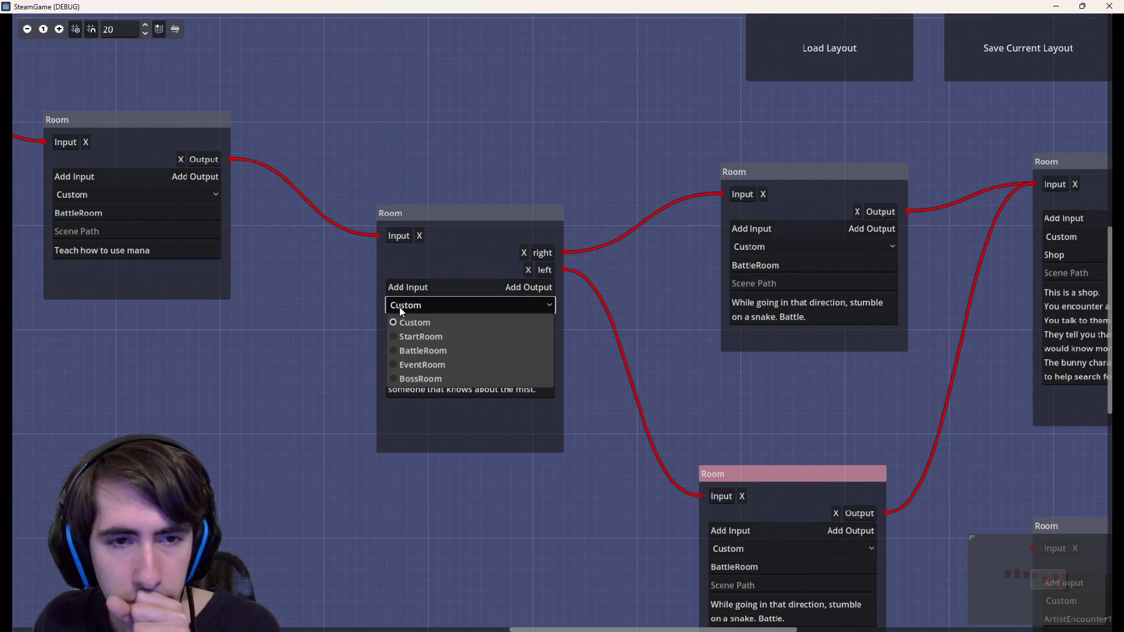
{"action": "left_click", "coordinate": [434, 369]}
{"action": "mouse_move", "coordinate": [613, 413]}
{"action": "left_mouse_down"}
{"action": "mouse_move", "coordinate": [370, 317]}
{"action": "mouse_move", "coordinate": [485, 323]}
{"action": "left_mouse_up"}
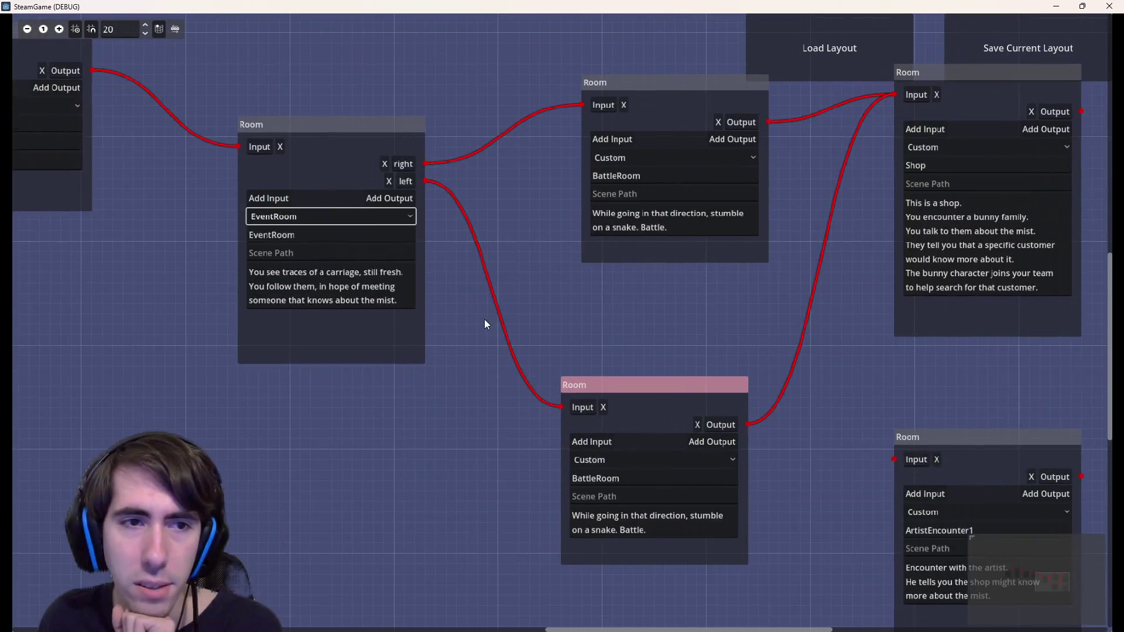
{"action": "left_click_drag", "start_coordinate": [557, 332], "coordinate": [620, 350]}
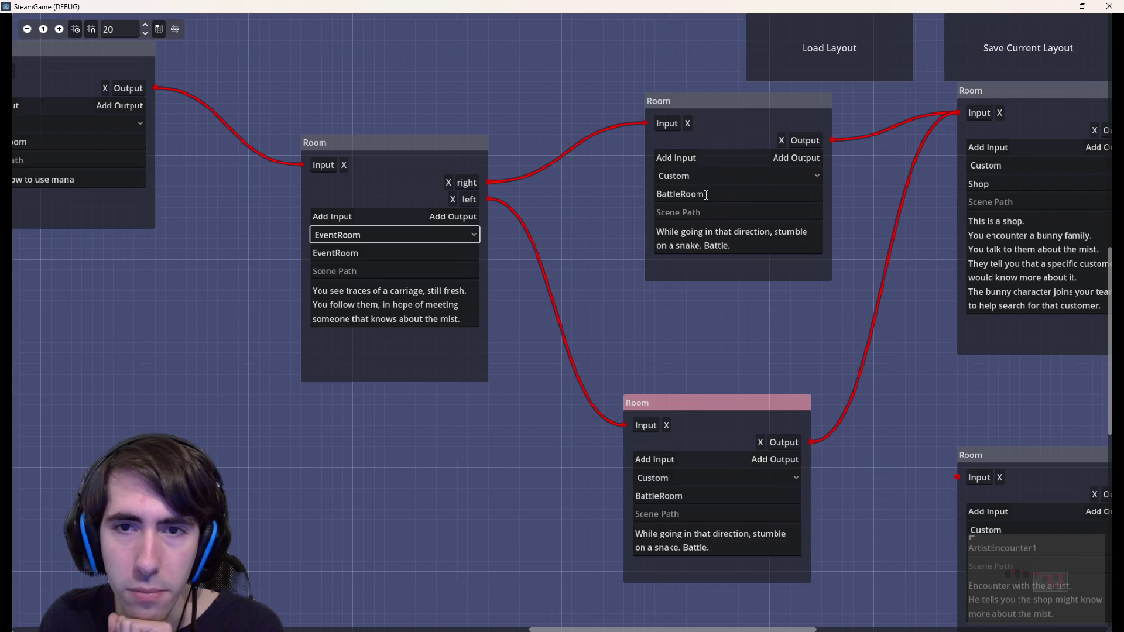
{"action": "left_click", "coordinate": [752, 238]}
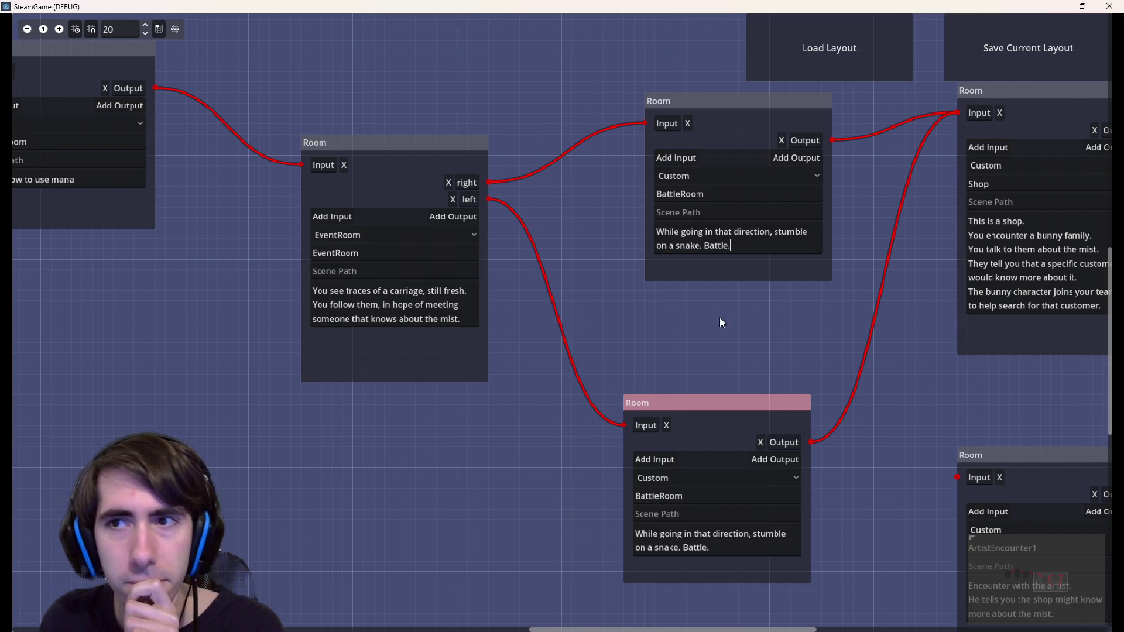
Delete the lower pink snake BattleRoom together with its connections
{"action": "mouse_move", "coordinate": [550, 325]}
{"action": "left_mouse_down"}
{"action": "mouse_move", "coordinate": [859, 369]}
{"action": "mouse_move", "coordinate": [725, 336]}
{"action": "mouse_move", "coordinate": [559, 316]}
{"action": "mouse_move", "coordinate": [976, 378]}
{"action": "left_mouse_up"}
{"action": "mouse_move", "coordinate": [578, 319]}
{"action": "left_mouse_down"}
{"action": "mouse_move", "coordinate": [914, 349]}
{"action": "mouse_move", "coordinate": [425, 304]}
{"action": "left_mouse_up"}
{"action": "left_click_drag", "start_coordinate": [669, 345], "coordinate": [1054, 415]}
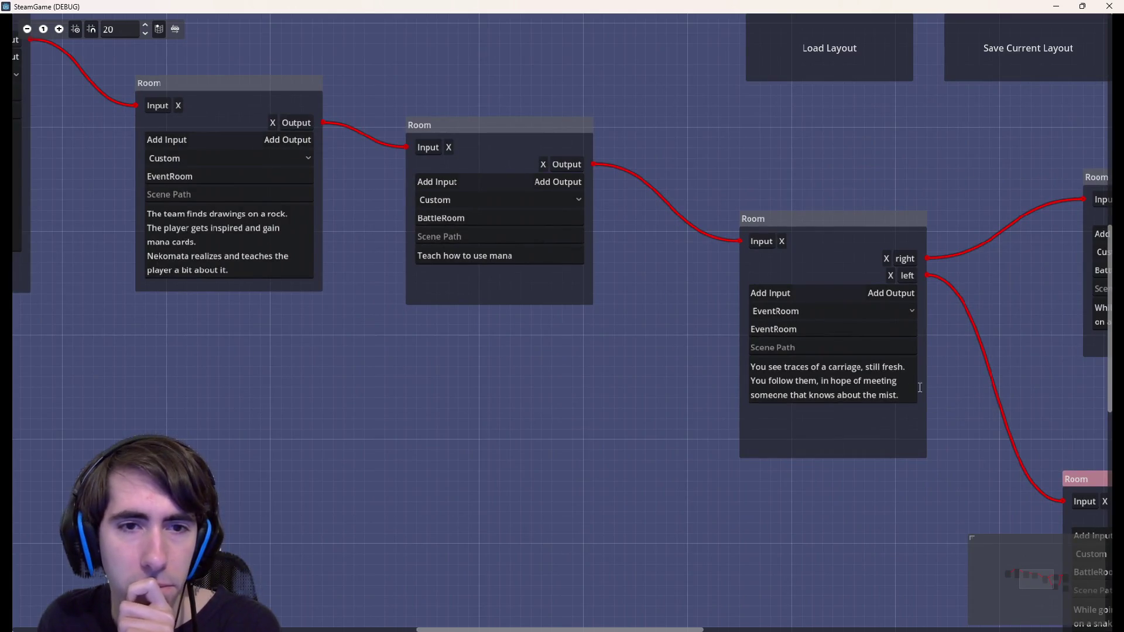
{"action": "mouse_move", "coordinate": [960, 375]}
{"action": "left_mouse_down"}
{"action": "mouse_move", "coordinate": [621, 307]}
{"action": "mouse_move", "coordinate": [847, 352]}
{"action": "left_mouse_up"}
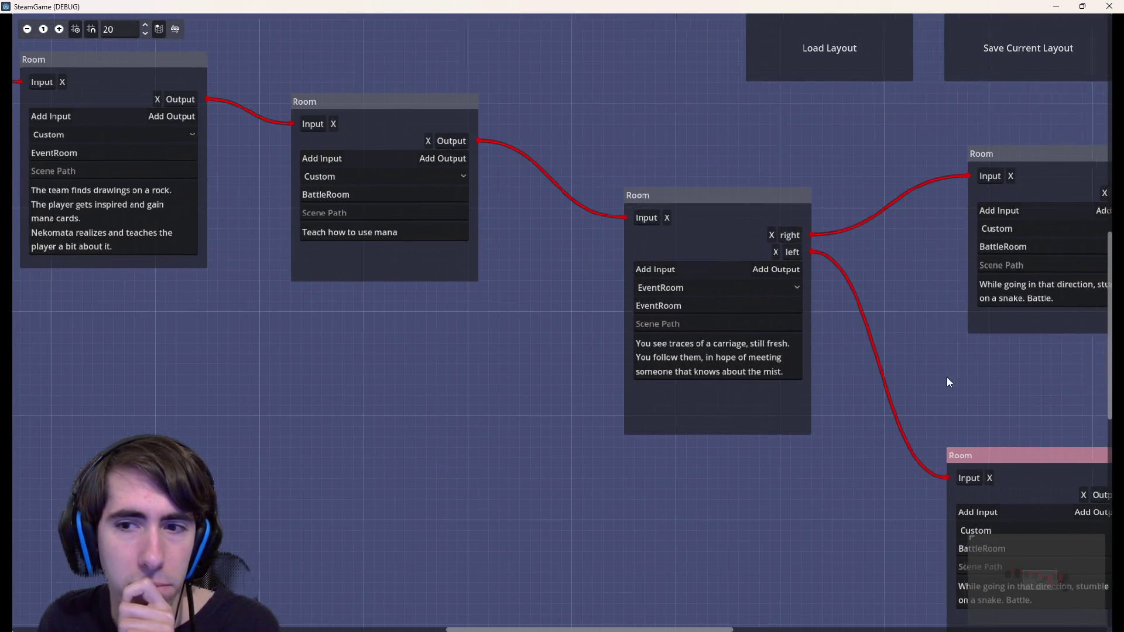
{"action": "left_click_drag", "start_coordinate": [958, 381], "coordinate": [714, 347]}
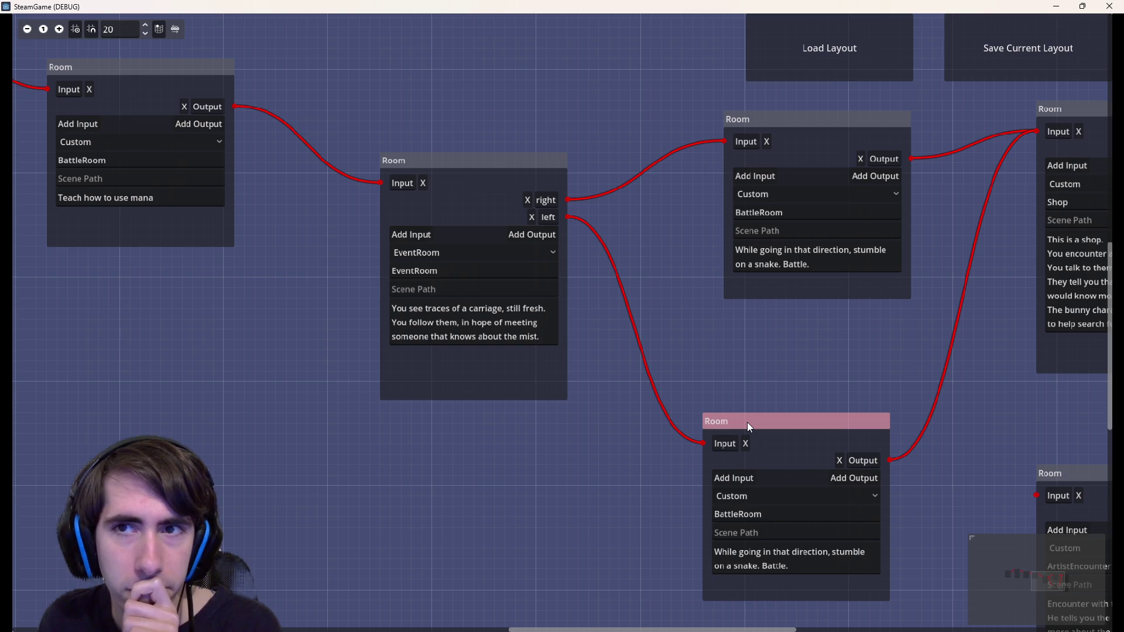
{"action": "key", "text": "Delete"}
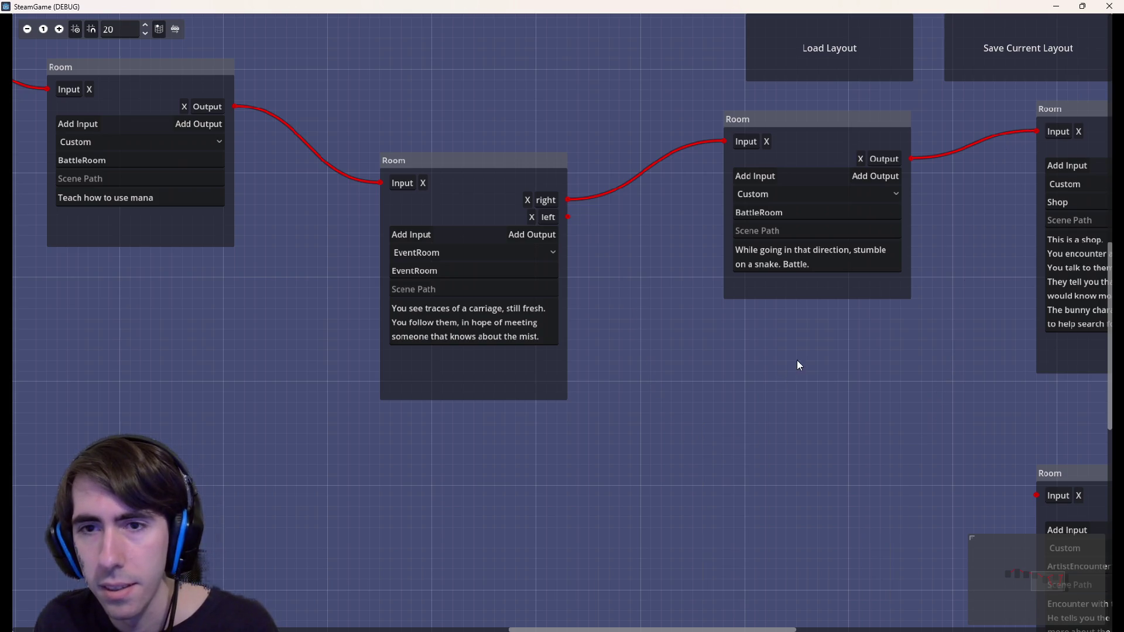
{"action": "scroll", "coordinate": [703, 352], "scroll_direction": "right", "scroll_amount": 5}
{"action": "left_click", "coordinate": [617, 323]}
Rewrite the BattleRoom's first line as 'You see the carriage in the distance, but it looks odd.'
{"action": "key", "text": "ctrl+a"}
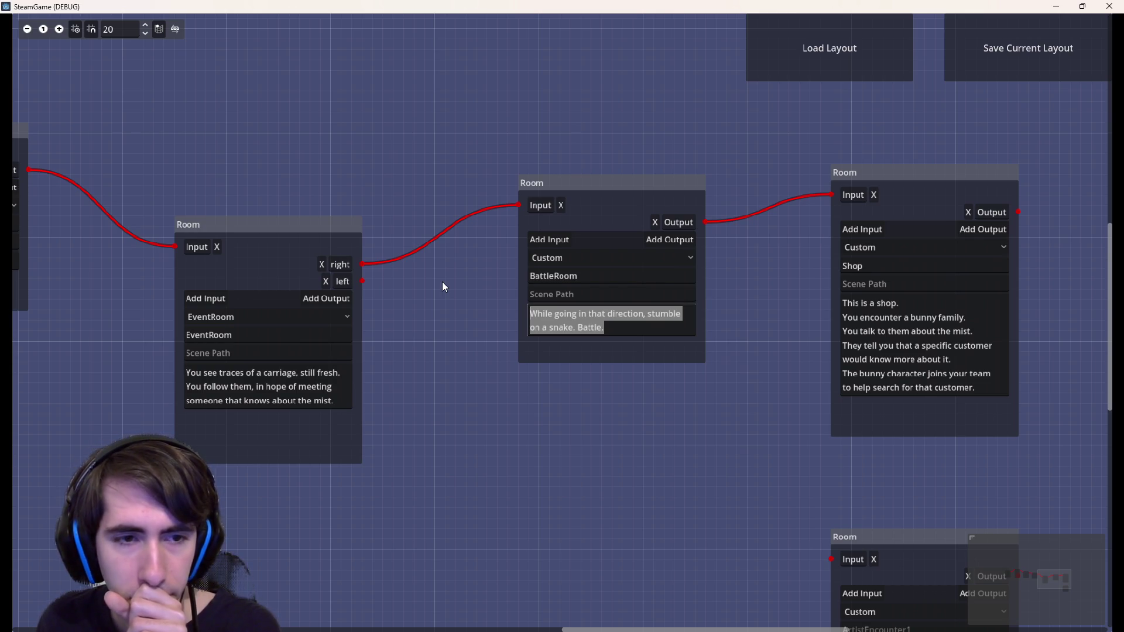
{"action": "type", "text": "You"}
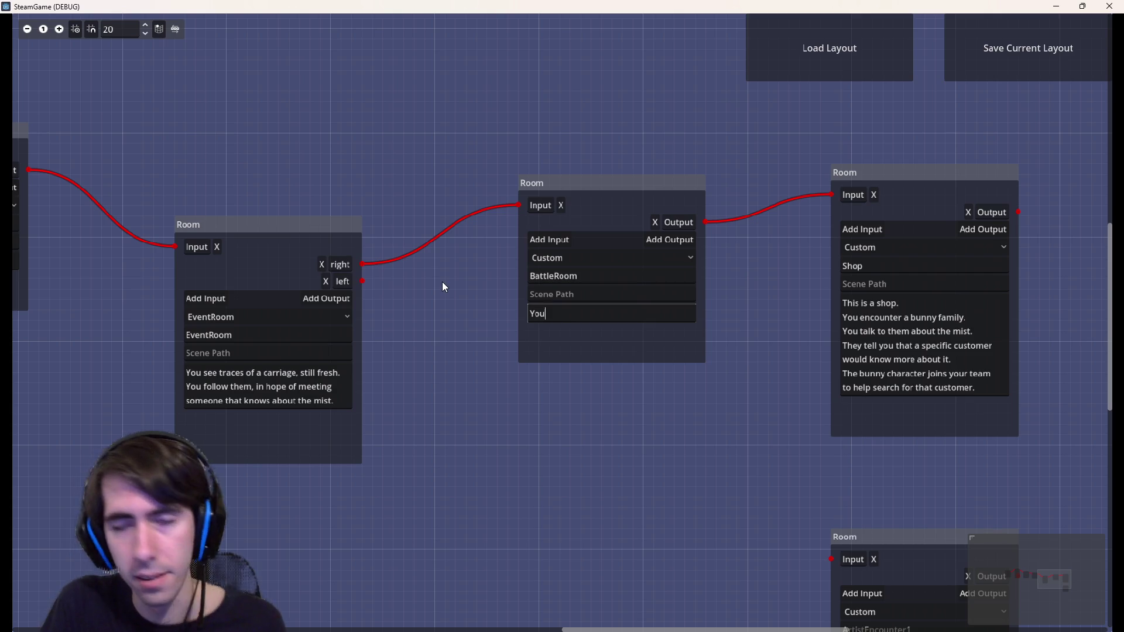
{"action": "type", "text": " see the "}
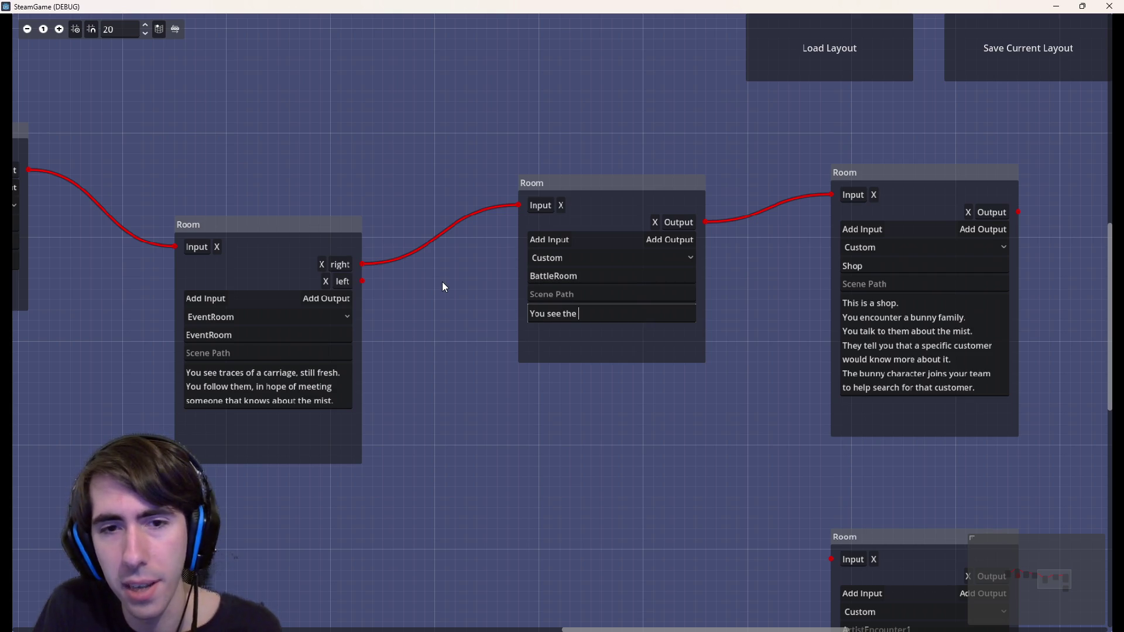
{"action": "type", "text": "carriage "}
{"action": "type", "text": "far"}
{"action": "key", "text": "BackSpace"}
{"action": "key", "text": "BackSpace"}
{"action": "key", "text": "BackSpace"}
{"action": "type", "text": "in the distance"}
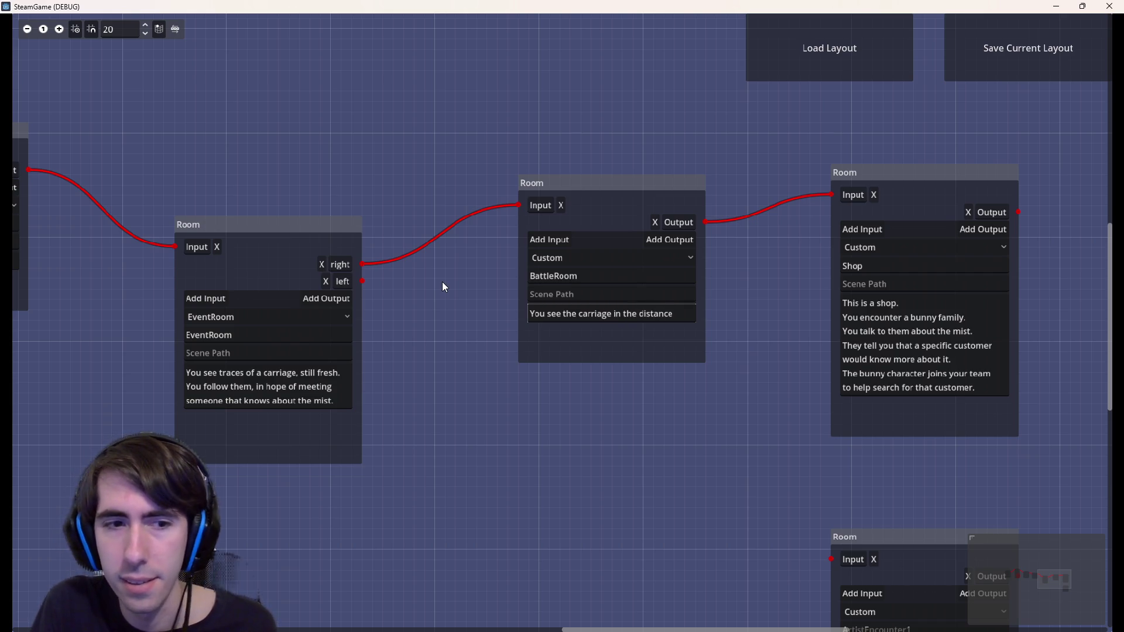
{"action": "type", "text": ", but it'"}
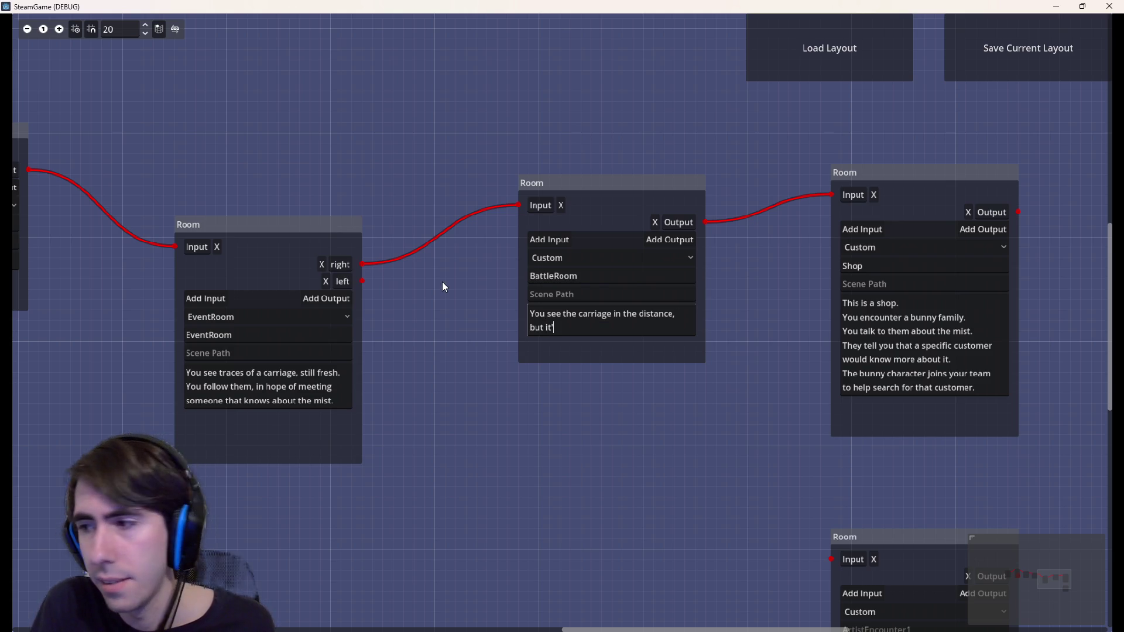
{"action": "key", "text": "BackSpace"}
{"action": "type", "text": "looks odd."}
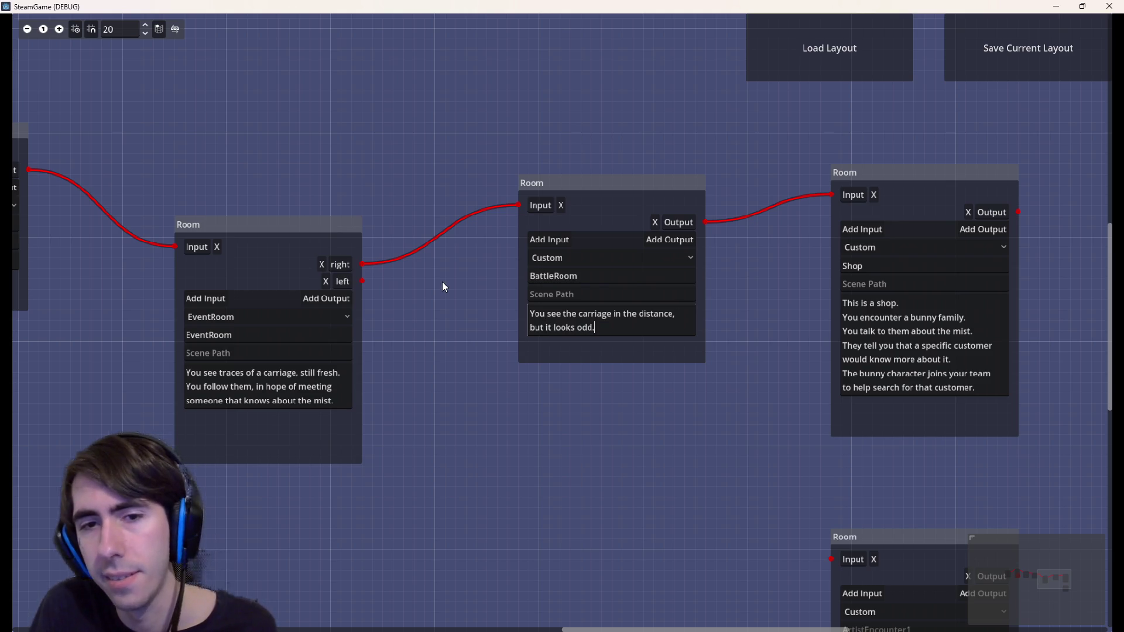
Add the lines 'It is being attacked.' and 'You decide to rush to help'
{"action": "key", "text": "Return"}
{"action": "type", "text": "It has"}
{"action": "key", "text": "BackSpace"}
{"action": "key", "text": "BackSpace"}
{"action": "key", "text": "BackSpace"}
{"action": "type", "text": "is being attac"}
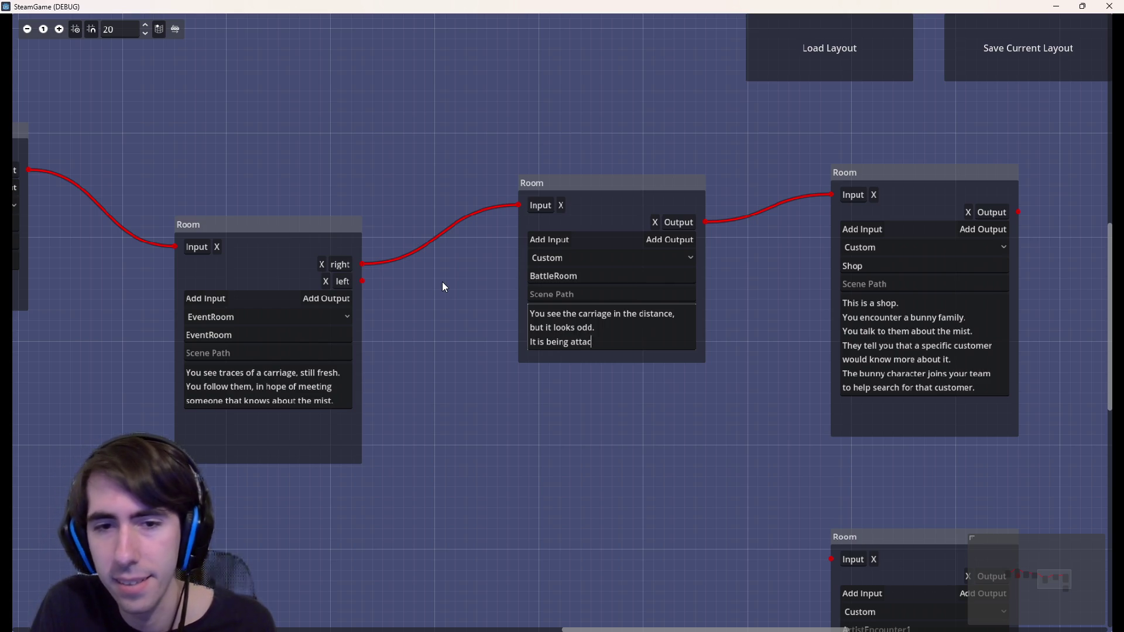
{"action": "type", "text": "ked."}
{"action": "key", "text": "Return"}
{"action": "type", "text": "You decide to rush to"}
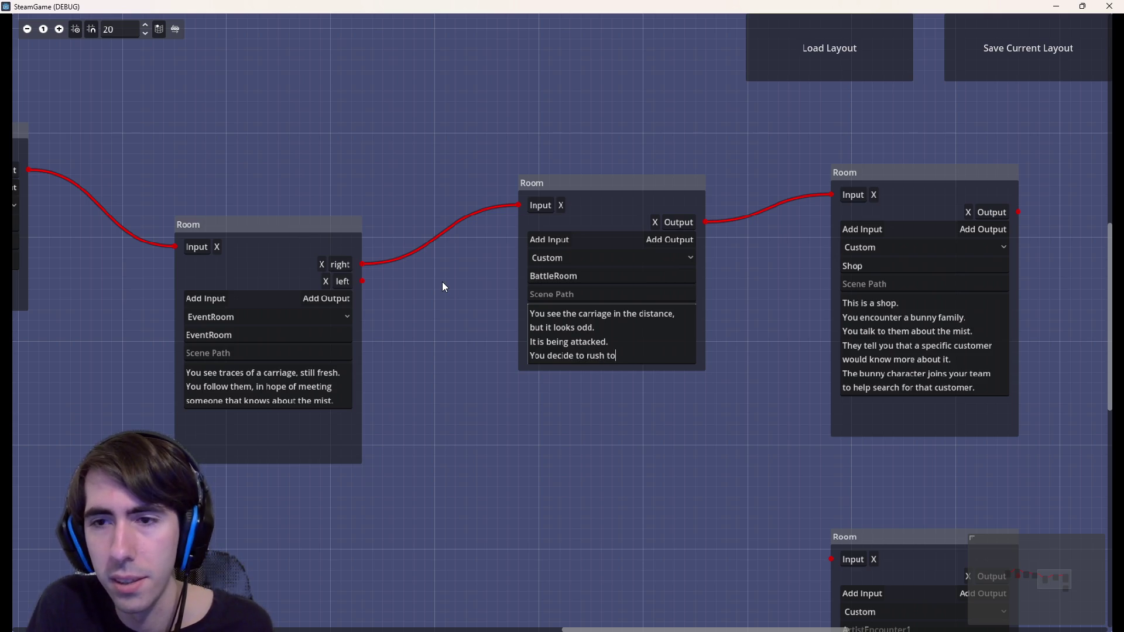
{"action": "type", "text": " help."}
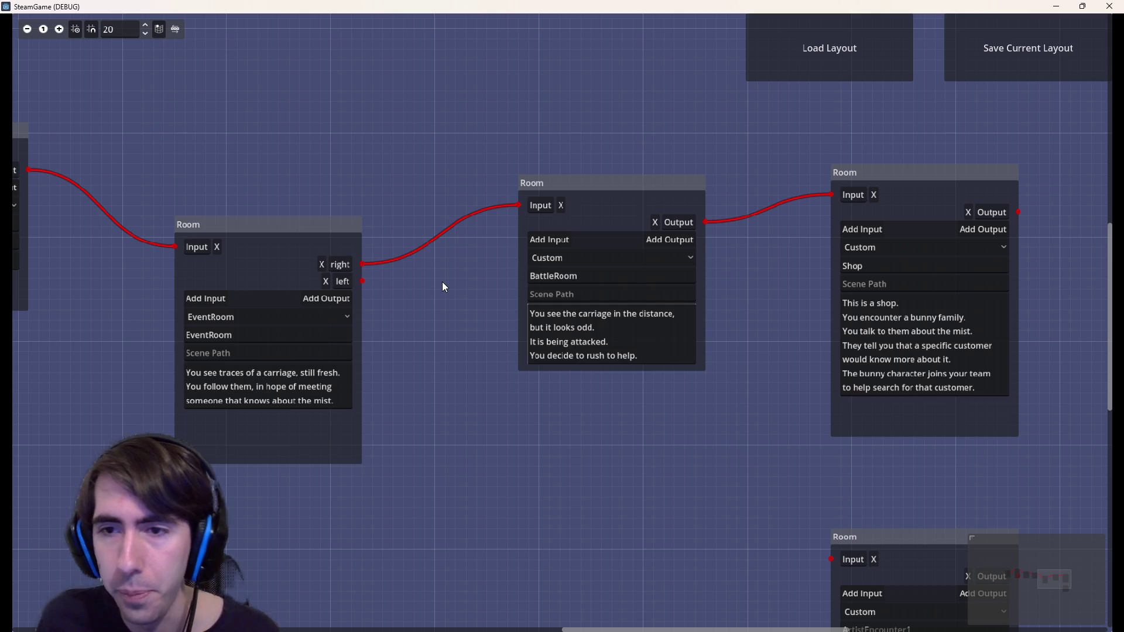
{"action": "left_click_drag", "start_coordinate": [748, 314], "coordinate": [496, 281]}
Erase all text from the Shop room's description and delete the ArtistEncounter1 room node
{"action": "left_click", "coordinate": [673, 317]}
{"action": "key", "text": "ctrl+a"}
{"action": "key", "text": "BackSpace"}
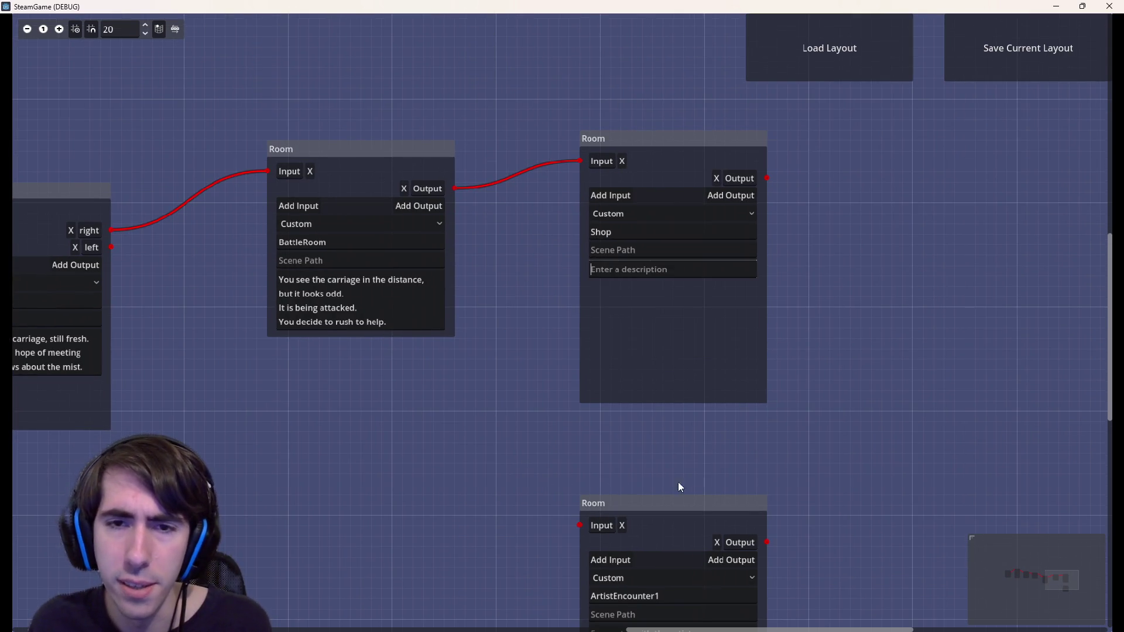
{"action": "left_click", "coordinate": [684, 513]}
{"action": "key", "text": "Delete"}
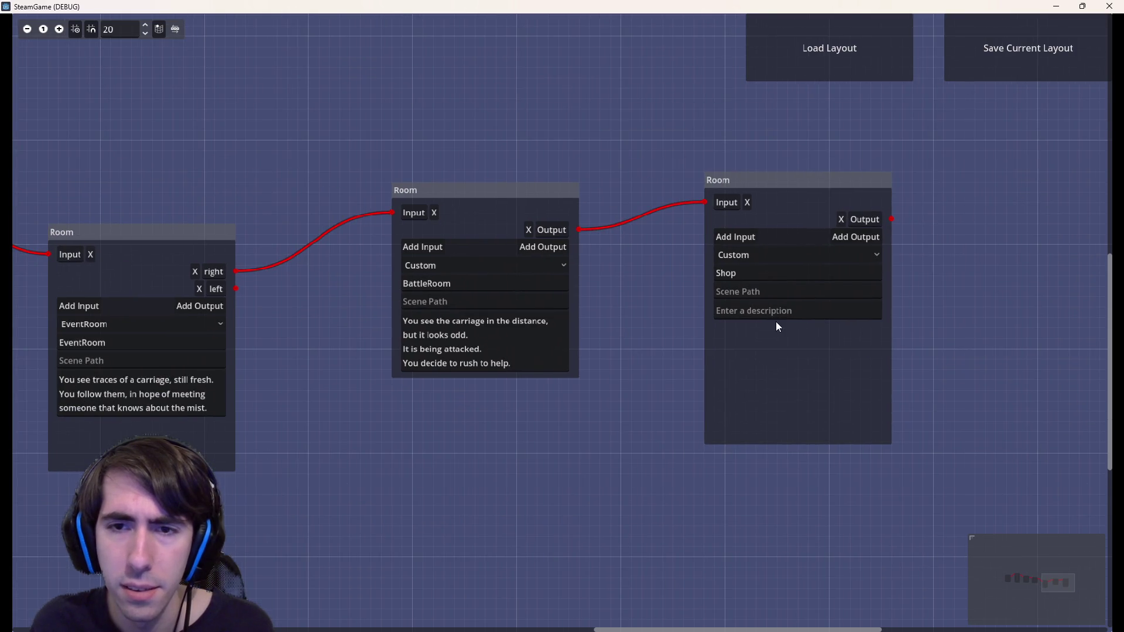
Recheck the now-empty Shop description field, shifting the graph view around it
{"action": "left_click", "coordinate": [768, 311]}
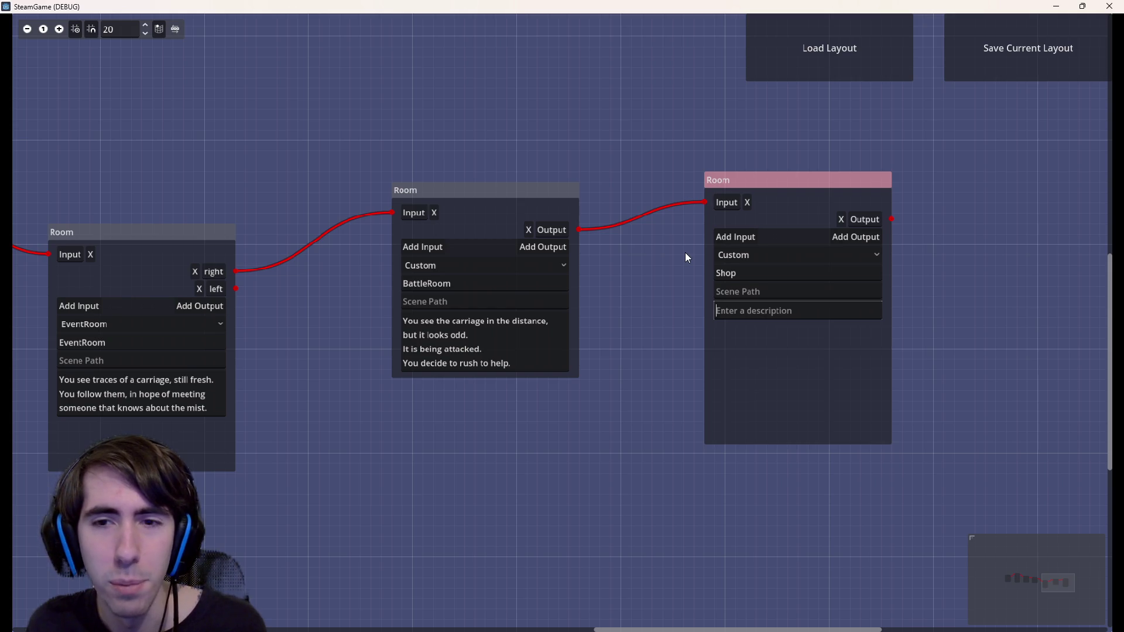
{"action": "mouse_move", "coordinate": [708, 314]}
{"action": "left_mouse_down"}
{"action": "mouse_move", "coordinate": [817, 350]}
{"action": "mouse_move", "coordinate": [592, 317]}
{"action": "left_mouse_up"}
{"action": "mouse_move", "coordinate": [839, 140]}
{"action": "left_mouse_down"}
{"action": "mouse_move", "coordinate": [611, 405]}
{"action": "mouse_move", "coordinate": [621, 443]}
{"action": "mouse_move", "coordinate": [841, 185]}
{"action": "mouse_move", "coordinate": [845, 139]}
{"action": "left_mouse_up"}
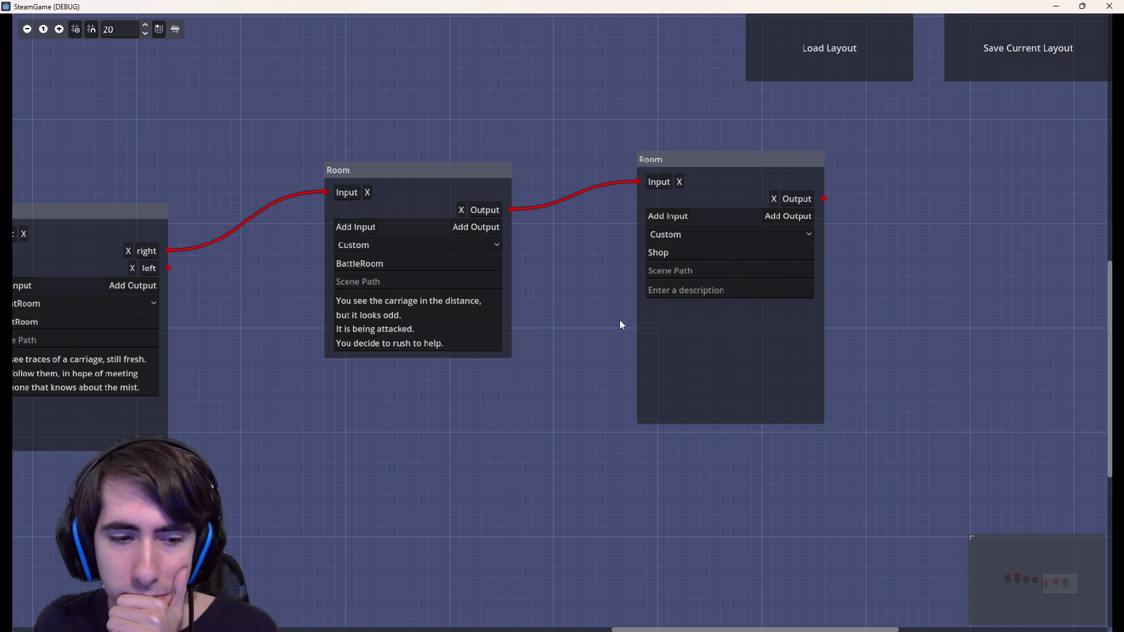
{"action": "left_click_drag", "start_coordinate": [567, 380], "coordinate": [633, 395]}
{"action": "left_click", "coordinate": [730, 310]}
{"action": "scroll", "coordinate": [694, 388], "scroll_direction": "left", "scroll_amount": 3}
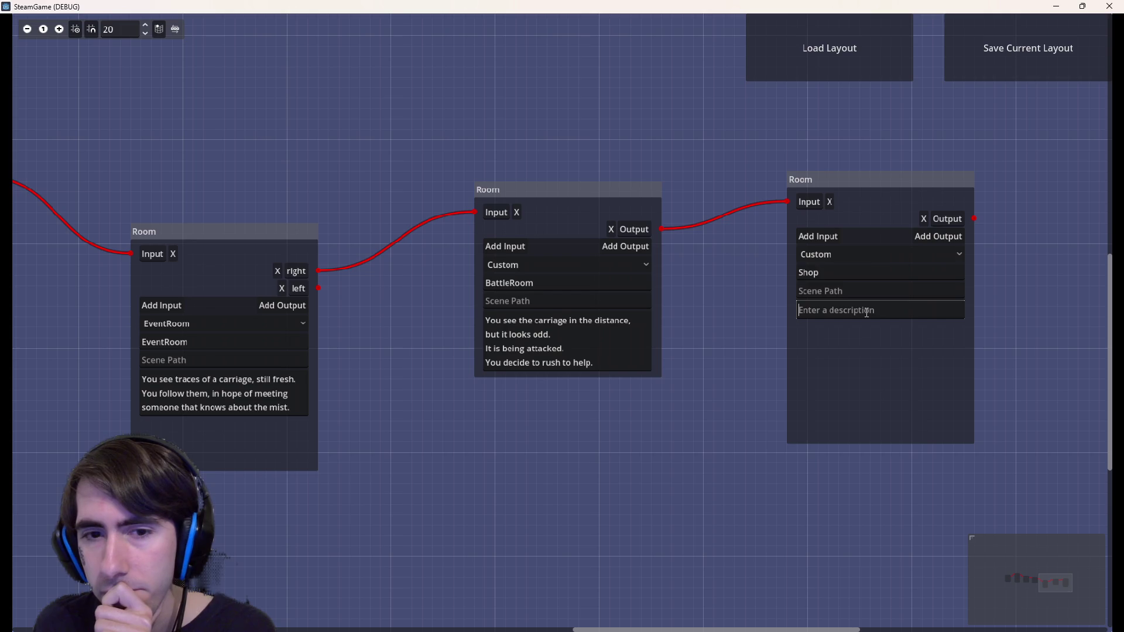
{"action": "left_click", "coordinate": [679, 460]}
{"action": "left_click", "coordinate": [821, 318]}
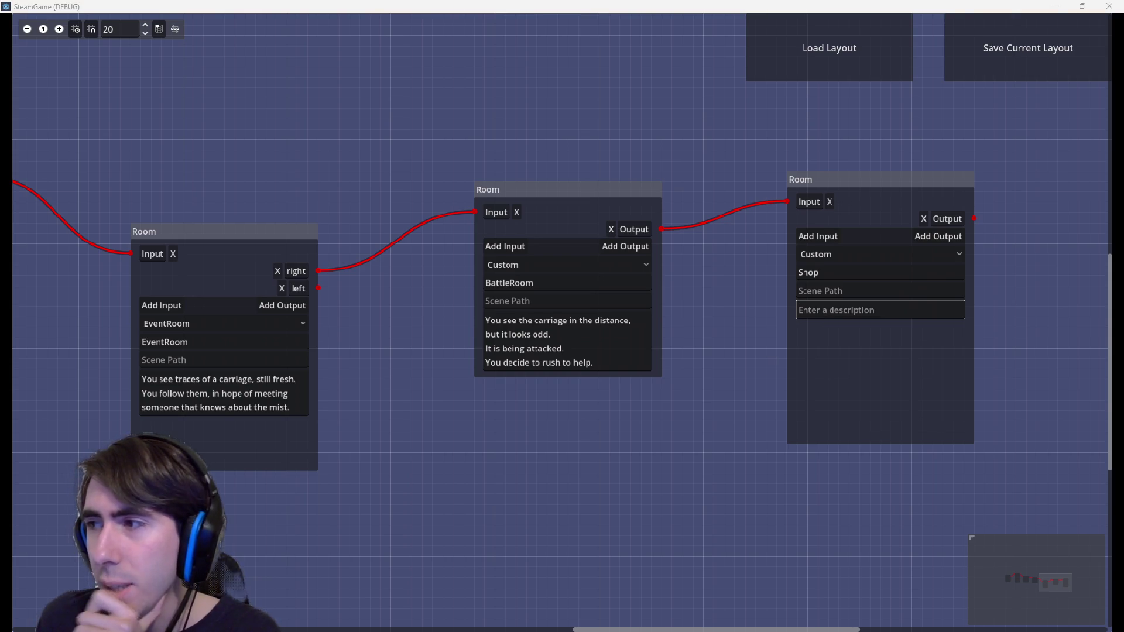
{"action": "left_click", "coordinate": [587, 494]}
Pan to the earlier rooms and box-select the middle and right room nodes, then deselect them
{"action": "left_click_drag", "start_coordinate": [588, 493], "coordinate": [715, 462]}
{"action": "scroll", "coordinate": [714, 462], "scroll_direction": "up", "scroll_amount": 1}
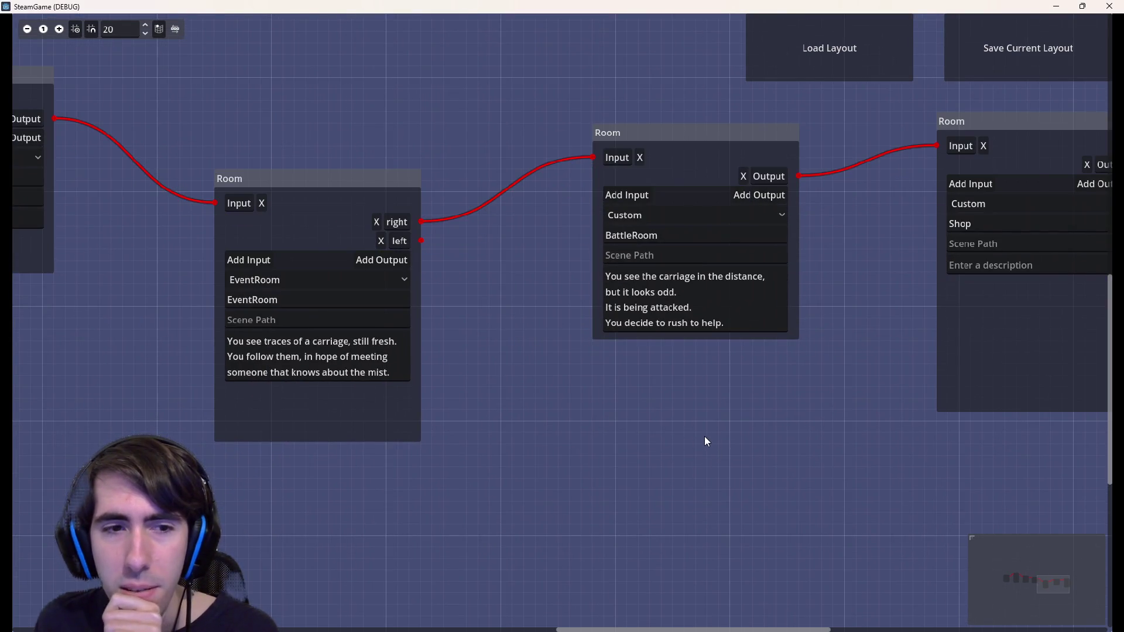
{"action": "scroll", "coordinate": [705, 437], "scroll_direction": "down", "scroll_amount": 2}
{"action": "mouse_move", "coordinate": [605, 445]}
{"action": "left_mouse_down"}
{"action": "mouse_move", "coordinate": [868, 433]}
{"action": "mouse_move", "coordinate": [691, 406]}
{"action": "left_mouse_up"}
{"action": "scroll", "coordinate": [690, 405], "scroll_direction": "up", "scroll_amount": 2}
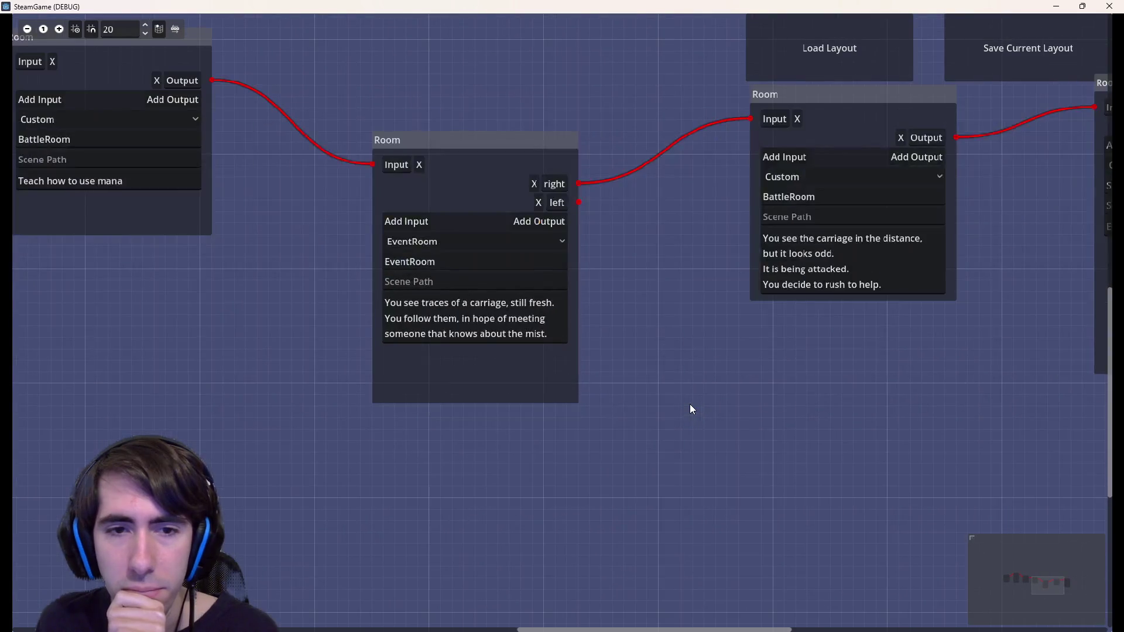
{"action": "scroll", "coordinate": [699, 386], "scroll_direction": "down", "scroll_amount": 1}
{"action": "scroll", "coordinate": [753, 381], "scroll_direction": "right", "scroll_amount": 1}
{"action": "scroll", "coordinate": [534, 424], "scroll_direction": "left", "scroll_amount": 5}
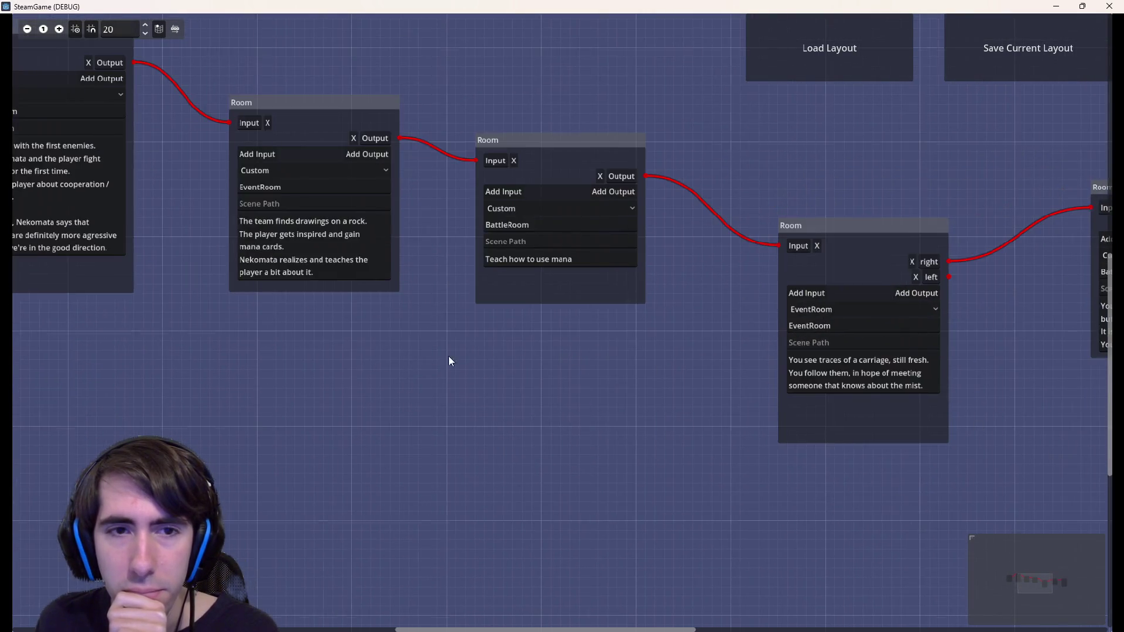
{"action": "scroll", "coordinate": [448, 356], "scroll_direction": "left", "scroll_amount": 2}
{"action": "mouse_move", "coordinate": [635, 367]}
{"action": "left_mouse_down"}
{"action": "mouse_move", "coordinate": [679, 404]}
{"action": "mouse_move", "coordinate": [888, 420]}
{"action": "mouse_move", "coordinate": [575, 356]}
{"action": "mouse_move", "coordinate": [509, 417]}
{"action": "left_mouse_up"}
{"action": "mouse_move", "coordinate": [424, 185]}
{"action": "left_mouse_down"}
{"action": "mouse_move", "coordinate": [630, 424]}
{"action": "mouse_move", "coordinate": [605, 419]}
{"action": "left_mouse_up"}
{"action": "mouse_move", "coordinate": [409, 142]}
{"action": "left_mouse_down"}
{"action": "mouse_move", "coordinate": [850, 466]}
{"action": "mouse_move", "coordinate": [904, 454]}
{"action": "left_mouse_up"}
{"action": "scroll", "coordinate": [575, 412], "scroll_direction": "right", "scroll_amount": 6}
{"action": "left_click", "coordinate": [507, 183]}
{"action": "mouse_move", "coordinate": [506, 181]}
{"action": "left_mouse_down"}
{"action": "mouse_move", "coordinate": [1112, 488]}
{"action": "mouse_move", "coordinate": [1079, 459]}
{"action": "left_mouse_up"}
{"action": "left_click", "coordinate": [598, 163]}
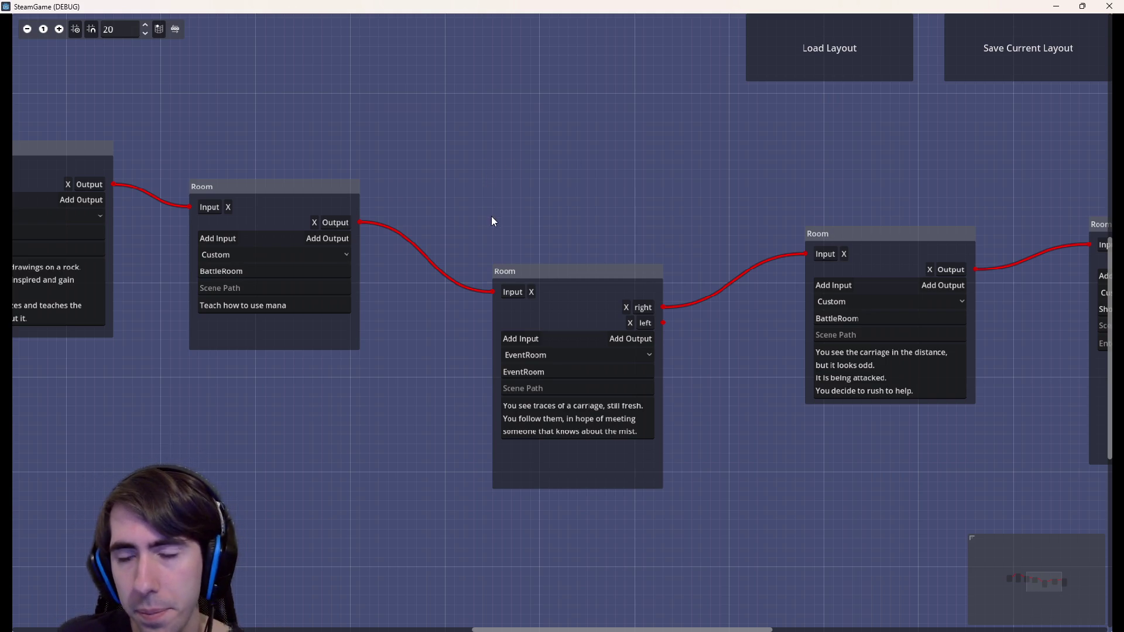
Pan the graph until the Shop room sits mid-screen
{"action": "scroll", "coordinate": [553, 184], "scroll_direction": "right", "scroll_amount": 4}
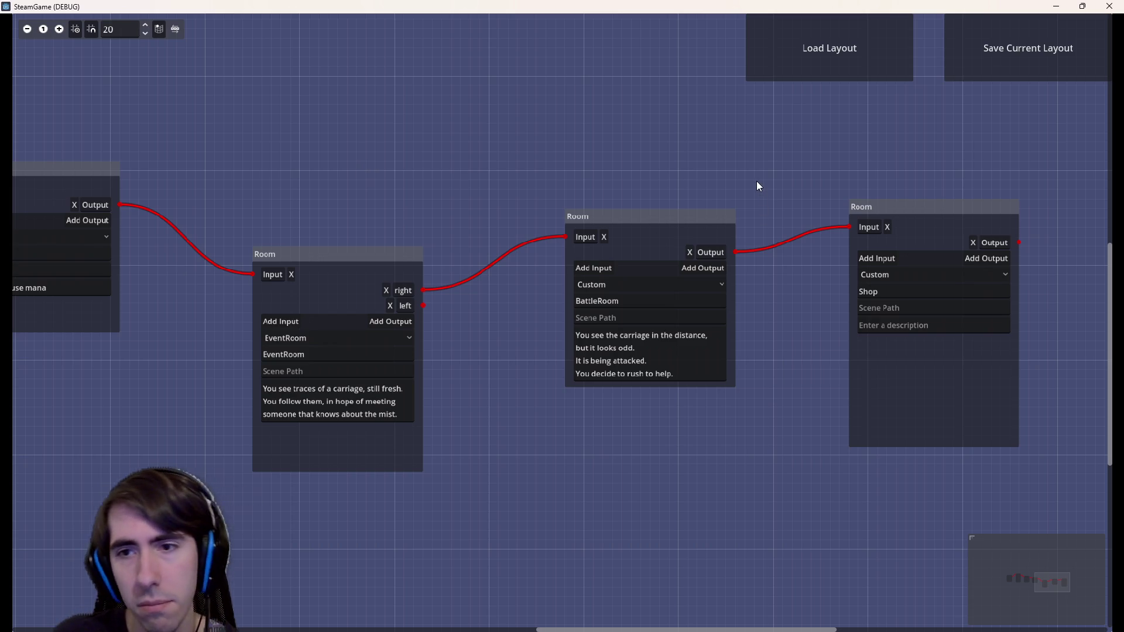
{"action": "scroll", "coordinate": [756, 183], "scroll_direction": "right", "scroll_amount": 3}
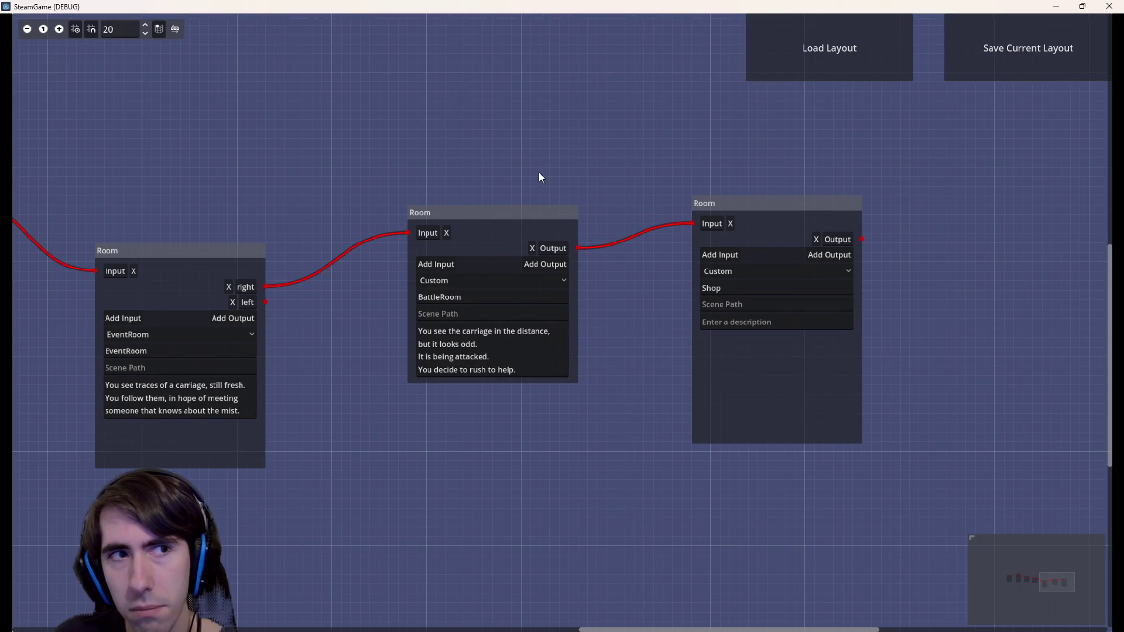
{"action": "left_click_drag", "start_coordinate": [538, 172], "coordinate": [913, 202]}
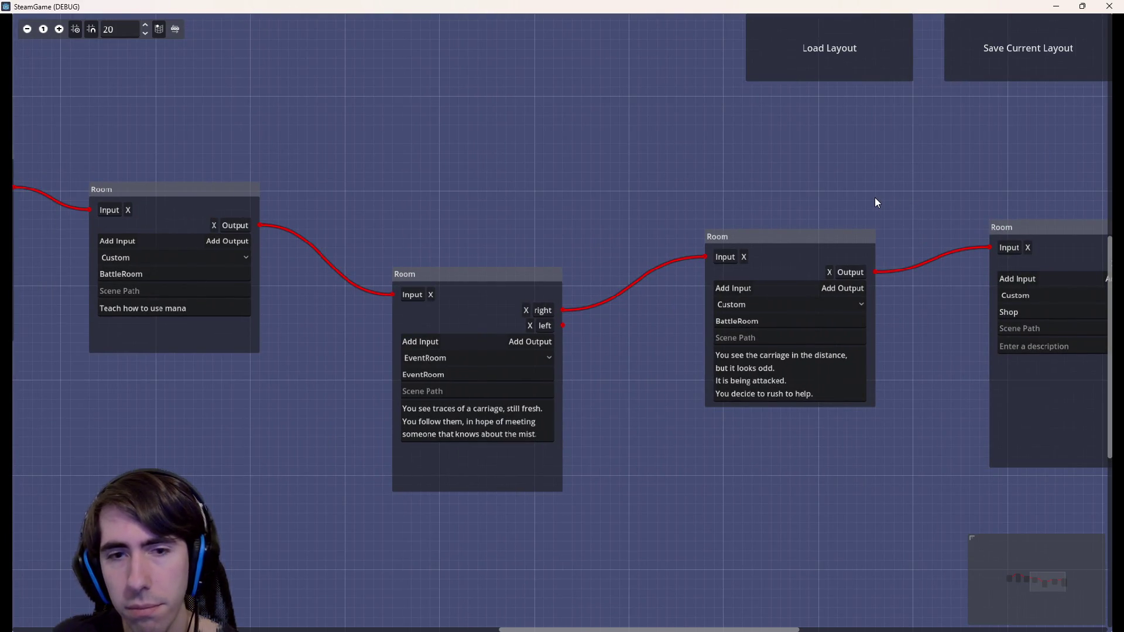
{"action": "left_click_drag", "start_coordinate": [875, 197], "coordinate": [736, 195]}
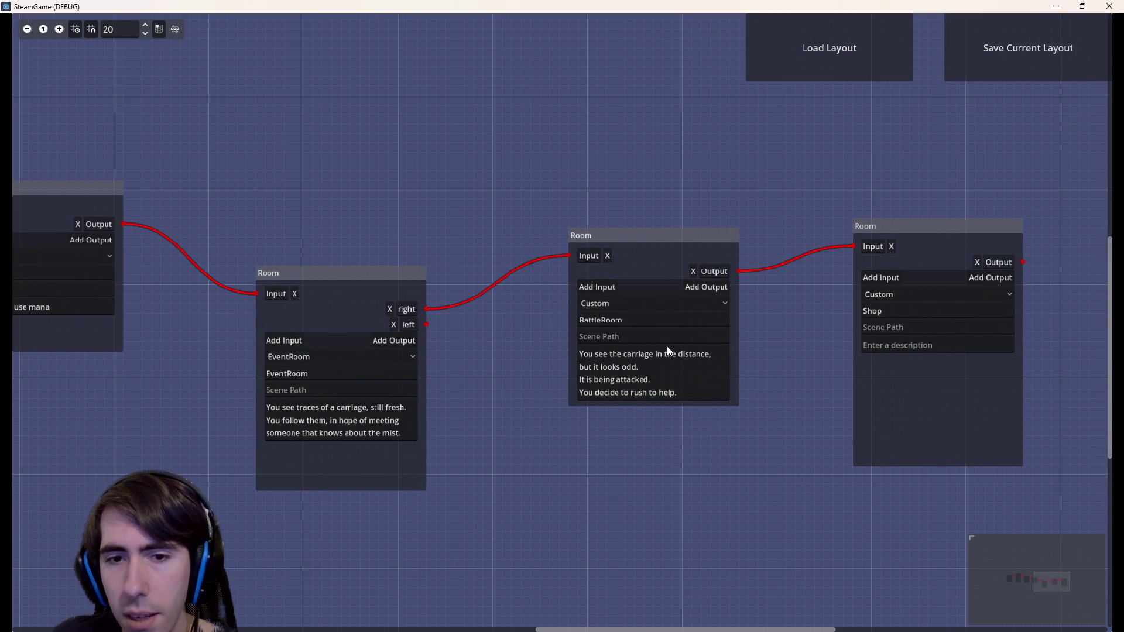
{"action": "scroll", "coordinate": [574, 409], "scroll_direction": "up", "scroll_amount": 2}
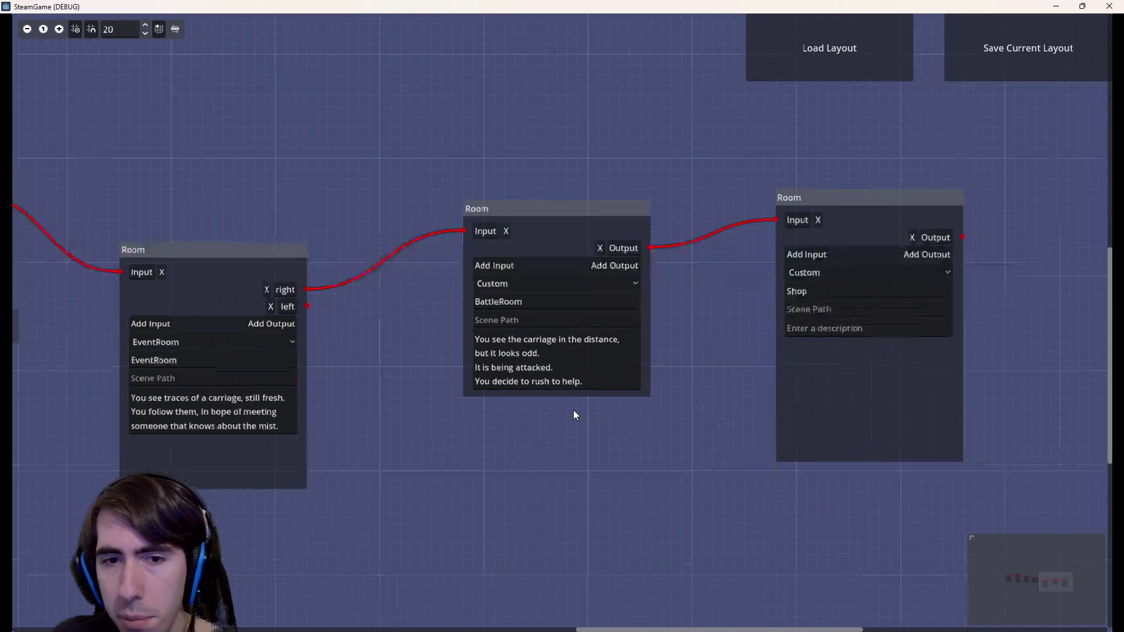
{"action": "mouse_move", "coordinate": [642, 407]}
{"action": "left_mouse_down"}
{"action": "mouse_move", "coordinate": [507, 400]}
{"action": "mouse_move", "coordinate": [793, 374]}
{"action": "left_mouse_up"}
{"action": "left_click_drag", "start_coordinate": [1065, 333], "coordinate": [706, 358]}
{"action": "left_click", "coordinate": [707, 311]}
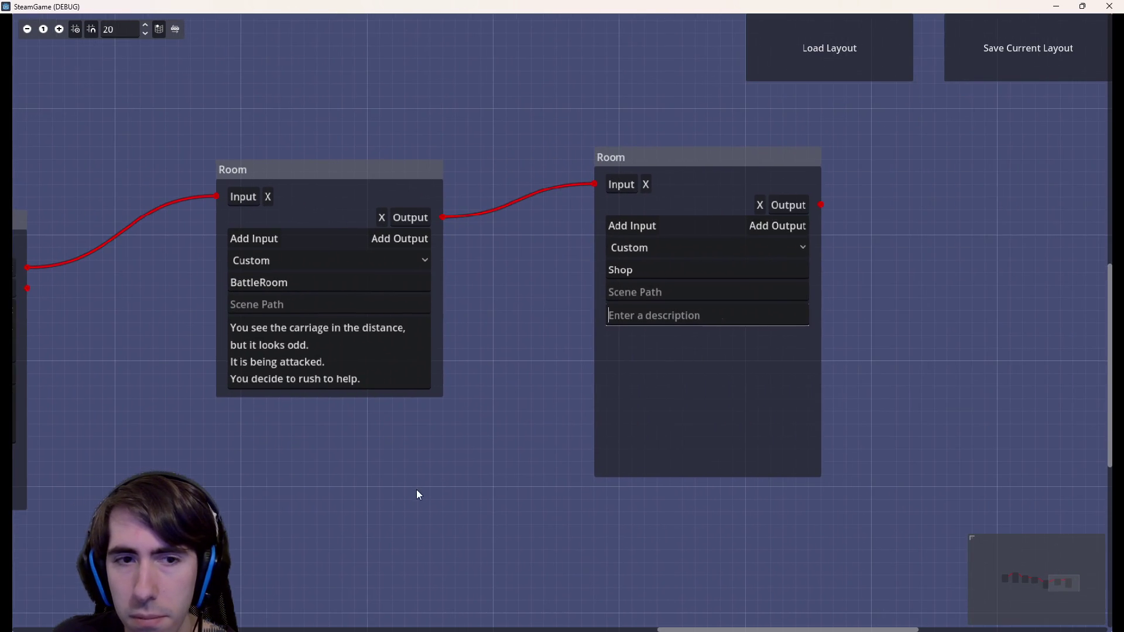
{"action": "left_click_drag", "start_coordinate": [419, 495], "coordinate": [529, 487]}
{"action": "scroll", "coordinate": [528, 487], "scroll_direction": "down", "scroll_amount": 1}
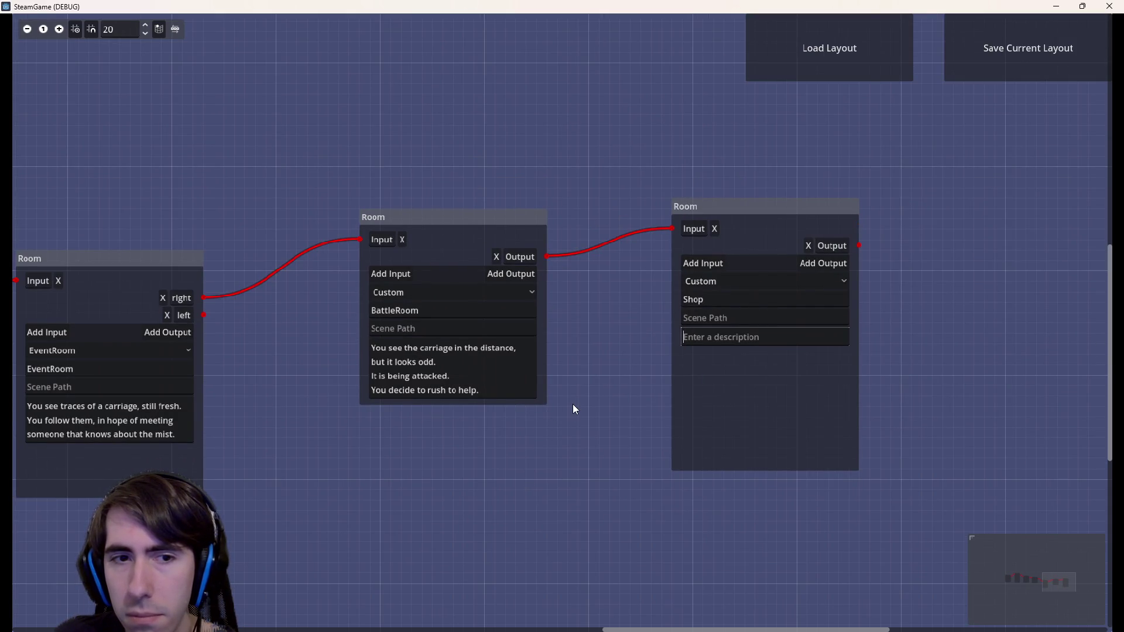
{"action": "left_click_drag", "start_coordinate": [480, 424], "coordinate": [732, 392]}
{"action": "left_click", "coordinate": [720, 345]}
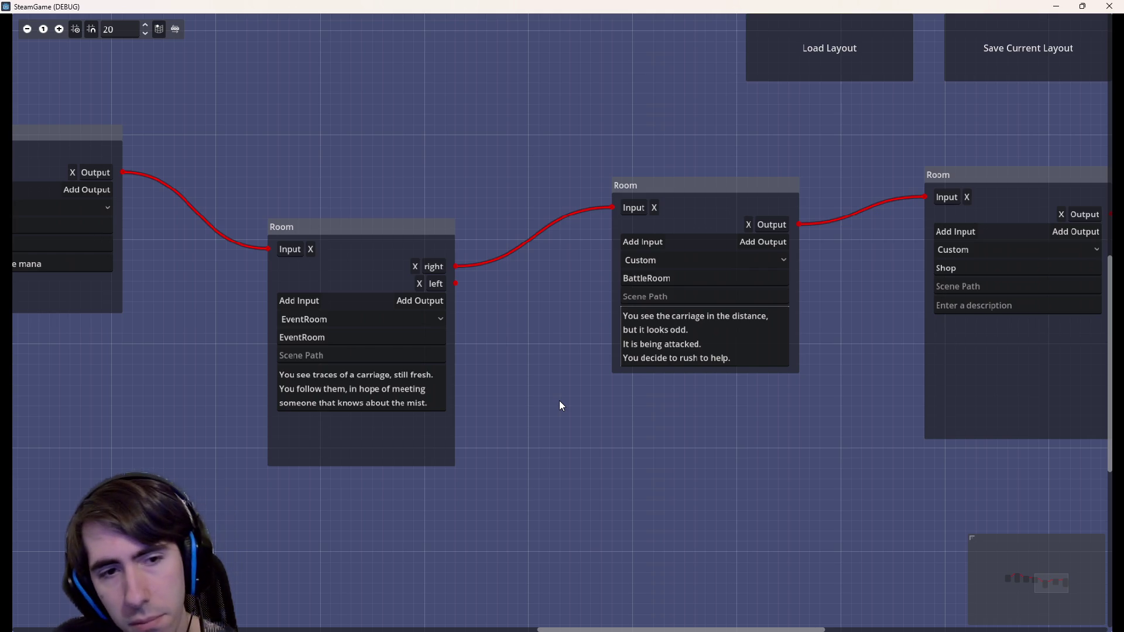
{"action": "left_click_drag", "start_coordinate": [560, 402], "coordinate": [962, 432]}
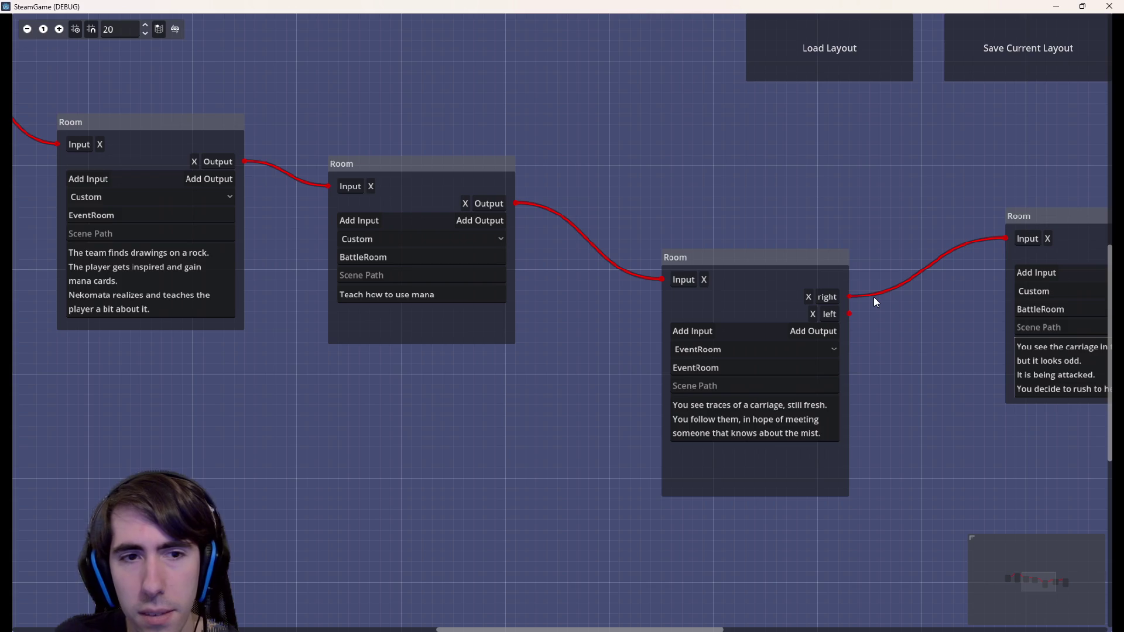
{"action": "left_click_drag", "start_coordinate": [944, 307], "coordinate": [620, 310]}
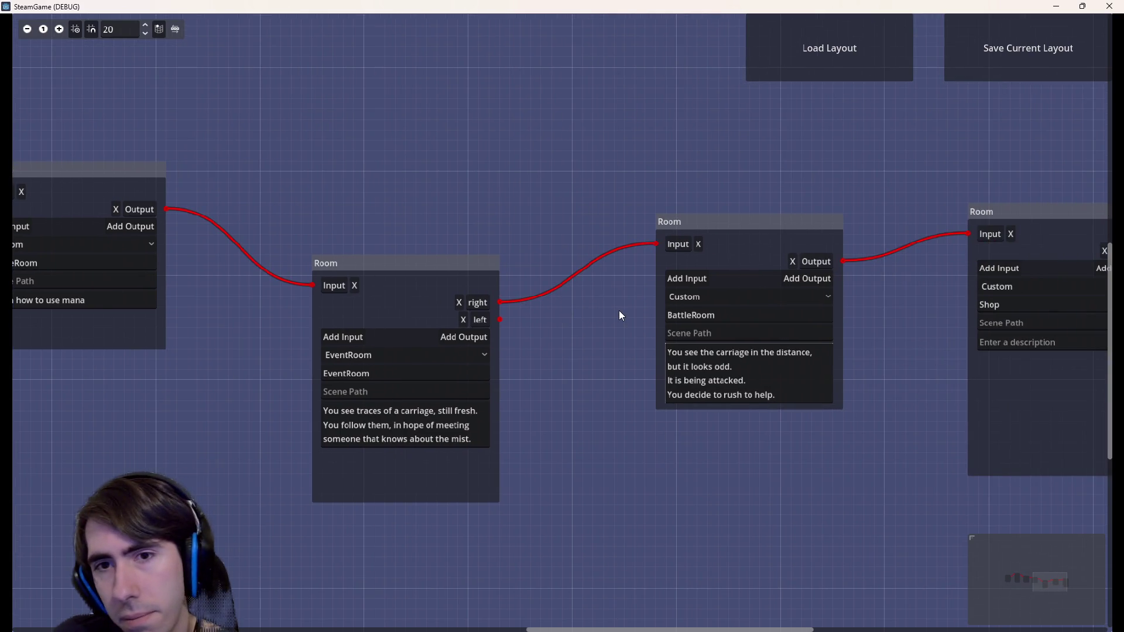
{"action": "mouse_move", "coordinate": [138, 425]}
{"action": "left_mouse_down"}
{"action": "mouse_move", "coordinate": [633, 459]}
{"action": "mouse_move", "coordinate": [810, 458]}
{"action": "mouse_move", "coordinate": [405, 419]}
{"action": "mouse_move", "coordinate": [461, 439]}
{"action": "mouse_move", "coordinate": [337, 405]}
{"action": "left_mouse_up"}
{"action": "mouse_move", "coordinate": [816, 390]}
{"action": "left_mouse_down"}
{"action": "mouse_move", "coordinate": [813, 459]}
{"action": "mouse_move", "coordinate": [632, 409]}
{"action": "mouse_move", "coordinate": [779, 415]}
{"action": "mouse_move", "coordinate": [889, 447]}
{"action": "mouse_move", "coordinate": [880, 435]}
{"action": "left_mouse_up"}
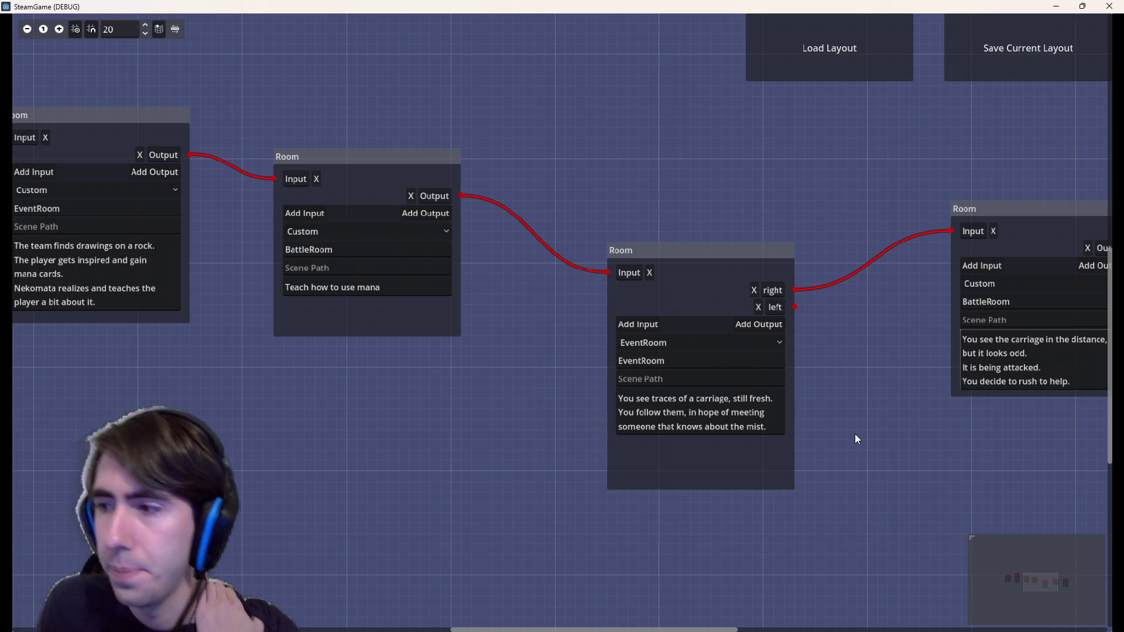
{"action": "left_click_drag", "start_coordinate": [828, 438], "coordinate": [569, 403]}
{"action": "left_click", "coordinate": [796, 333]}
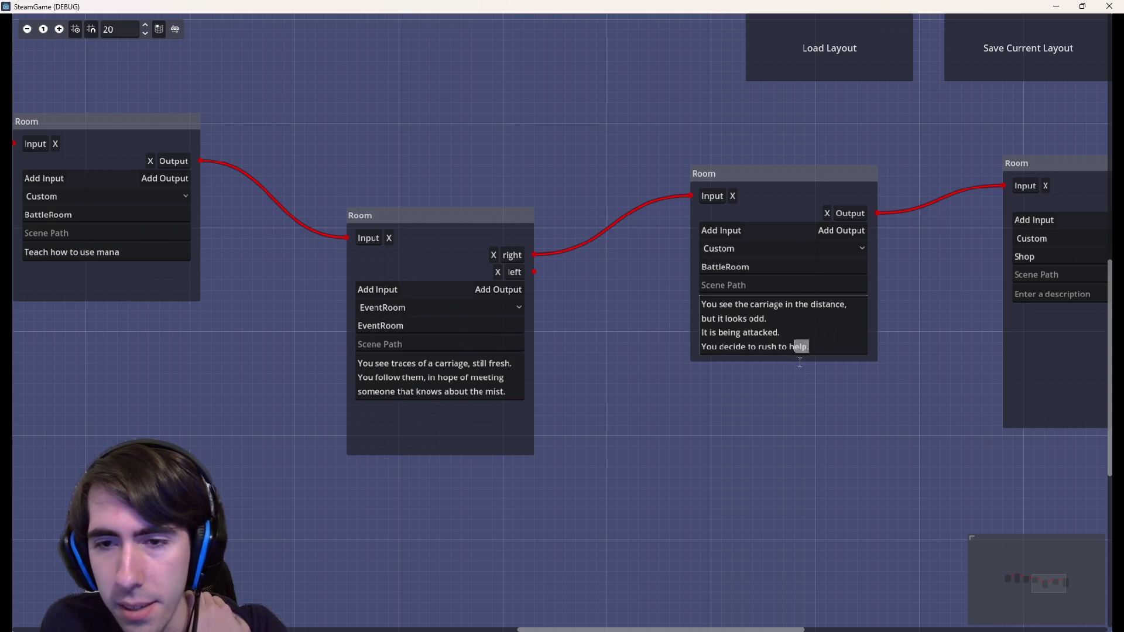
{"action": "left_click_drag", "start_coordinate": [781, 332], "coordinate": [778, 317]}
{"action": "left_click", "coordinate": [799, 323]}
{"action": "left_click", "coordinate": [800, 343]}
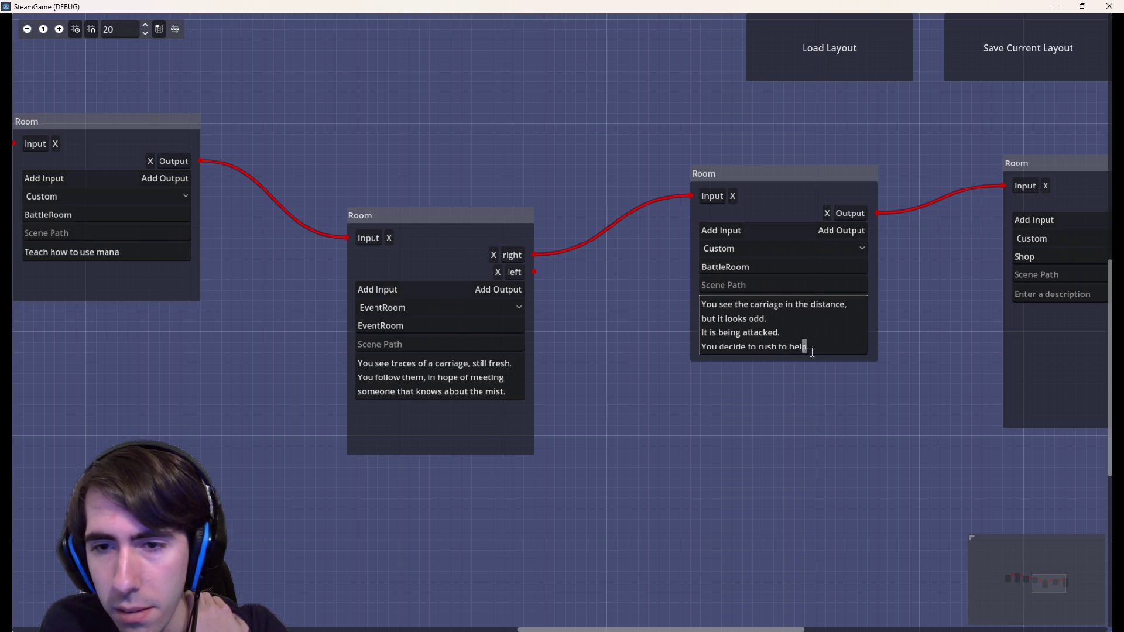
{"action": "left_click_drag", "start_coordinate": [844, 400], "coordinate": [709, 414]}
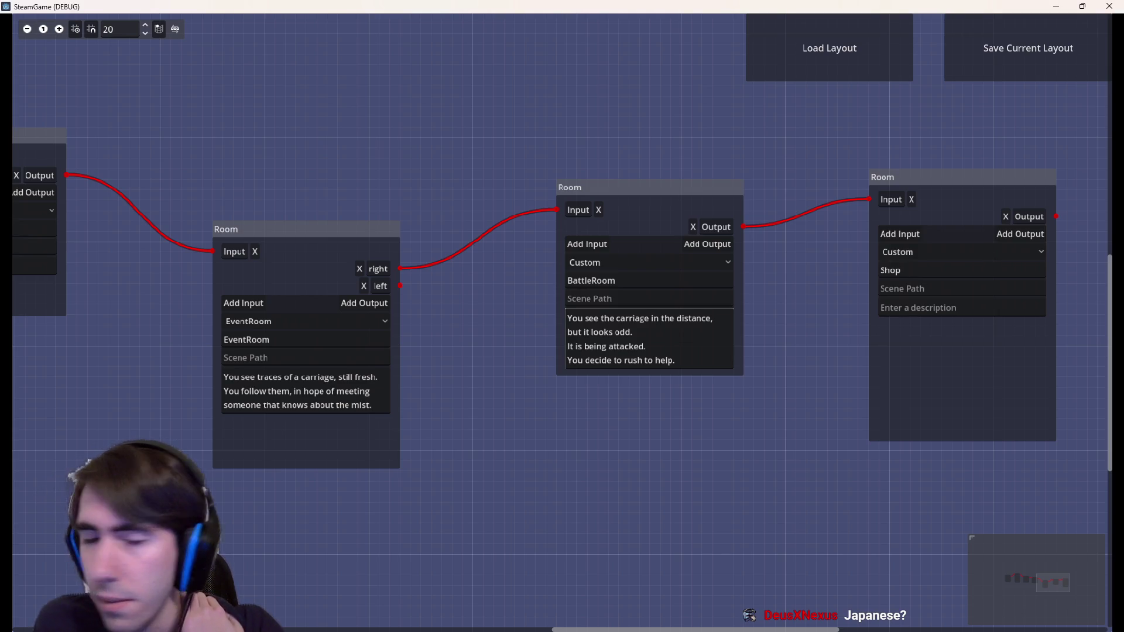
{"action": "left_click_drag", "start_coordinate": [685, 361], "coordinate": [554, 312]}
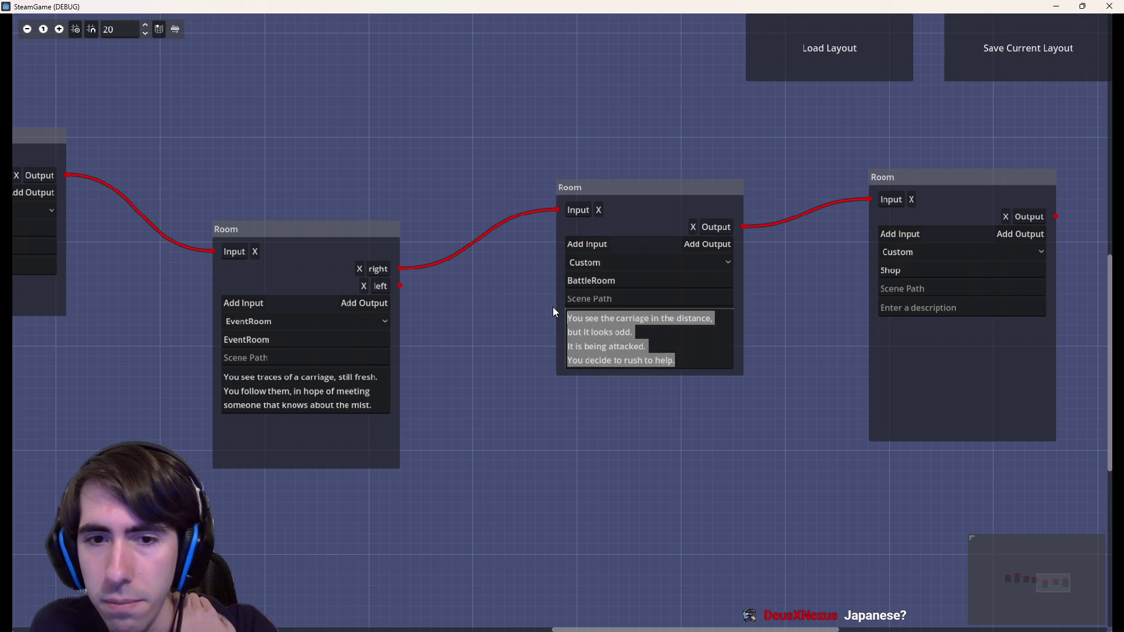
{"action": "left_click", "coordinate": [683, 356]}
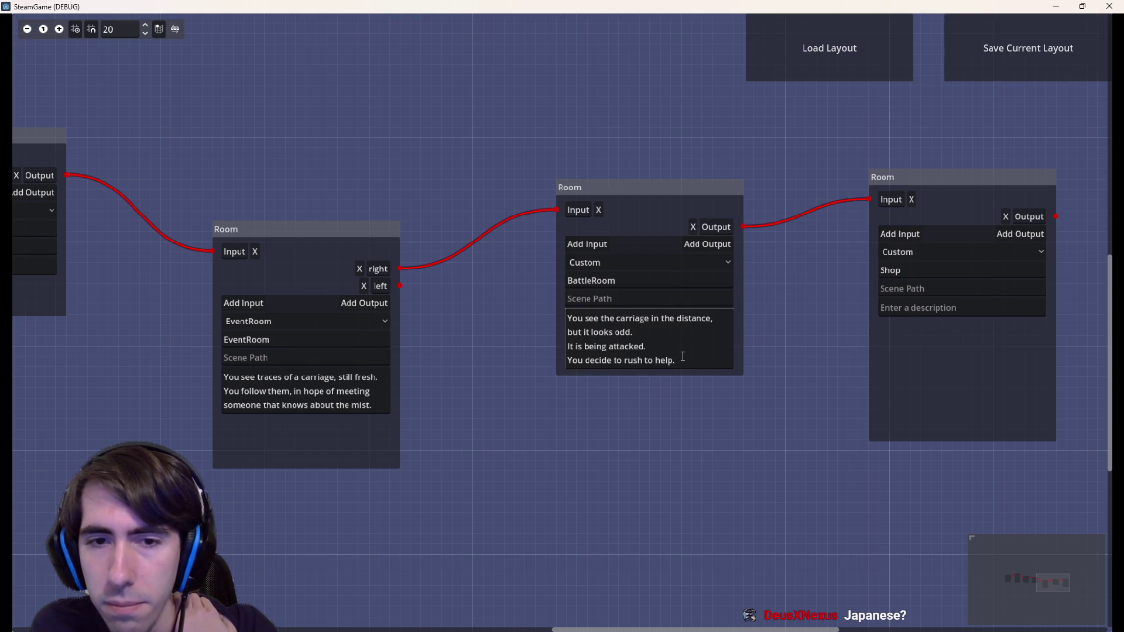
{"action": "mouse_move", "coordinate": [564, 431]}
{"action": "left_mouse_down"}
{"action": "mouse_move", "coordinate": [791, 452]}
{"action": "mouse_move", "coordinate": [928, 372]}
{"action": "left_mouse_up"}
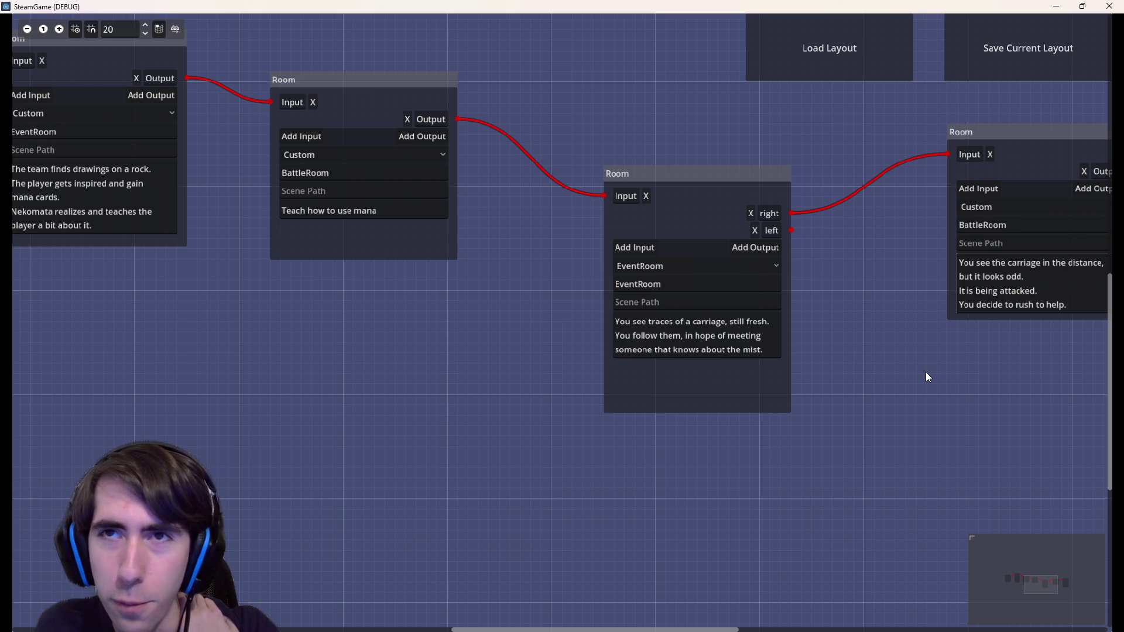
{"action": "mouse_move", "coordinate": [925, 372]}
{"action": "left_mouse_down"}
{"action": "mouse_move", "coordinate": [991, 392]}
{"action": "mouse_move", "coordinate": [1000, 410]}
{"action": "left_mouse_up"}
{"action": "mouse_move", "coordinate": [539, 319]}
{"action": "left_mouse_down"}
{"action": "mouse_move", "coordinate": [712, 343]}
{"action": "mouse_move", "coordinate": [860, 421]}
{"action": "left_mouse_up"}
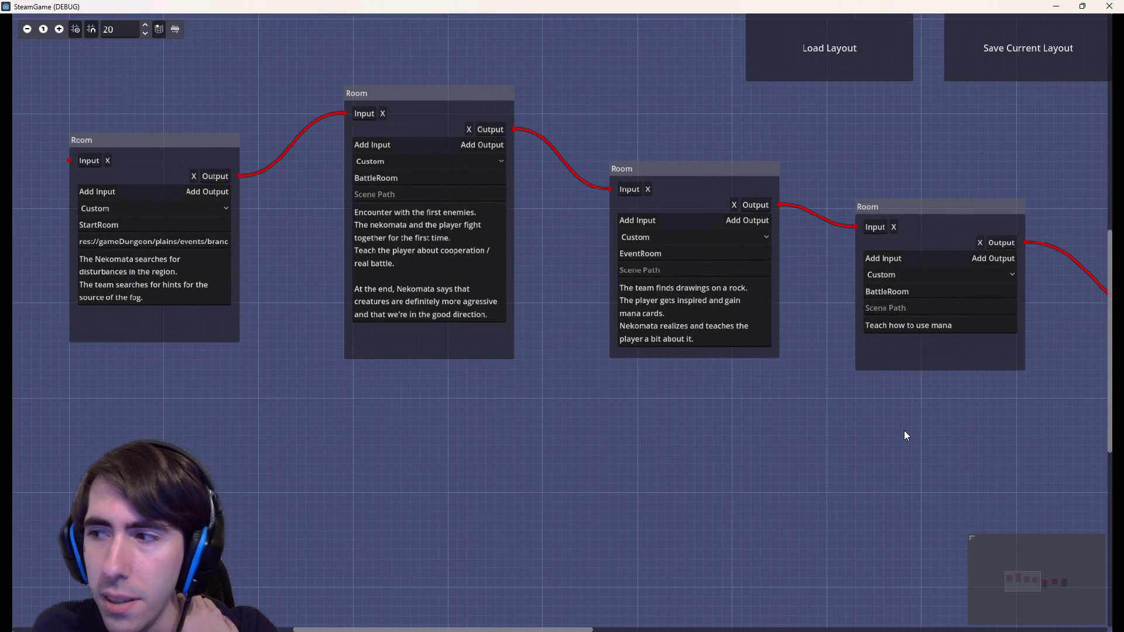
{"action": "mouse_move", "coordinate": [859, 420]}
{"action": "left_mouse_down"}
{"action": "mouse_move", "coordinate": [595, 415]}
{"action": "mouse_move", "coordinate": [929, 427]}
{"action": "mouse_move", "coordinate": [747, 422]}
{"action": "mouse_move", "coordinate": [640, 436]}
{"action": "left_mouse_up"}
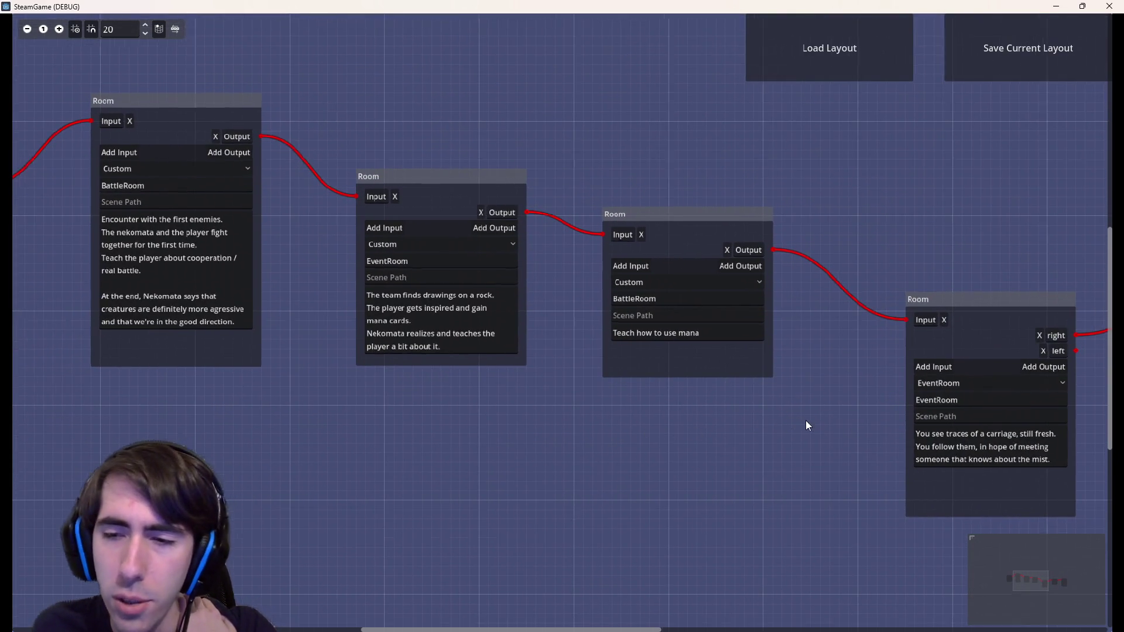
{"action": "left_click_drag", "start_coordinate": [806, 423], "coordinate": [355, 431]}
{"action": "left_click_drag", "start_coordinate": [751, 483], "coordinate": [425, 422]}
{"action": "mouse_move", "coordinate": [502, 419]}
{"action": "left_mouse_down"}
{"action": "mouse_move", "coordinate": [660, 383]}
{"action": "mouse_move", "coordinate": [942, 417]}
{"action": "left_mouse_up"}
{"action": "mouse_move", "coordinate": [460, 422]}
{"action": "left_mouse_down"}
{"action": "mouse_move", "coordinate": [554, 431]}
{"action": "mouse_move", "coordinate": [476, 411]}
{"action": "mouse_move", "coordinate": [808, 419]}
{"action": "mouse_move", "coordinate": [665, 402]}
{"action": "mouse_move", "coordinate": [697, 450]}
{"action": "mouse_move", "coordinate": [750, 447]}
{"action": "mouse_move", "coordinate": [740, 443]}
{"action": "mouse_move", "coordinate": [781, 457]}
{"action": "mouse_move", "coordinate": [668, 474]}
{"action": "mouse_move", "coordinate": [469, 471]}
{"action": "mouse_move", "coordinate": [467, 489]}
{"action": "mouse_move", "coordinate": [497, 496]}
{"action": "left_mouse_up"}
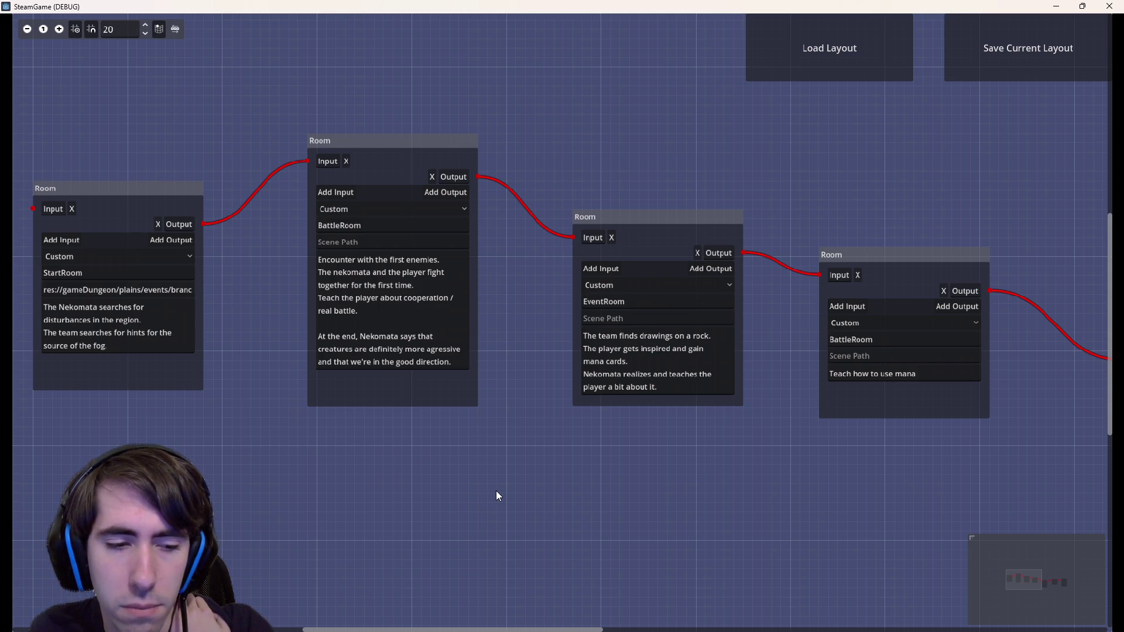
{"action": "scroll", "coordinate": [497, 495], "scroll_direction": "right", "scroll_amount": 8}
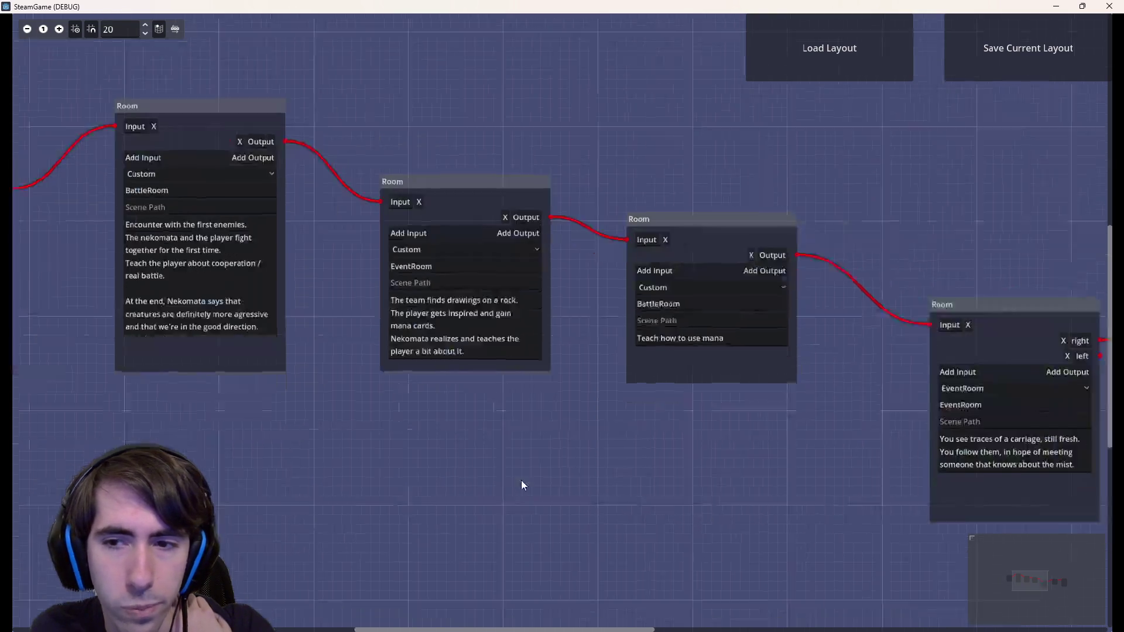
Pan the view so the carriage rooms and the Shop appear together
{"action": "scroll", "coordinate": [563, 421], "scroll_direction": "right", "scroll_amount": 5}
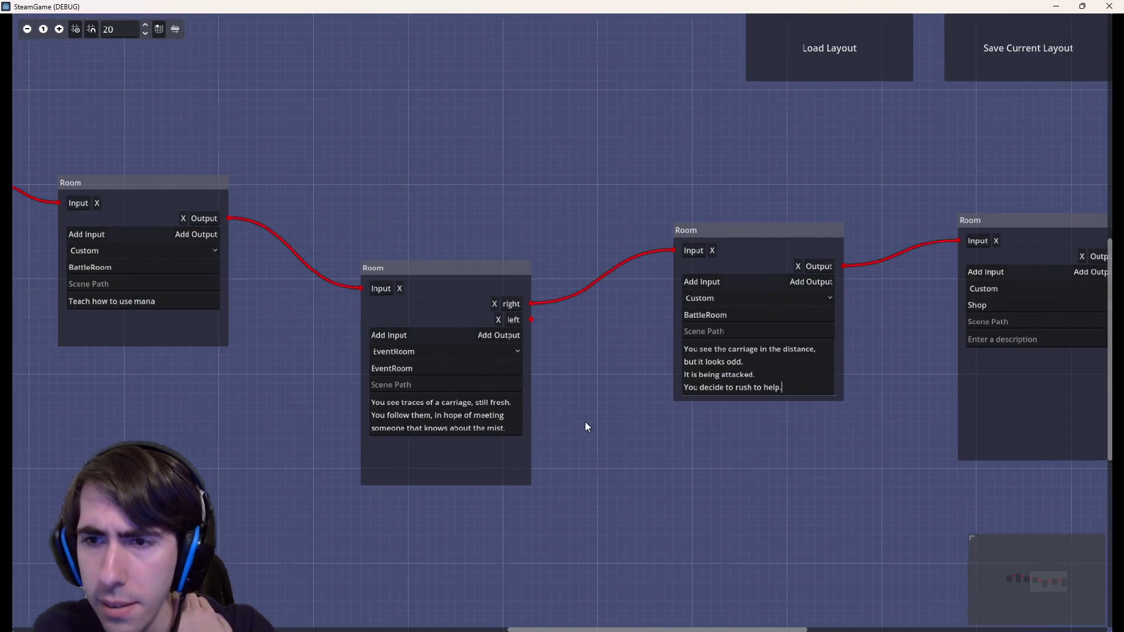
{"action": "left_click_drag", "start_coordinate": [585, 426], "coordinate": [512, 371]}
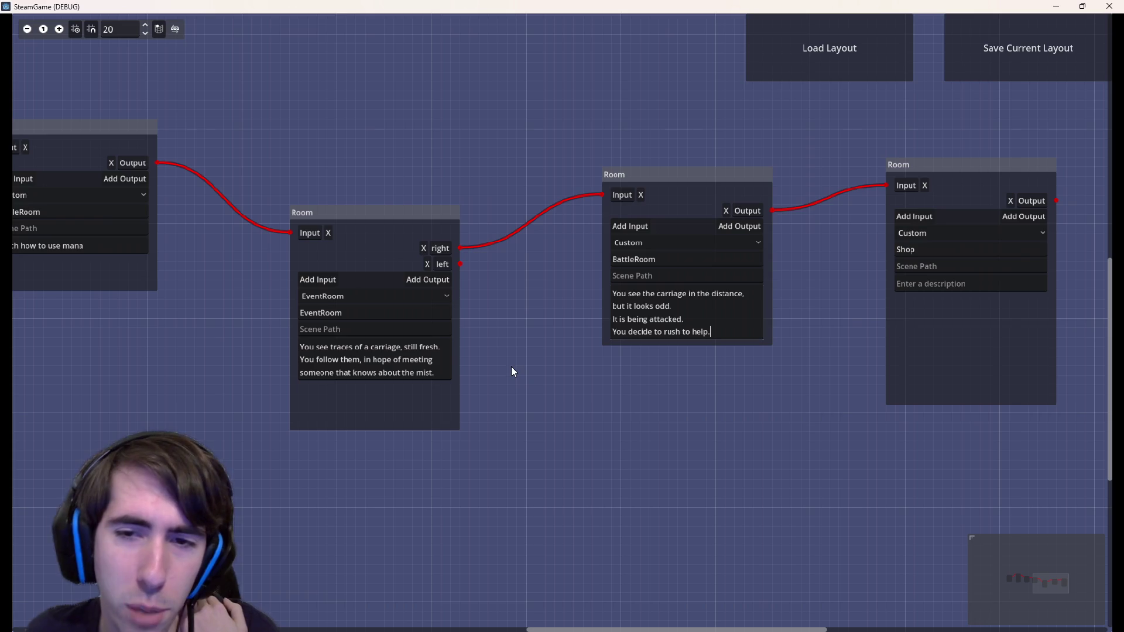
{"action": "mouse_move", "coordinate": [563, 388]}
{"action": "left_mouse_down"}
{"action": "mouse_move", "coordinate": [434, 404]}
{"action": "mouse_move", "coordinate": [577, 388]}
{"action": "mouse_move", "coordinate": [573, 413]}
{"action": "mouse_move", "coordinate": [603, 442]}
{"action": "mouse_move", "coordinate": [519, 441]}
{"action": "mouse_move", "coordinate": [539, 439]}
{"action": "left_mouse_up"}
{"action": "left_click_drag", "start_coordinate": [711, 372], "coordinate": [637, 346]}
{"action": "left_click", "coordinate": [637, 345]}
{"action": "mouse_move", "coordinate": [575, 459]}
{"action": "left_mouse_down"}
{"action": "mouse_move", "coordinate": [720, 431]}
{"action": "mouse_move", "coordinate": [742, 439]}
{"action": "mouse_move", "coordinate": [460, 432]}
{"action": "mouse_move", "coordinate": [1028, 419]}
{"action": "mouse_move", "coordinate": [710, 401]}
{"action": "mouse_move", "coordinate": [940, 399]}
{"action": "left_mouse_up"}
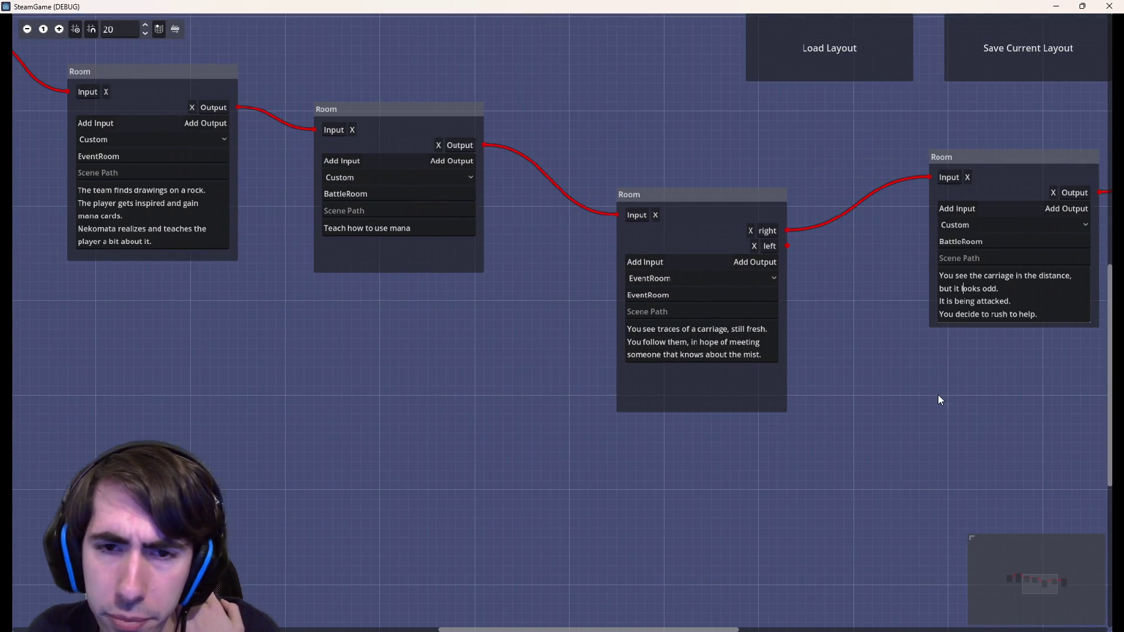
{"action": "mouse_move", "coordinate": [873, 373]}
{"action": "left_mouse_down"}
{"action": "mouse_move", "coordinate": [692, 381]}
{"action": "mouse_move", "coordinate": [906, 420]}
{"action": "mouse_move", "coordinate": [649, 415]}
{"action": "mouse_move", "coordinate": [701, 427]}
{"action": "left_mouse_up"}
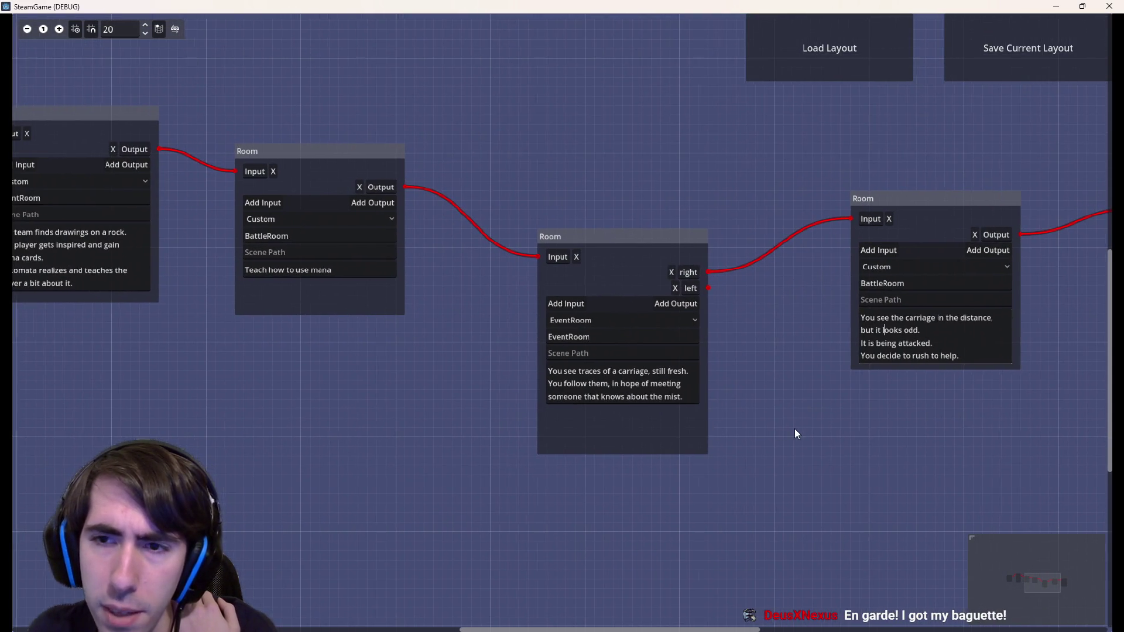
Box-select the carriage-traces EventRoom and carriage-attack BattleRoom together
{"action": "left_click_drag", "start_coordinate": [795, 432], "coordinate": [664, 420]}
{"action": "mouse_move", "coordinate": [448, 147]}
{"action": "left_mouse_down"}
{"action": "mouse_move", "coordinate": [863, 427]}
{"action": "mouse_move", "coordinate": [850, 422]}
{"action": "left_mouse_up"}
{"action": "mouse_move", "coordinate": [402, 130]}
{"action": "left_mouse_down"}
{"action": "mouse_move", "coordinate": [555, 193]}
{"action": "mouse_move", "coordinate": [959, 514]}
{"action": "left_mouse_up"}
{"action": "scroll", "coordinate": [861, 530], "scroll_direction": "left", "scroll_amount": 3}
{"action": "scroll", "coordinate": [896, 544], "scroll_direction": "left", "scroll_amount": 3}
{"action": "mouse_move", "coordinate": [933, 556]}
{"action": "left_mouse_down"}
{"action": "mouse_move", "coordinate": [736, 487]}
{"action": "mouse_move", "coordinate": [542, 489]}
{"action": "mouse_move", "coordinate": [898, 496]}
{"action": "left_mouse_up"}
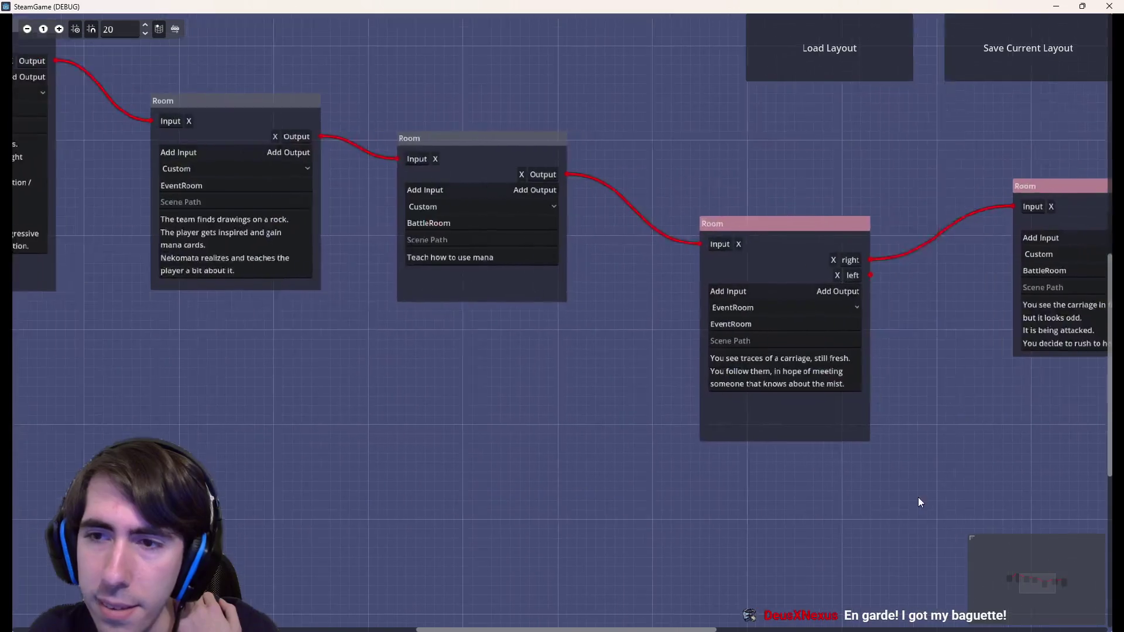
{"action": "scroll", "coordinate": [689, 517], "scroll_direction": "left", "scroll_amount": 5}
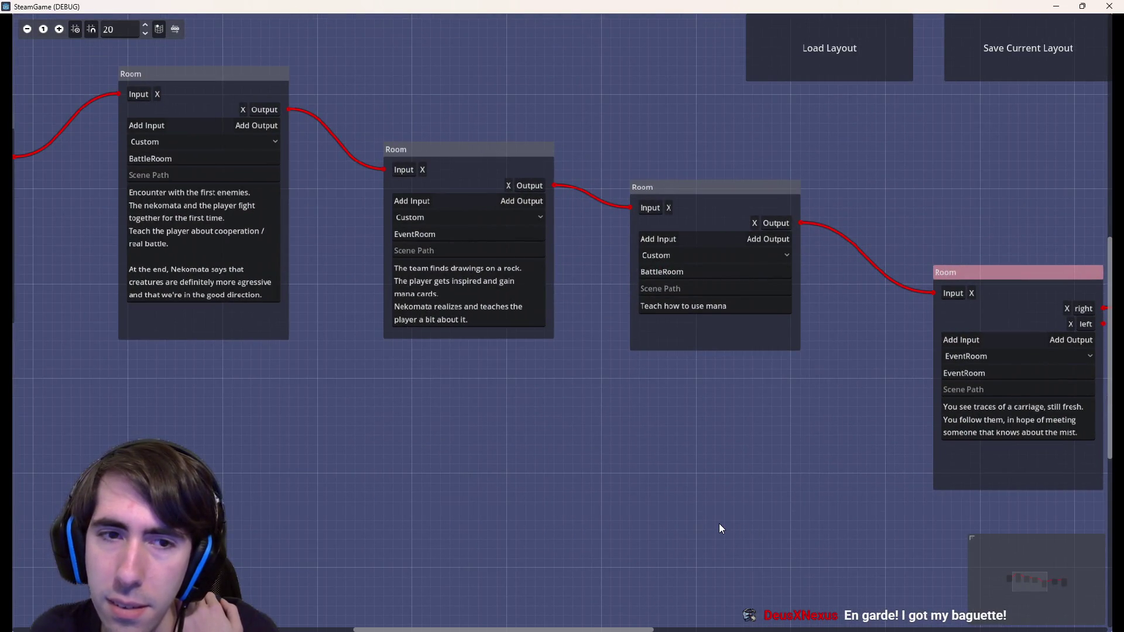
{"action": "scroll", "coordinate": [719, 523], "scroll_direction": "left", "scroll_amount": 5}
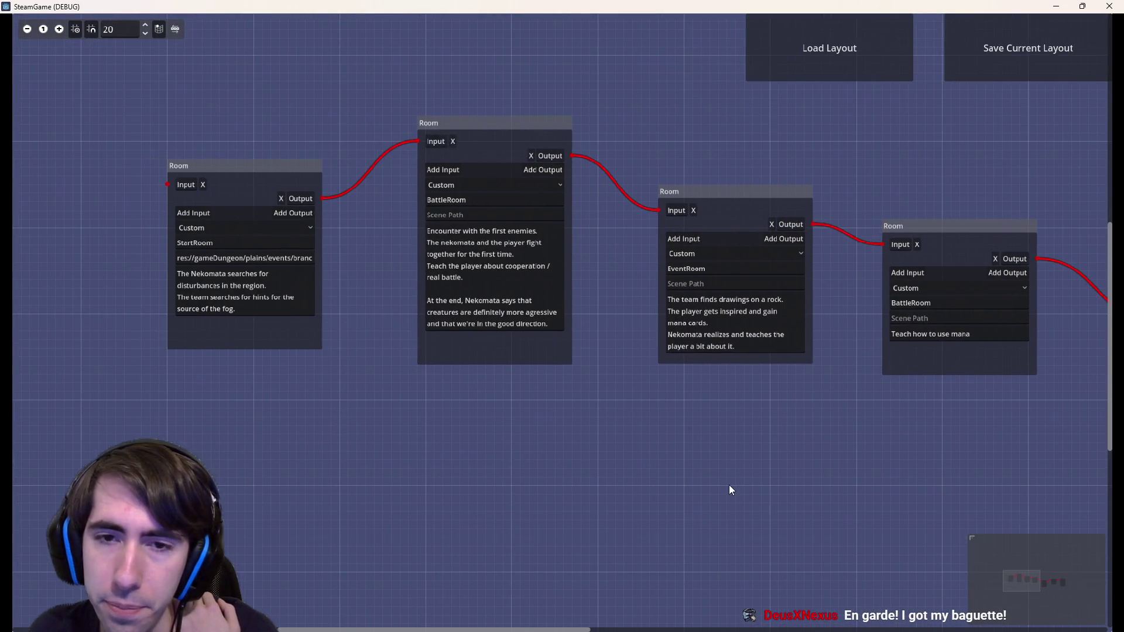
{"action": "scroll", "coordinate": [728, 485], "scroll_direction": "right", "scroll_amount": 10}
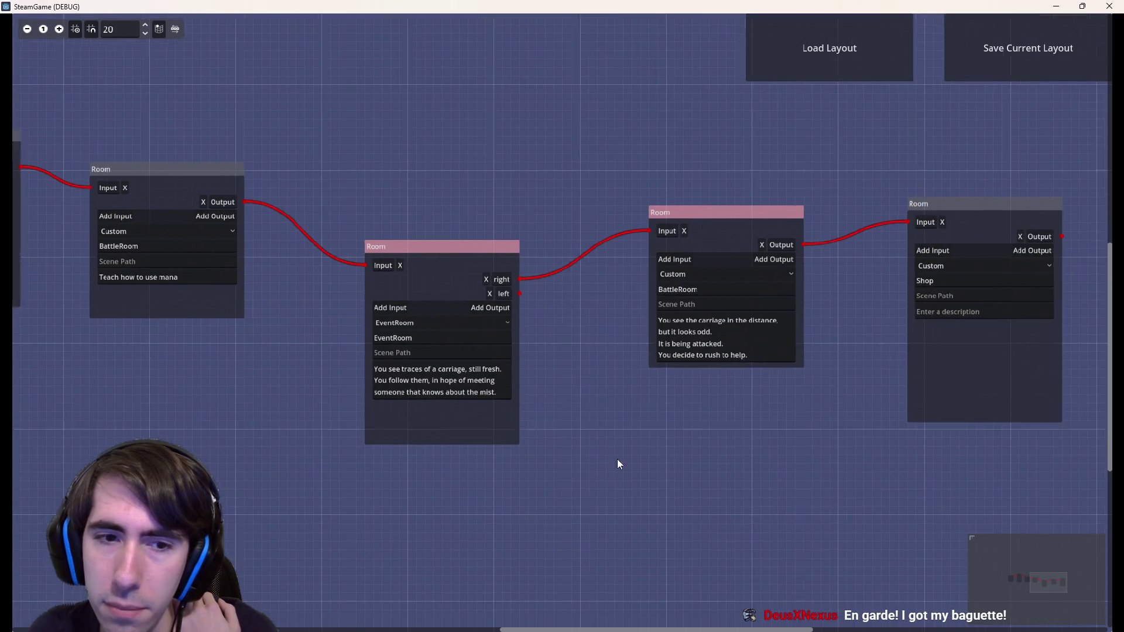
{"action": "scroll", "coordinate": [621, 456], "scroll_direction": "up", "scroll_amount": 1}
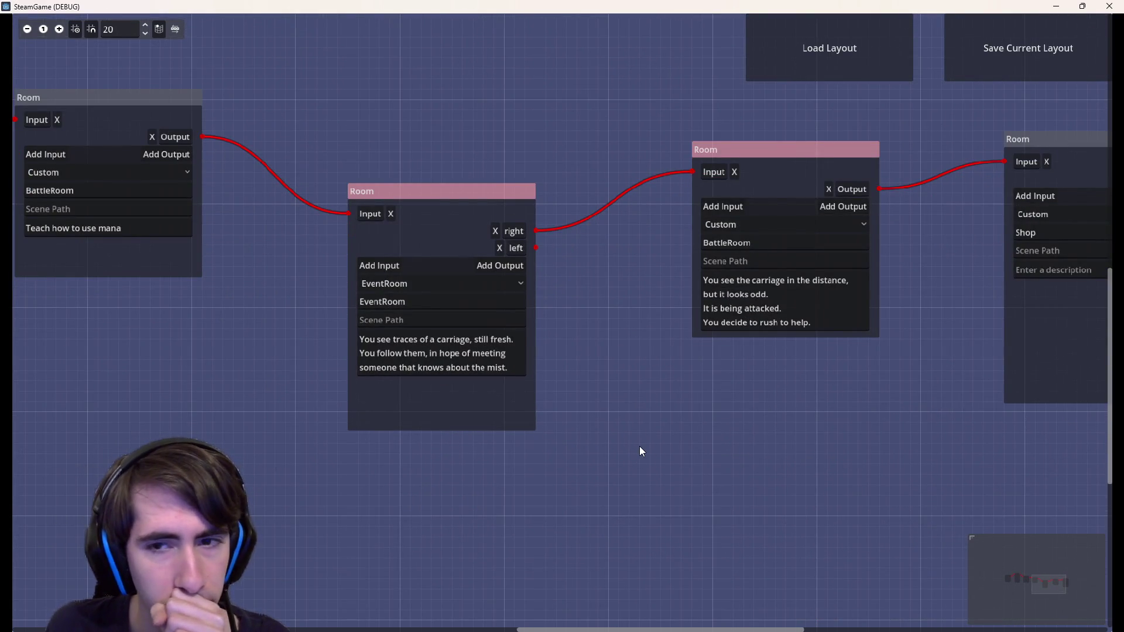
Shift both carriage rooms left, then move the carriage-attack BattleRoom to open a gap
{"action": "left_click", "coordinate": [792, 322]}
{"action": "key", "text": "shift+Home"}
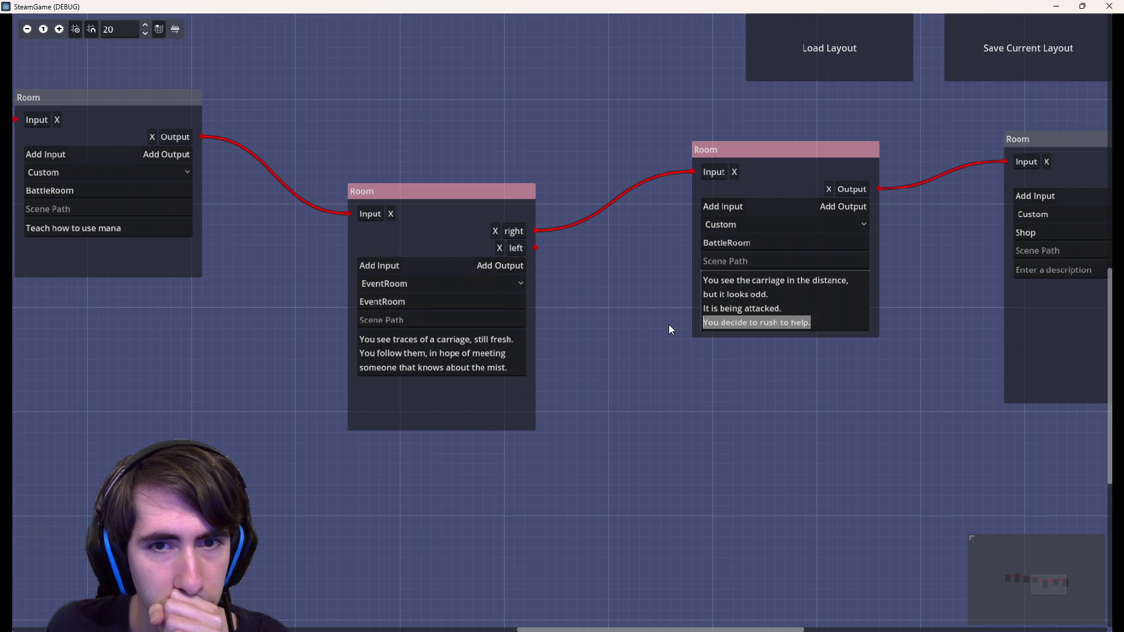
{"action": "left_click_drag", "start_coordinate": [527, 190], "coordinate": [455, 181]}
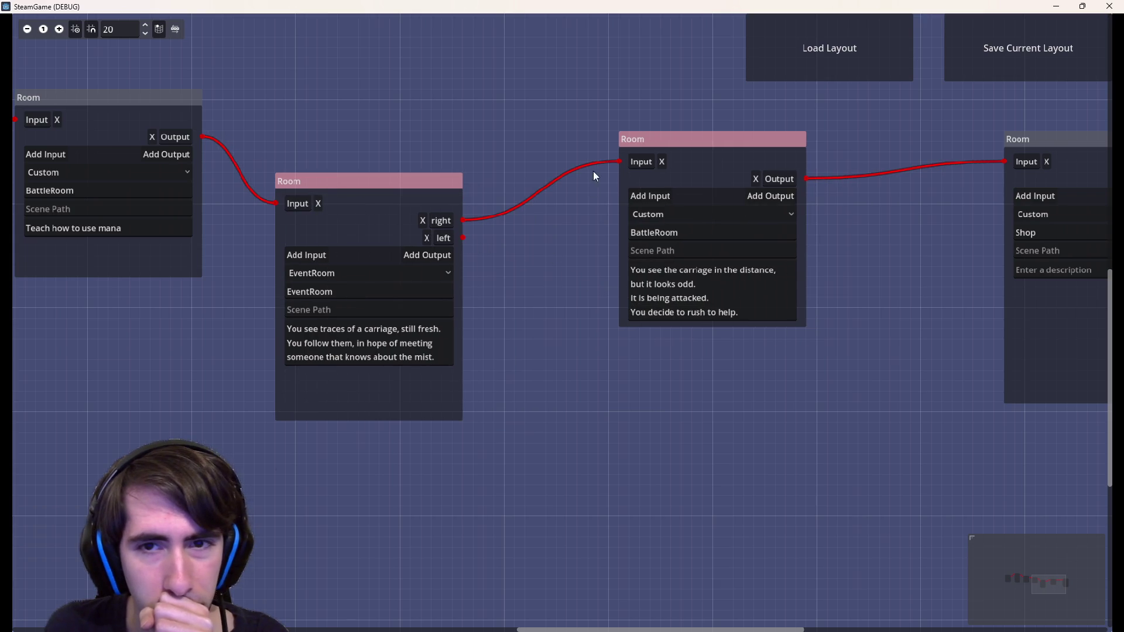
{"action": "left_click", "coordinate": [596, 183]}
{"action": "mouse_move", "coordinate": [699, 152]}
{"action": "left_mouse_down"}
{"action": "mouse_move", "coordinate": [800, 178]}
{"action": "mouse_move", "coordinate": [549, 155]}
{"action": "mouse_move", "coordinate": [500, 177]}
{"action": "mouse_move", "coordinate": [635, 199]}
{"action": "mouse_move", "coordinate": [547, 196]}
{"action": "mouse_move", "coordinate": [671, 199]}
{"action": "left_mouse_up"}
{"action": "scroll", "coordinate": [595, 184], "scroll_direction": "down", "scroll_amount": 1}
{"action": "left_click", "coordinate": [625, 177]}
{"action": "scroll", "coordinate": [625, 177], "scroll_direction": "up", "scroll_amount": 1}
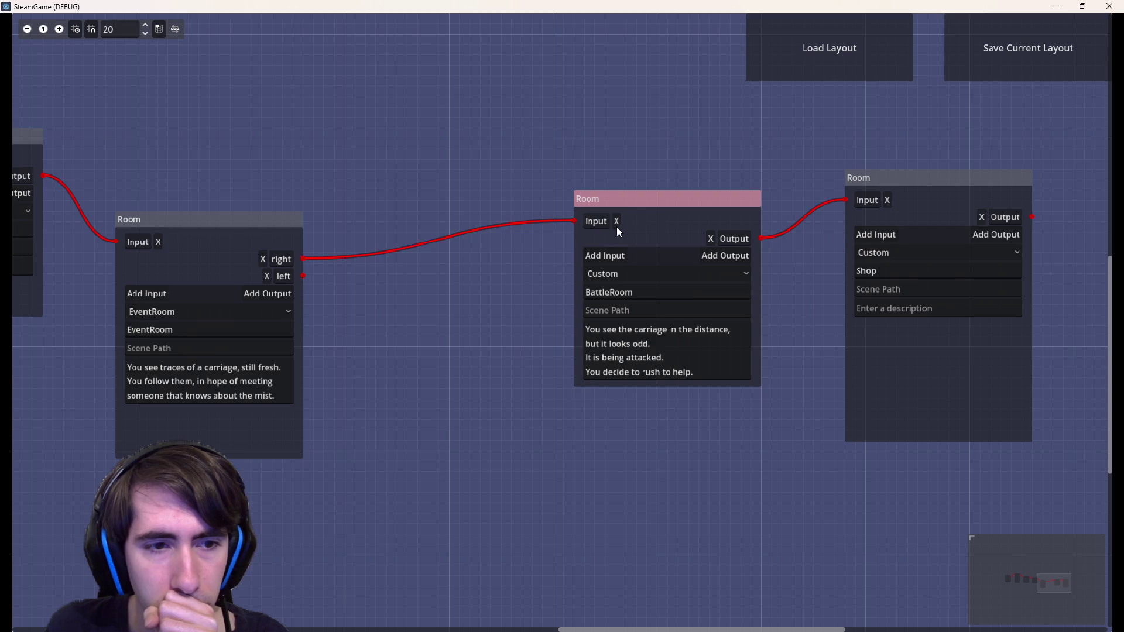
Create a new room node in the gap and set its type to BattleRoom
{"action": "double_click", "coordinate": [374, 272]}
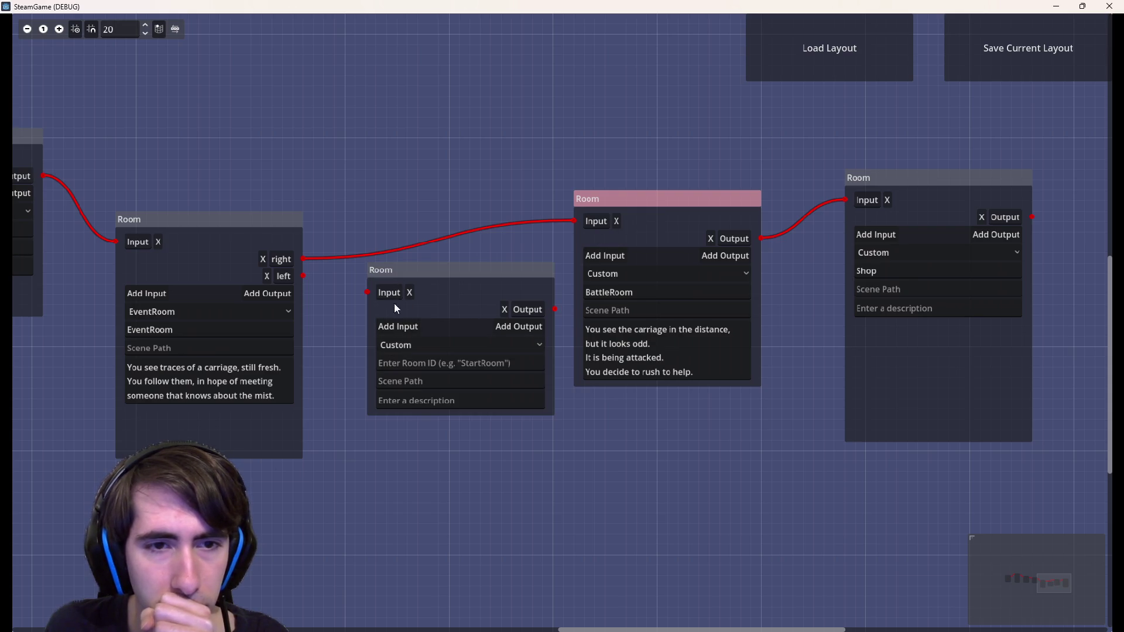
{"action": "left_click", "coordinate": [427, 339]}
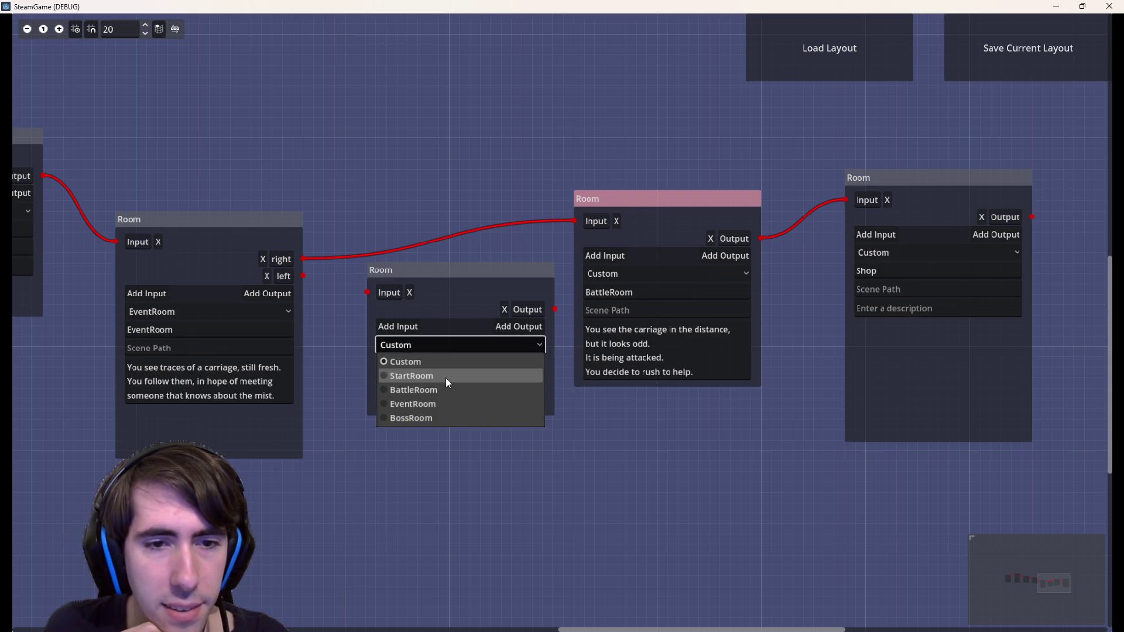
{"action": "left_click", "coordinate": [442, 389]}
Select the carriage-attack description's last line, then switch to the browser's Godot search results
{"action": "left_click", "coordinate": [632, 291]}
{"action": "left_click_drag", "start_coordinate": [722, 372], "coordinate": [585, 372]}
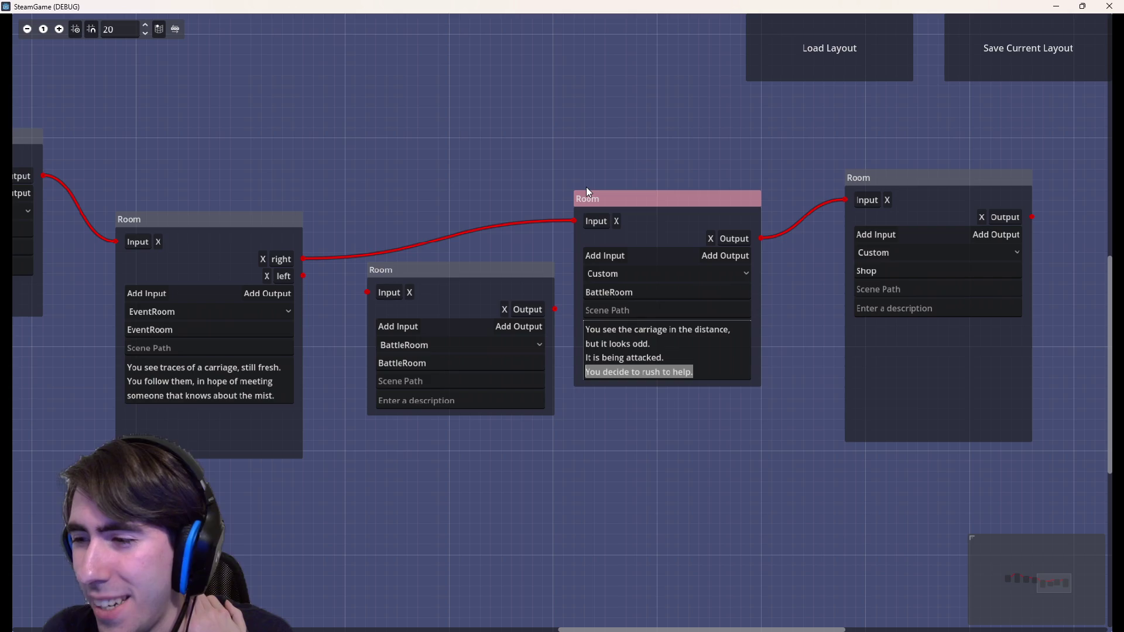
{"action": "scroll", "coordinate": [673, 167], "scroll_direction": "left", "scroll_amount": 3}
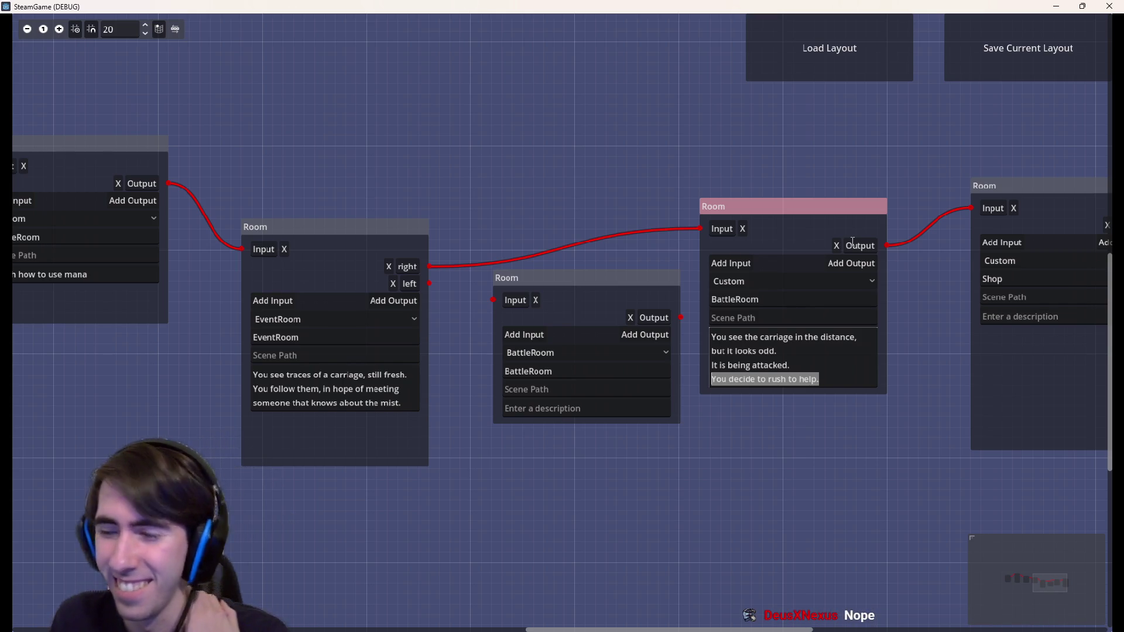
{"action": "scroll", "coordinate": [680, 555], "scroll_direction": "right", "scroll_amount": 2}
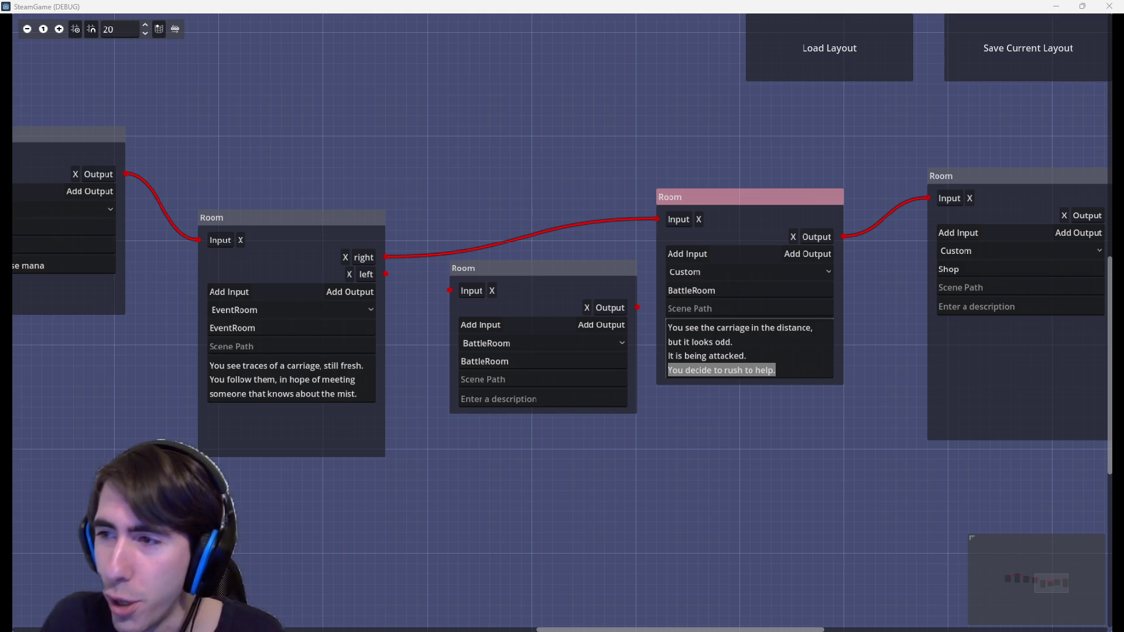
{"action": "key", "text": "alt+Tab"}
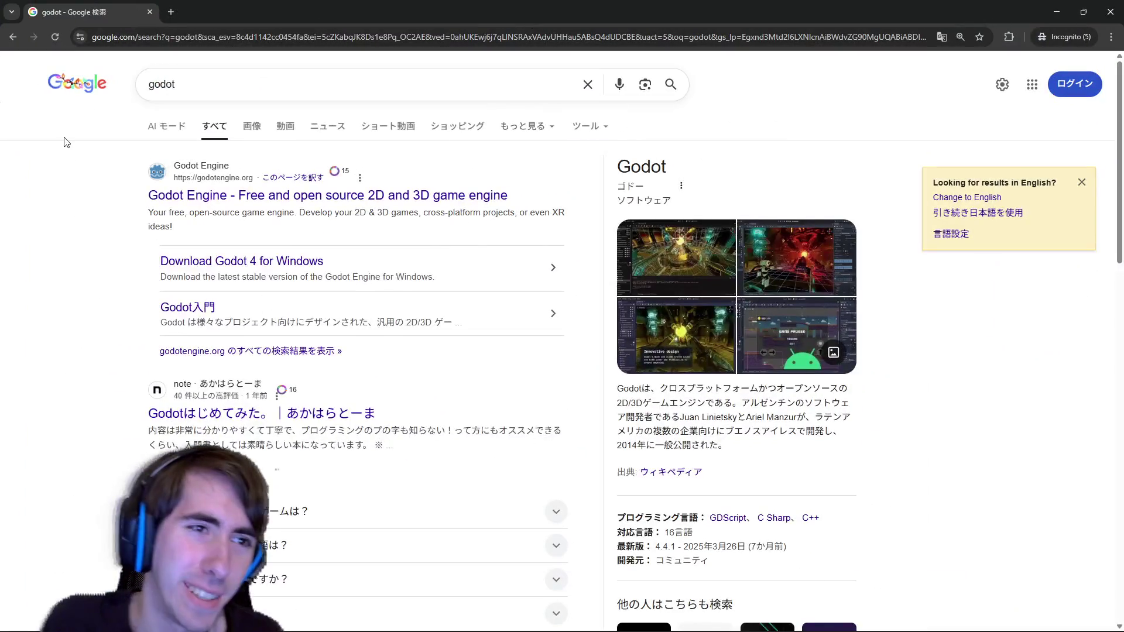